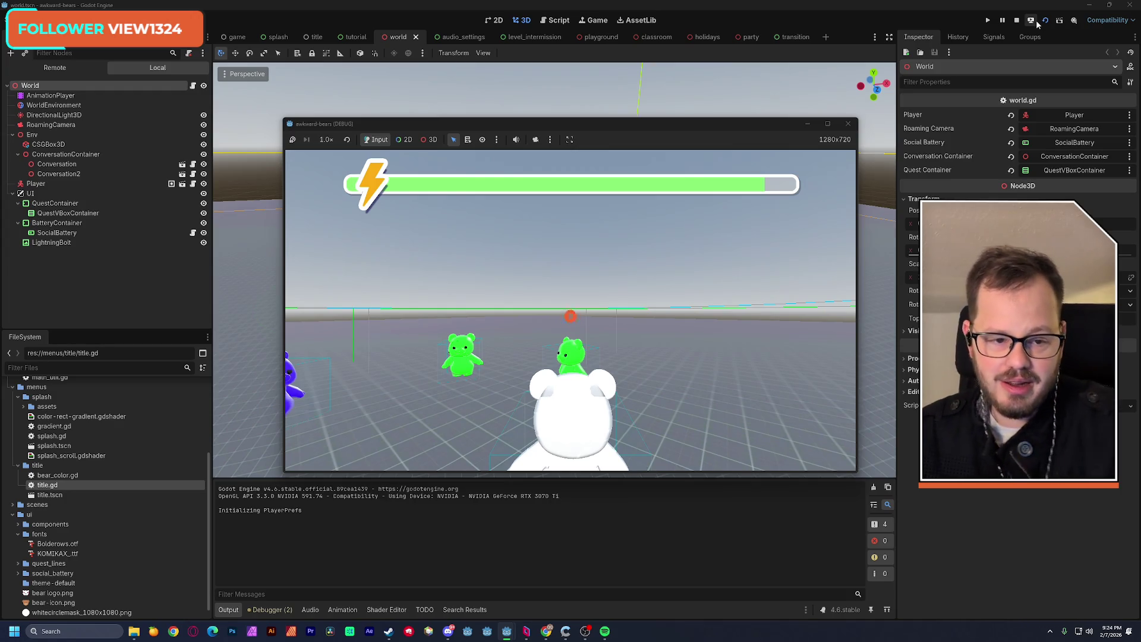
Stop the running game and set Conversation2's Max Conversation Rounds to 1
{"action": "left_click", "coordinate": [849, 125]}
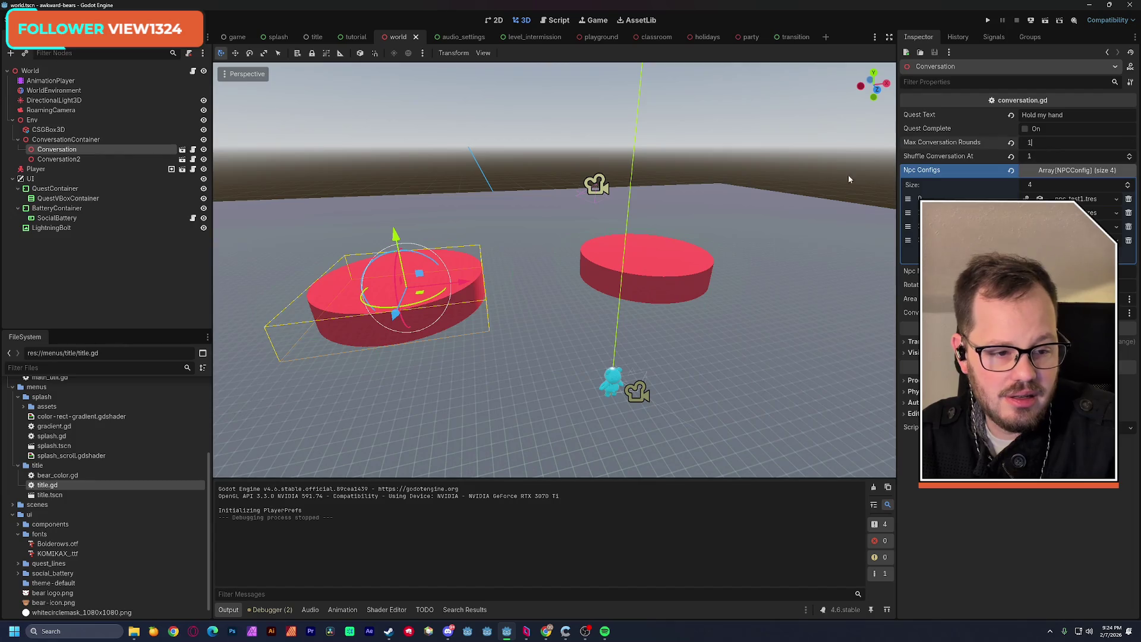
{"action": "left_click", "coordinate": [132, 161]}
{"action": "double_click", "coordinate": [1034, 143]}
{"action": "type", "text": "1"}
Play-test the world scene, look over the cylinders in the 3D view, and save it
{"action": "left_click", "coordinate": [1046, 23]}
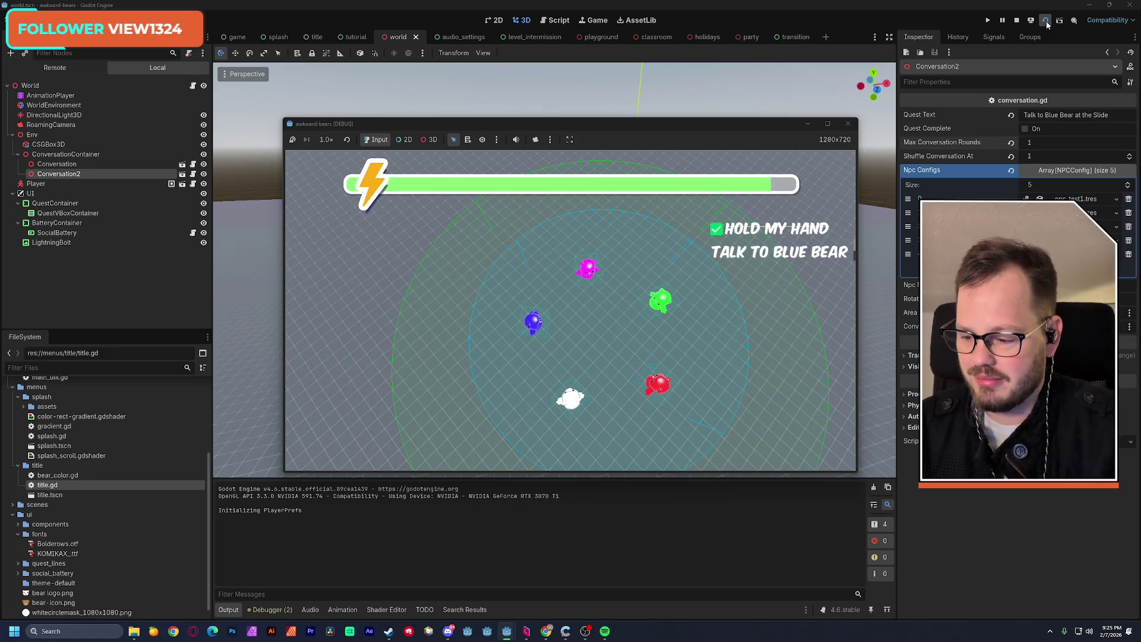
{"action": "left_click", "coordinate": [848, 124]}
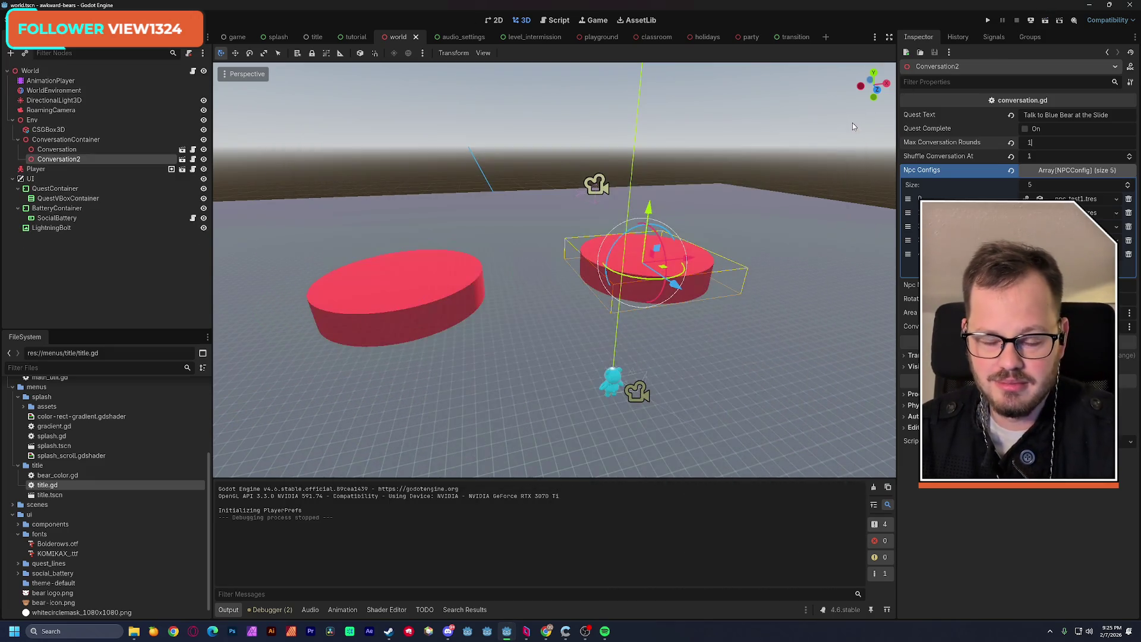
{"action": "left_click_drag", "start_coordinate": [647, 241], "coordinate": [708, 205]}
{"action": "key", "text": "w"}
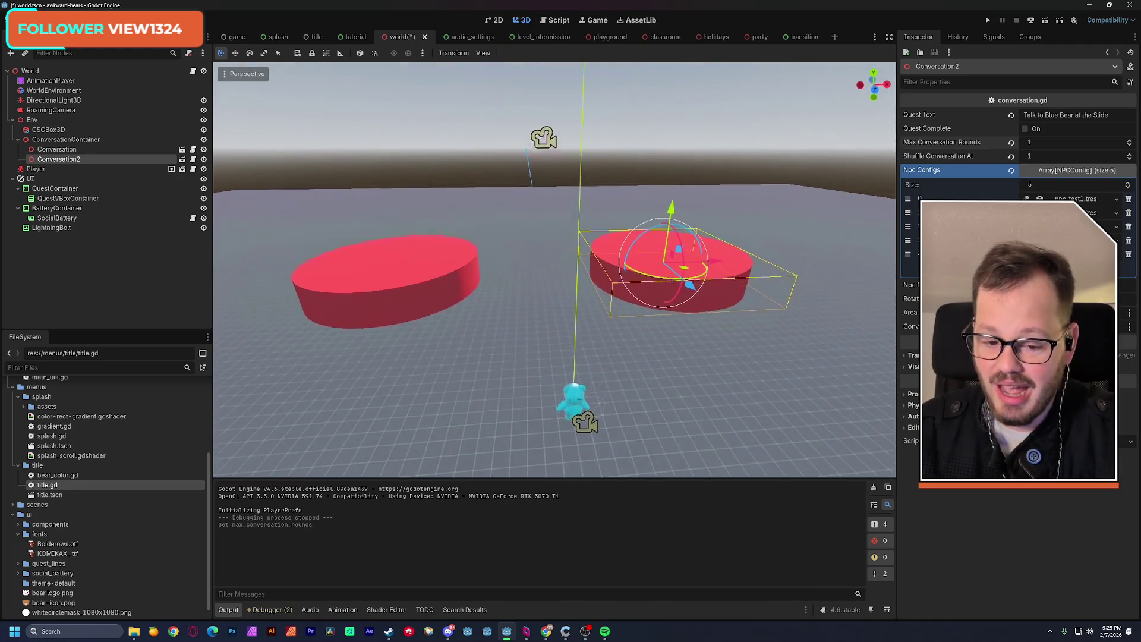
{"action": "key", "text": "a"}
{"action": "key", "text": "ctrl+s"}
In the title scene, enlarge Swirl2 toward the lower left by its corner handle
{"action": "left_click", "coordinate": [317, 37]}
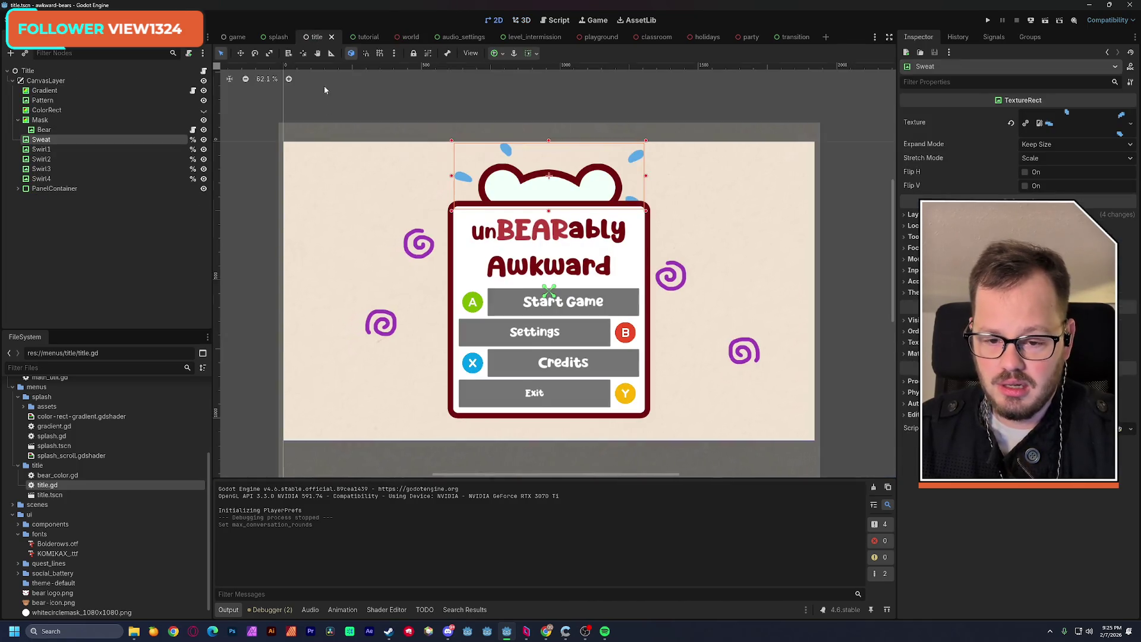
{"action": "left_click", "coordinate": [413, 256]}
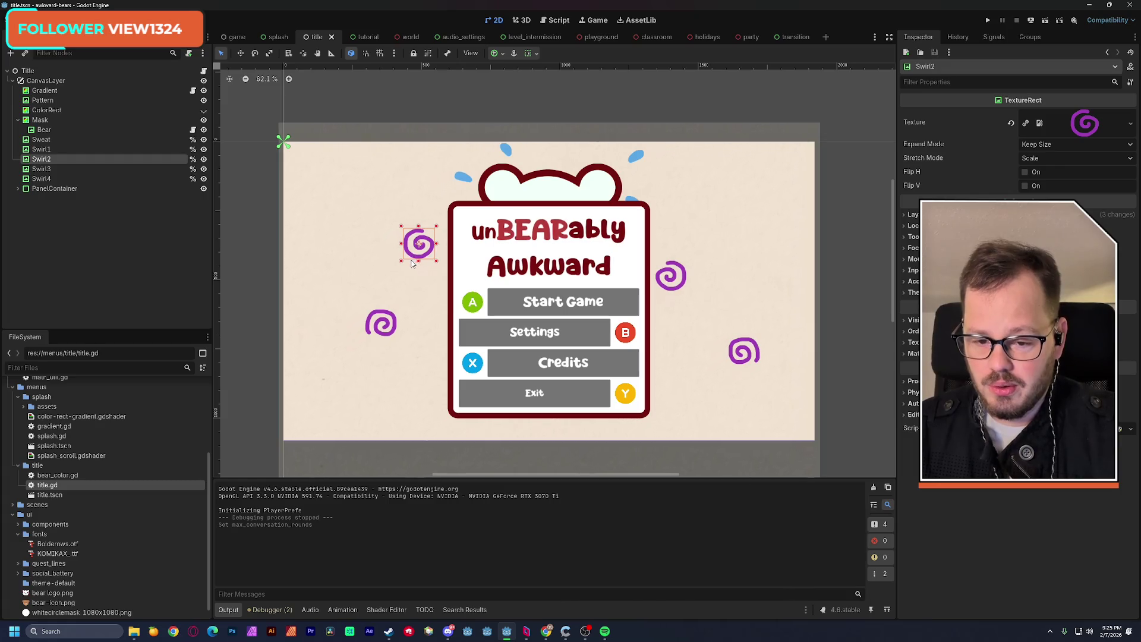
{"action": "mouse_move", "coordinate": [402, 265]}
{"action": "left_mouse_down"}
{"action": "mouse_move", "coordinate": [343, 329]}
{"action": "mouse_move", "coordinate": [355, 309]}
{"action": "left_mouse_up"}
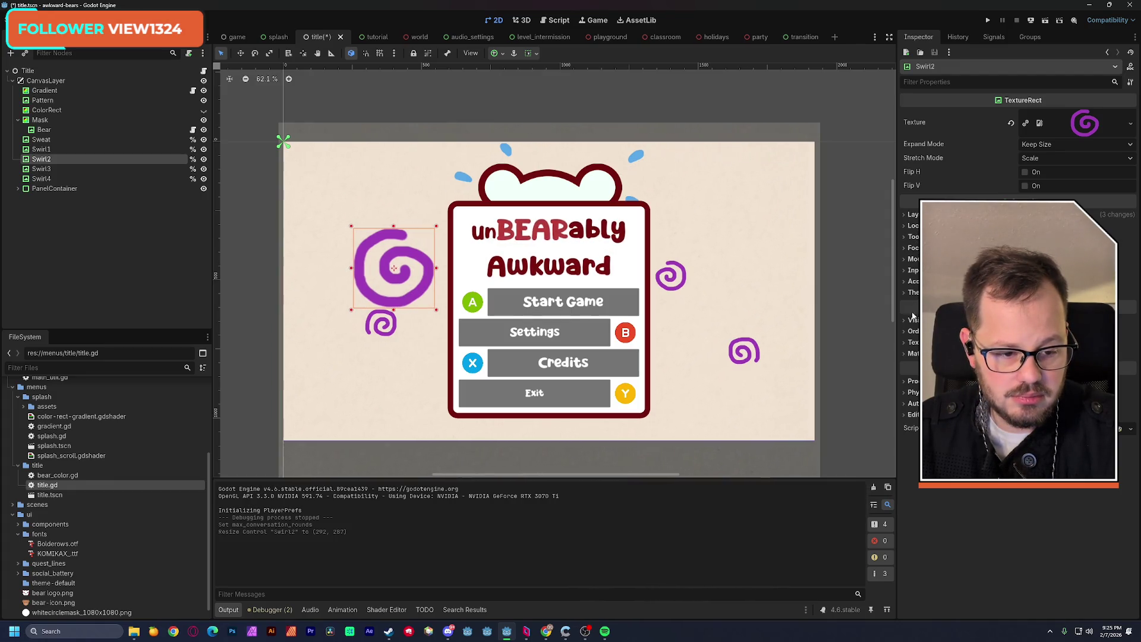
Lower Swirl2's Self Modulate alpha to make it semi-transparent
{"action": "left_click", "coordinate": [914, 321]}
{"action": "left_click", "coordinate": [1122, 360]}
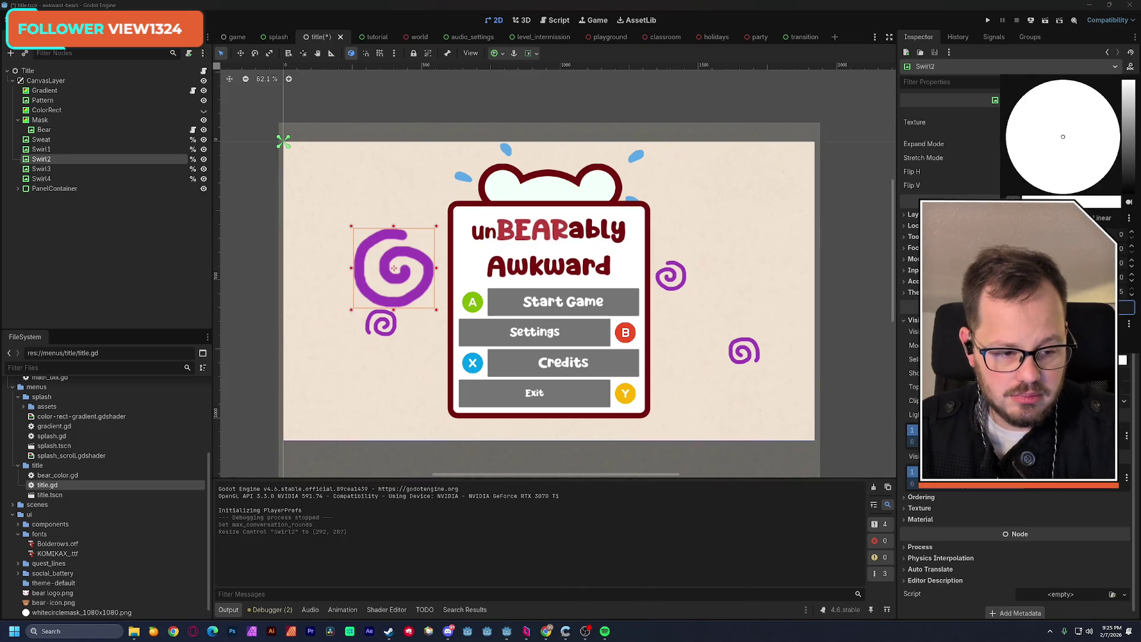
{"action": "left_click_drag", "start_coordinate": [1112, 291], "coordinate": [1019, 291]}
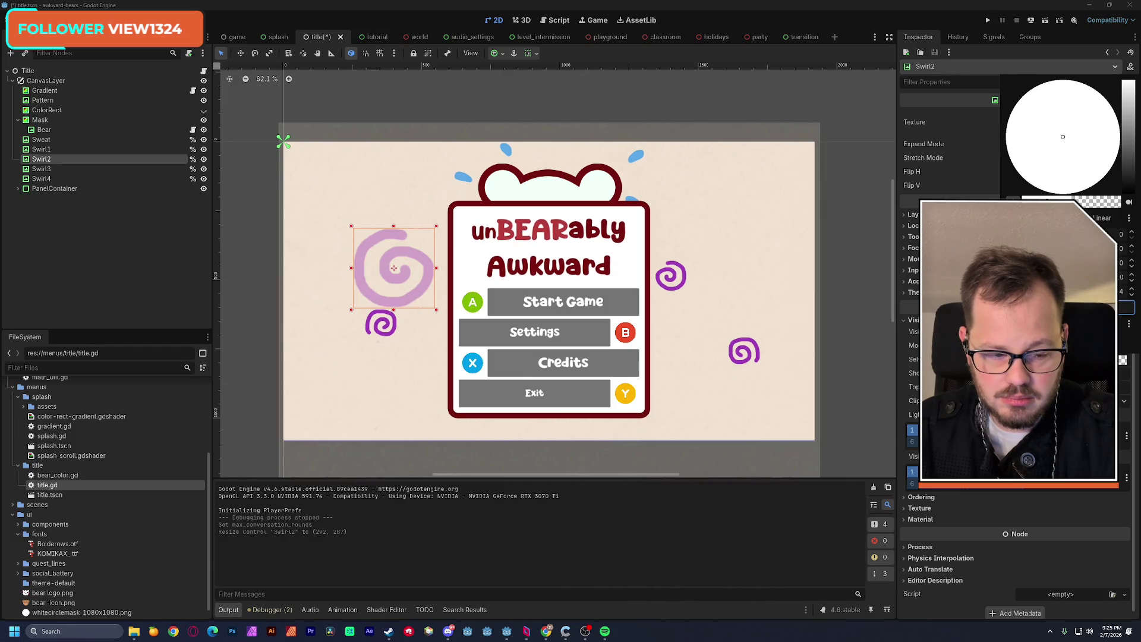
{"action": "left_click_drag", "start_coordinate": [1020, 291], "coordinate": [1013, 291]}
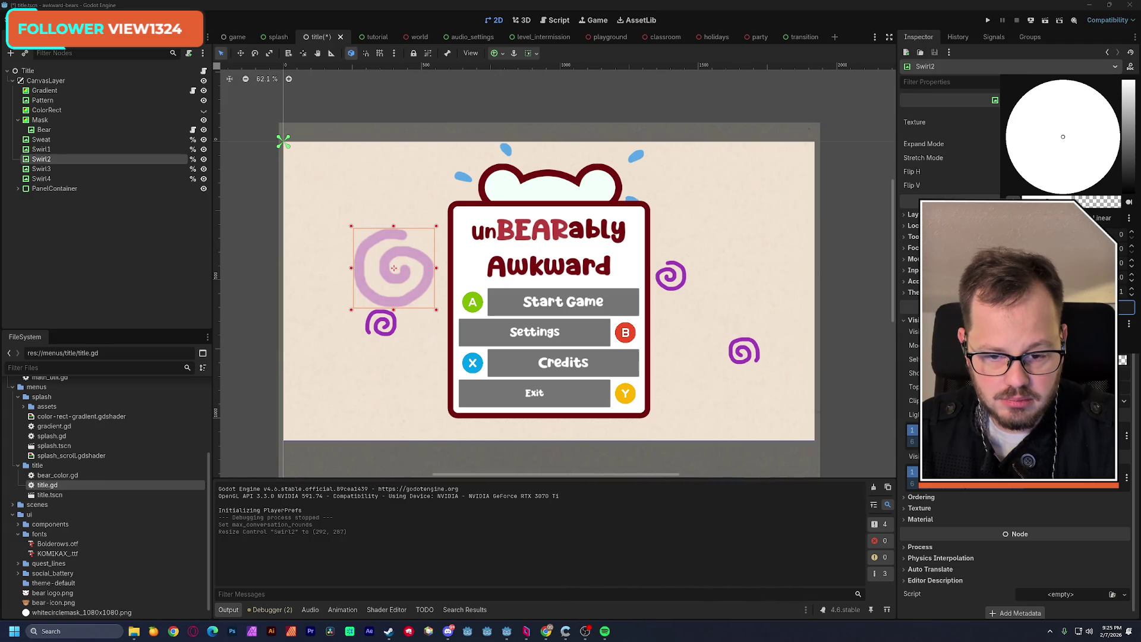
Move Swirl1 down and to the right, beside the Settings button
{"action": "left_click", "coordinate": [391, 337]}
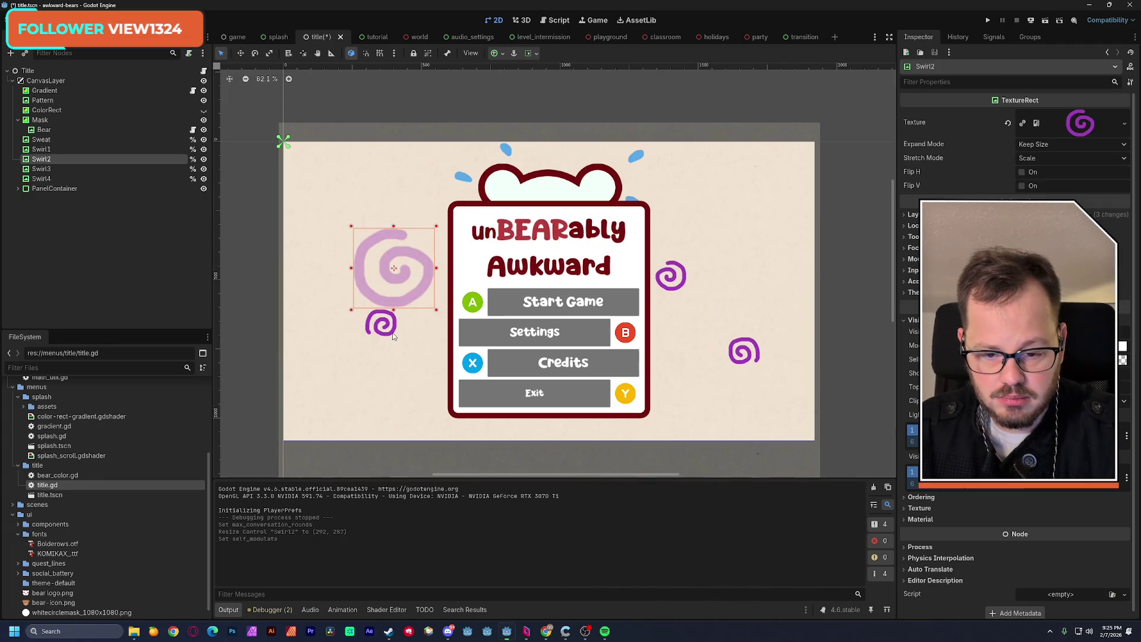
{"action": "left_click", "coordinate": [391, 337]}
{"action": "left_click_drag", "start_coordinate": [390, 337], "coordinate": [427, 363]}
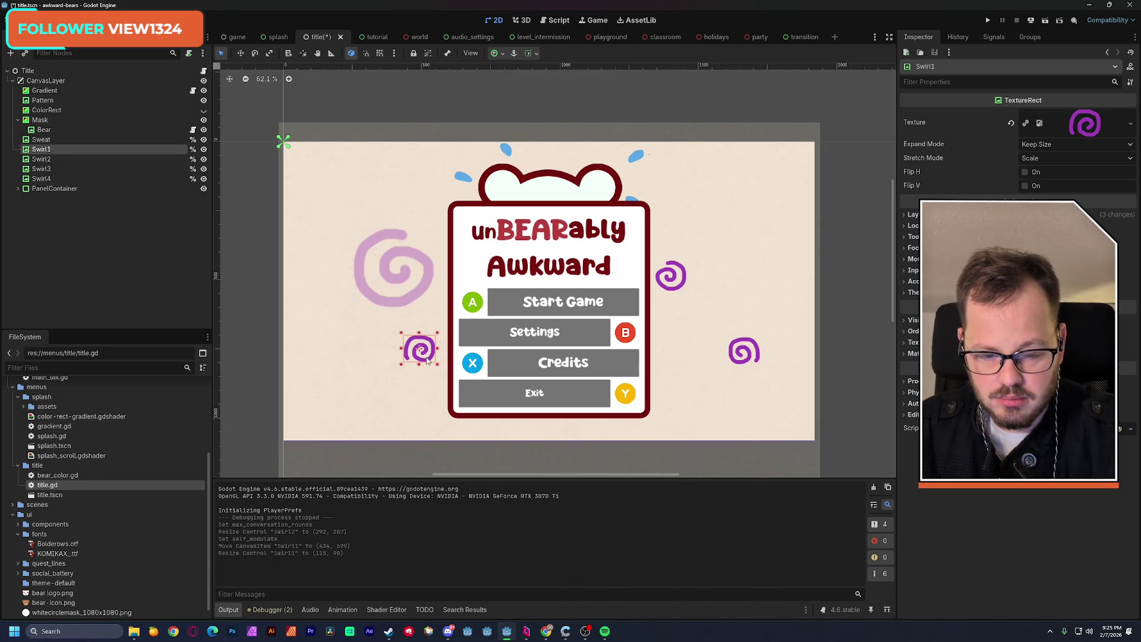
Set Swirl1's Expand Mode to Ignore Size and shrink it, then shift and enlarge Swirl3 rightward
{"action": "left_click", "coordinate": [1070, 144]}
{"action": "left_click", "coordinate": [1040, 174]}
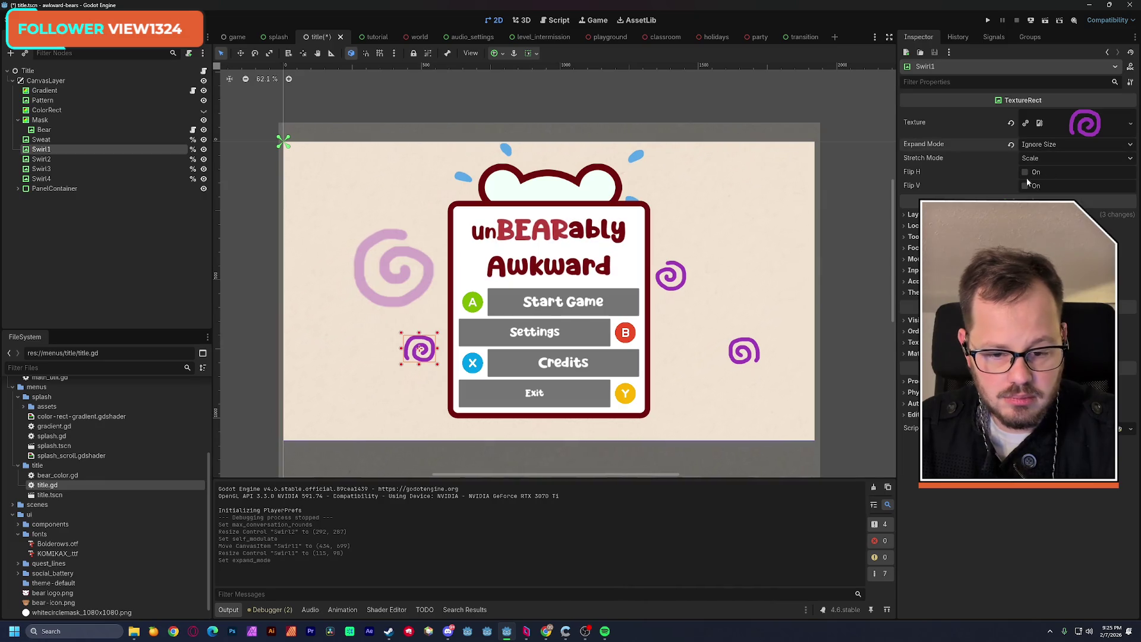
{"action": "left_click_drag", "start_coordinate": [438, 365], "coordinate": [430, 343]}
{"action": "left_click", "coordinate": [678, 290]}
{"action": "left_click_drag", "start_coordinate": [679, 290], "coordinate": [721, 302]}
Enlarge Swirl4 into the lower-right corner and lower its Modulate alpha
{"action": "left_click", "coordinate": [743, 353]}
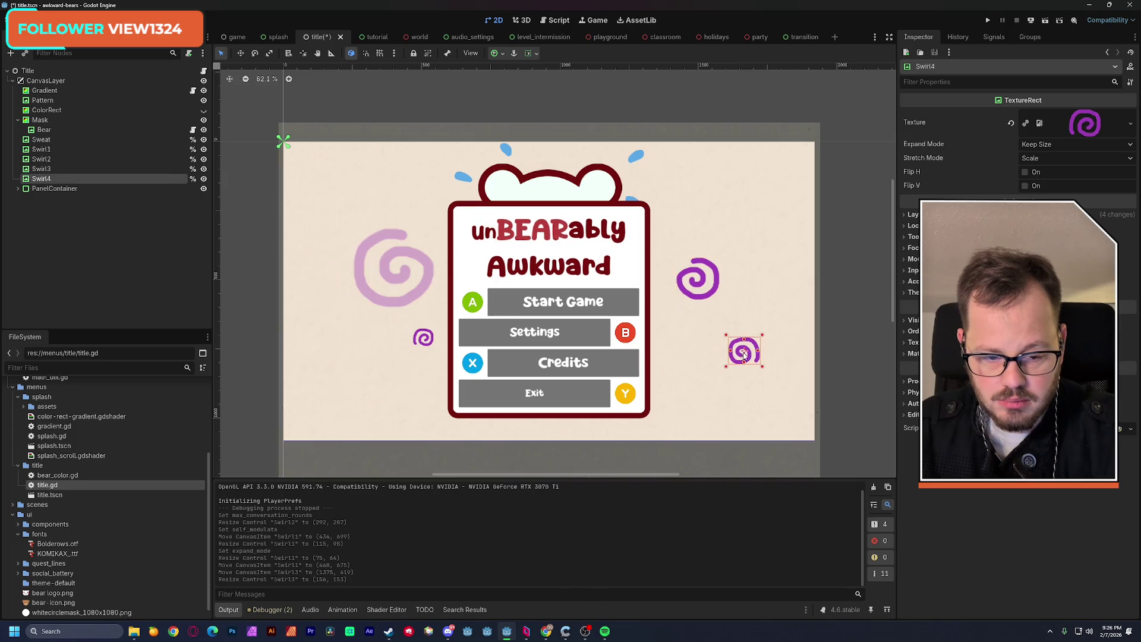
{"action": "mouse_move", "coordinate": [763, 367]}
{"action": "left_mouse_down"}
{"action": "mouse_move", "coordinate": [793, 404]}
{"action": "mouse_move", "coordinate": [850, 419]}
{"action": "mouse_move", "coordinate": [794, 397]}
{"action": "mouse_move", "coordinate": [762, 409]}
{"action": "mouse_move", "coordinate": [779, 412]}
{"action": "left_mouse_up"}
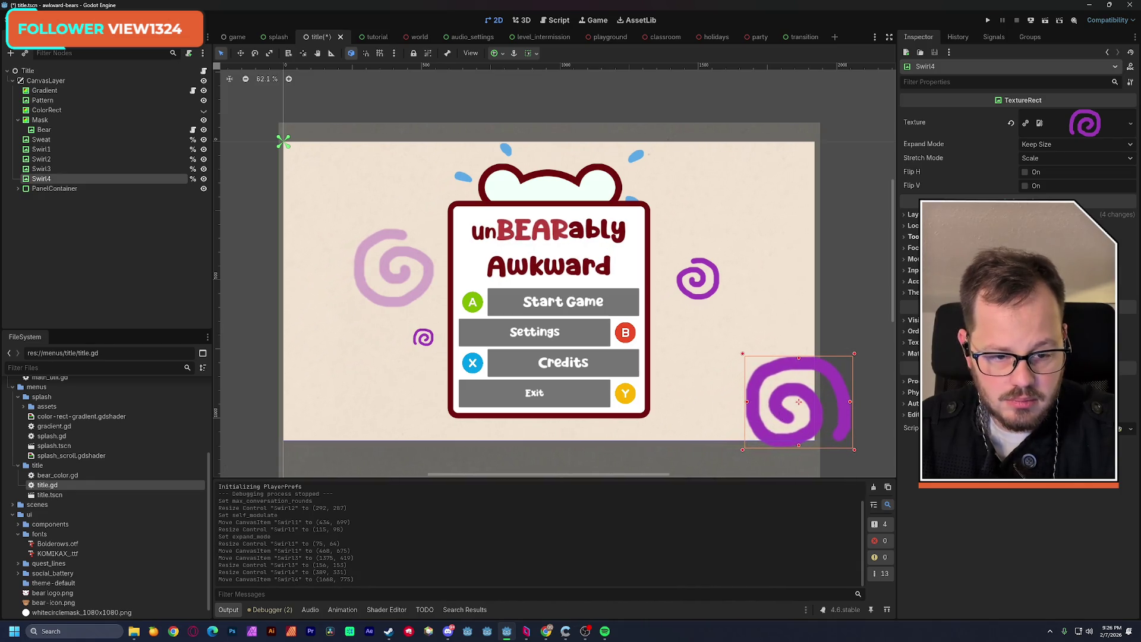
{"action": "left_click", "coordinate": [914, 319]}
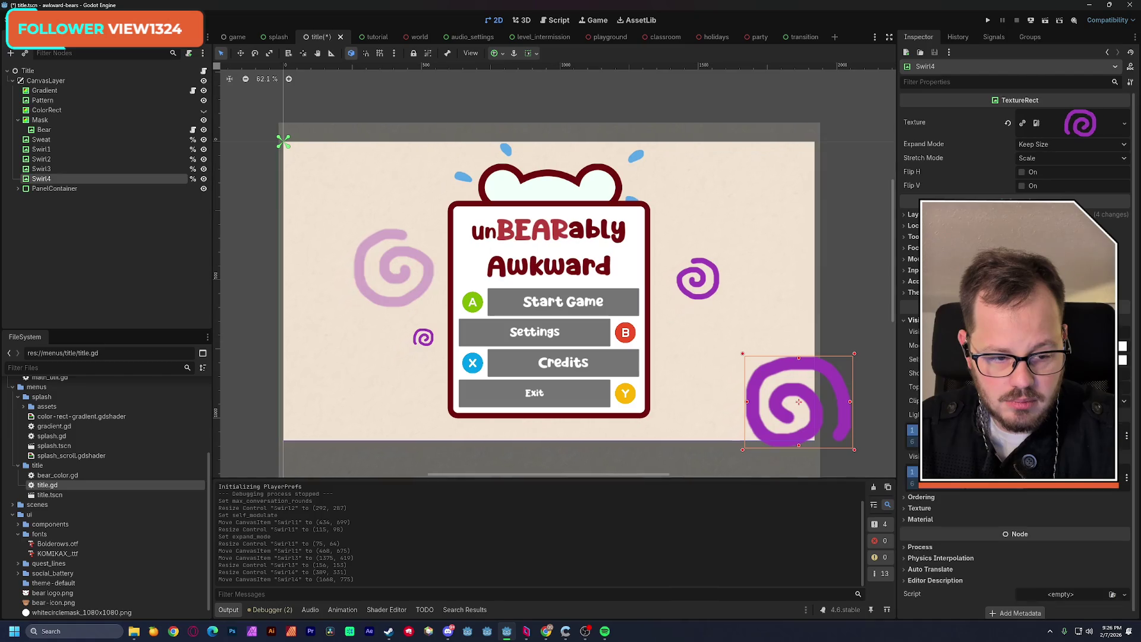
{"action": "left_click", "coordinate": [1123, 346]}
{"action": "left_click_drag", "start_coordinate": [1109, 291], "coordinate": [1055, 291]}
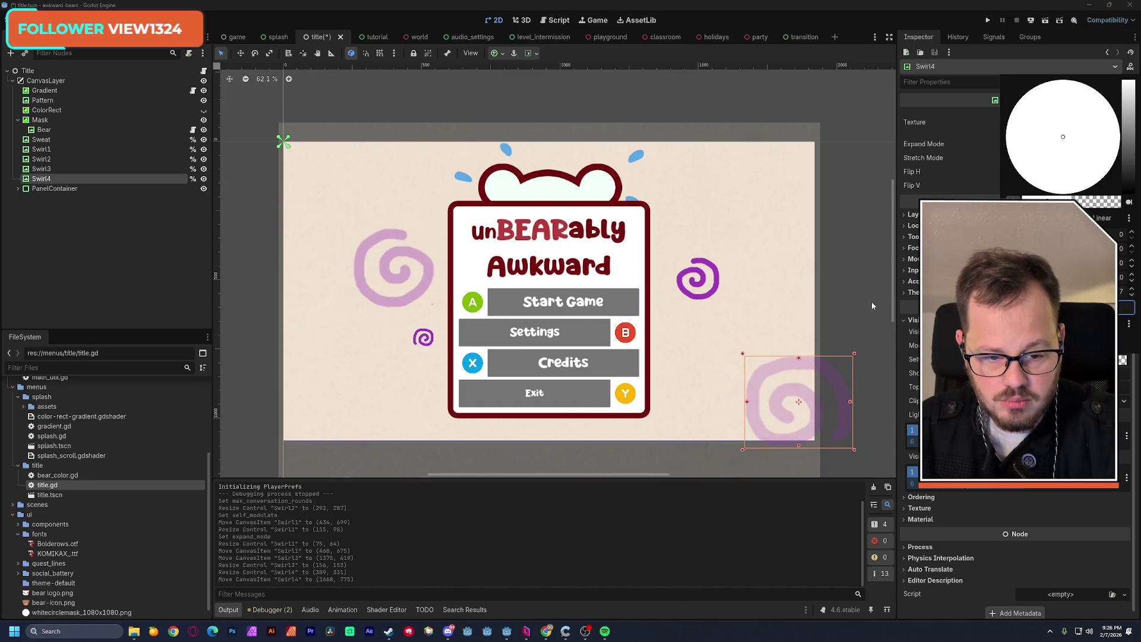
Set Swirl3's Expand Mode to Ignore Size and shrink it, moving it up-right
{"action": "left_click", "coordinate": [717, 295]}
{"action": "left_click", "coordinate": [717, 295]}
{"action": "left_click", "coordinate": [1046, 146]}
{"action": "left_click", "coordinate": [1053, 170]}
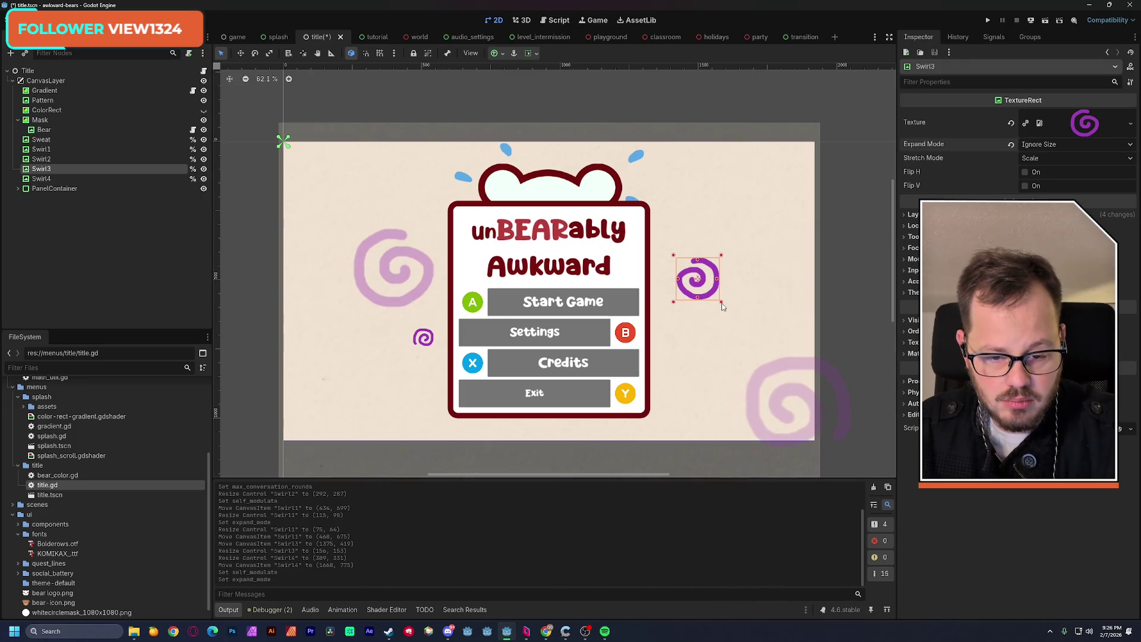
{"action": "left_click_drag", "start_coordinate": [723, 307], "coordinate": [718, 281]}
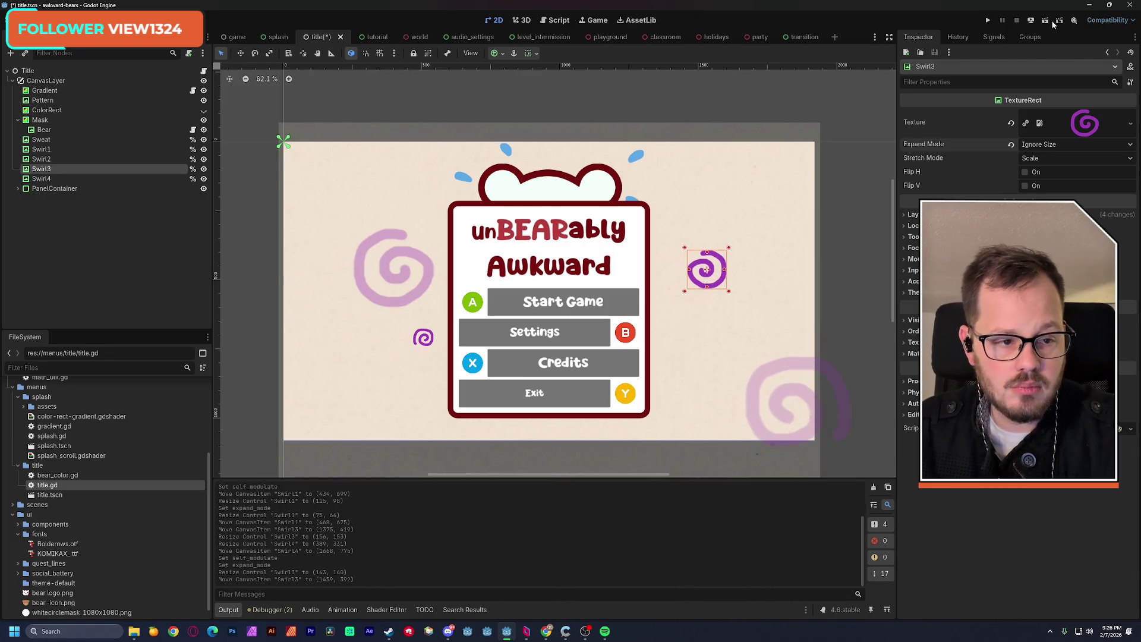
Play-test the rearranged title screen, stop it, then select Swirl2 and Swirl4
{"action": "left_click", "coordinate": [1046, 20]}
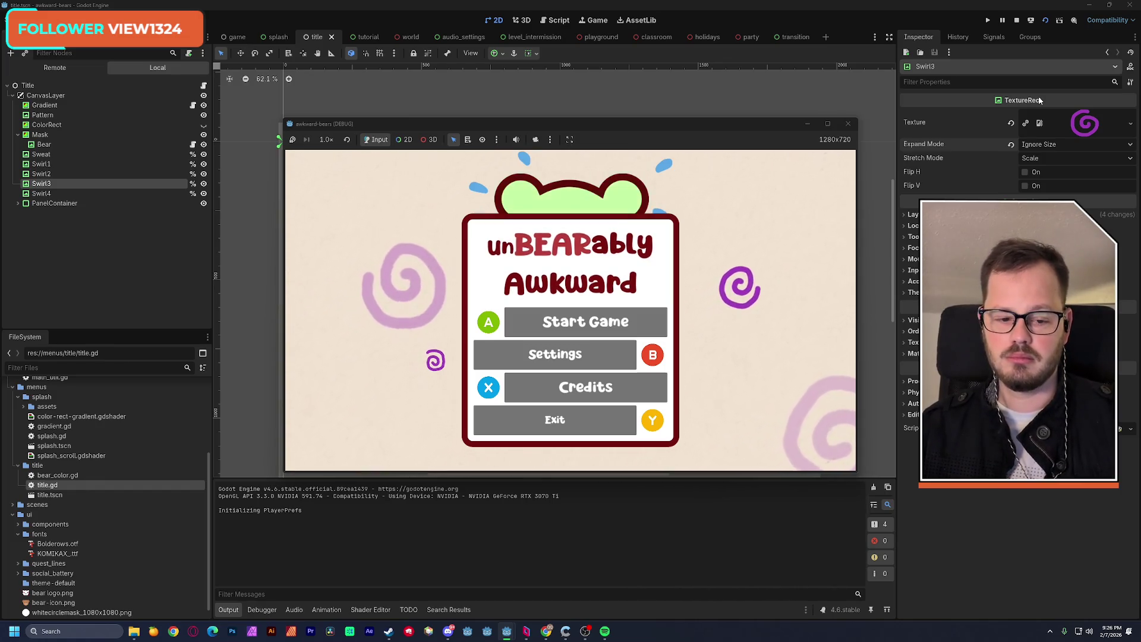
{"action": "left_click", "coordinate": [850, 123]}
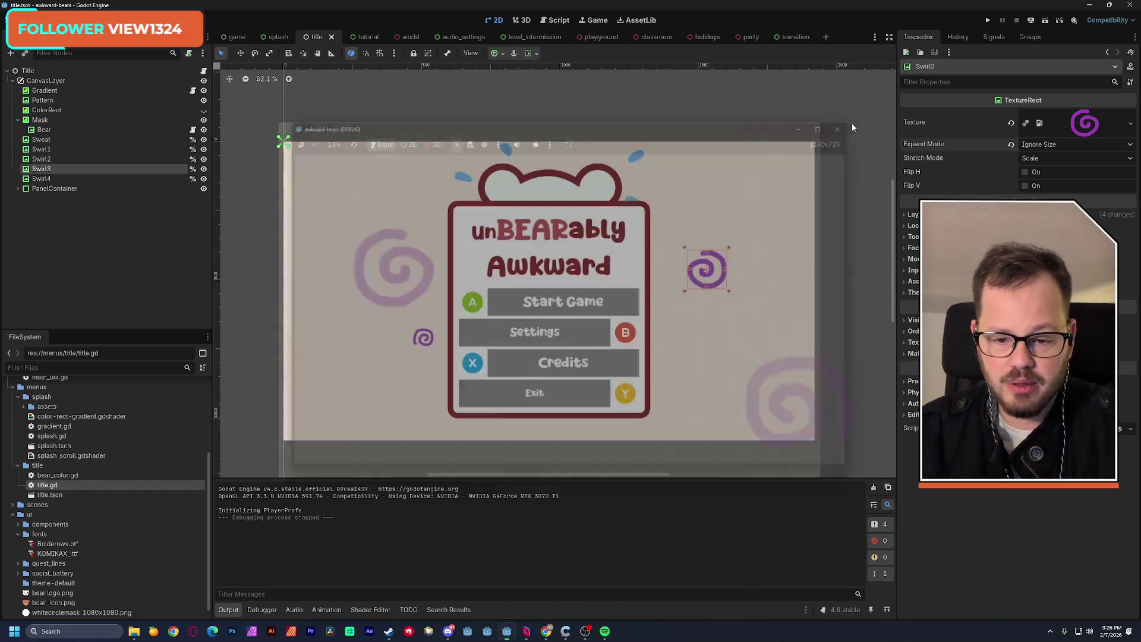
{"action": "left_click", "coordinate": [420, 262]}
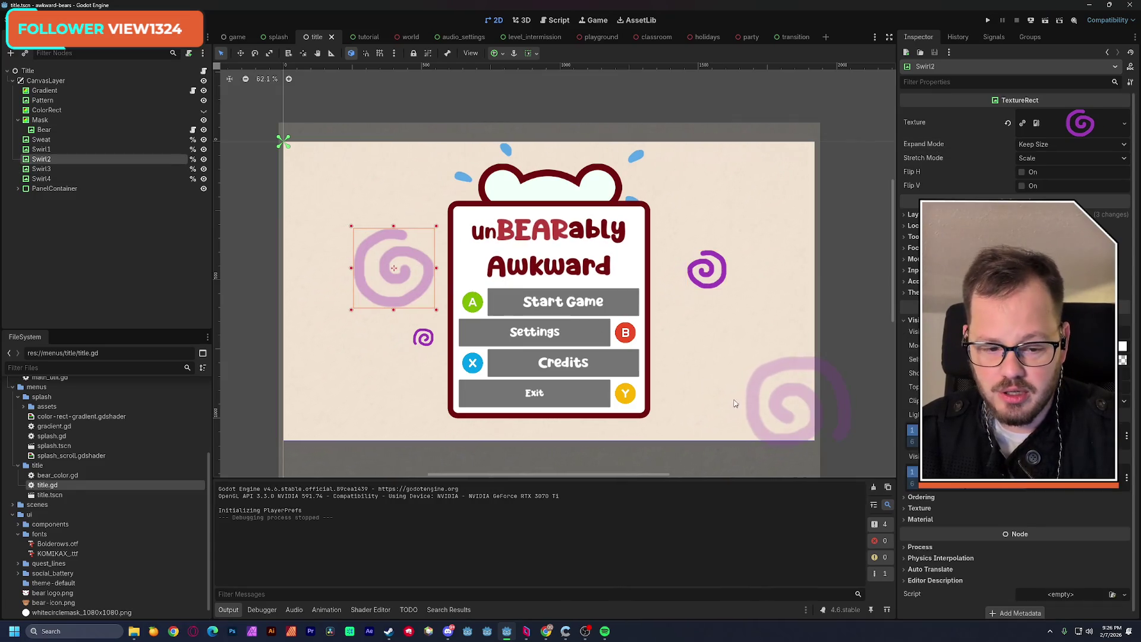
{"action": "left_click", "coordinate": [752, 400]}
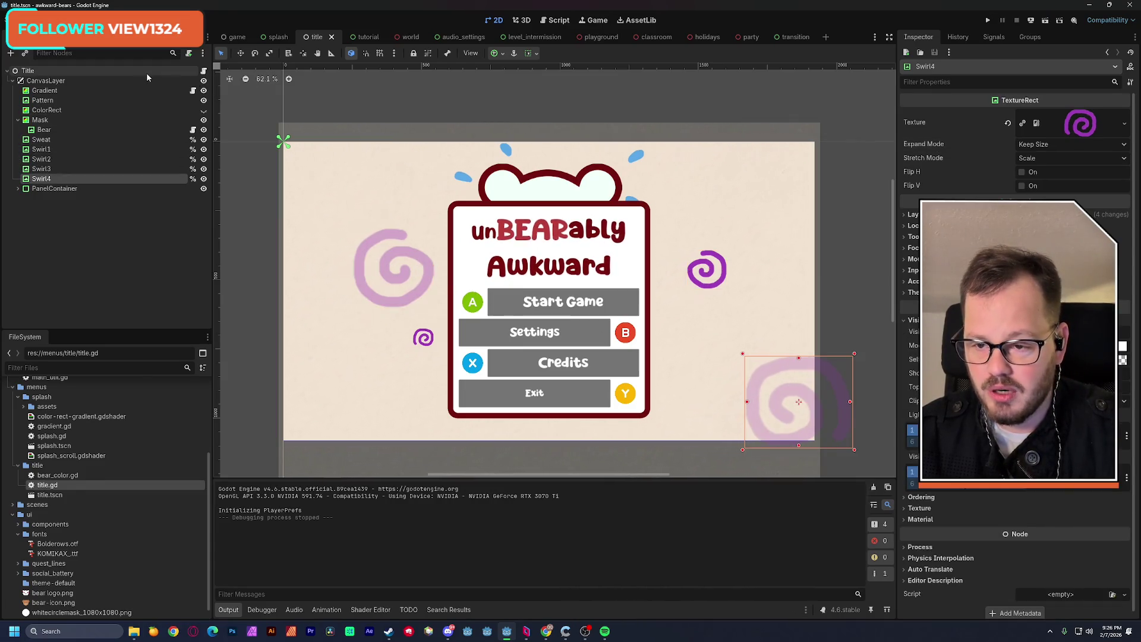
Open title.gd and scroll to the animate_swirl calls for Swirl1–Swirl4
{"action": "left_click", "coordinate": [204, 71]}
{"action": "scroll", "coordinate": [375, 295], "scroll_direction": "up", "scroll_amount": 10}
{"action": "scroll", "coordinate": [375, 296], "scroll_direction": "down", "scroll_amount": 1}
{"action": "scroll", "coordinate": [375, 295], "scroll_direction": "down", "scroll_amount": 1}
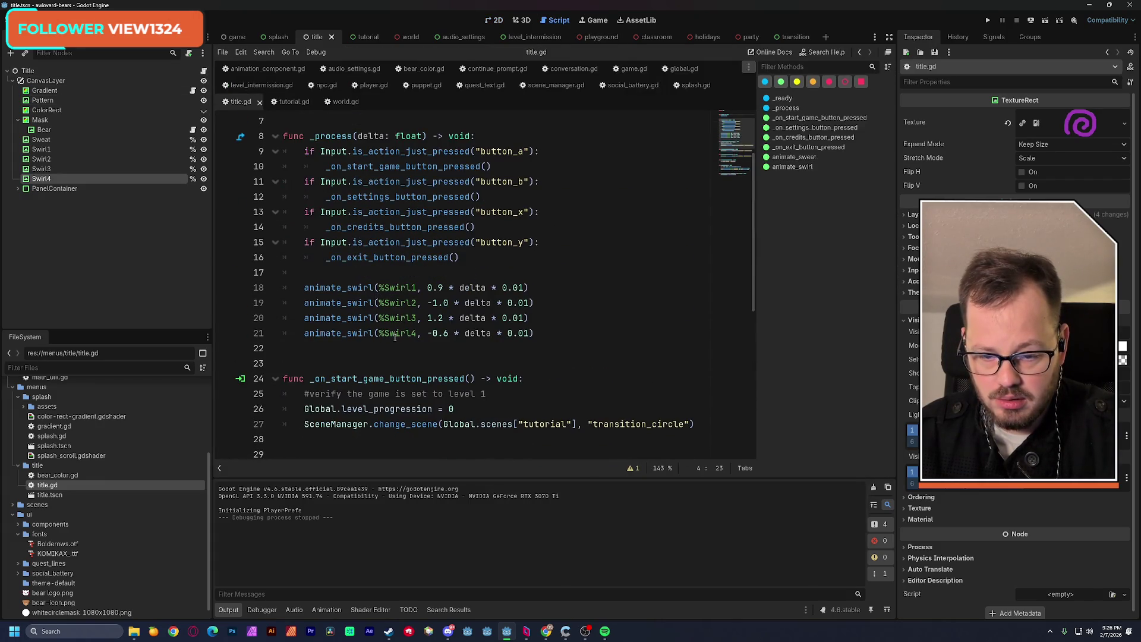
Change Swirl2's spin to -0.2 and Swirl4's to -0.1 in title.gd, save, and rerun the scene
{"action": "left_click", "coordinate": [446, 333]}
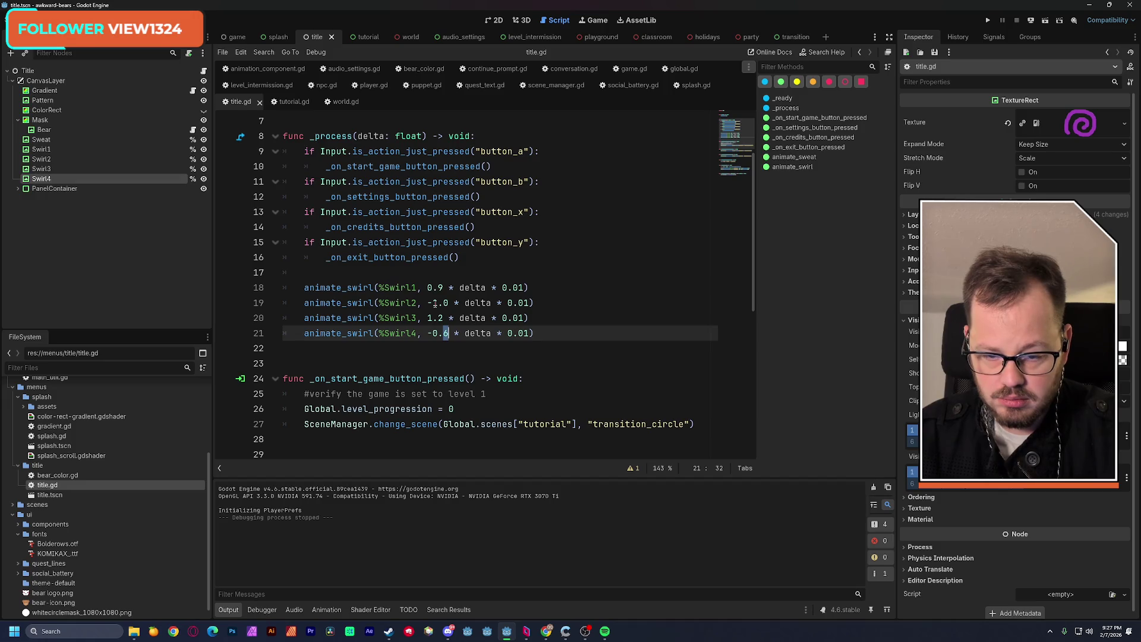
{"action": "double_click", "coordinate": [434, 303]}
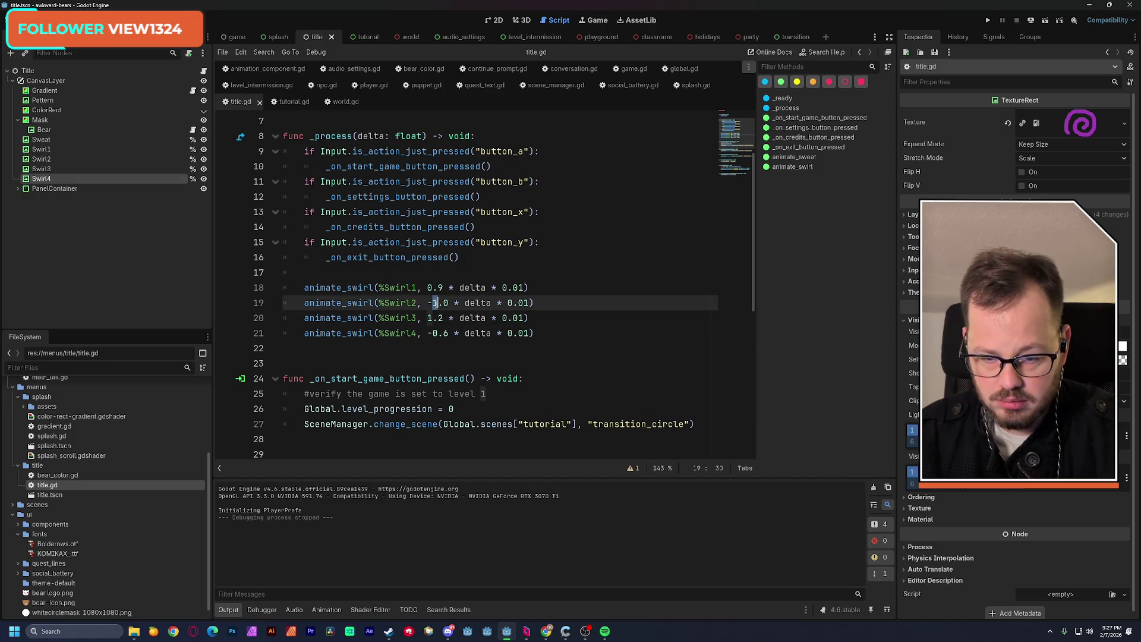
{"action": "type", "text": "0"}
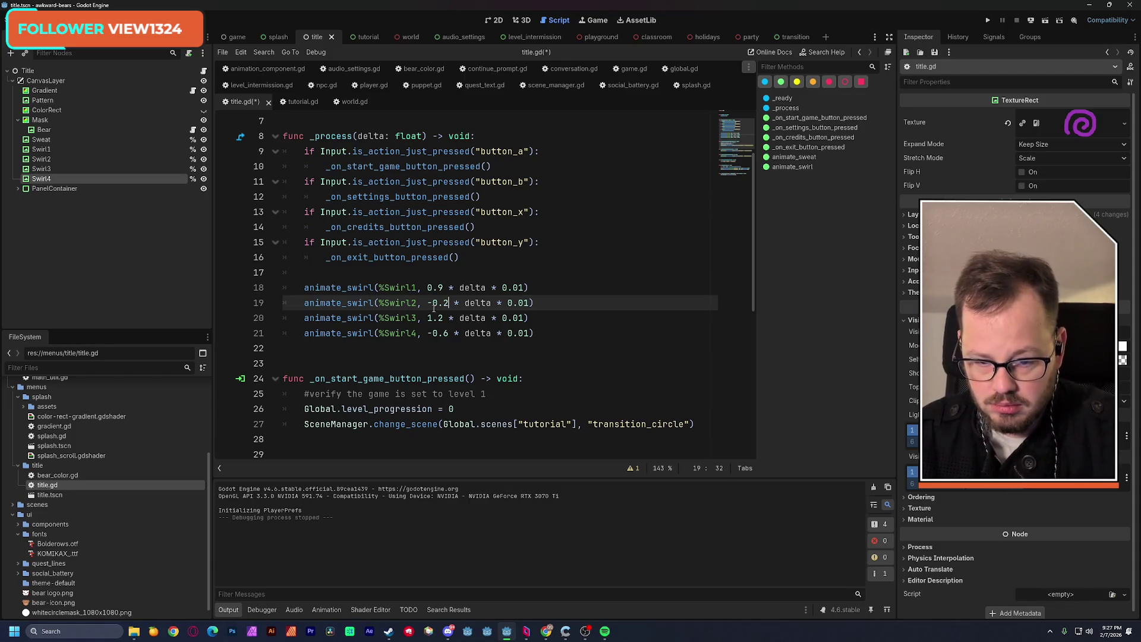
{"action": "left_click_drag", "start_coordinate": [442, 333], "coordinate": [450, 333]}
{"action": "type", "text": "1"}
{"action": "left_click", "coordinate": [558, 285]}
{"action": "key", "text": "ctrl+s"}
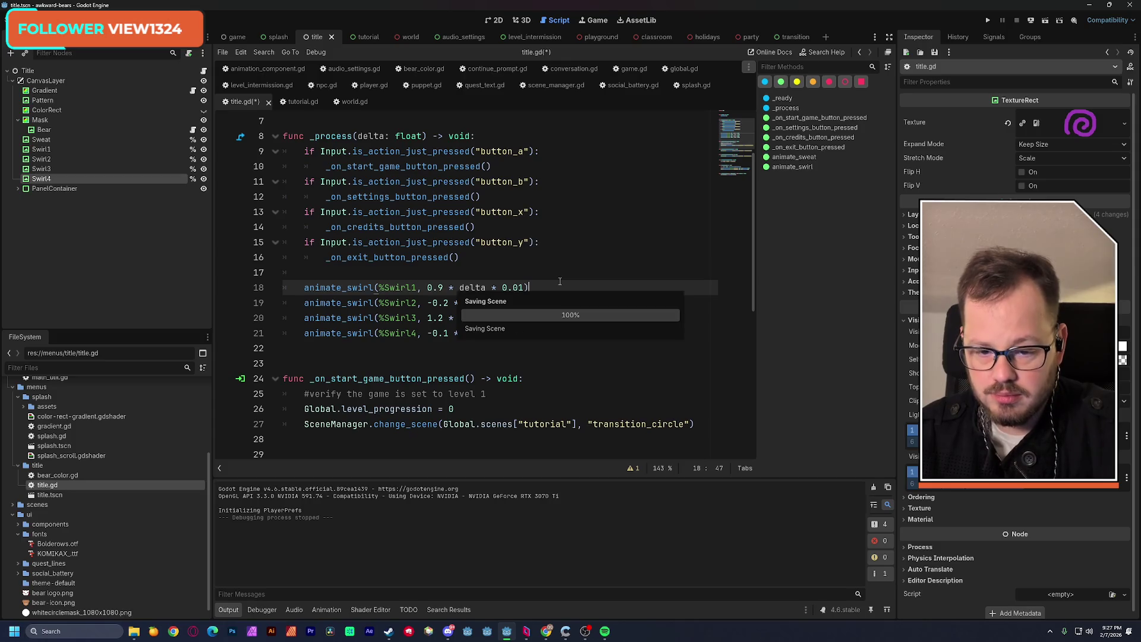
{"action": "left_click", "coordinate": [1046, 21]}
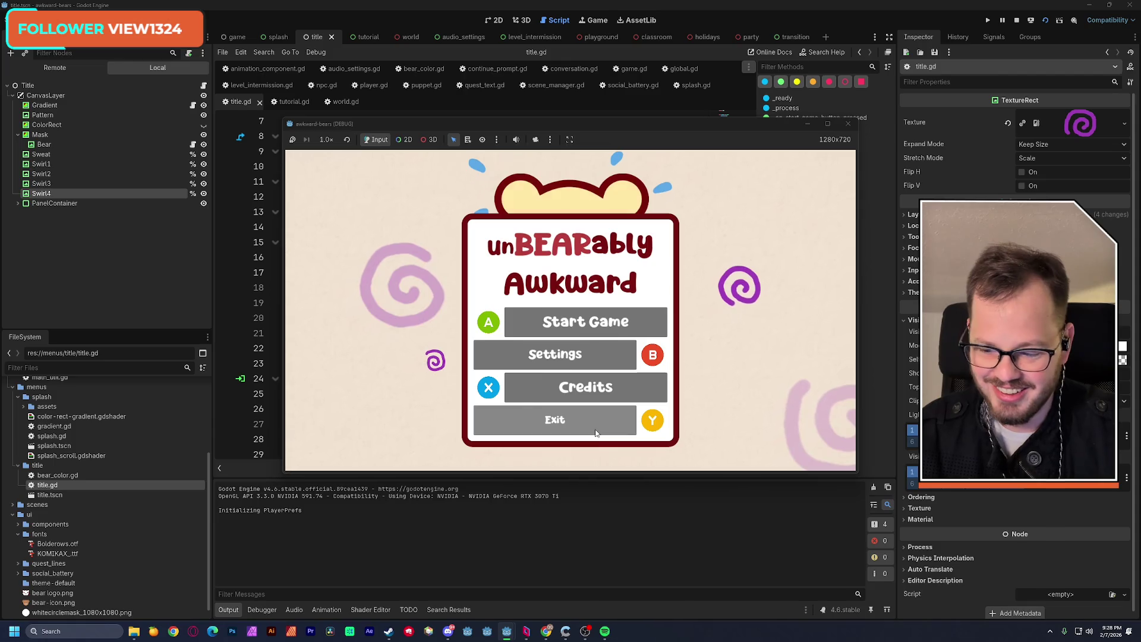
Close the test, relaunch the title scene, start the game from the menu, then stop it
{"action": "left_click", "coordinate": [847, 124]}
{"action": "left_click", "coordinate": [988, 19]}
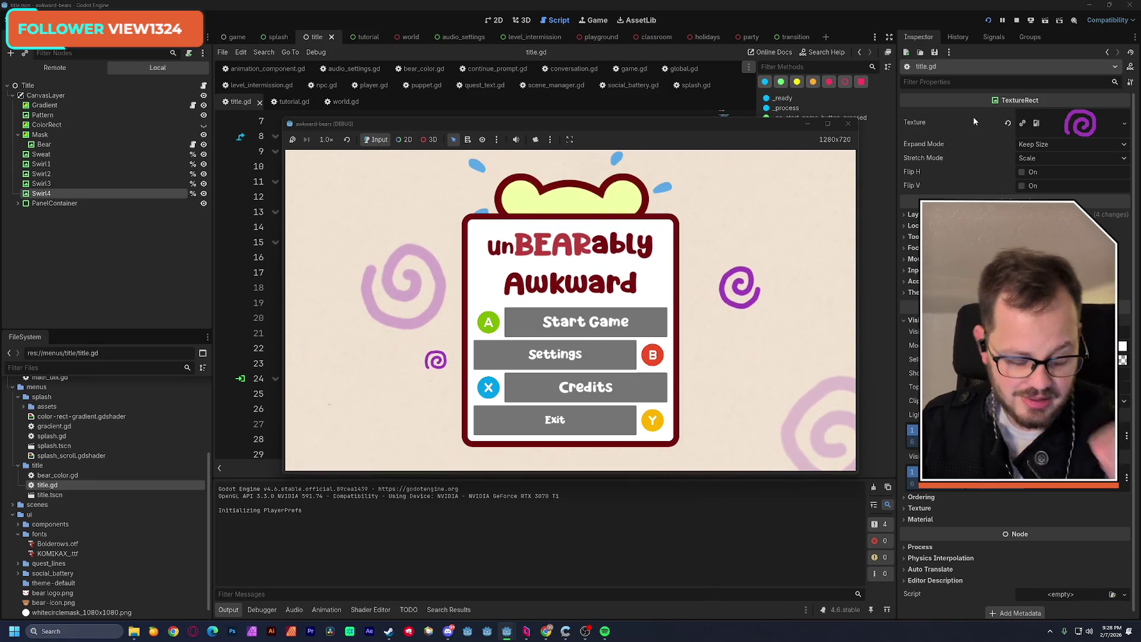
{"action": "key", "text": "Return"}
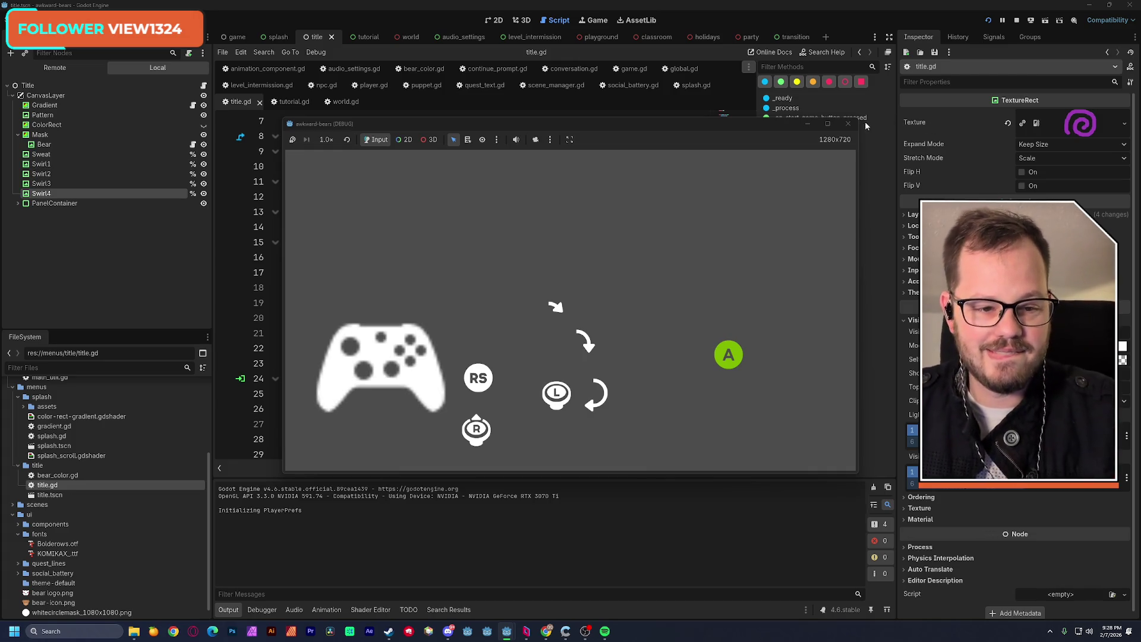
{"action": "left_click", "coordinate": [848, 124]}
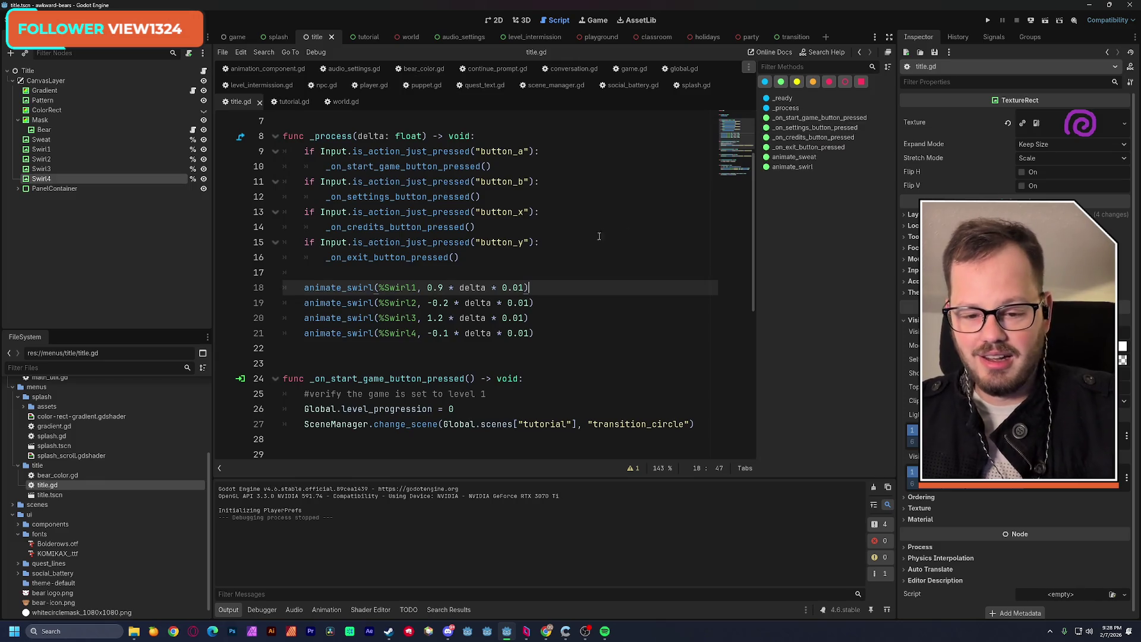
Scroll through title.gd, then switch to the title scene's 2D layout
{"action": "scroll", "coordinate": [596, 242], "scroll_direction": "up", "scroll_amount": 2}
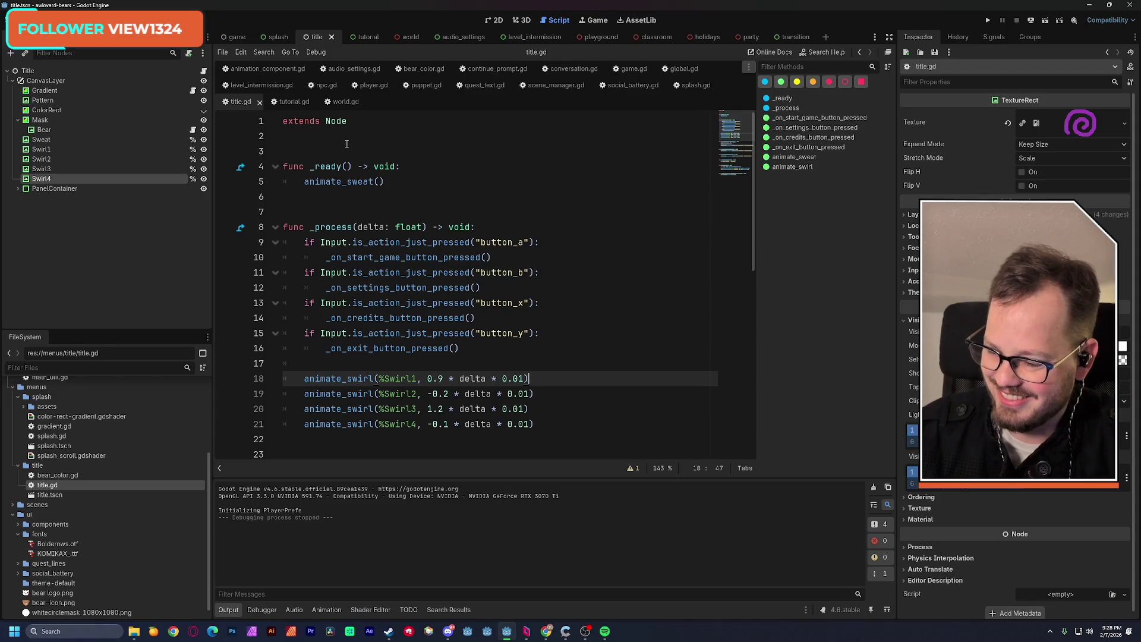
{"action": "left_click", "coordinate": [351, 154]}
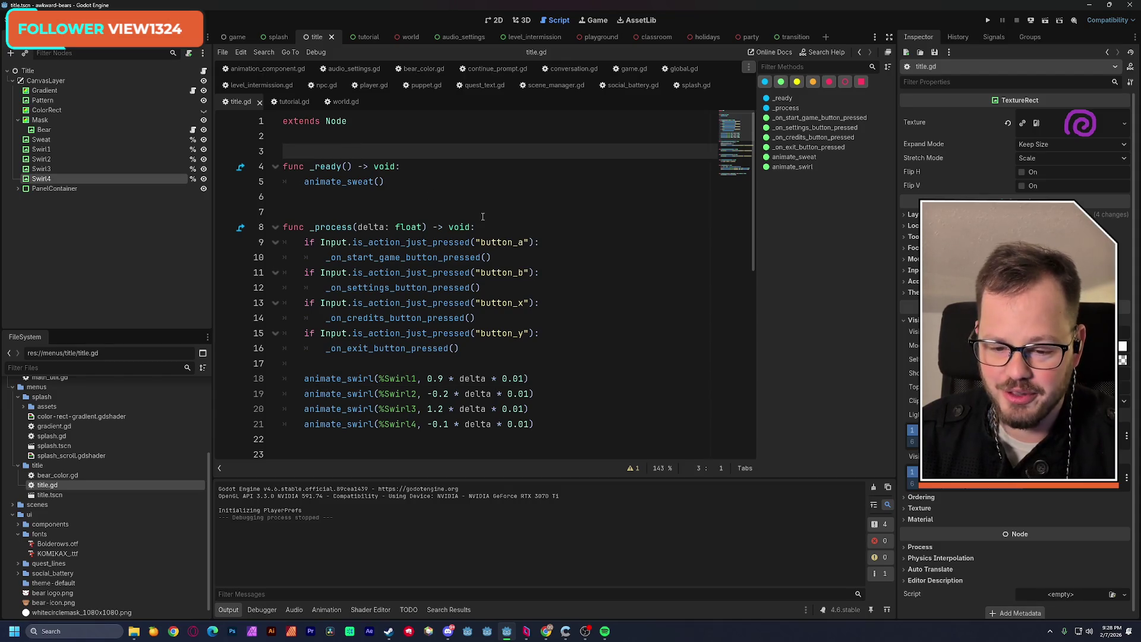
{"action": "scroll", "coordinate": [483, 217], "scroll_direction": "down", "scroll_amount": 5}
{"action": "scroll", "coordinate": [482, 216], "scroll_direction": "down", "scroll_amount": 4}
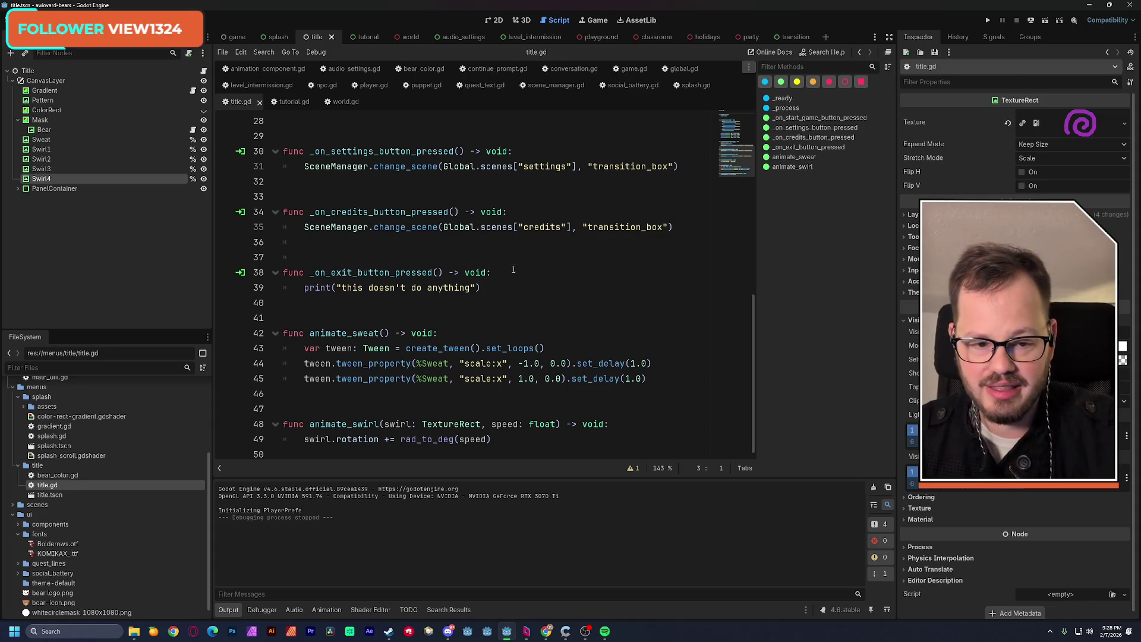
{"action": "scroll", "coordinate": [512, 265], "scroll_direction": "up", "scroll_amount": 5}
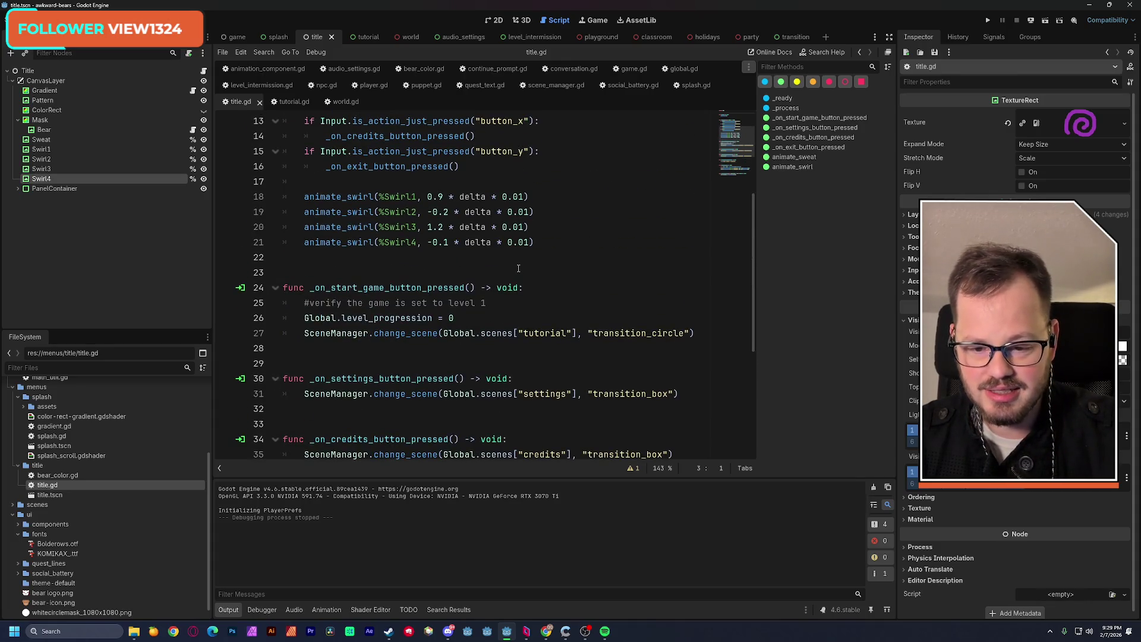
{"action": "scroll", "coordinate": [518, 268], "scroll_direction": "up", "scroll_amount": 4}
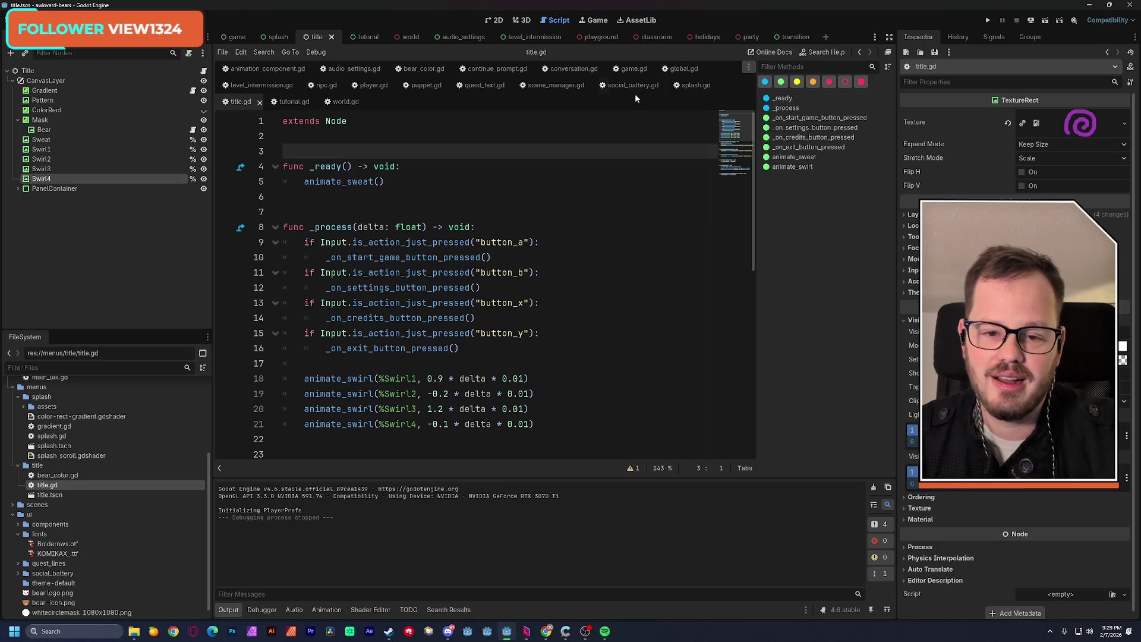
{"action": "left_click", "coordinate": [526, 22]}
{"action": "left_click", "coordinate": [498, 24]}
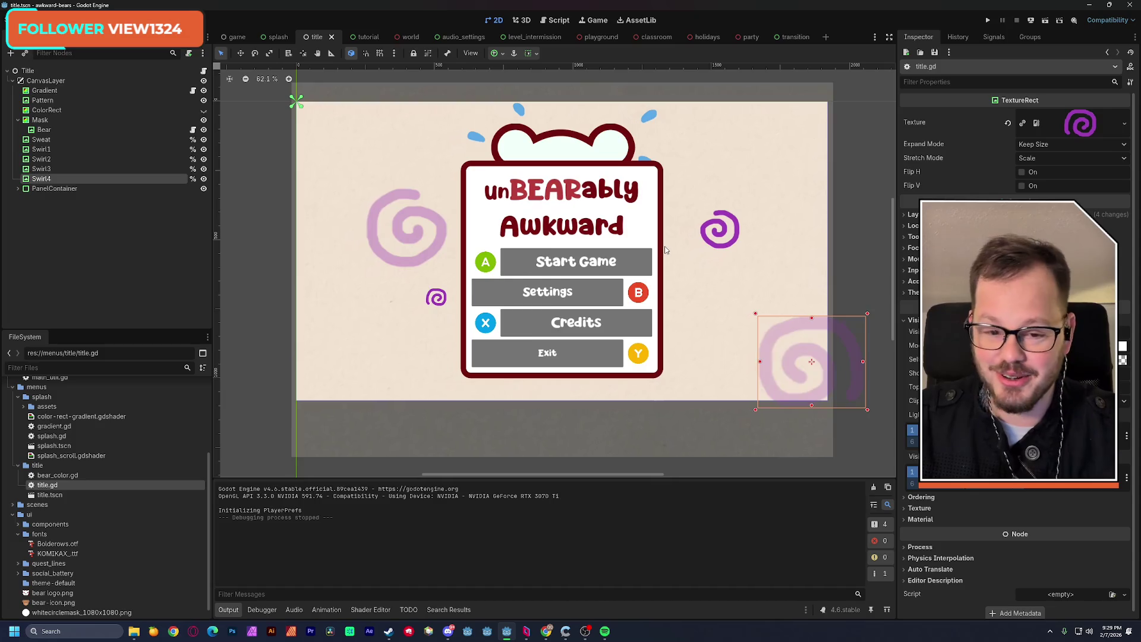
Save the title scene and check the splash scene before returning to title
{"action": "key", "text": "ctrl+s"}
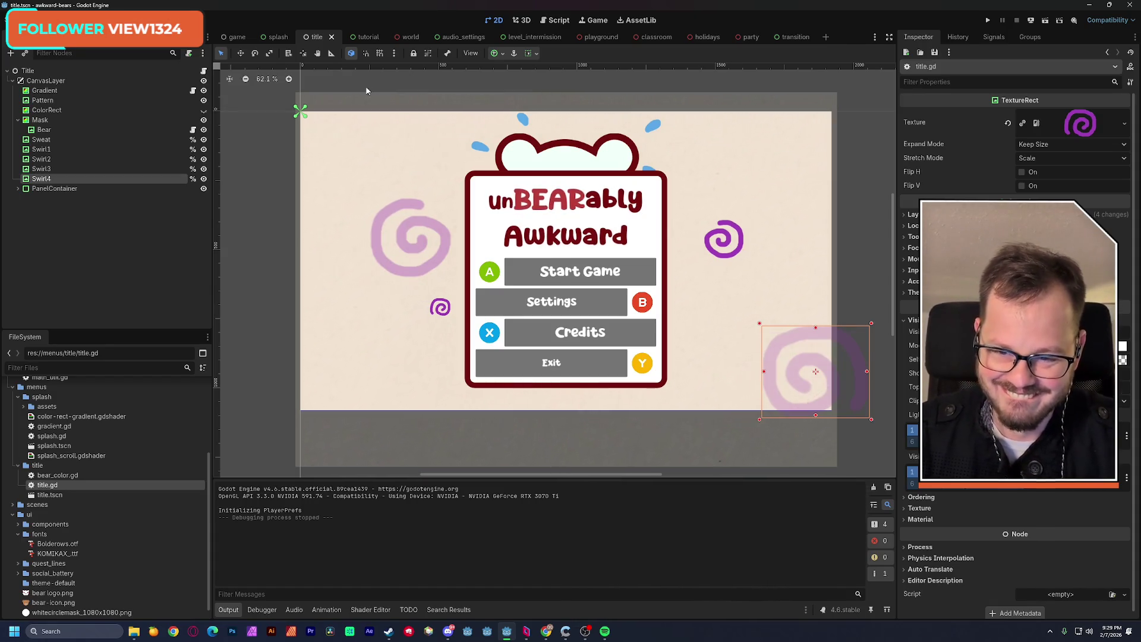
{"action": "left_click", "coordinate": [277, 36]}
{"action": "left_click", "coordinate": [100, 241]}
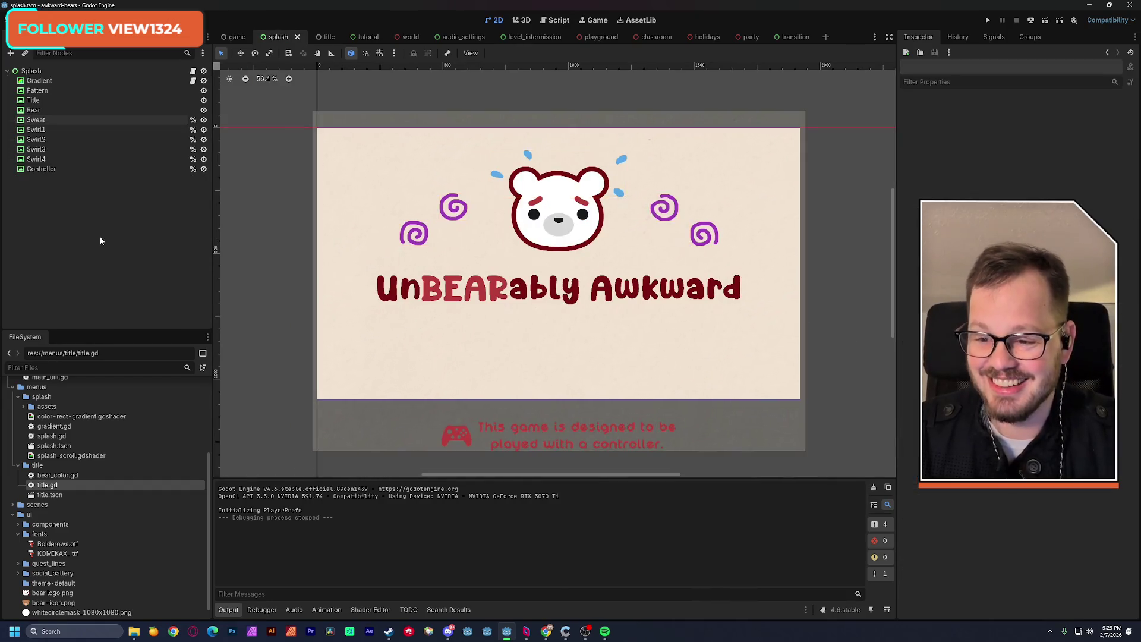
{"action": "left_click", "coordinate": [328, 38]}
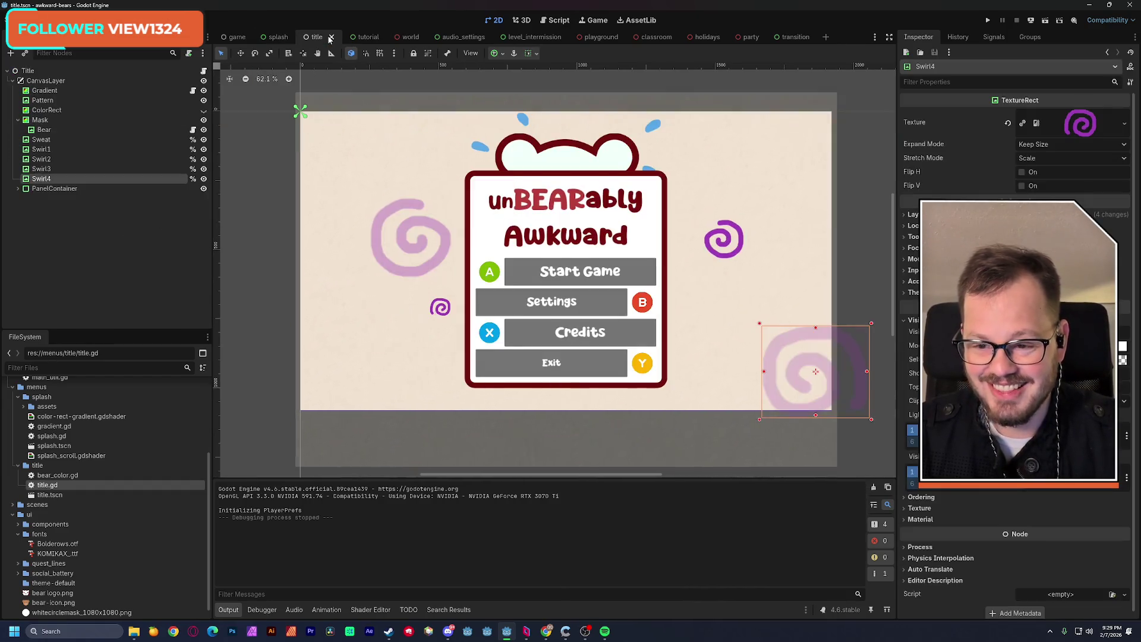
Toggle the menu PanelContainer's visibility off and back on, then deselect Swirl4
{"action": "left_click", "coordinate": [204, 189]}
{"action": "left_click", "coordinate": [202, 192]}
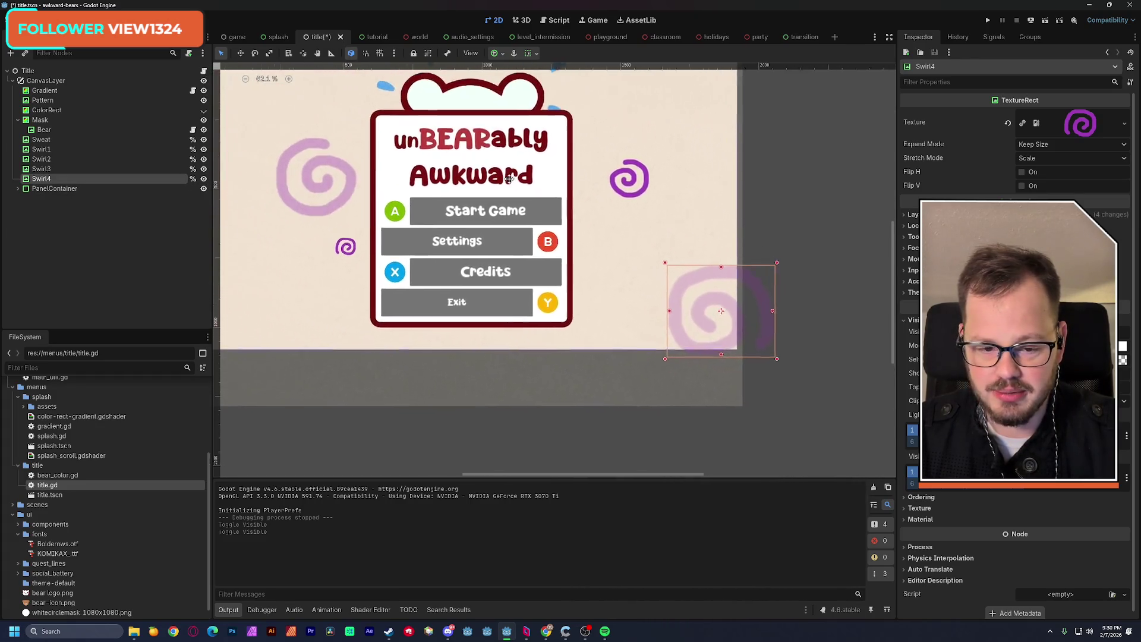
{"action": "left_click", "coordinate": [174, 230]}
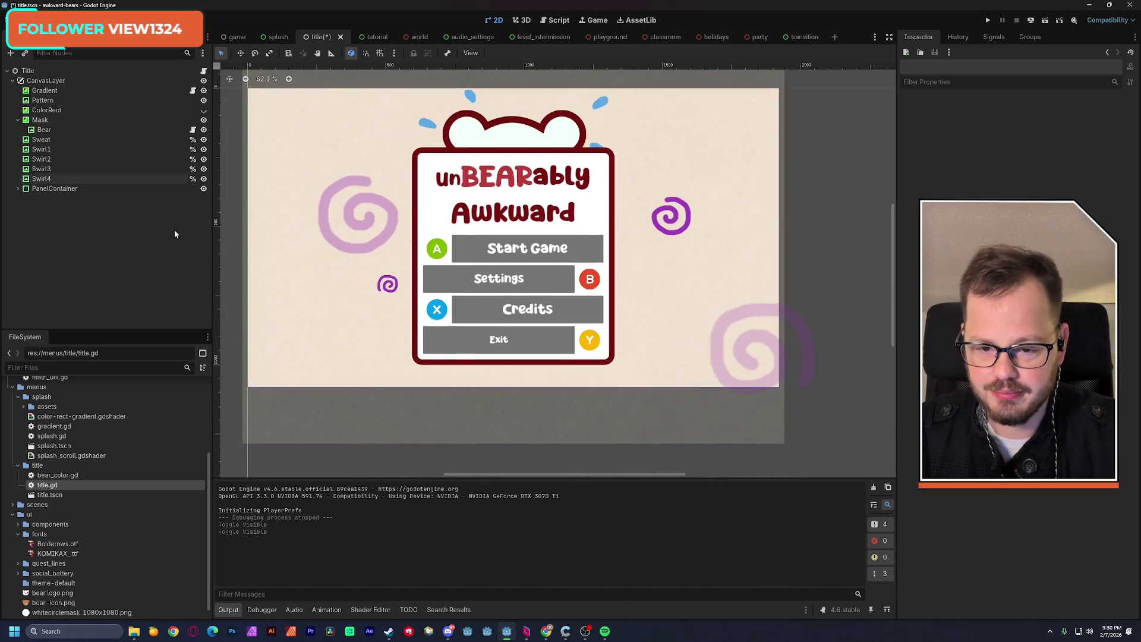
Select PanelContainer and cancel an accidental rename, keeping the name PanelContainer
{"action": "left_click", "coordinate": [58, 190]}
{"action": "left_click", "coordinate": [67, 189]}
{"action": "type", "text": "Me"}
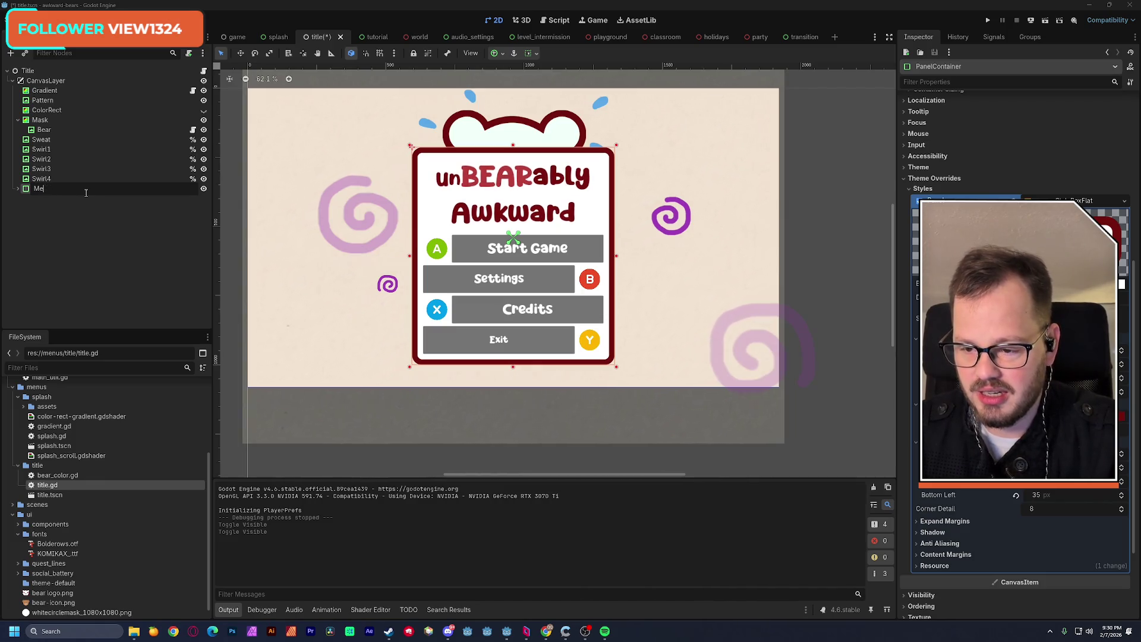
{"action": "type", "text": "M"}
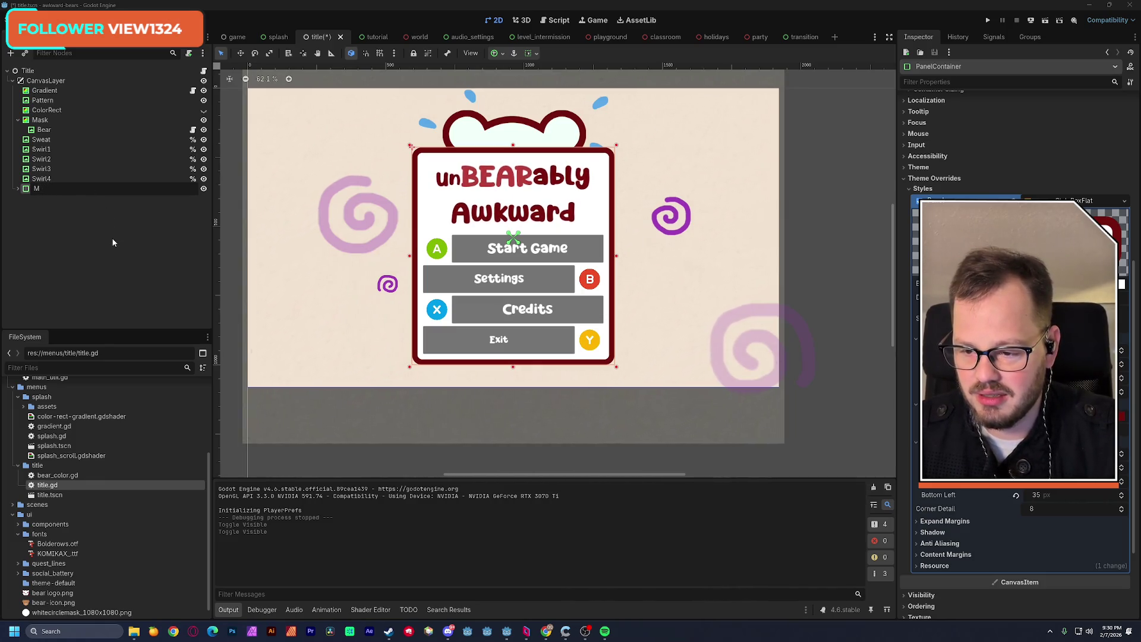
{"action": "key", "text": "Escape"}
Expand PanelContainer to show its child nodes and save the title scene
{"action": "left_click", "coordinate": [18, 189]}
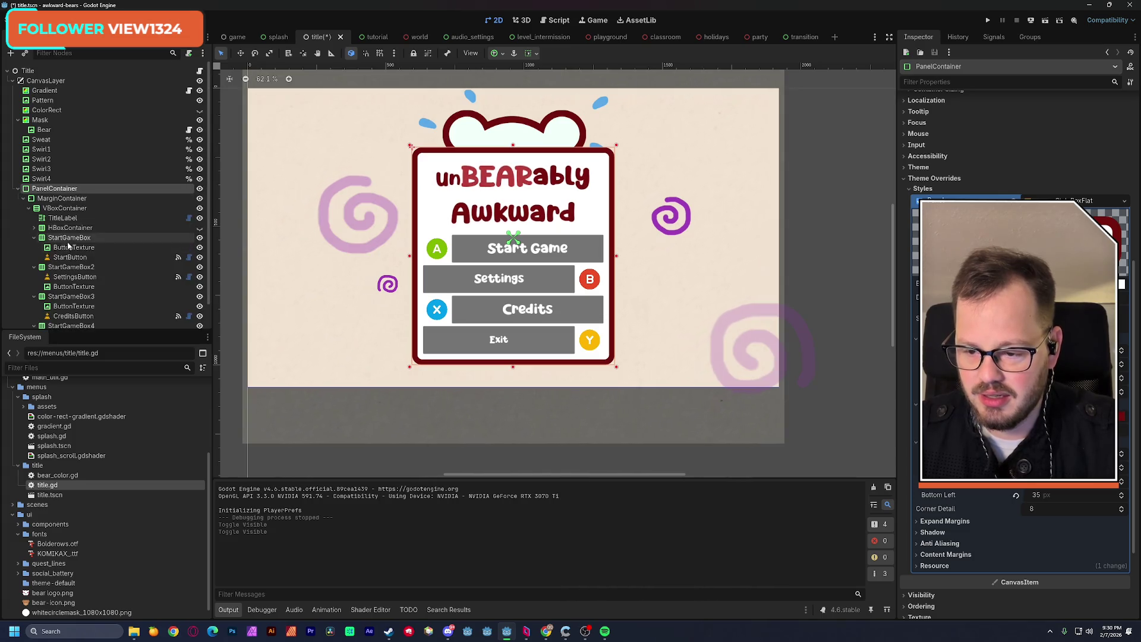
{"action": "scroll", "coordinate": [67, 245], "scroll_direction": "down", "scroll_amount": 1}
{"action": "scroll", "coordinate": [53, 190], "scroll_direction": "up", "scroll_amount": 1}
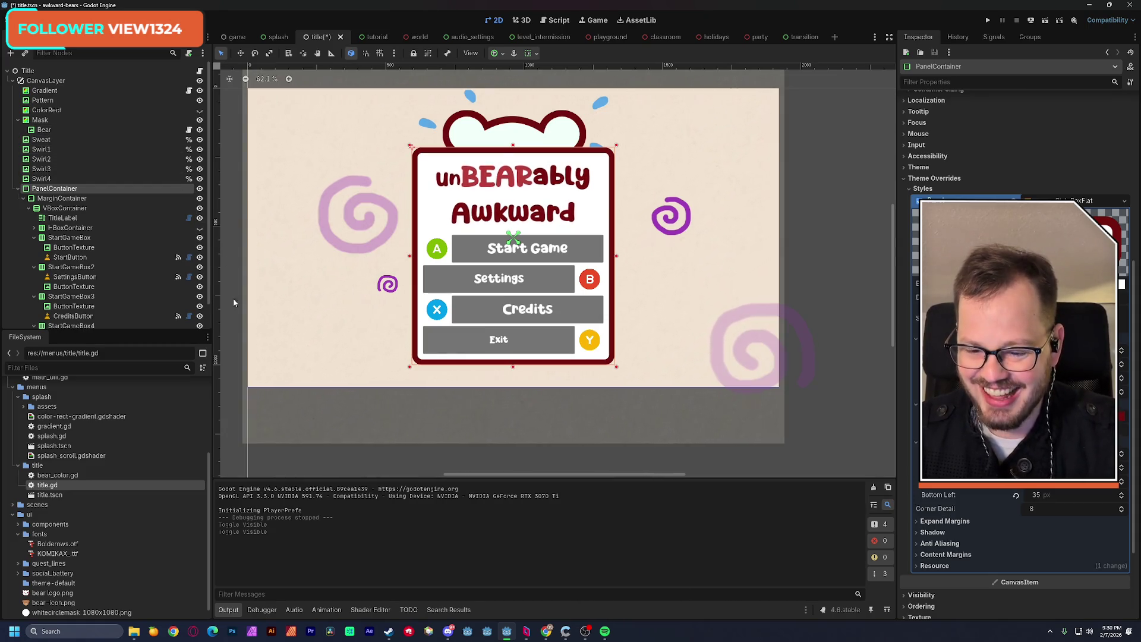
{"action": "scroll", "coordinate": [328, 275], "scroll_direction": "up", "scroll_amount": 2}
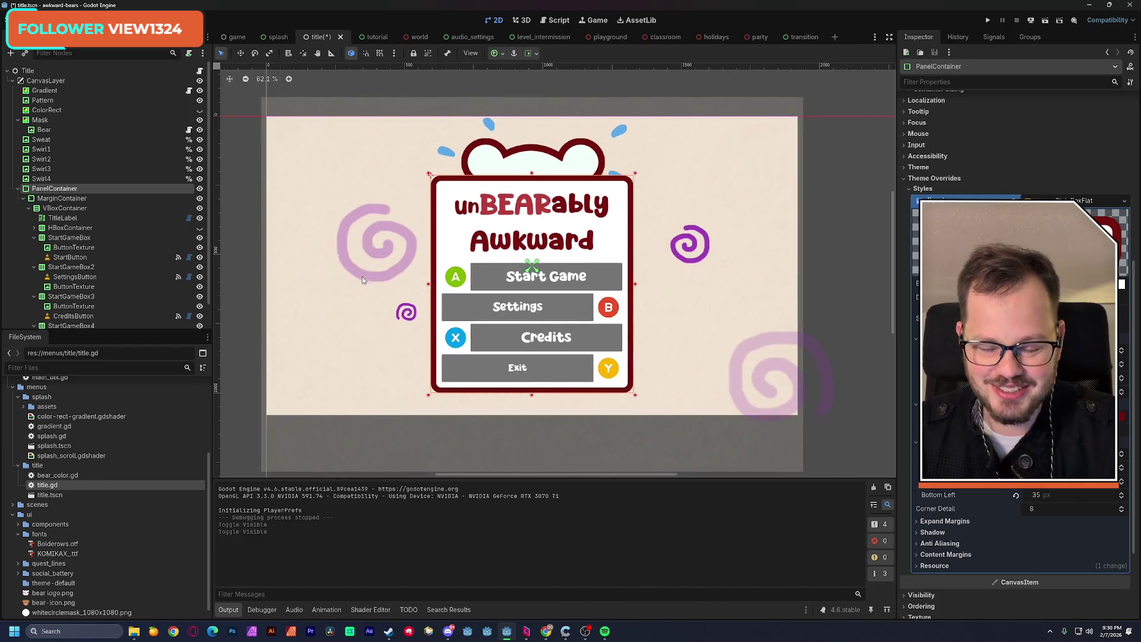
{"action": "key", "text": "ctrl+s"}
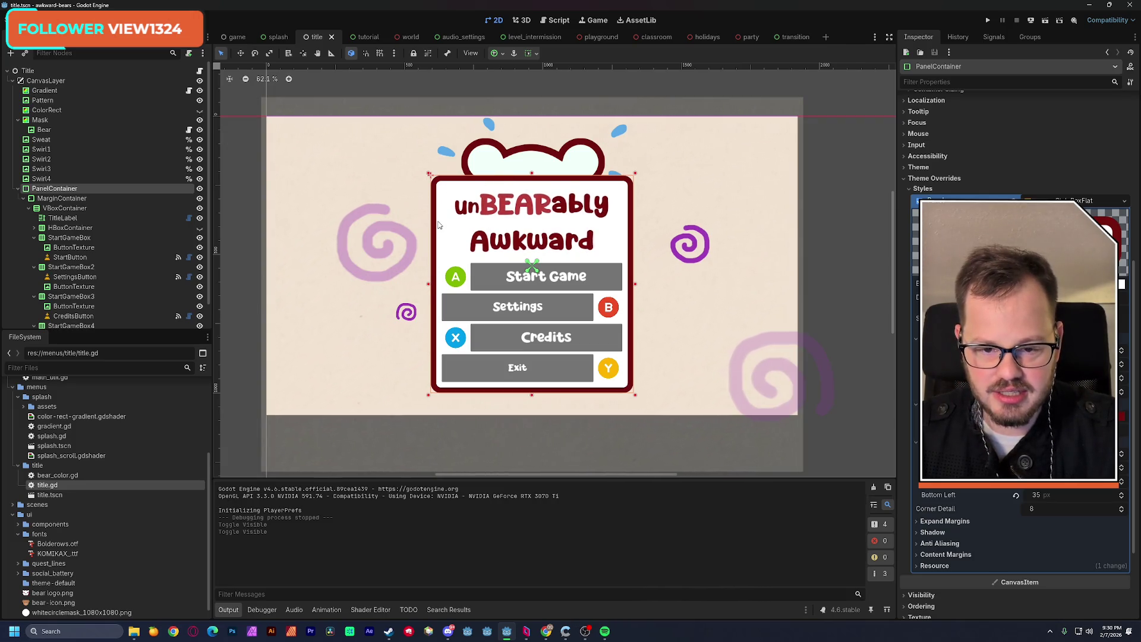
{"action": "left_click_drag", "start_coordinate": [469, 242], "coordinate": [472, 246]}
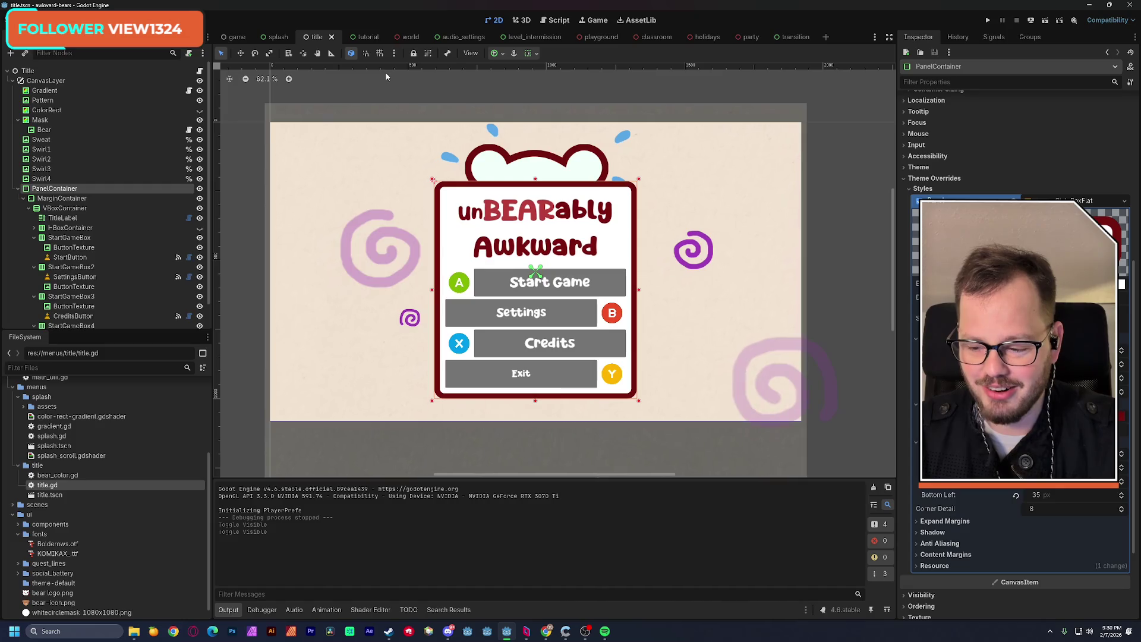
{"action": "left_click", "coordinate": [369, 37]}
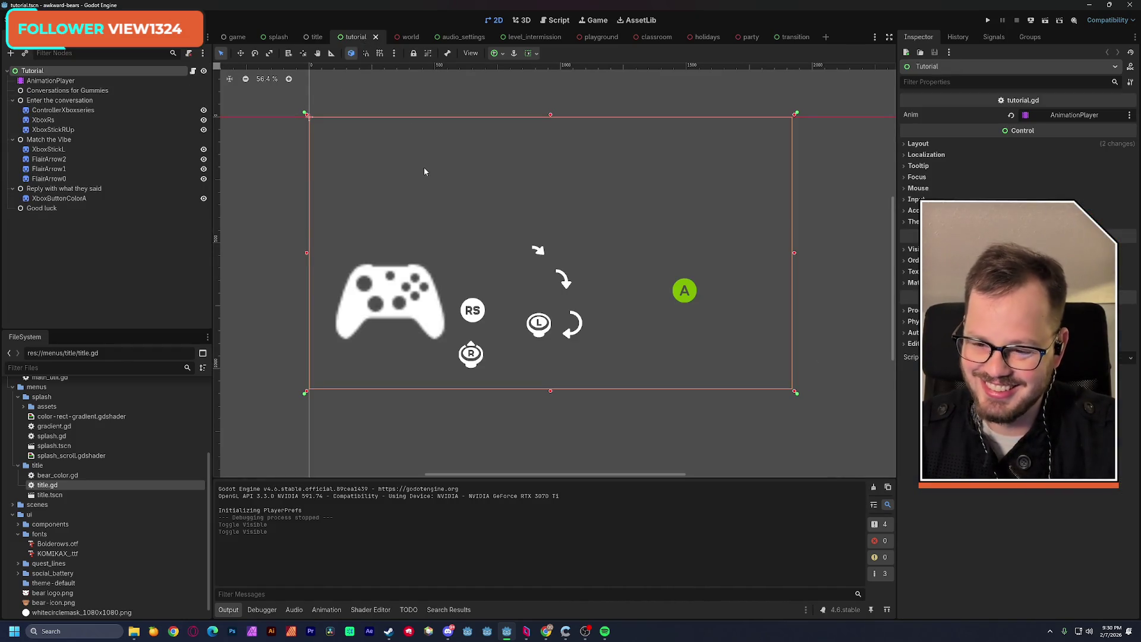
{"action": "left_click_drag", "start_coordinate": [423, 168], "coordinate": [434, 173]}
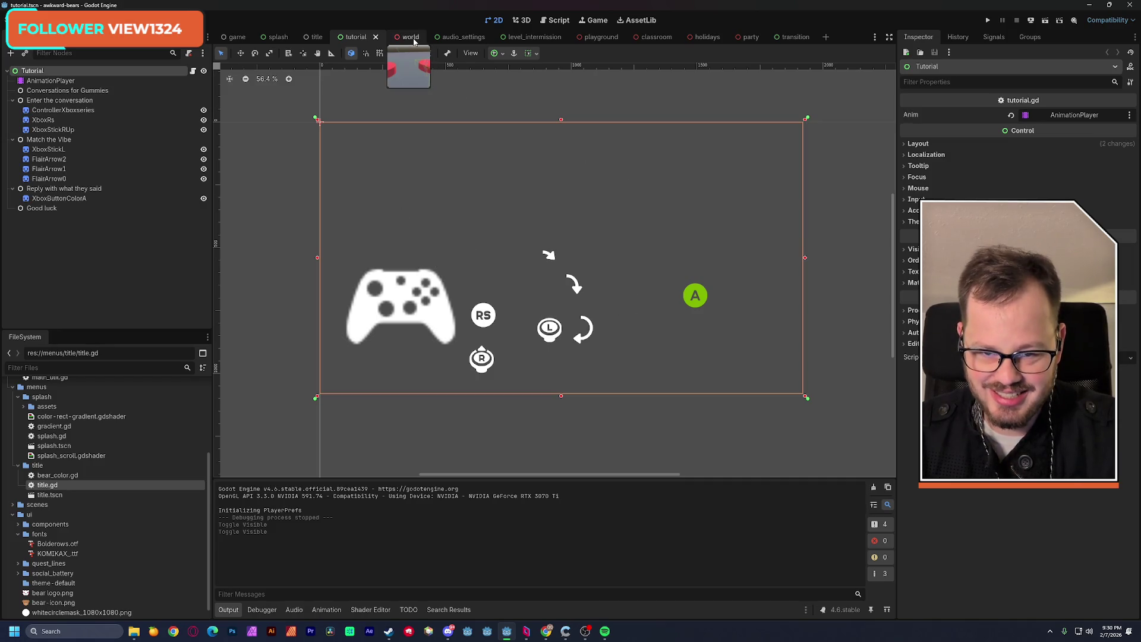
{"action": "left_click", "coordinate": [453, 39]}
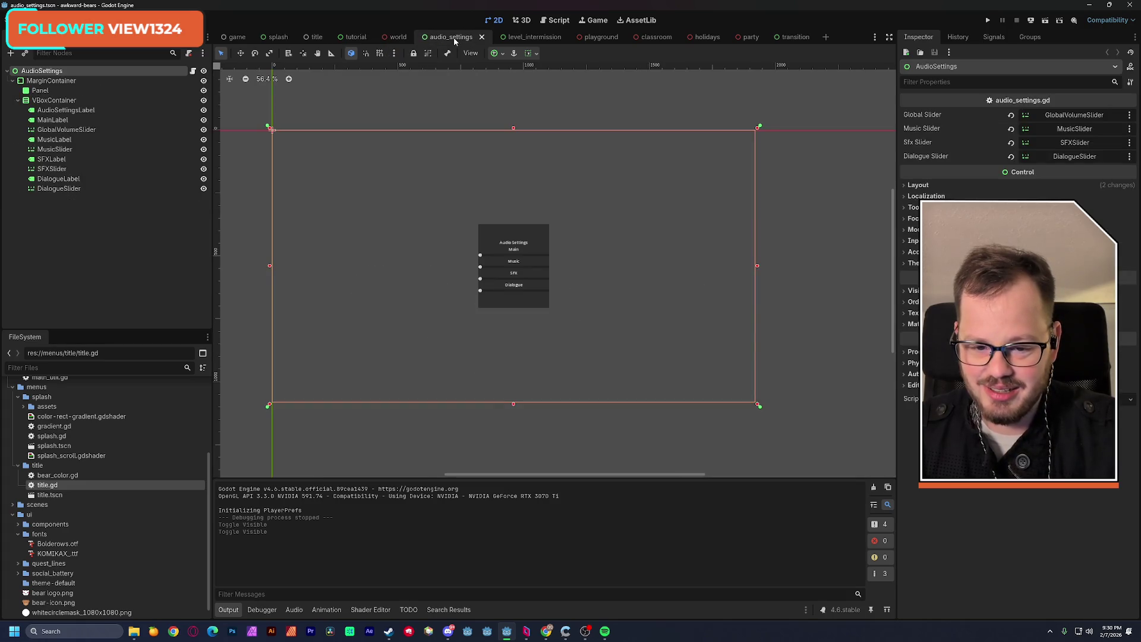
{"action": "left_click", "coordinate": [276, 39]}
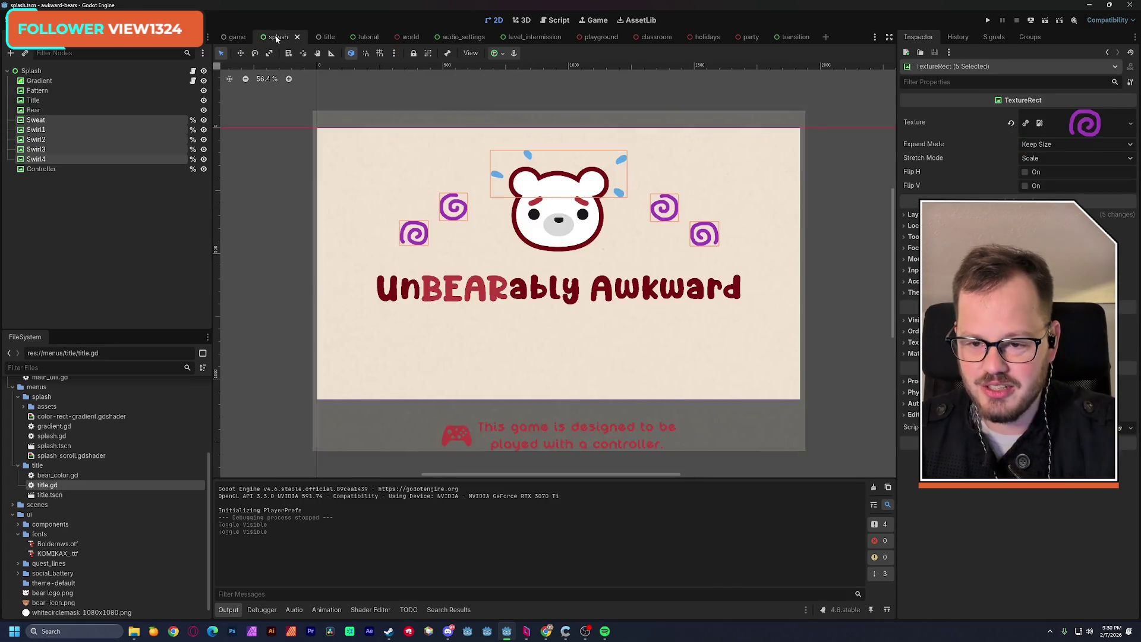
{"action": "left_click", "coordinate": [327, 38]}
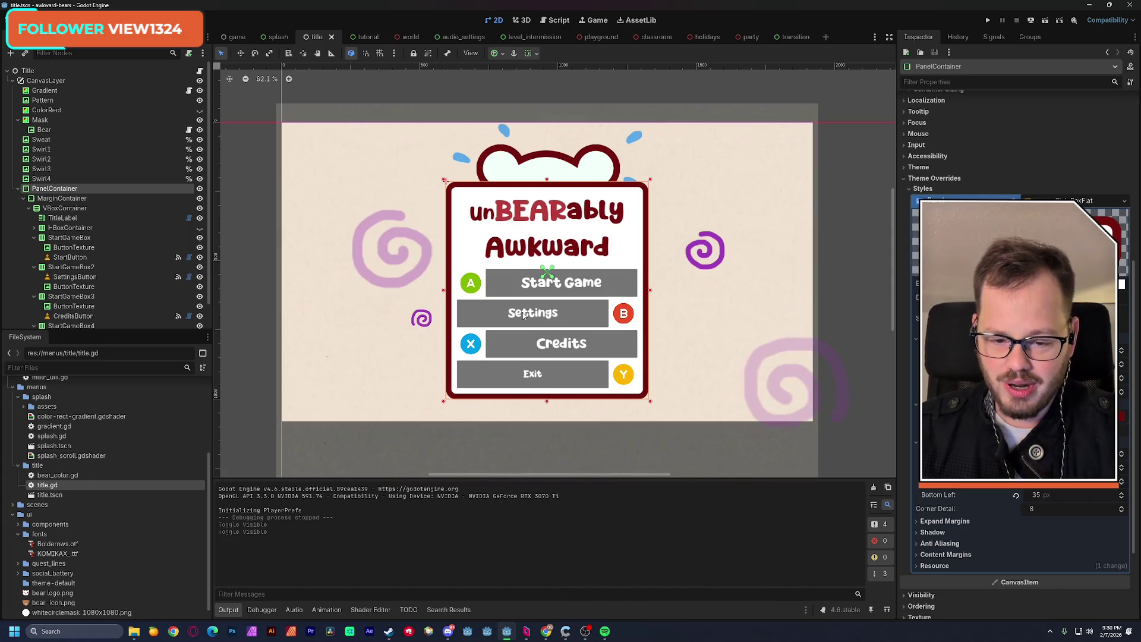
{"action": "left_click", "coordinate": [18, 189]}
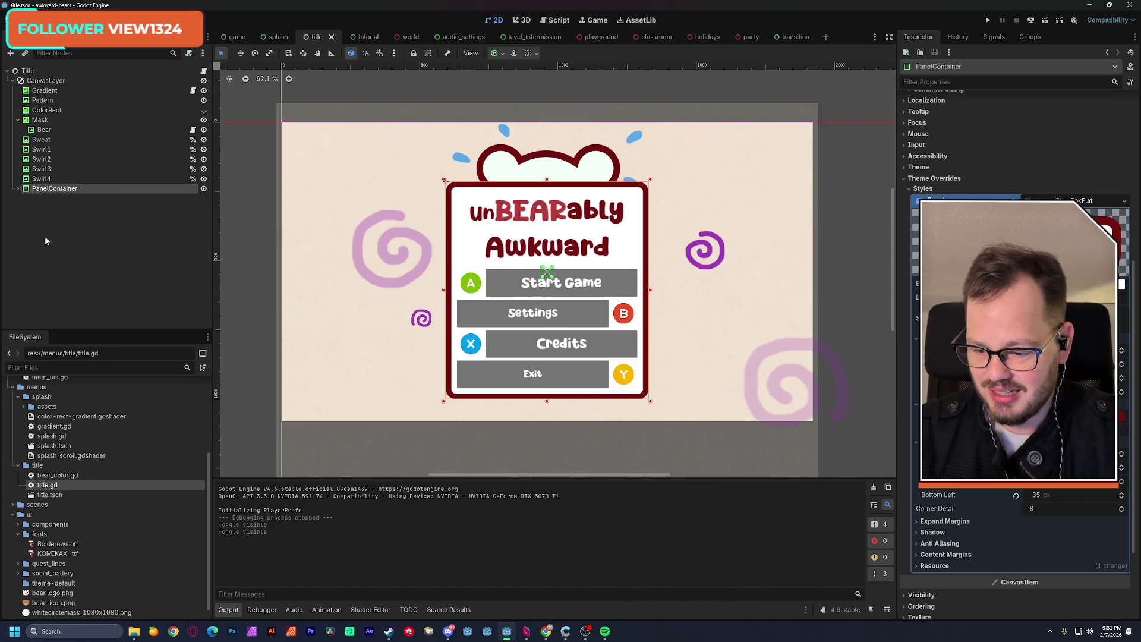
Create a new folder named credits inside res://menus
{"action": "scroll", "coordinate": [59, 493], "scroll_direction": "up", "scroll_amount": 2}
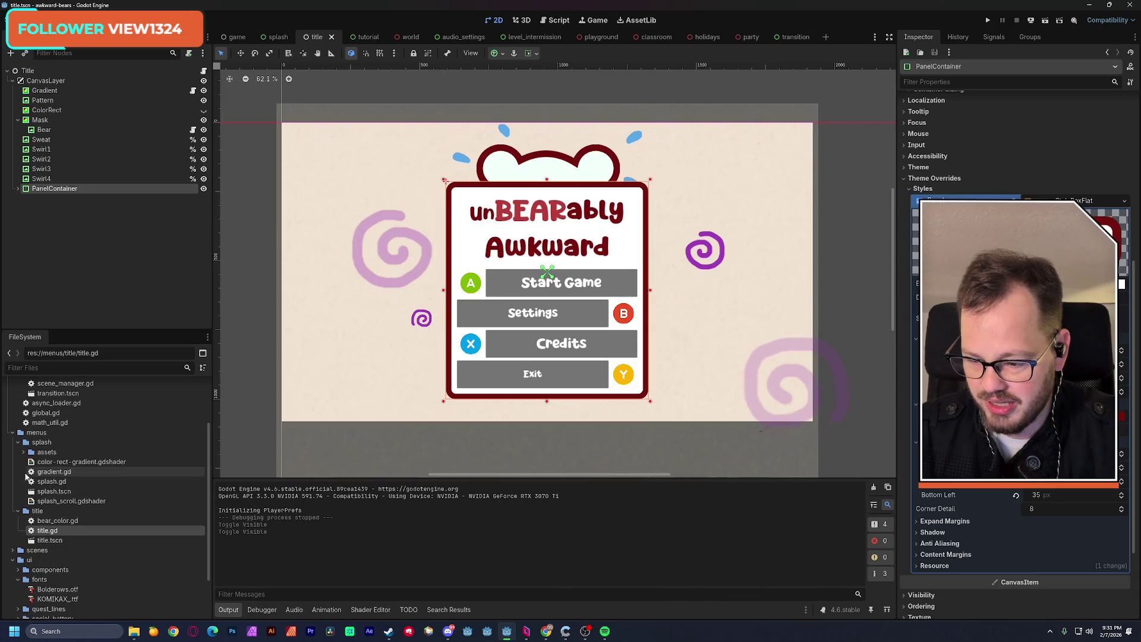
{"action": "left_click", "coordinate": [18, 443]}
{"action": "left_click", "coordinate": [53, 432]}
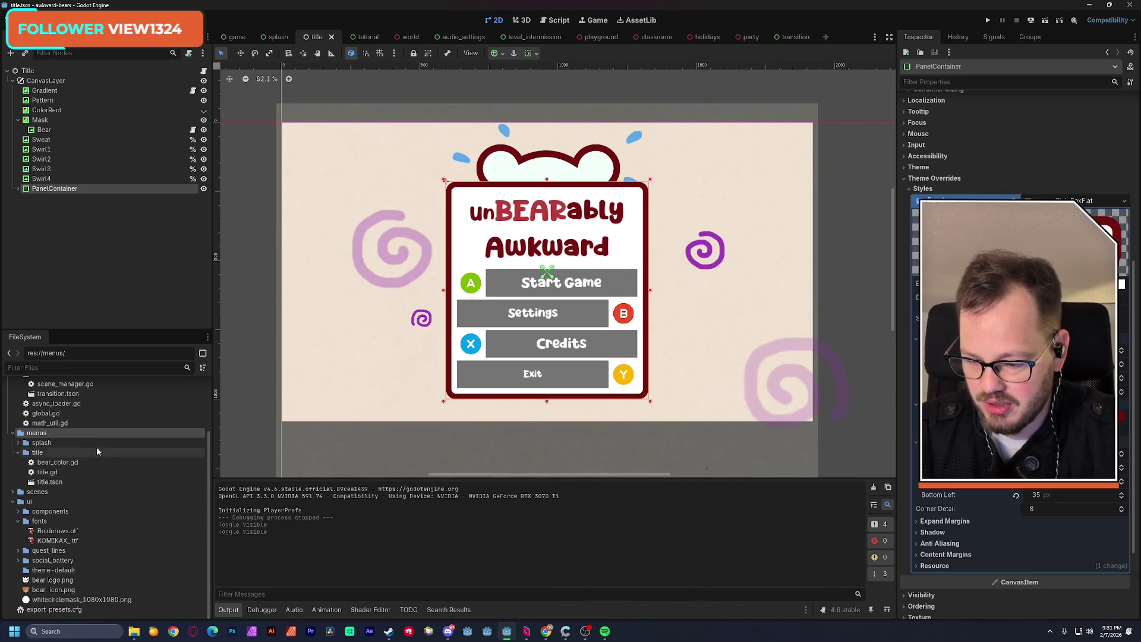
{"action": "right_click", "coordinate": [37, 433]}
{"action": "mouse_move", "coordinate": [107, 439]}
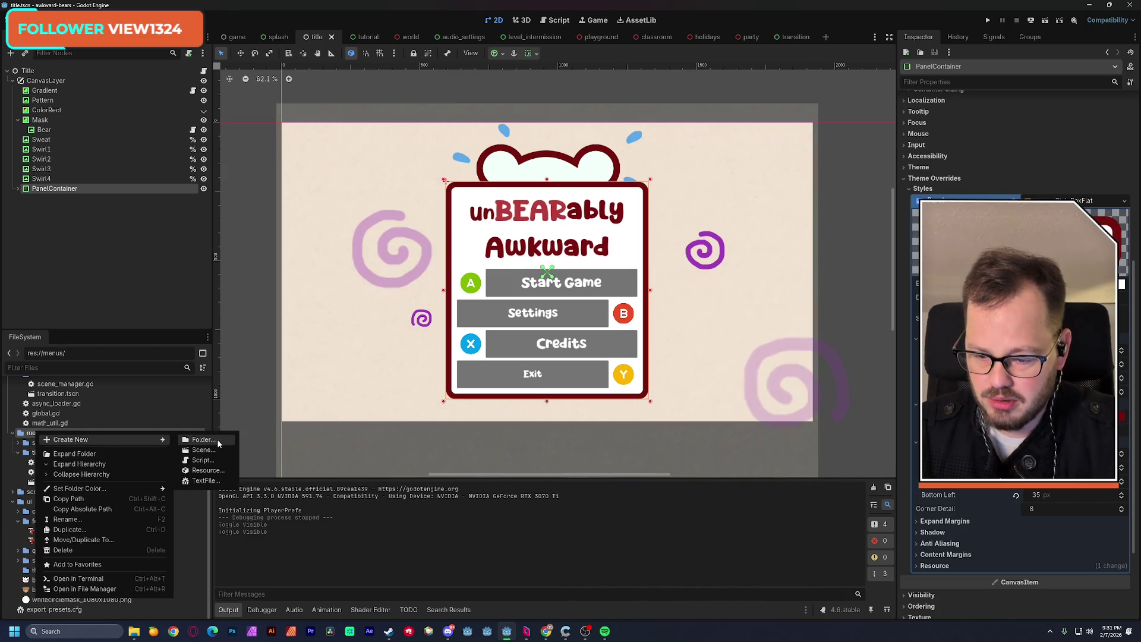
{"action": "left_click", "coordinate": [217, 439]}
{"action": "type", "text": "credits"}
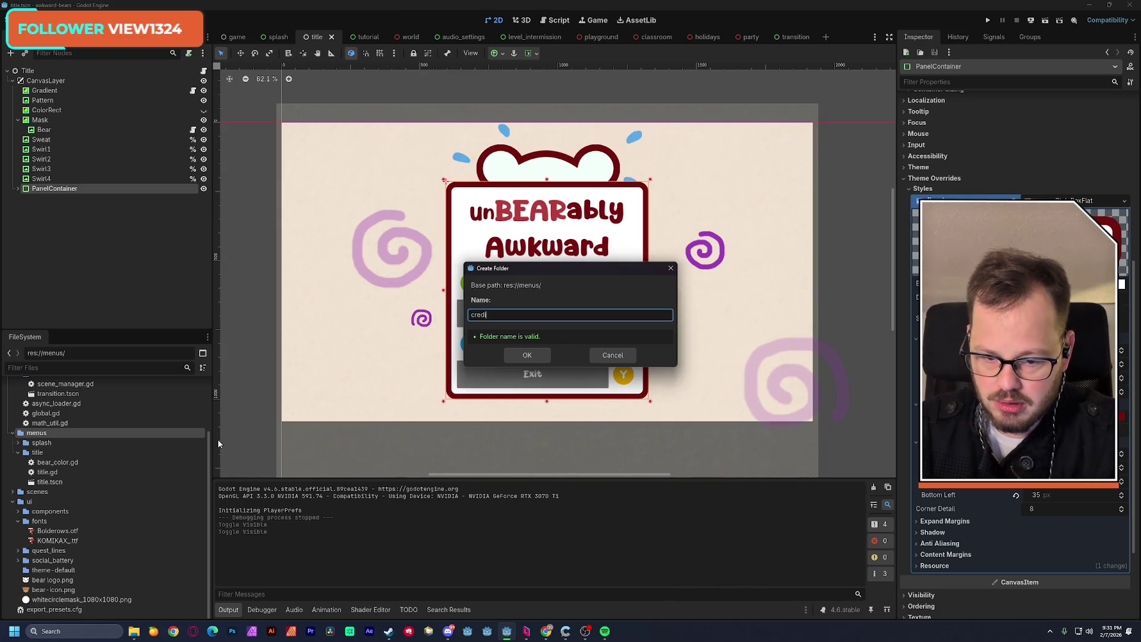
{"action": "key", "text": "Return"}
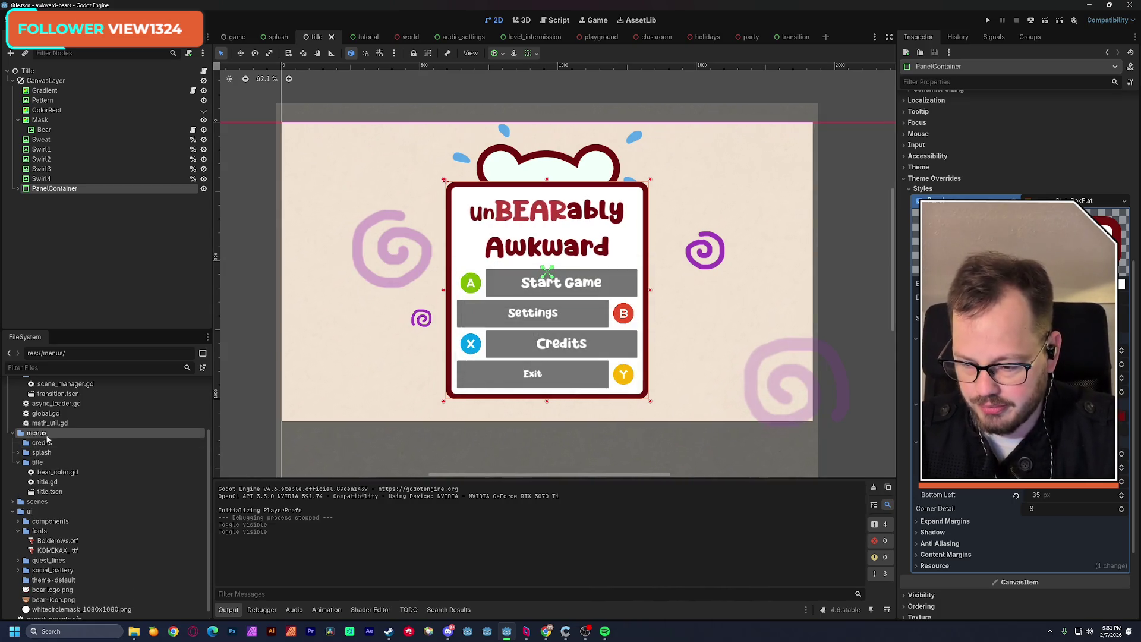
Create a second folder named audio_settings_main inside menus
{"action": "right_click", "coordinate": [41, 435]}
{"action": "mouse_move", "coordinate": [149, 442]}
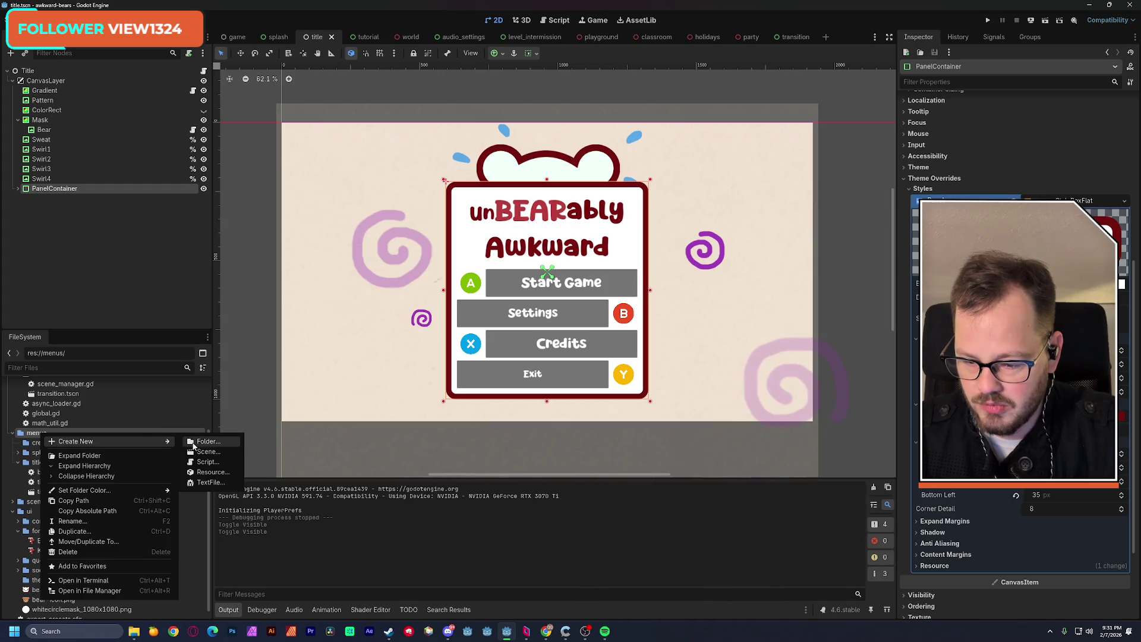
{"action": "left_click", "coordinate": [196, 443]}
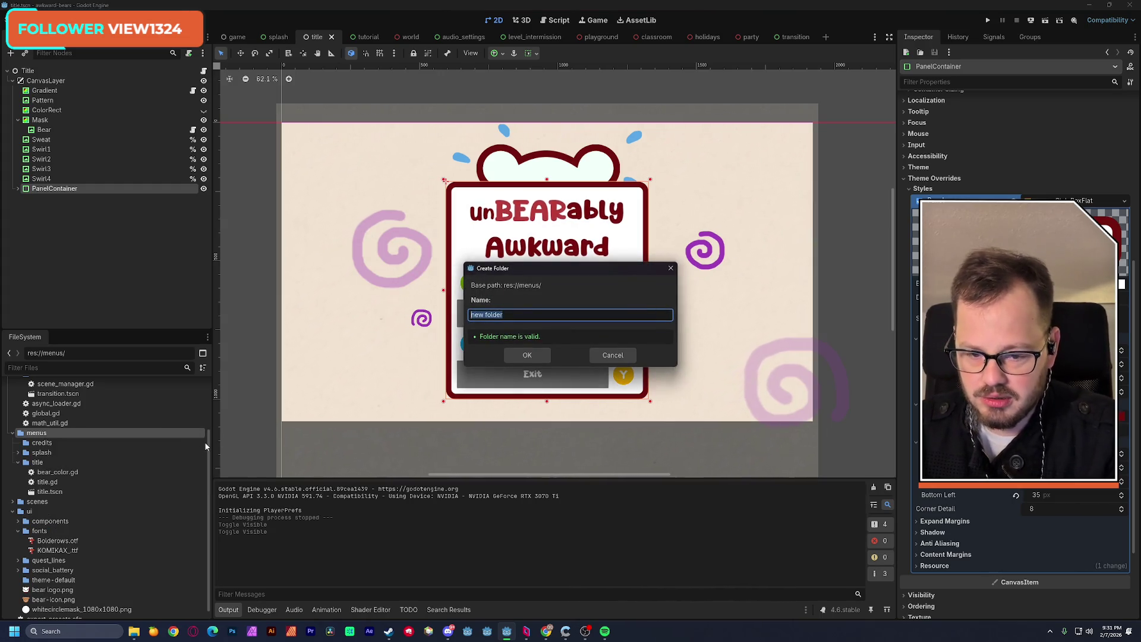
{"action": "type", "text": "a"}
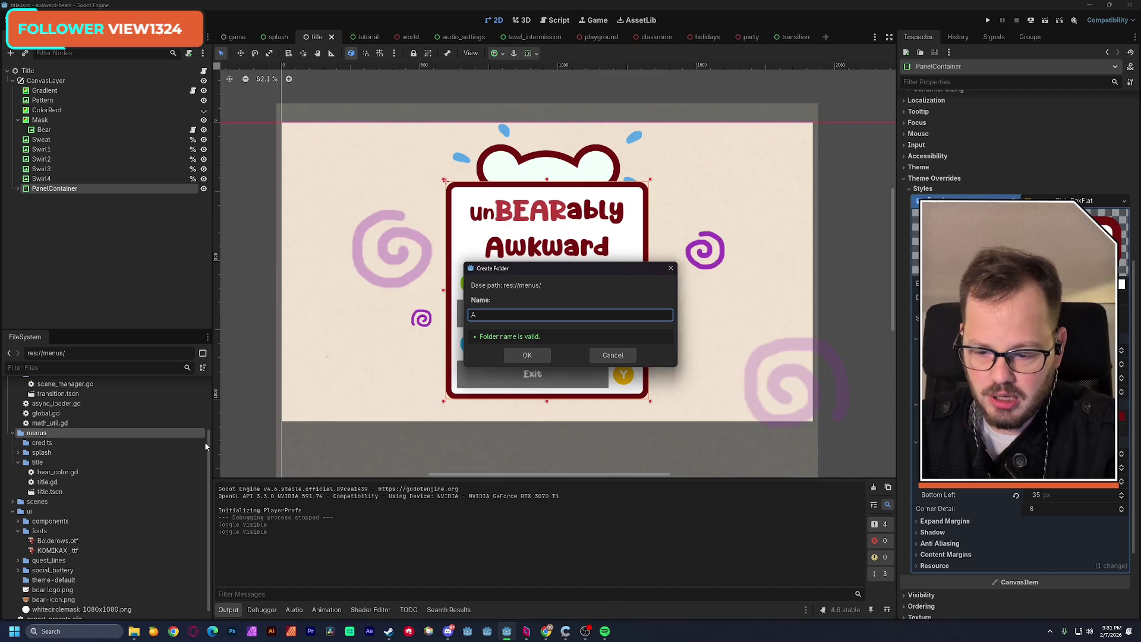
{"action": "type", "text": "udio_s"}
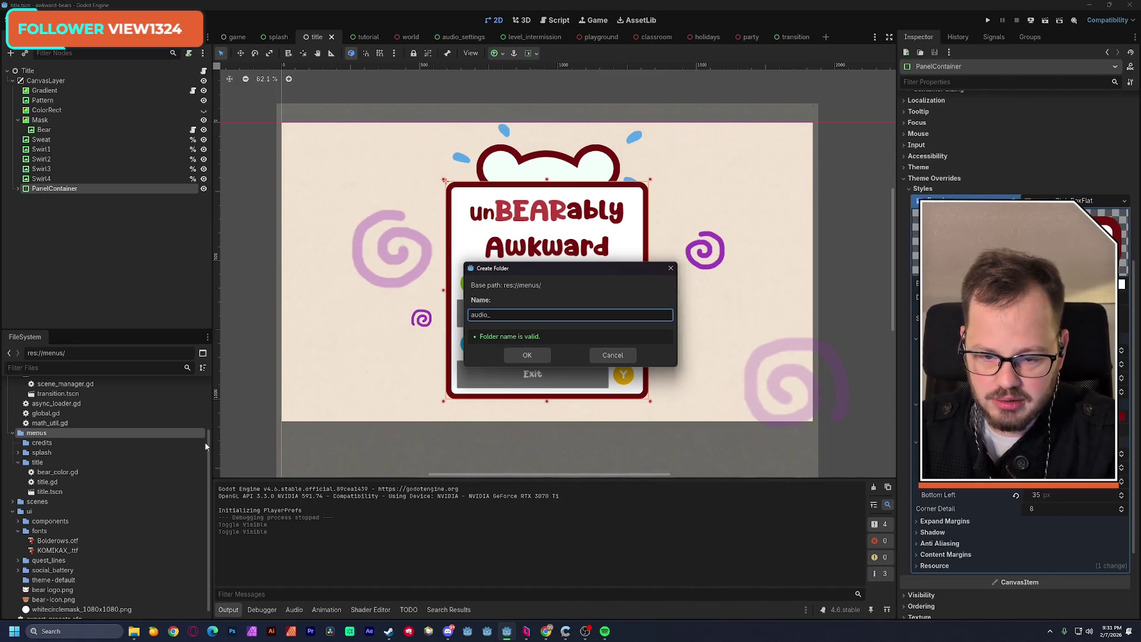
{"action": "type", "text": "ettings_"}
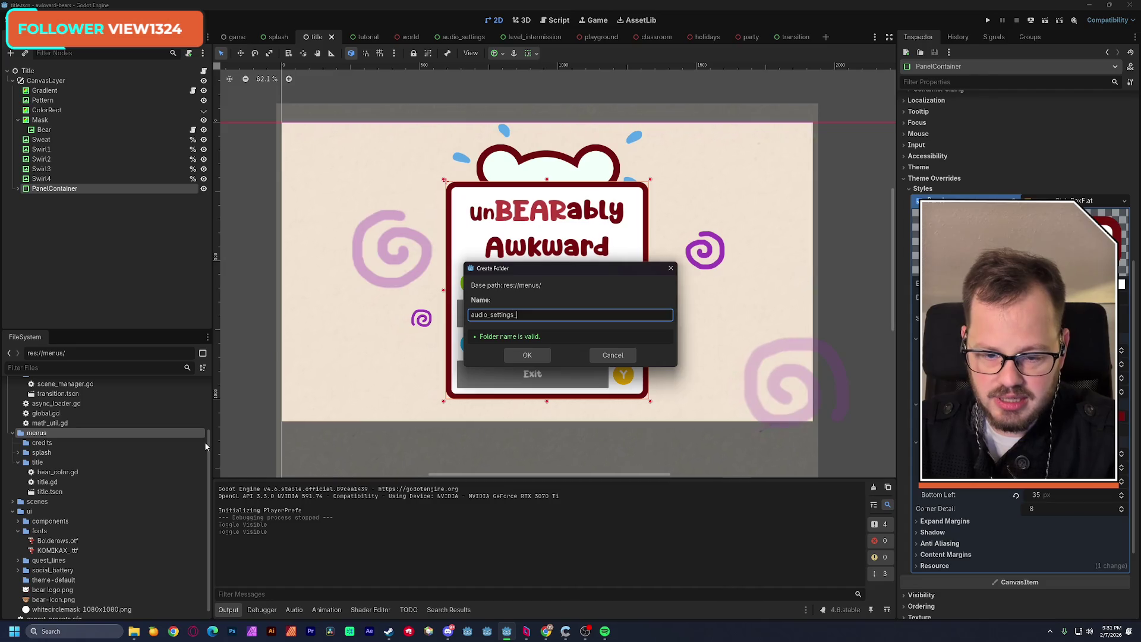
{"action": "type", "text": "main"}
{"action": "key", "text": "Return"}
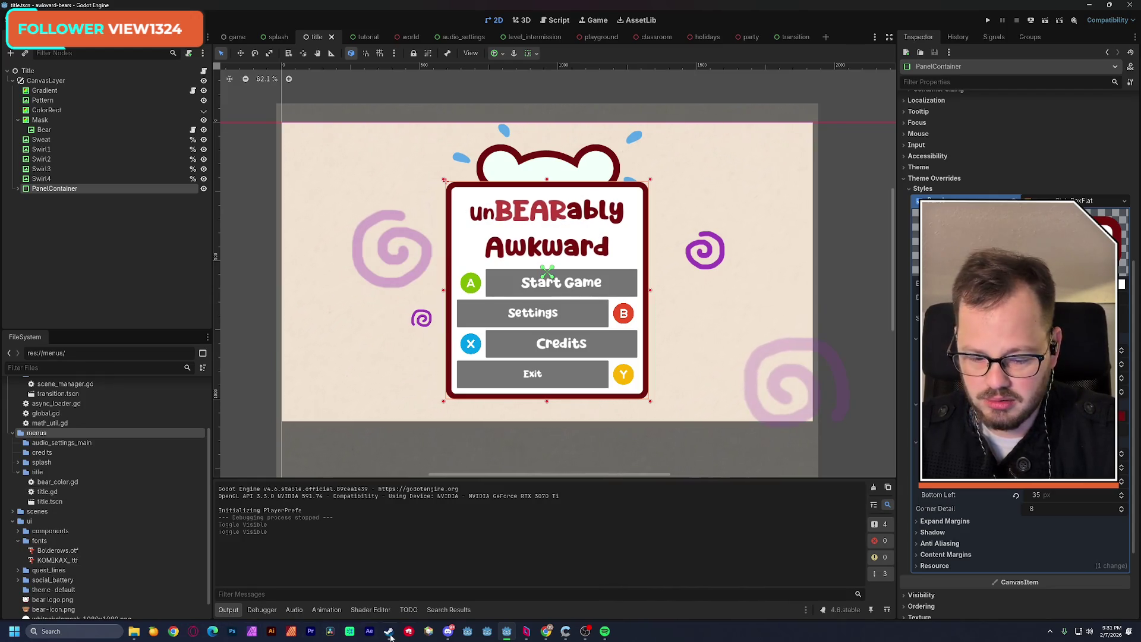
Search Chrome for 'truthear crinacle zero' and open the Truthear ZERO product page
{"action": "mouse_move", "coordinate": [546, 631]}
{"action": "left_click", "coordinate": [576, 604]}
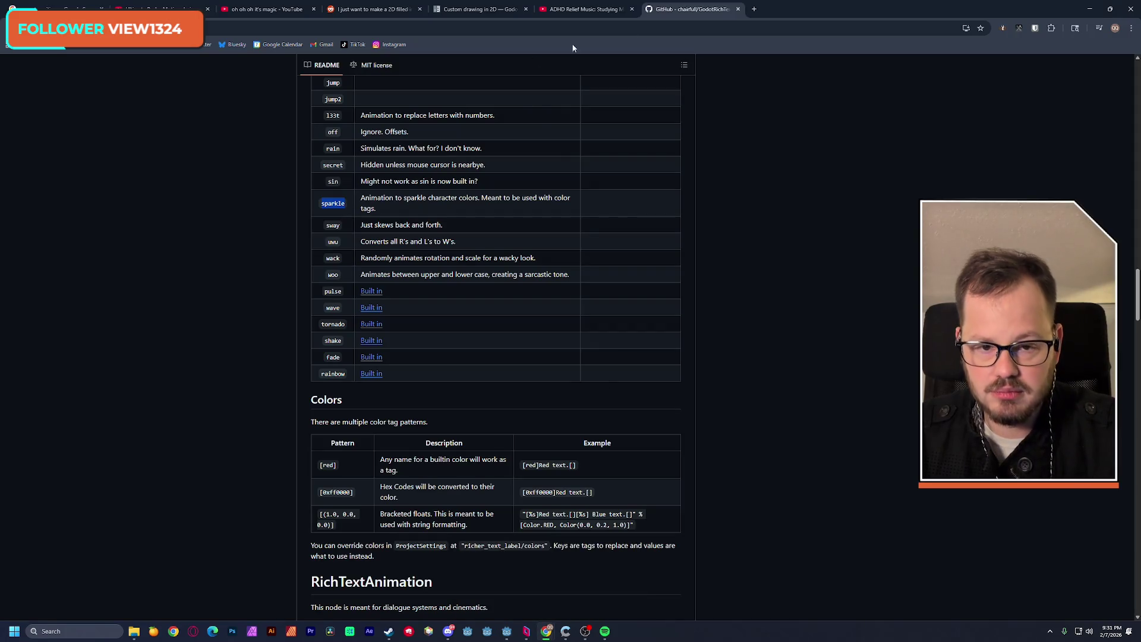
{"action": "left_click", "coordinate": [754, 9]}
{"action": "type", "text": "truthear"}
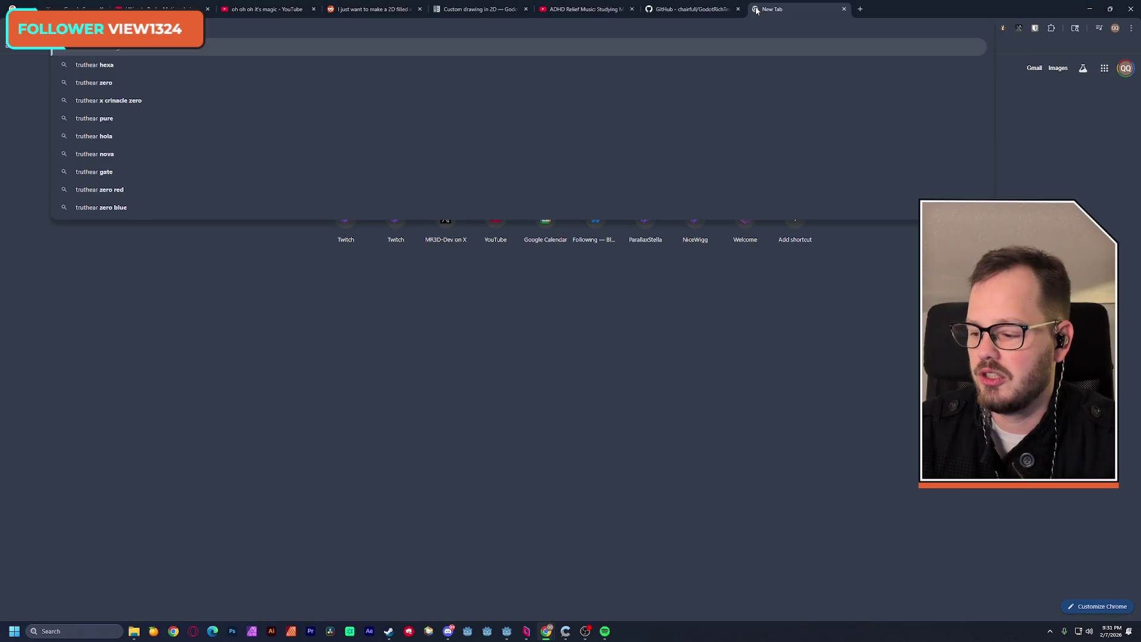
{"action": "type", "text": " crinacle zero"}
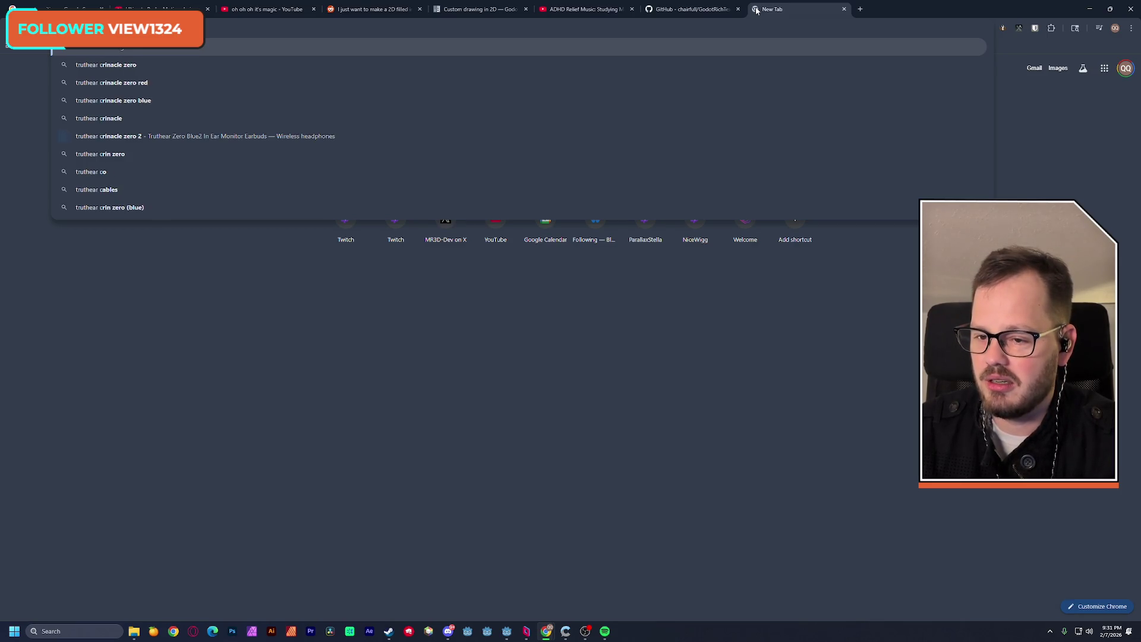
{"action": "key", "text": "Return"}
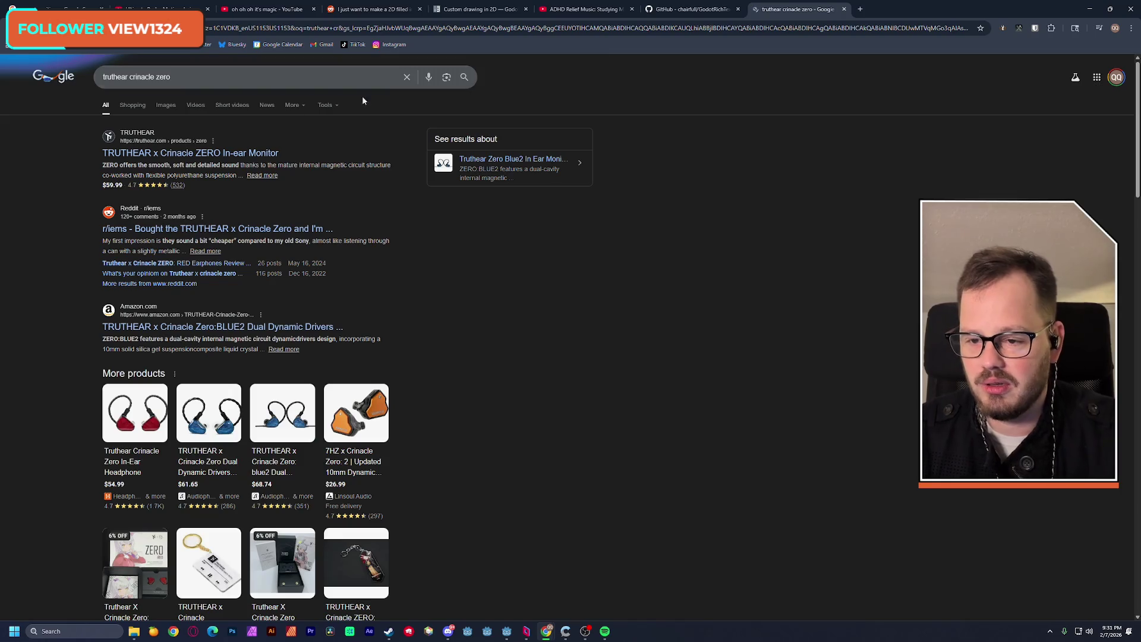
{"action": "left_click", "coordinate": [255, 155]}
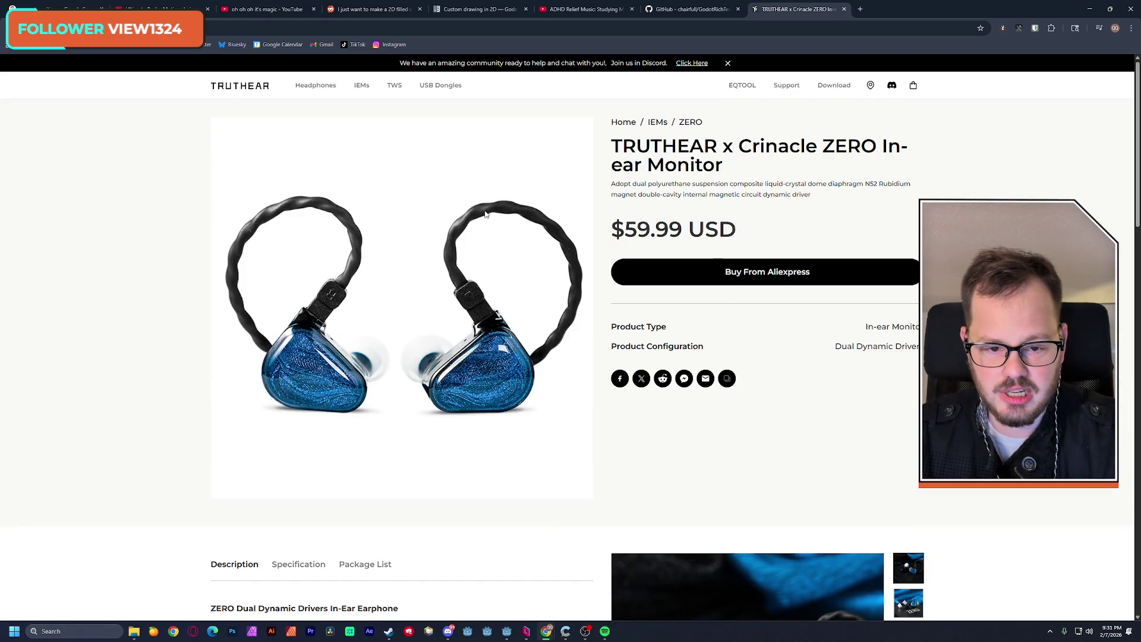
Look over the product page, then minimize Chrome back to Godot
{"action": "scroll", "coordinate": [486, 218], "scroll_direction": "down", "scroll_amount": 3}
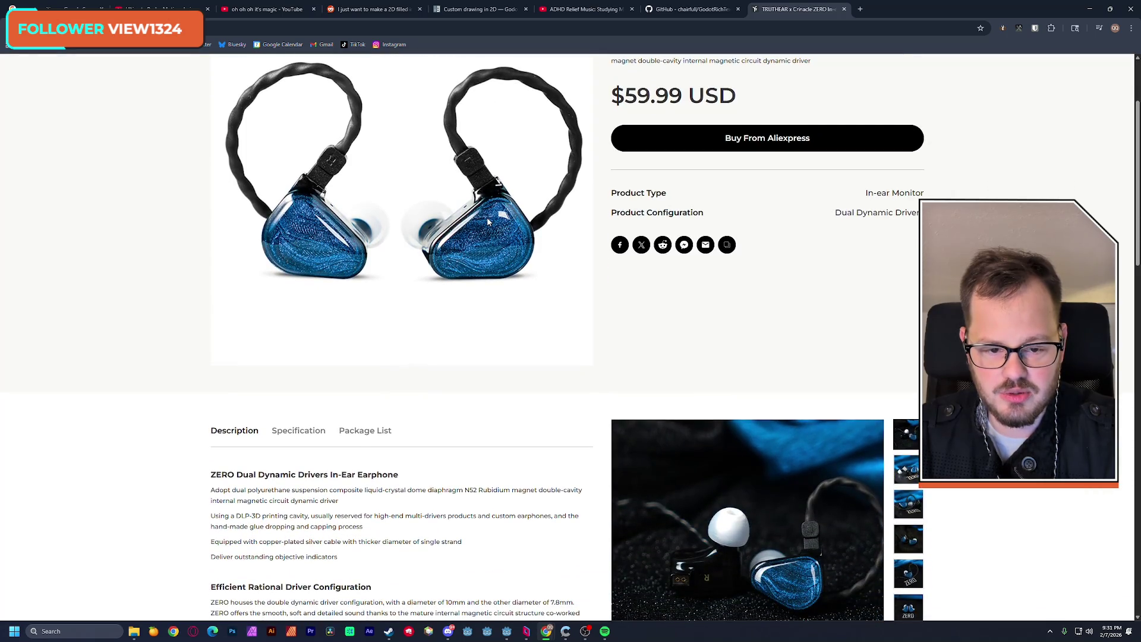
{"action": "scroll", "coordinate": [488, 222], "scroll_direction": "up", "scroll_amount": 3}
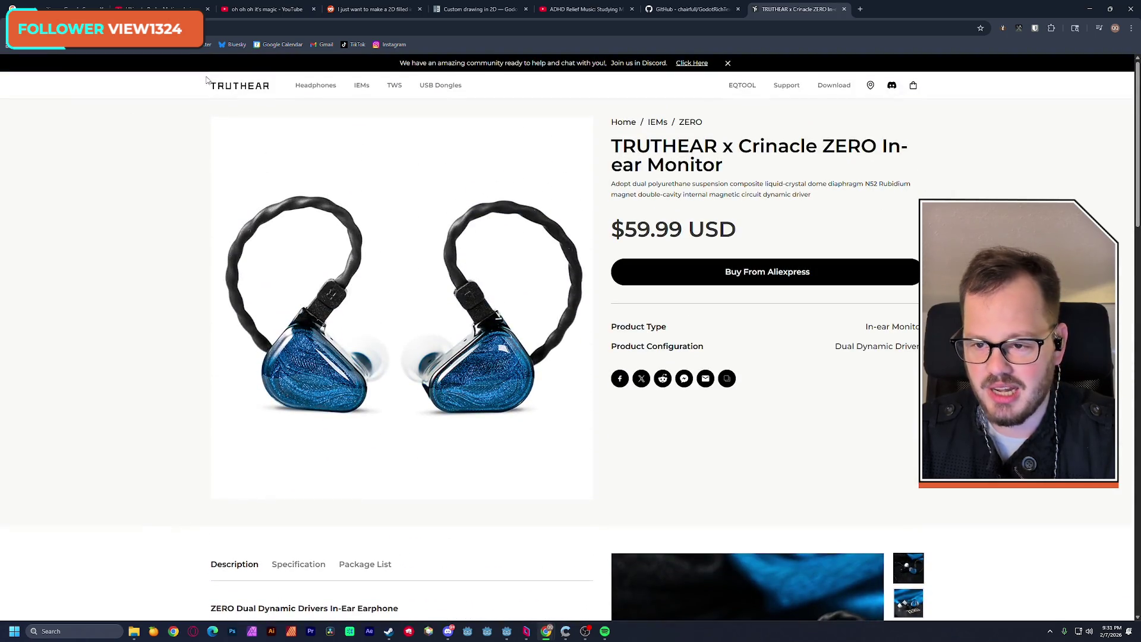
{"action": "key", "text": "ctrl+l"}
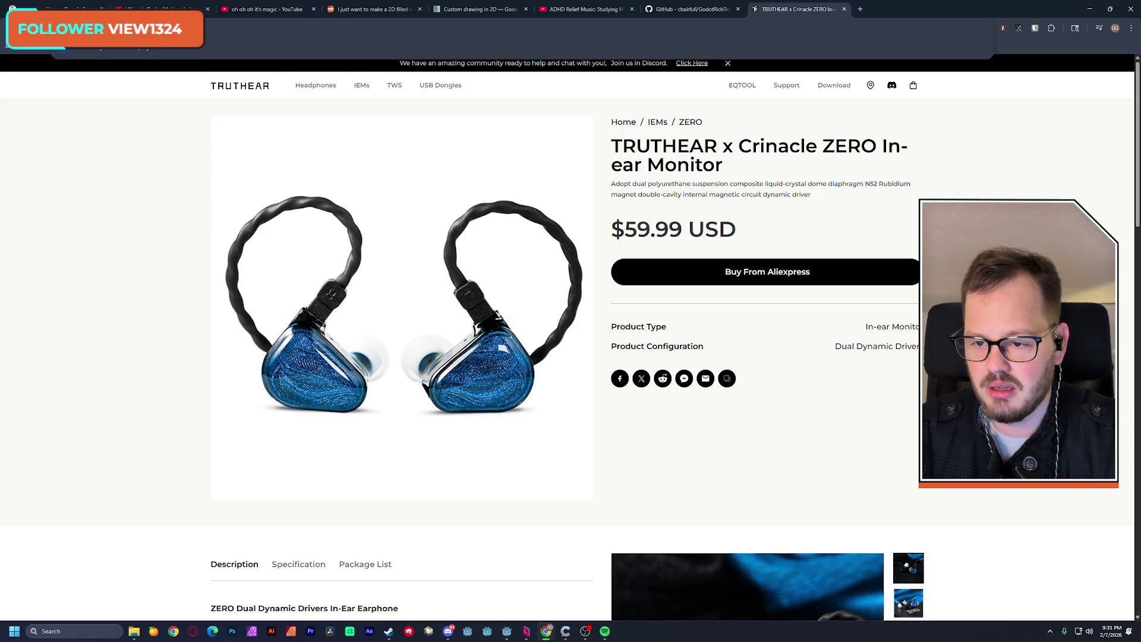
{"action": "key", "text": "Escape"}
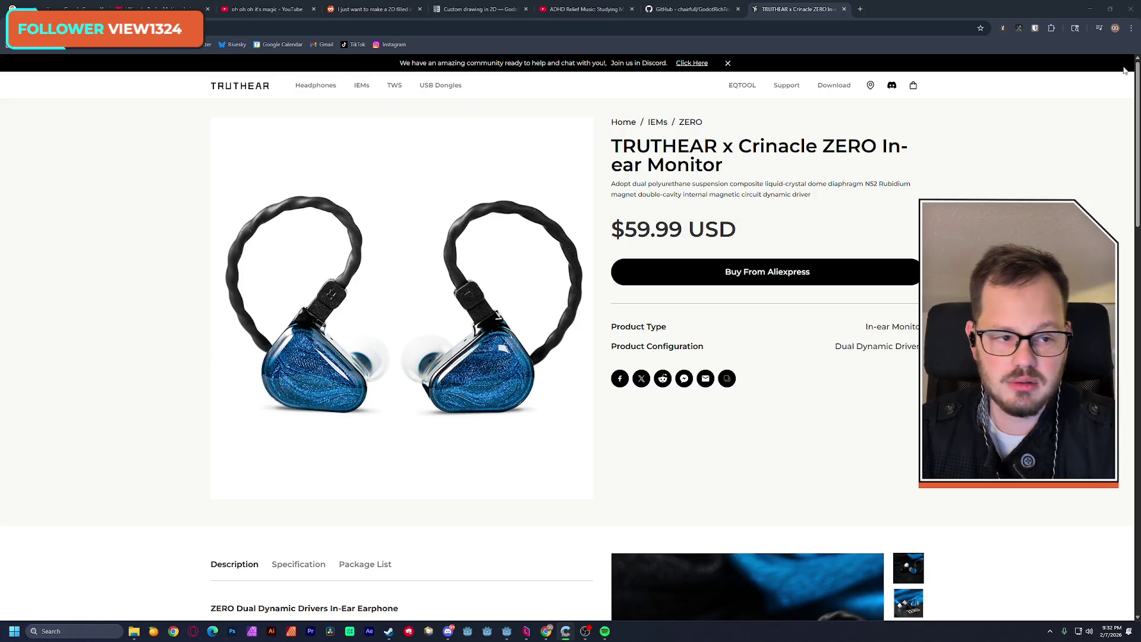
{"action": "left_click", "coordinate": [1091, 9]}
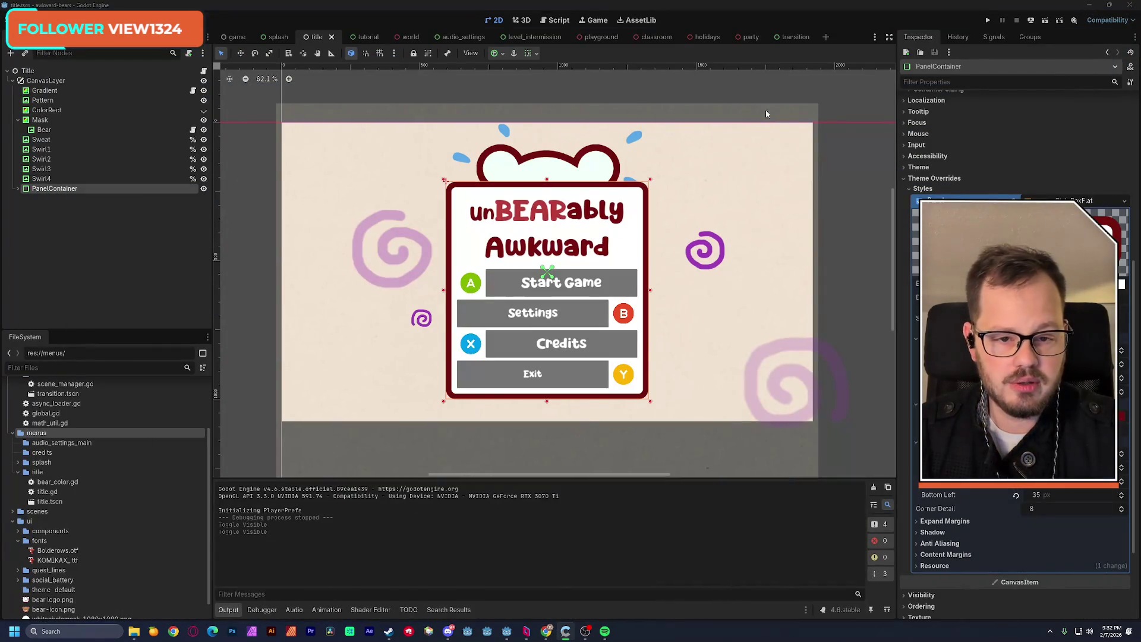
Show the world scene in the 2D view and snip a screenshot of the battery bar region
{"action": "left_click", "coordinate": [372, 38]}
{"action": "left_click", "coordinate": [403, 38]}
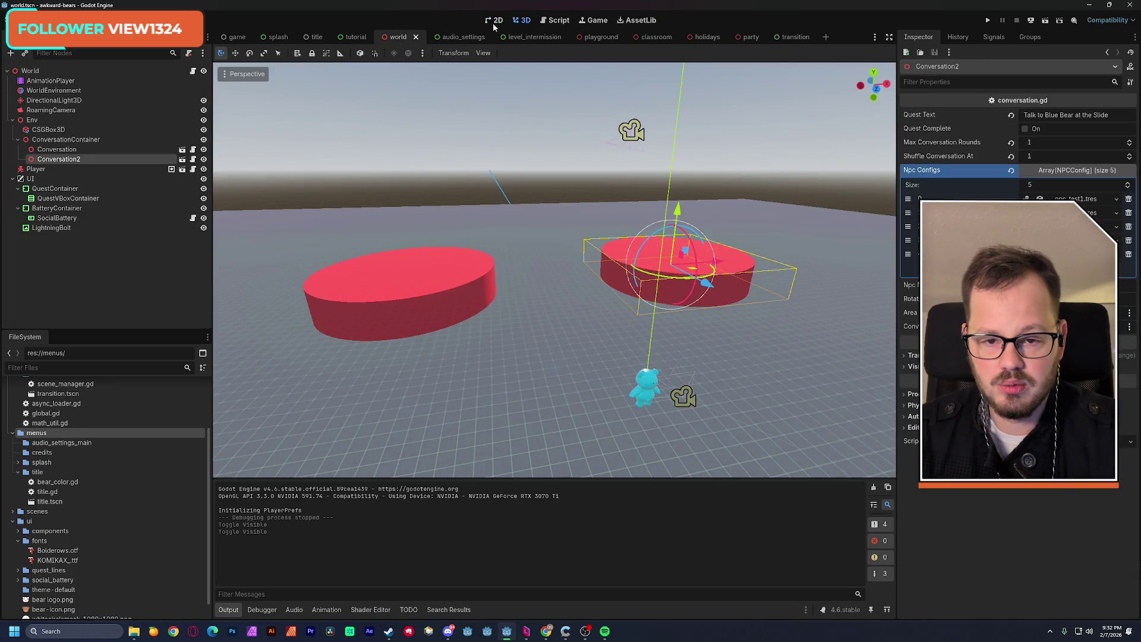
{"action": "left_click", "coordinate": [493, 22]}
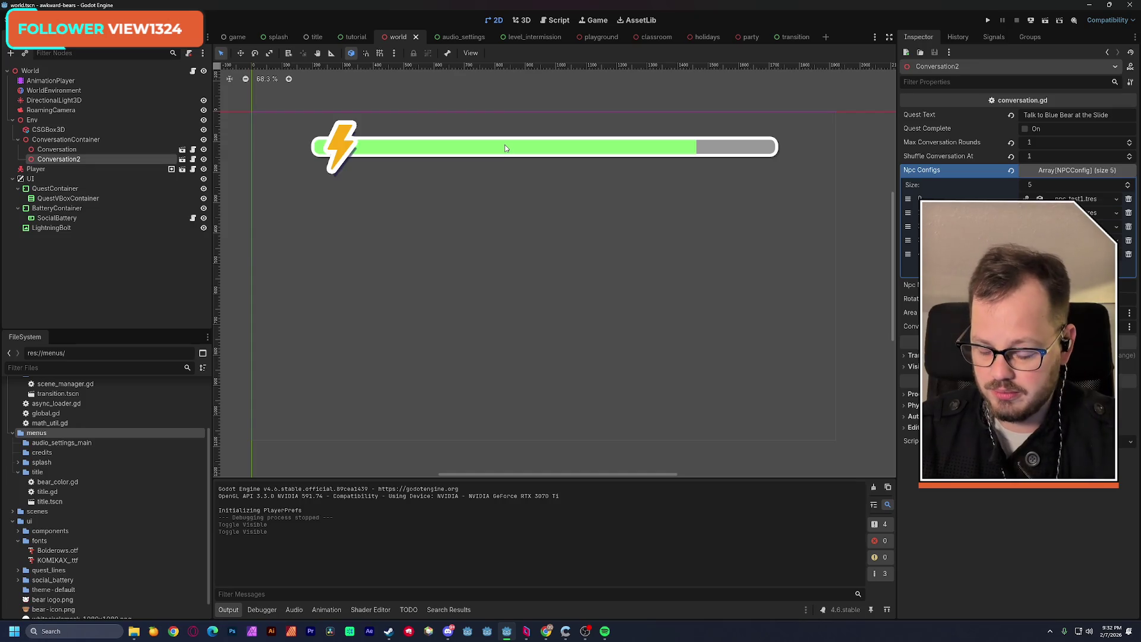
{"action": "key", "text": "super+shift+s"}
{"action": "mouse_move", "coordinate": [298, 113]}
{"action": "left_mouse_down"}
{"action": "mouse_move", "coordinate": [695, 153]}
{"action": "mouse_move", "coordinate": [812, 187]}
{"action": "left_mouse_up"}
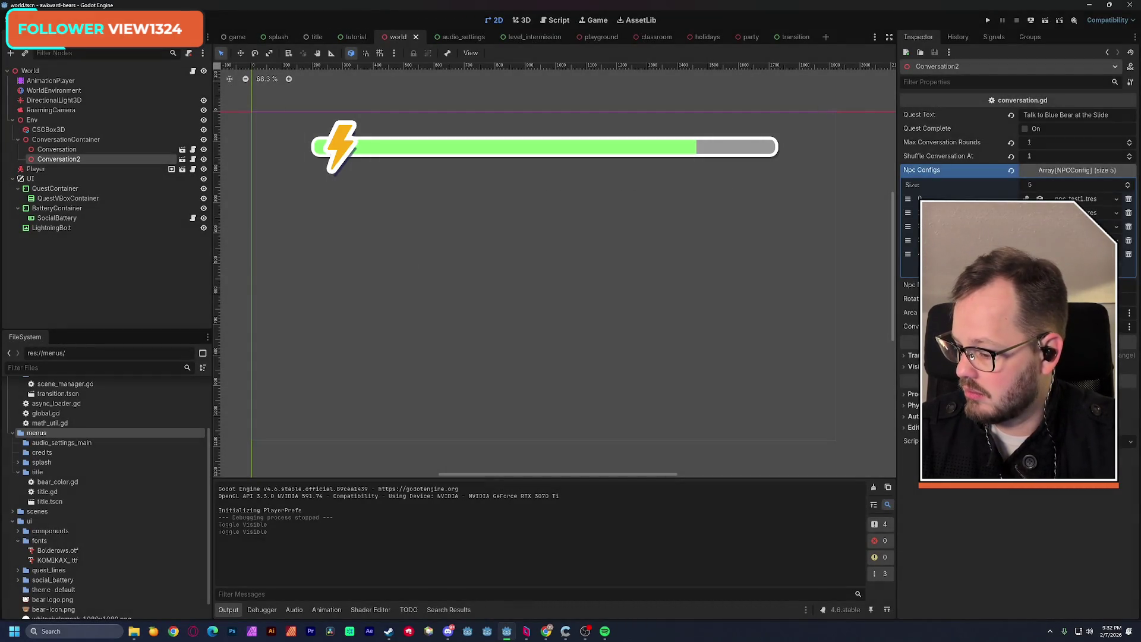
{"action": "key", "text": "alt+Tab"}
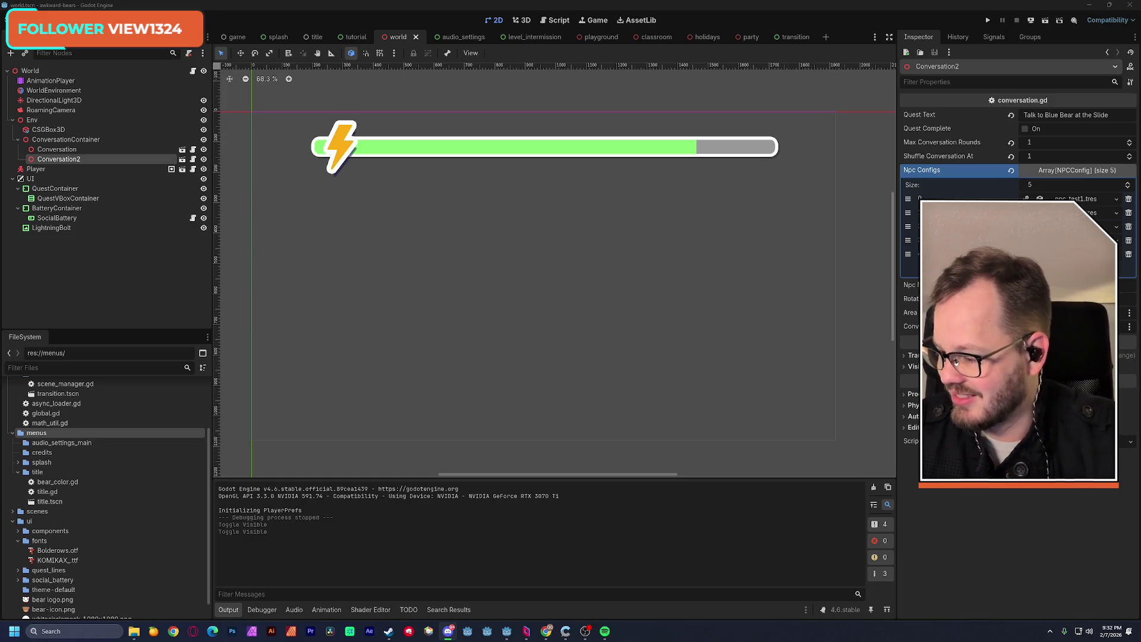
{"action": "left_click", "coordinate": [302, 16]}
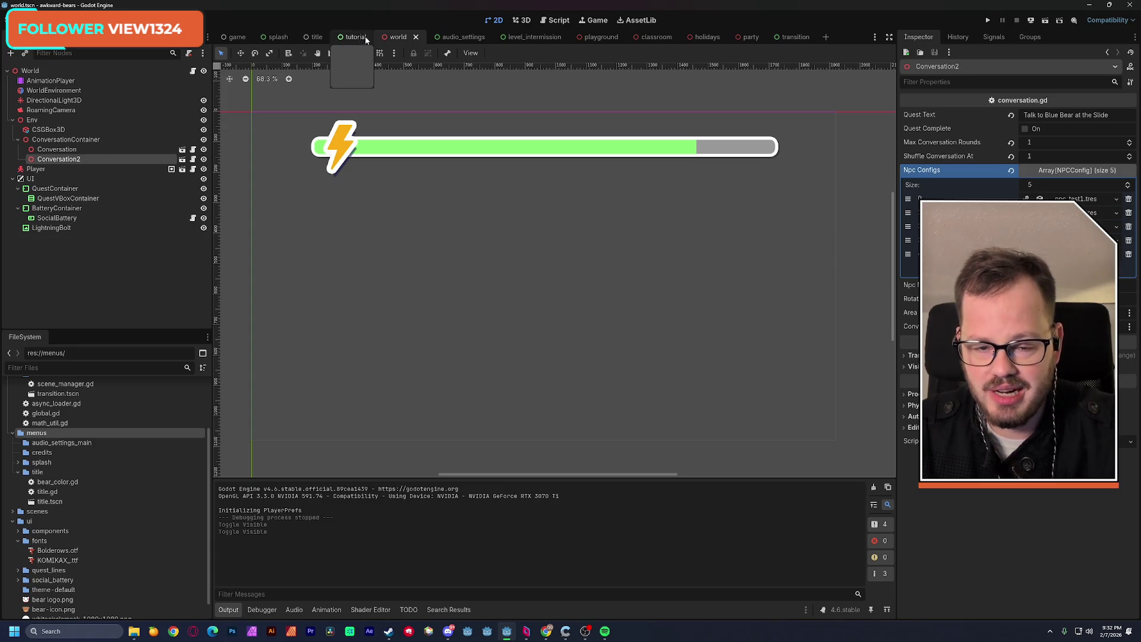
Fly the 3D camera over the disks and bear, open the tutorial scene, then switch to Chrome
{"action": "left_click", "coordinate": [521, 26]}
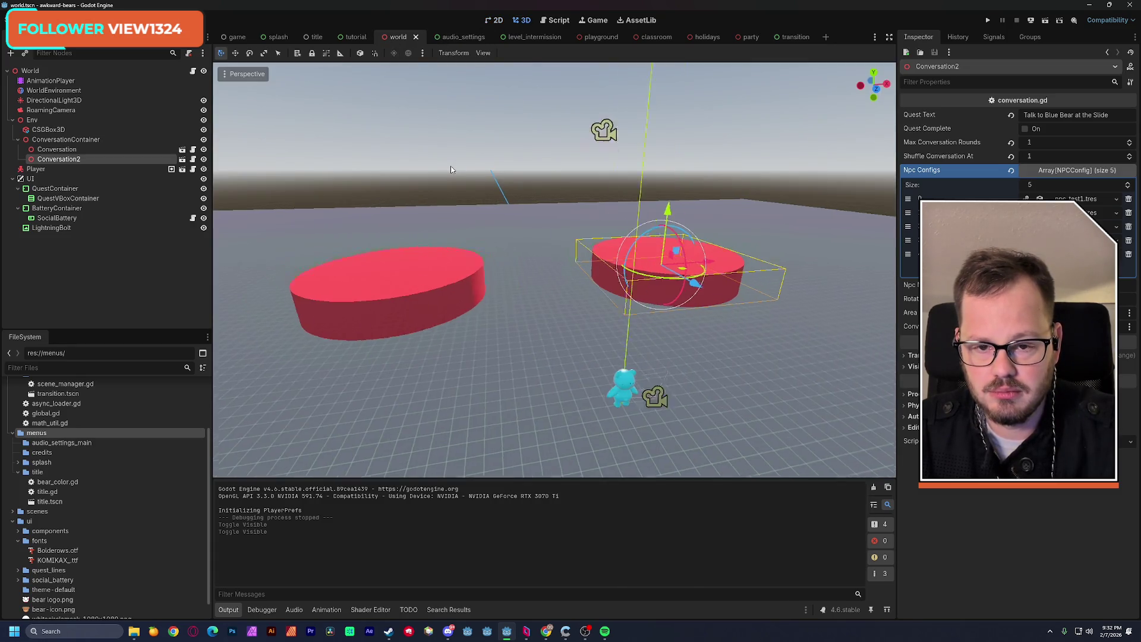
{"action": "key", "text": "w"}
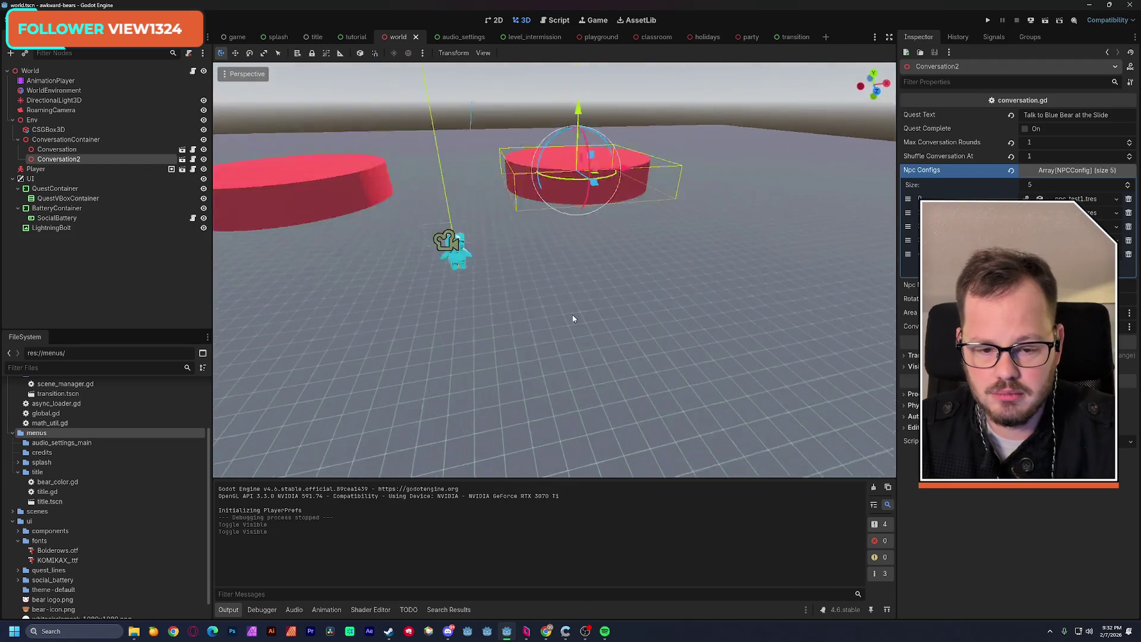
{"action": "key", "text": "s"}
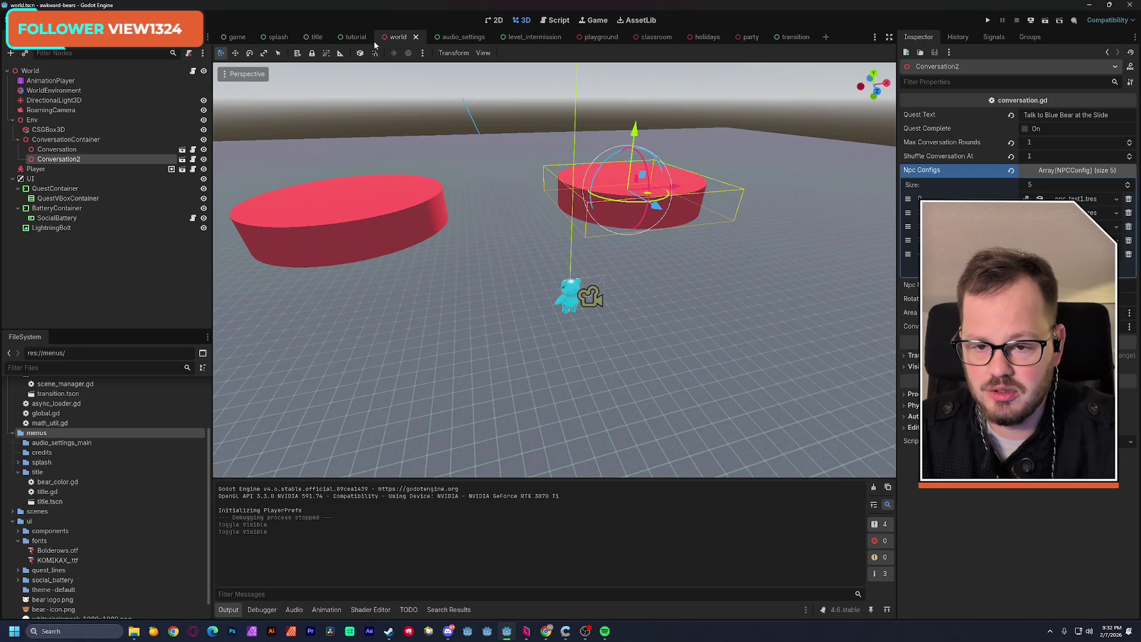
{"action": "left_click", "coordinate": [356, 36]}
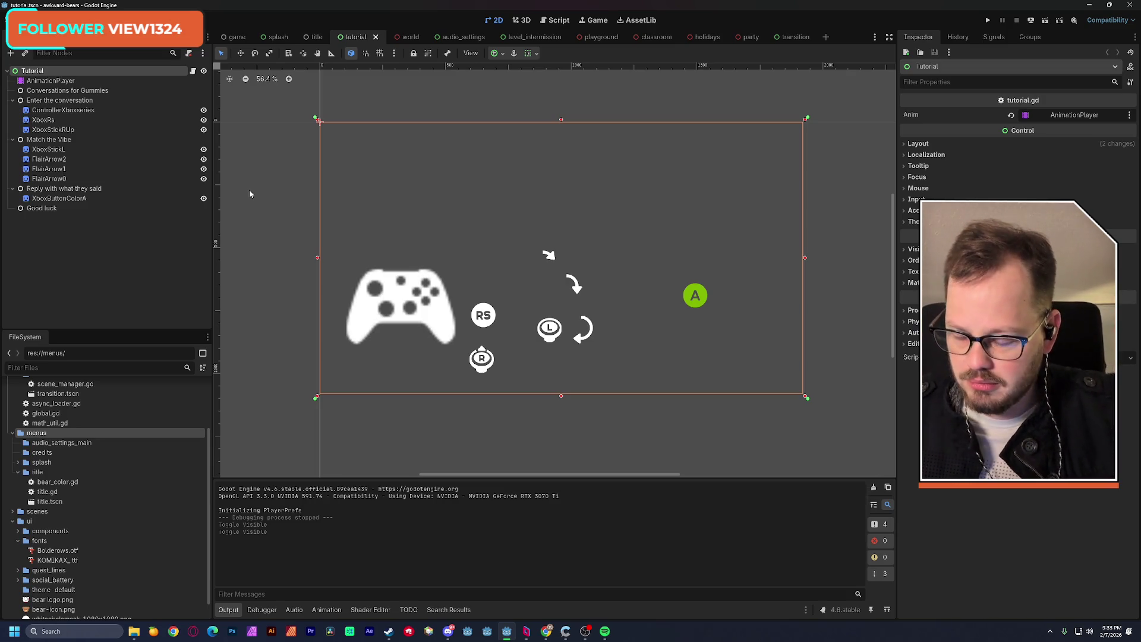
{"action": "key", "text": "alt+Tab"}
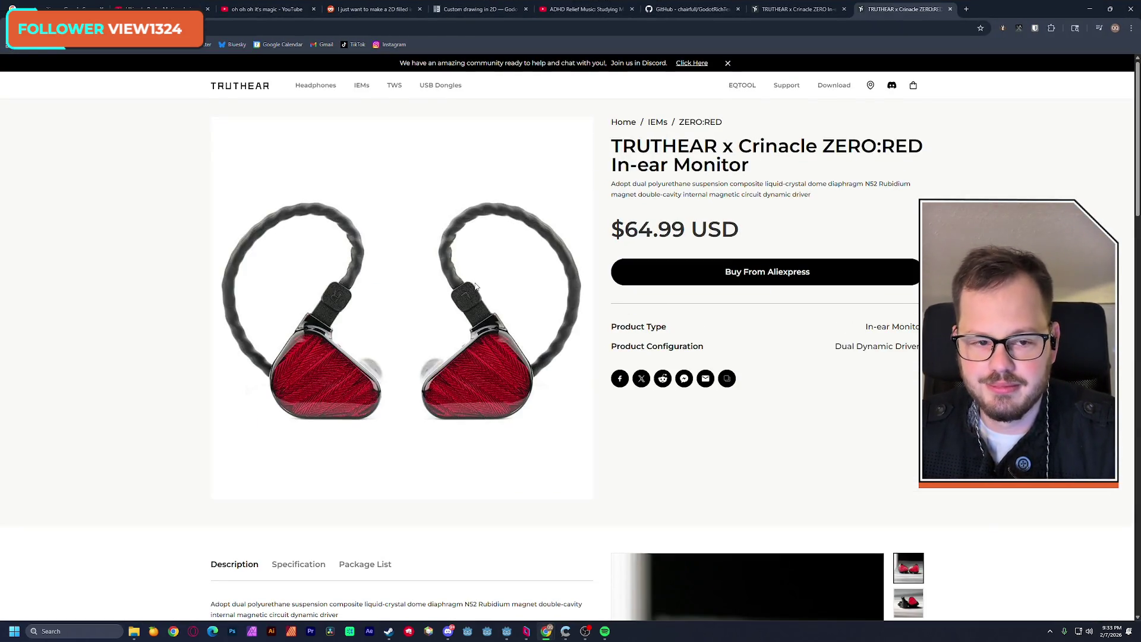
Close the ZERO and ZERO:RED product tabs and the last Chrome tab, then deselect the Tutorial node
{"action": "left_click", "coordinate": [812, 10]}
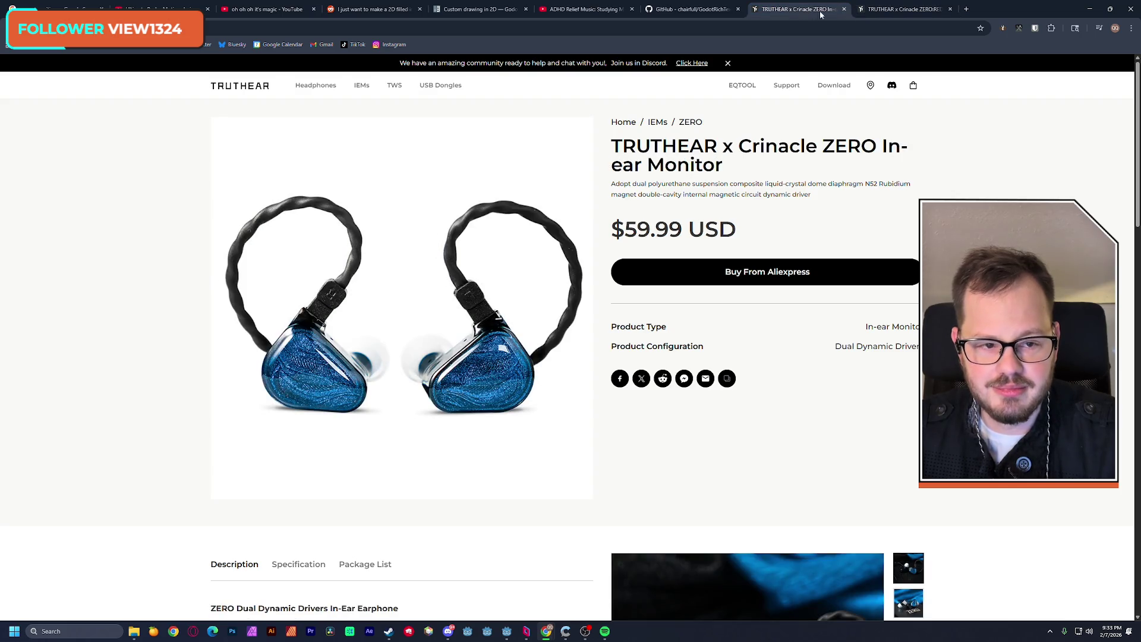
{"action": "left_click", "coordinate": [890, 12]}
{"action": "left_click", "coordinate": [820, 9]}
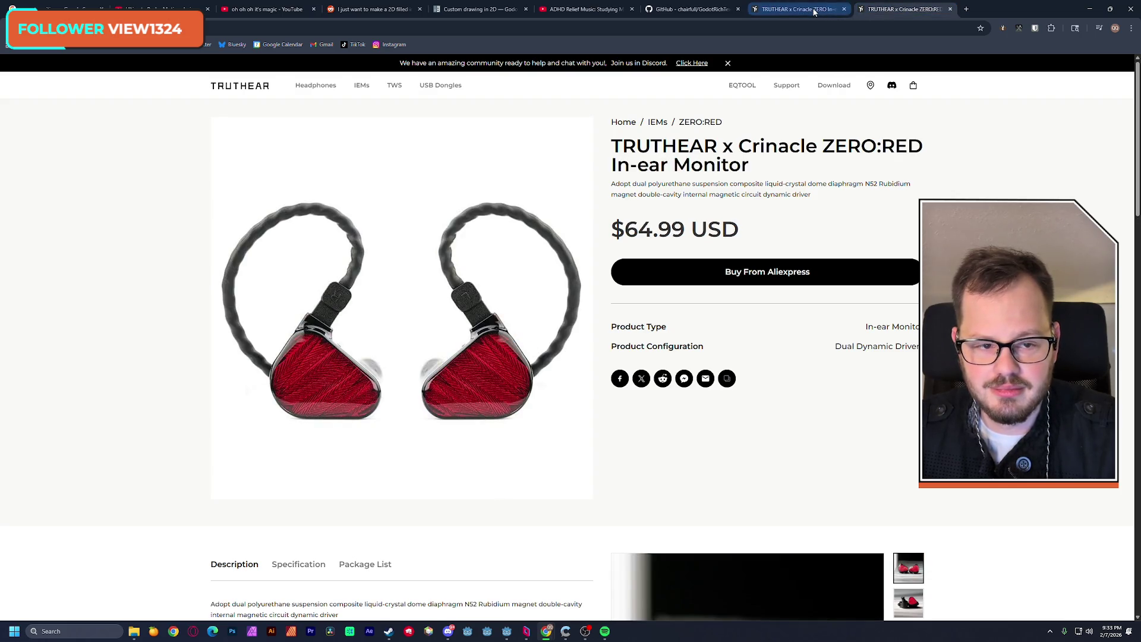
{"action": "left_click", "coordinate": [844, 9]}
{"action": "left_click", "coordinate": [845, 9]}
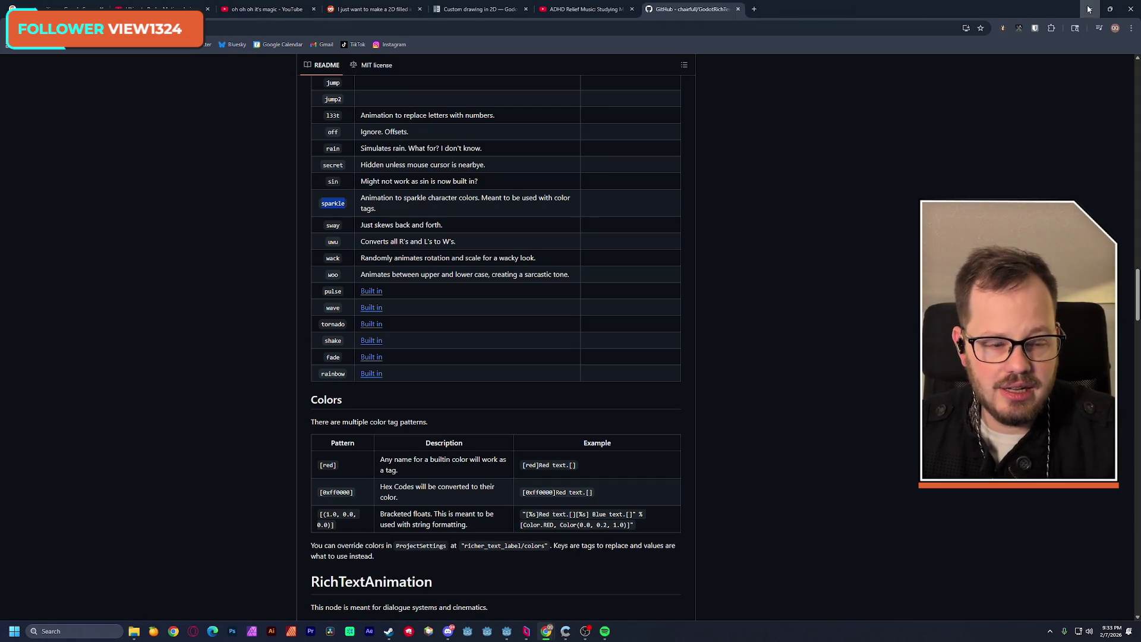
{"action": "left_click", "coordinate": [1091, 9]}
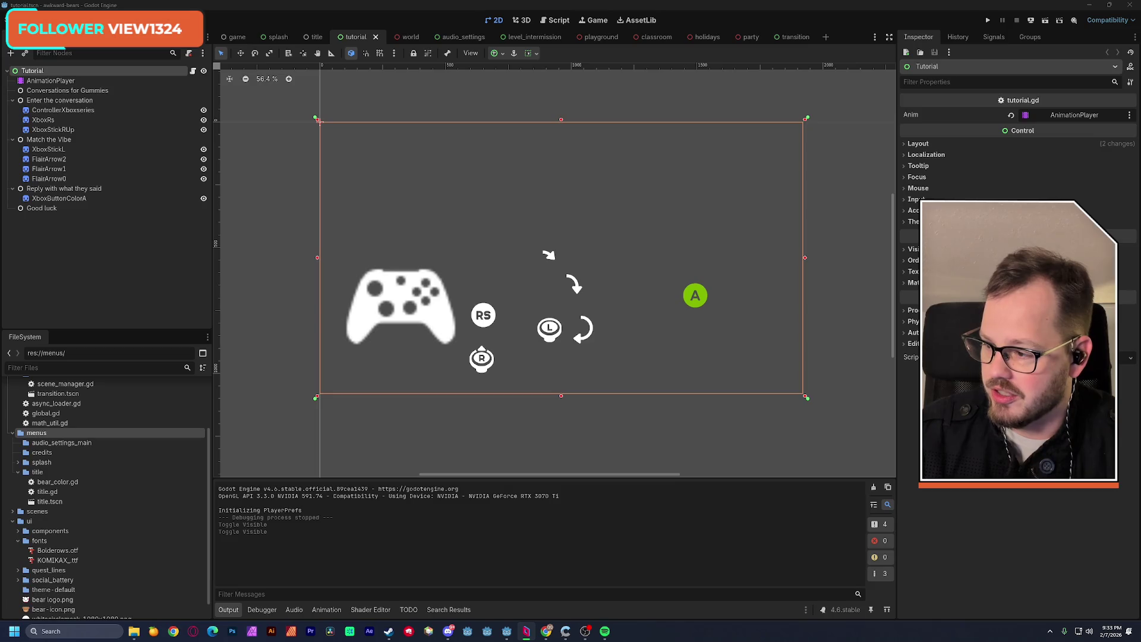
{"action": "left_click", "coordinate": [75, 236]}
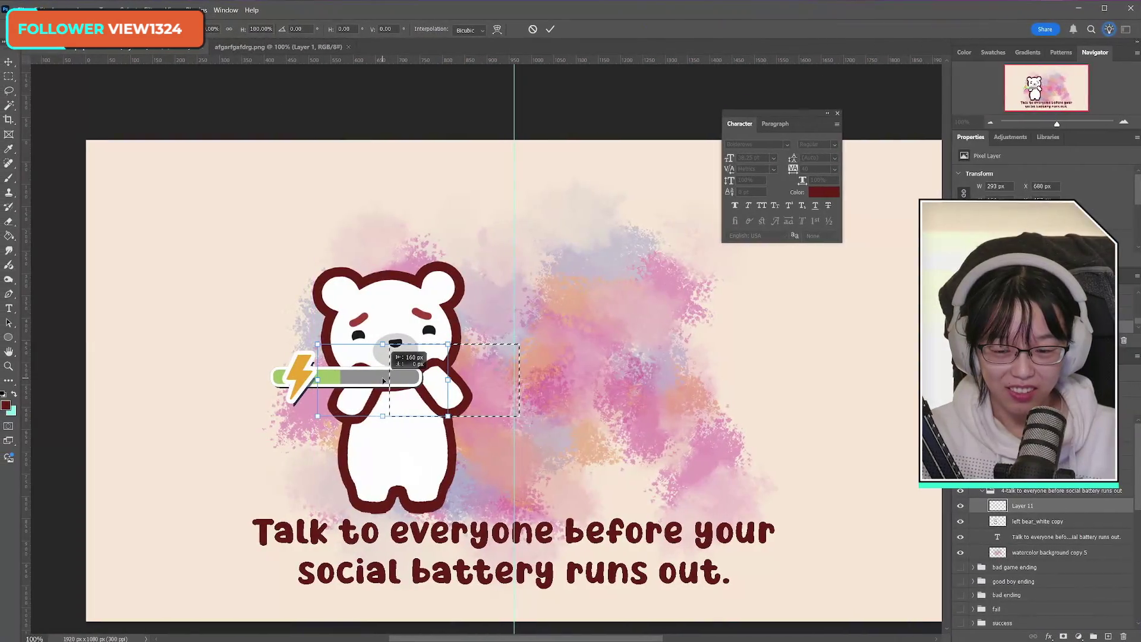
Move the battery bar from over the bear's paws to above the bear's head
{"action": "key", "text": "Return"}
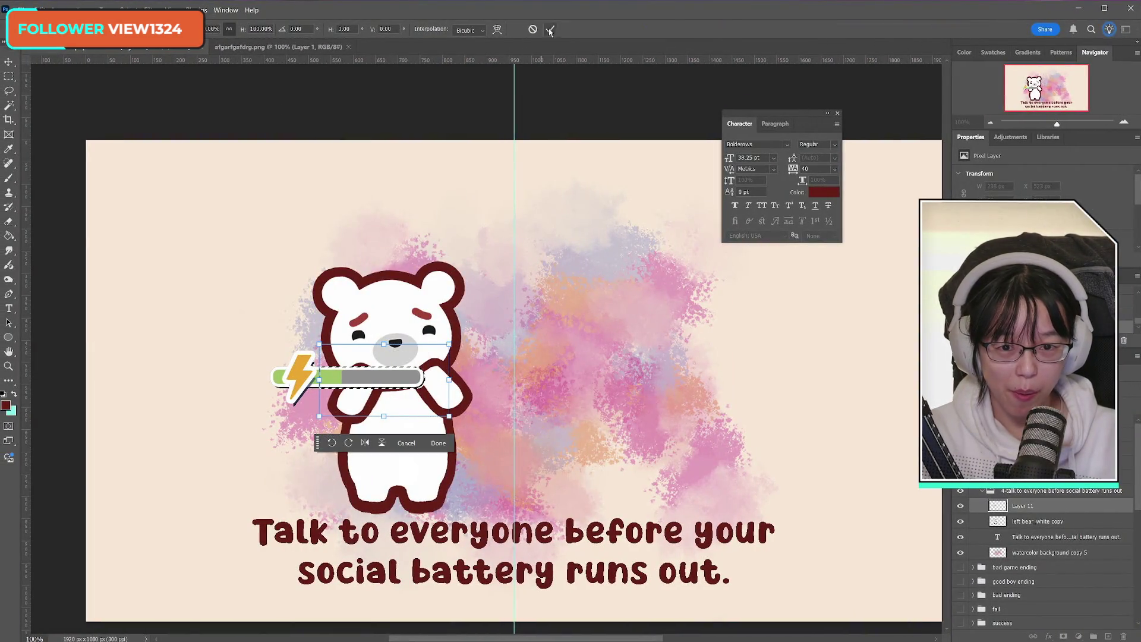
{"action": "key", "text": "m"}
{"action": "key", "text": "ctrl+d"}
{"action": "left_click_drag", "start_coordinate": [332, 358], "coordinate": [465, 410]}
{"action": "key", "text": "ctrl+t"}
{"action": "mouse_move", "coordinate": [383, 382]}
{"action": "left_mouse_down"}
{"action": "mouse_move", "coordinate": [410, 370]}
{"action": "mouse_move", "coordinate": [420, 385]}
{"action": "mouse_move", "coordinate": [397, 380]}
{"action": "left_mouse_up"}
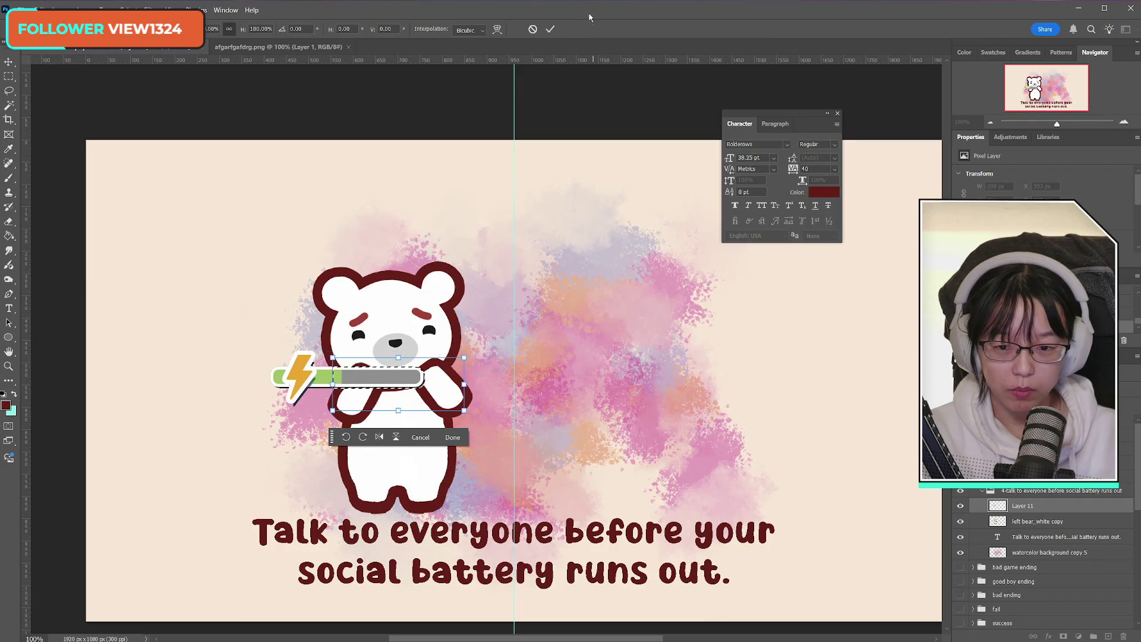
{"action": "left_click", "coordinate": [549, 30]}
{"action": "key", "text": "ctrl+t"}
{"action": "mouse_move", "coordinate": [369, 383]}
{"action": "left_mouse_down"}
{"action": "mouse_move", "coordinate": [397, 206]}
{"action": "mouse_move", "coordinate": [409, 208]}
{"action": "left_mouse_up"}
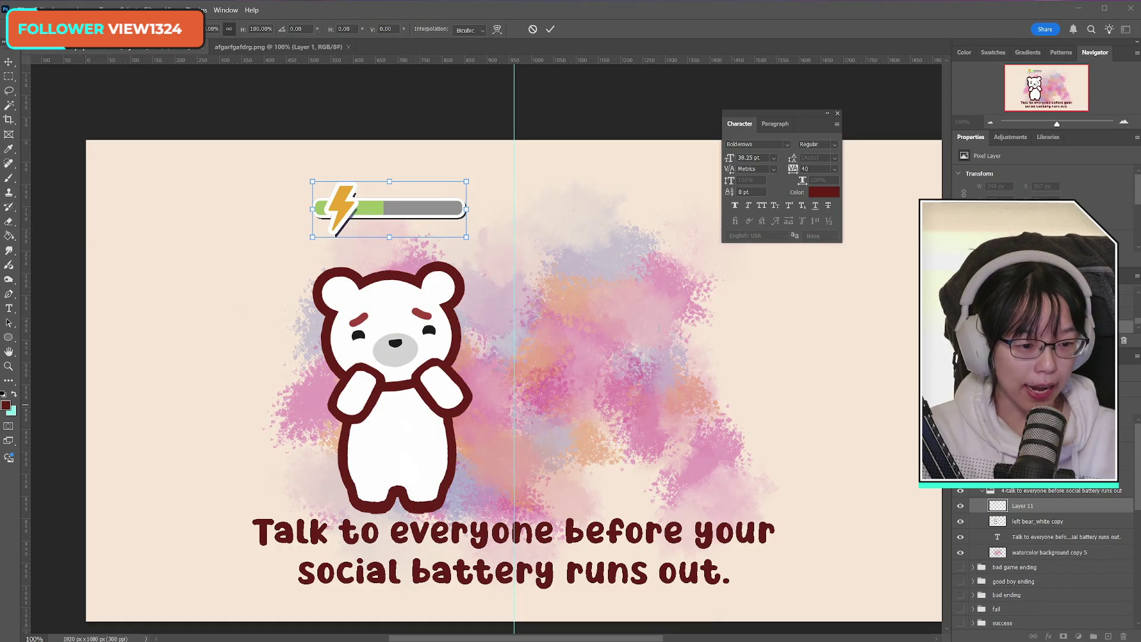
{"action": "key", "text": "Return"}
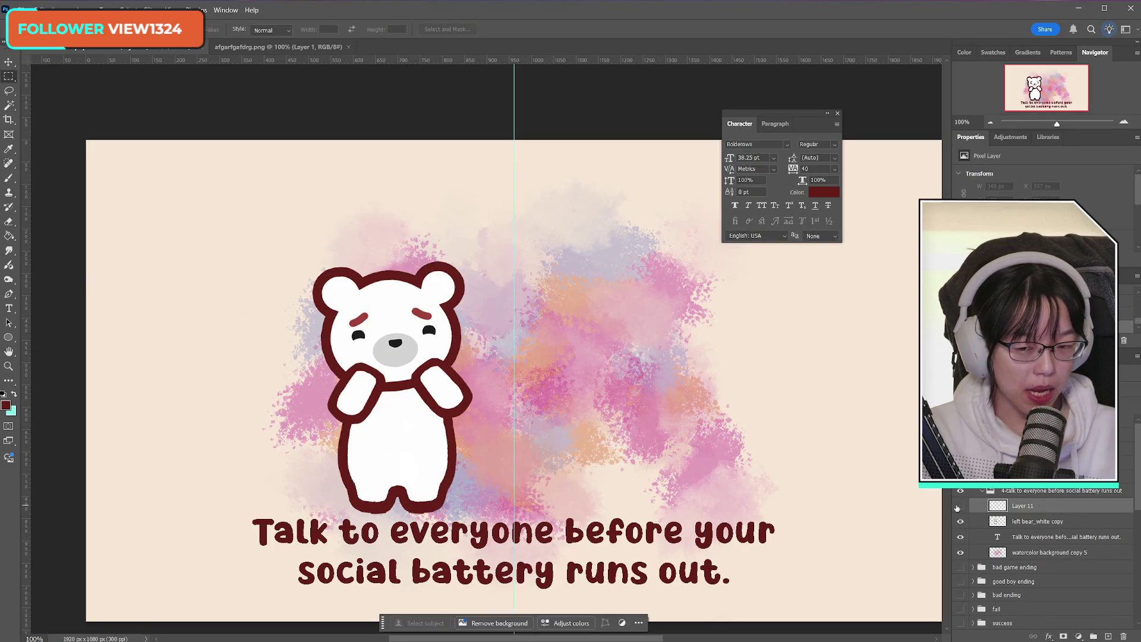
Centre the battery over the bear with a temporary vertical guide, nudging it about 7 px right
{"action": "left_click", "coordinate": [958, 507]}
{"action": "left_click", "coordinate": [958, 507]}
{"action": "left_click", "coordinate": [1036, 522]}
{"action": "key", "text": "ctrl+t"}
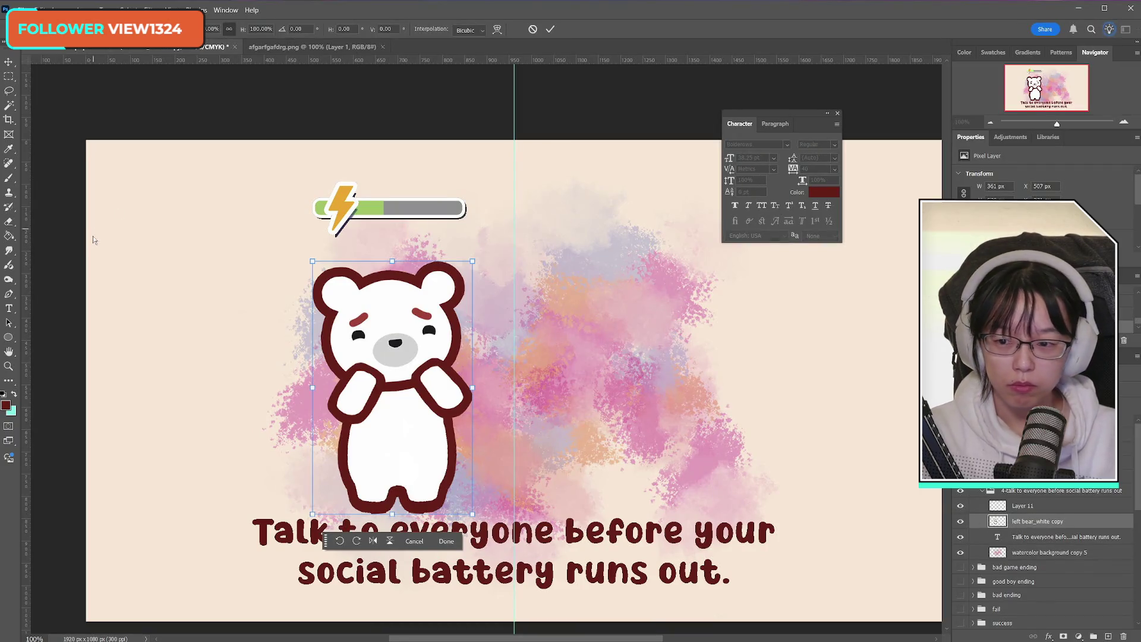
{"action": "mouse_move", "coordinate": [30, 242]}
{"action": "left_mouse_down"}
{"action": "mouse_move", "coordinate": [416, 250]}
{"action": "mouse_move", "coordinate": [392, 250]}
{"action": "left_mouse_up"}
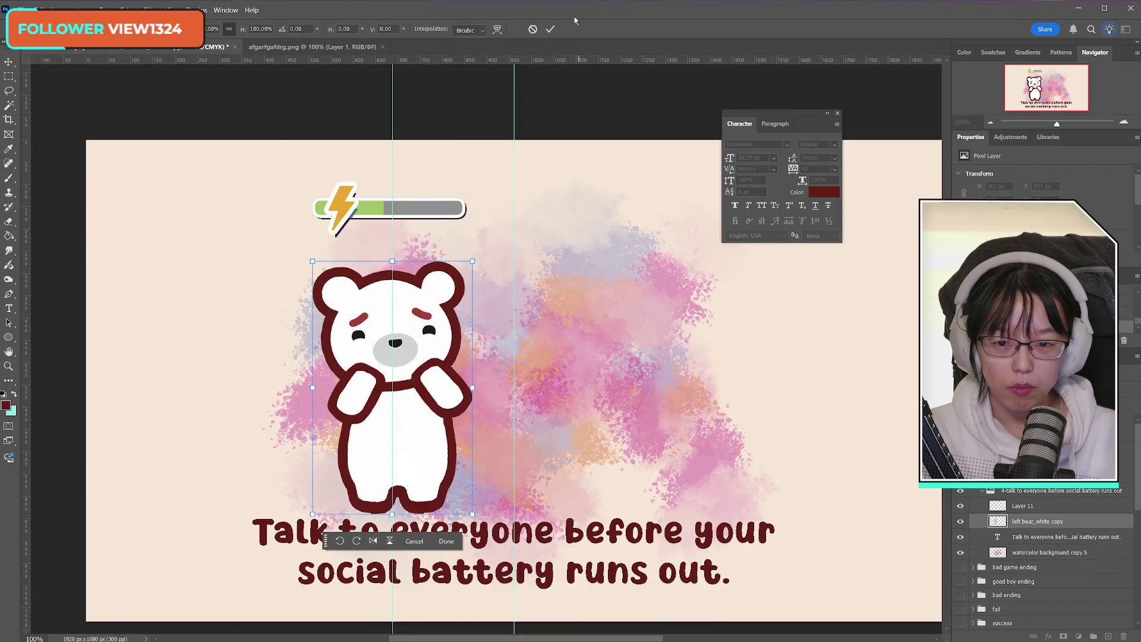
{"action": "left_click", "coordinate": [553, 30]}
{"action": "left_click", "coordinate": [1022, 506]}
{"action": "key", "text": "ctrl+t"}
{"action": "left_click_drag", "start_coordinate": [412, 205], "coordinate": [418, 220]}
{"action": "left_click", "coordinate": [550, 29]}
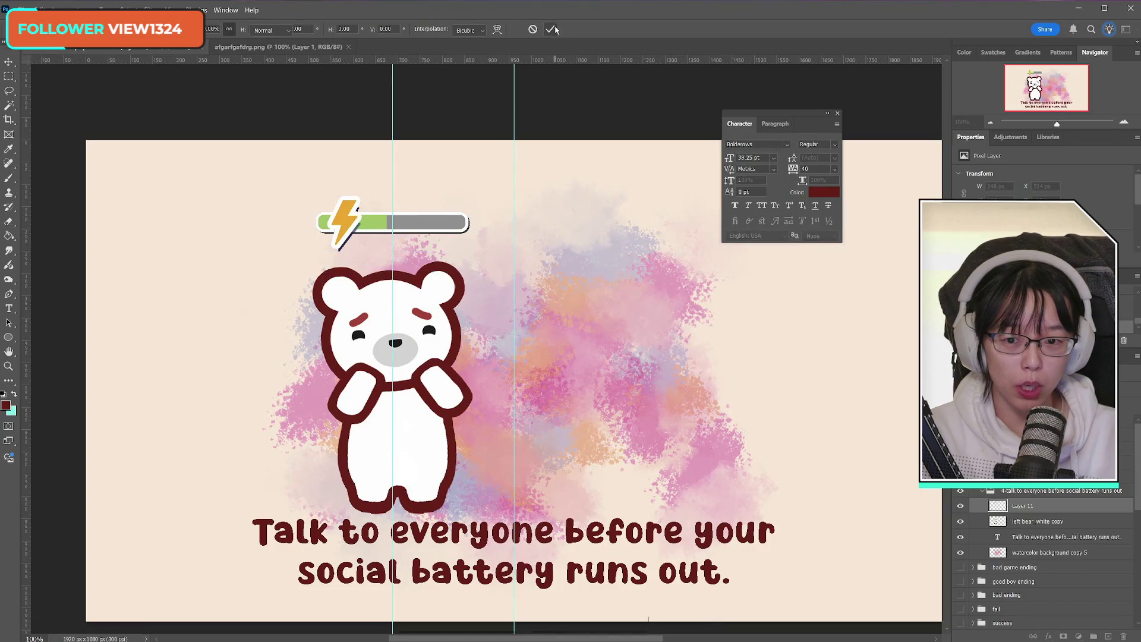
{"action": "left_click", "coordinate": [8, 62]}
{"action": "left_click", "coordinate": [391, 126]}
{"action": "key", "text": "Delete"}
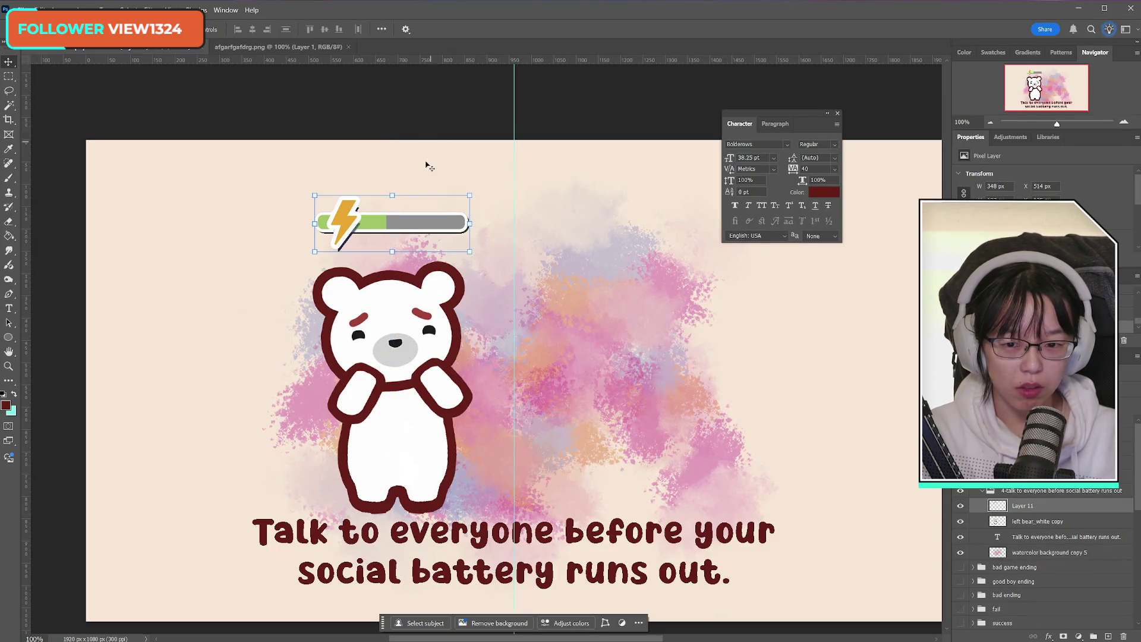
Stretch the grey section of the battery bar 16 px to the left
{"action": "key", "text": "m"}
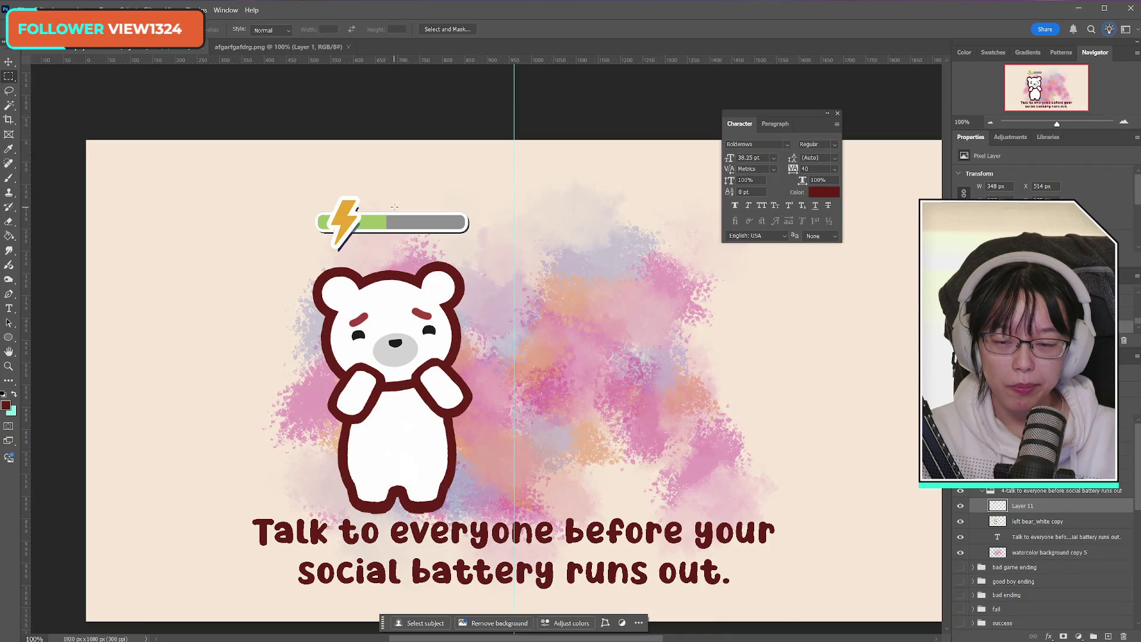
{"action": "mouse_move", "coordinate": [376, 201]}
{"action": "left_mouse_down"}
{"action": "mouse_move", "coordinate": [398, 239]}
{"action": "mouse_move", "coordinate": [380, 223]}
{"action": "left_mouse_up"}
{"action": "key", "text": "ctrl+t"}
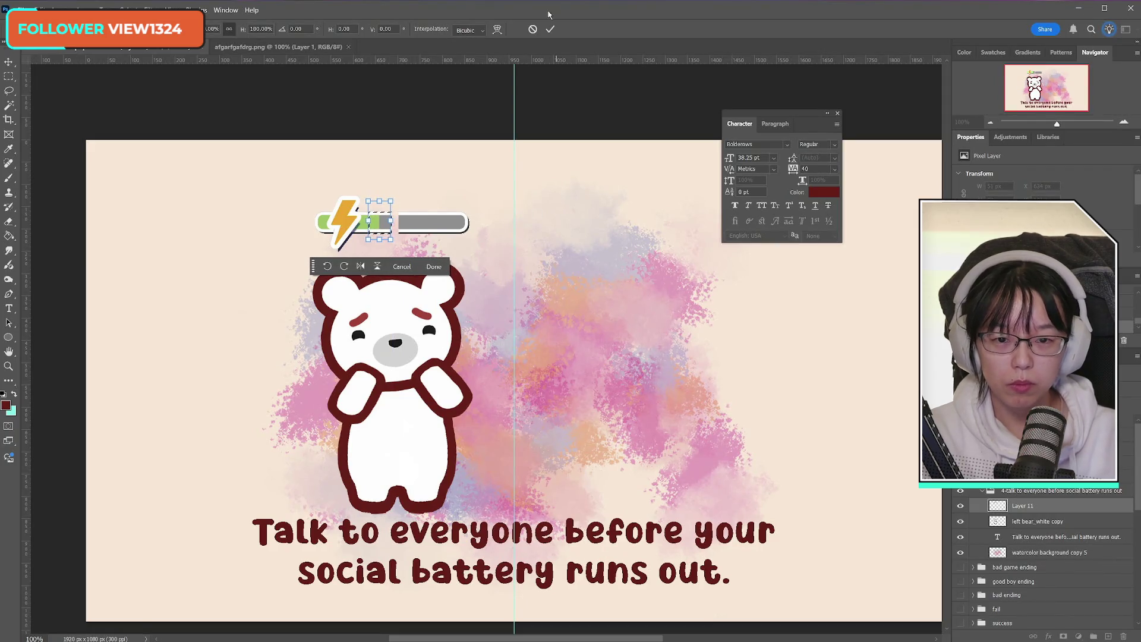
{"action": "left_click", "coordinate": [553, 31]}
{"action": "mouse_move", "coordinate": [470, 204]}
{"action": "left_mouse_down"}
{"action": "mouse_move", "coordinate": [394, 243]}
{"action": "mouse_move", "coordinate": [383, 202]}
{"action": "mouse_move", "coordinate": [401, 242]}
{"action": "left_mouse_up"}
{"action": "key", "text": "ctrl+t"}
{"action": "left_click", "coordinate": [550, 29]}
{"action": "key", "text": "ctrl+d"}
{"action": "left_click", "coordinate": [395, 223]}
Slide a bar slice left and stretch the grey section to fill the gap
{"action": "left_click_drag", "start_coordinate": [376, 204], "coordinate": [405, 242]}
{"action": "key", "text": "ctrl+t"}
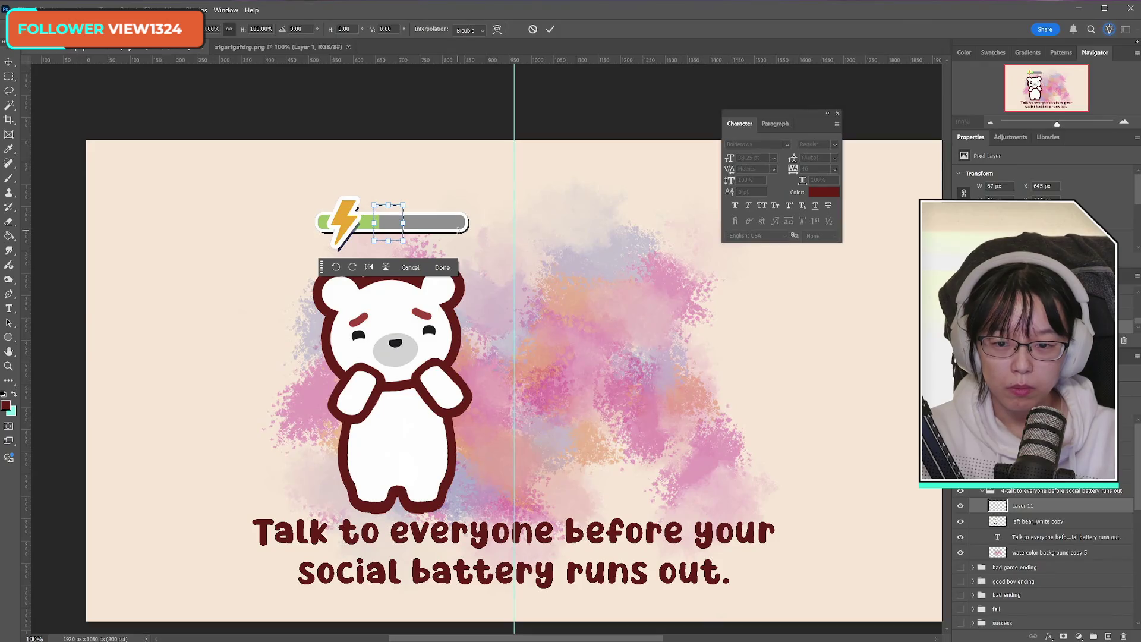
{"action": "key", "text": "Left"}
{"action": "key", "text": "Left"}
{"action": "key", "text": "Left"}
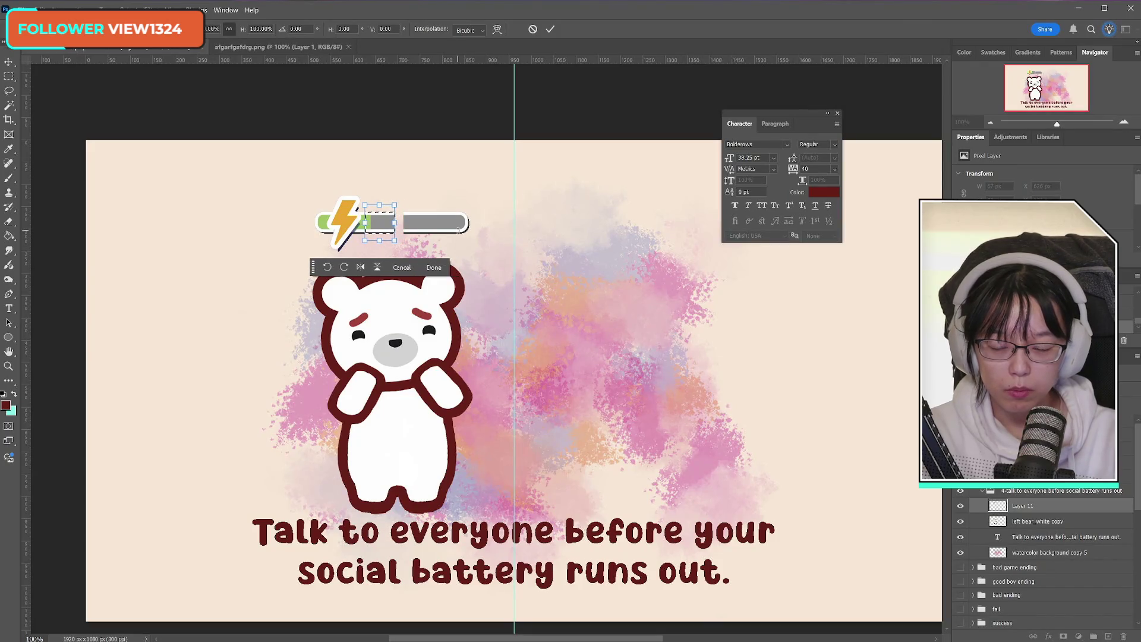
{"action": "left_click", "coordinate": [550, 27]}
{"action": "key", "text": "m"}
{"action": "mouse_move", "coordinate": [415, 199]}
{"action": "left_mouse_down"}
{"action": "mouse_move", "coordinate": [431, 214]}
{"action": "mouse_move", "coordinate": [433, 249]}
{"action": "mouse_move", "coordinate": [377, 223]}
{"action": "left_mouse_up"}
{"action": "key", "text": "ctrl+t"}
{"action": "key", "text": "Return"}
{"action": "key", "text": "ctrl+d"}
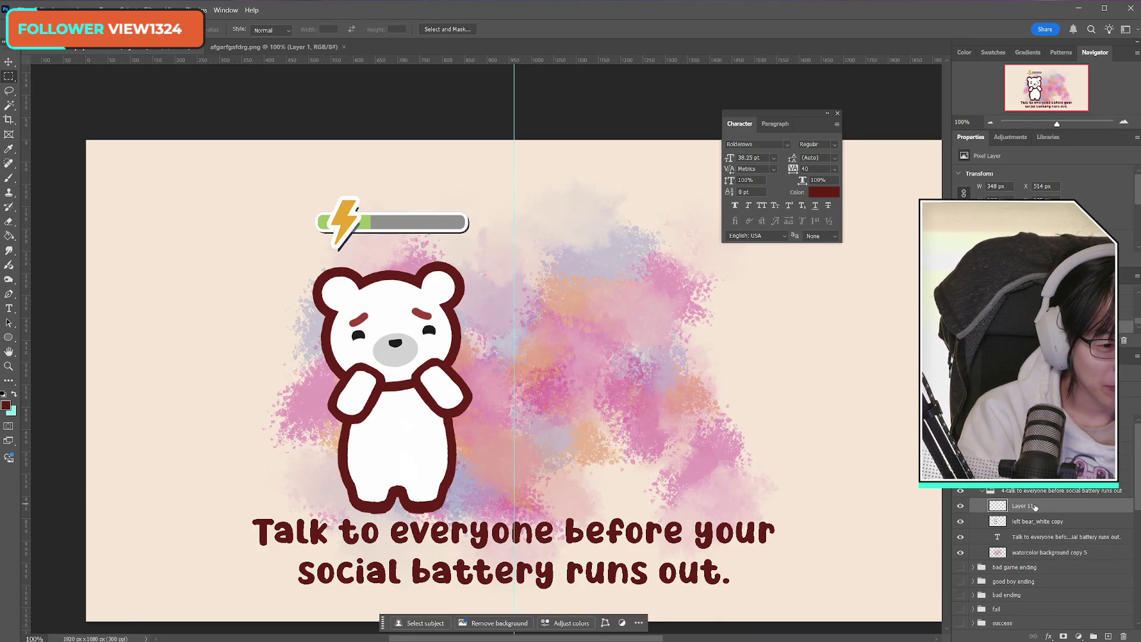
Nudge the battery about 7 px left and collapse the social battery scene's layers
{"action": "key", "text": "ctrl+t"}
{"action": "left_click_drag", "start_coordinate": [414, 228], "coordinate": [413, 227]}
{"action": "left_click", "coordinate": [551, 31]}
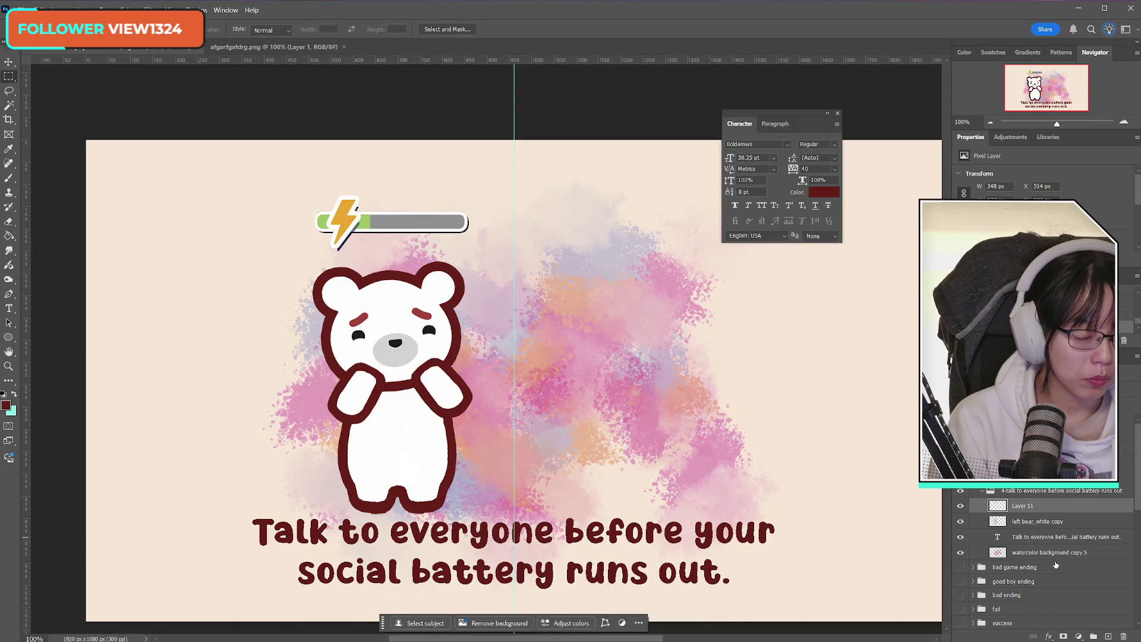
{"action": "left_click", "coordinate": [961, 491]}
{"action": "left_click", "coordinate": [961, 491]}
{"action": "left_click", "coordinate": [984, 491]}
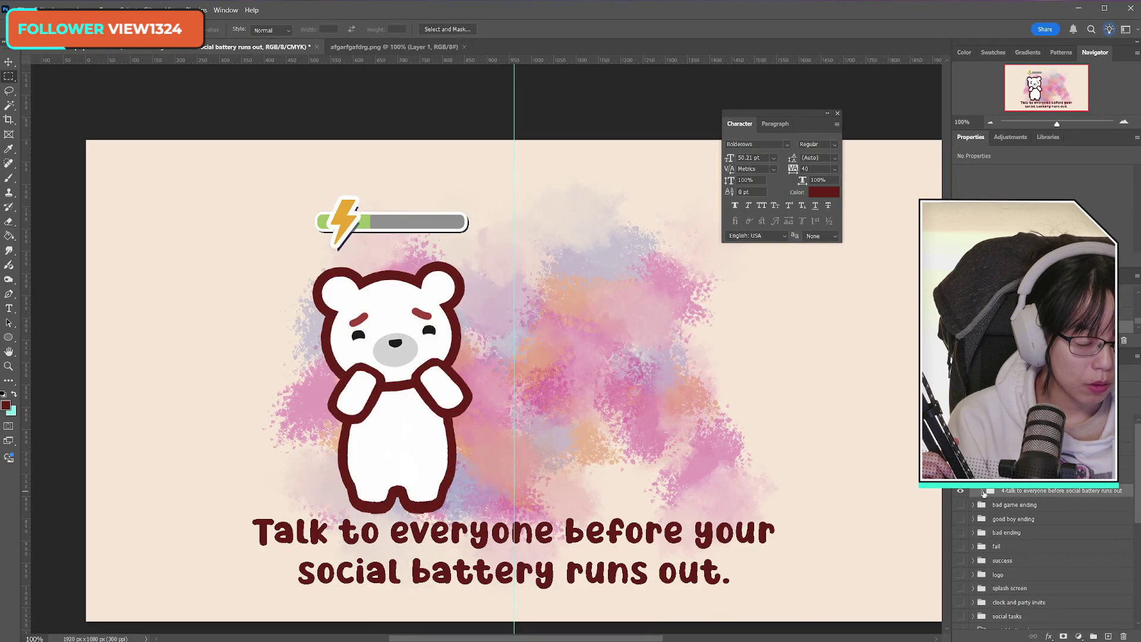
{"action": "scroll", "coordinate": [1040, 562], "scroll_direction": "down", "scroll_amount": 3}
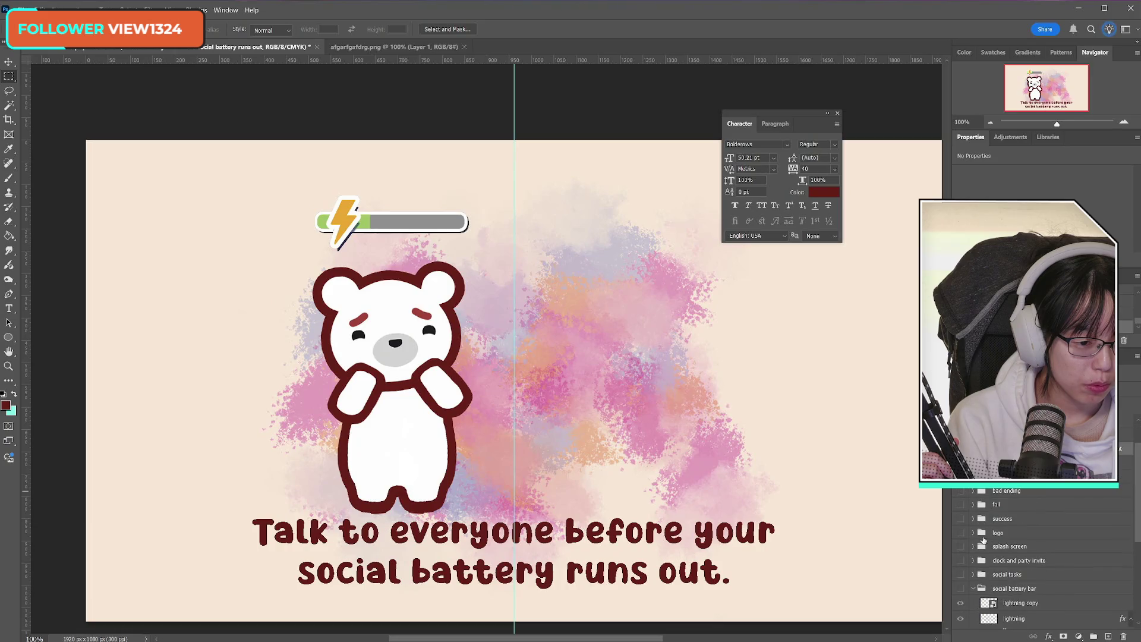
Reveal the splash screen group and duplicate its anxiety sweat layer
{"action": "left_click", "coordinate": [961, 533]}
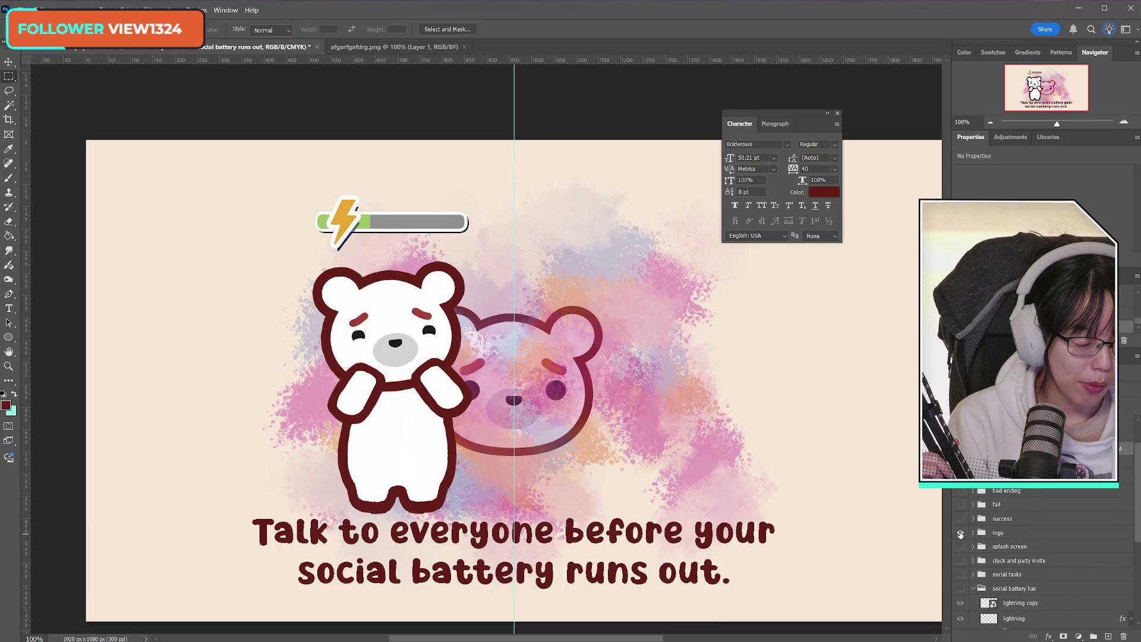
{"action": "left_click", "coordinate": [960, 533]}
{"action": "left_click", "coordinate": [960, 547]}
{"action": "left_click", "coordinate": [973, 547]}
{"action": "scroll", "coordinate": [1073, 561], "scroll_direction": "down", "scroll_amount": 2}
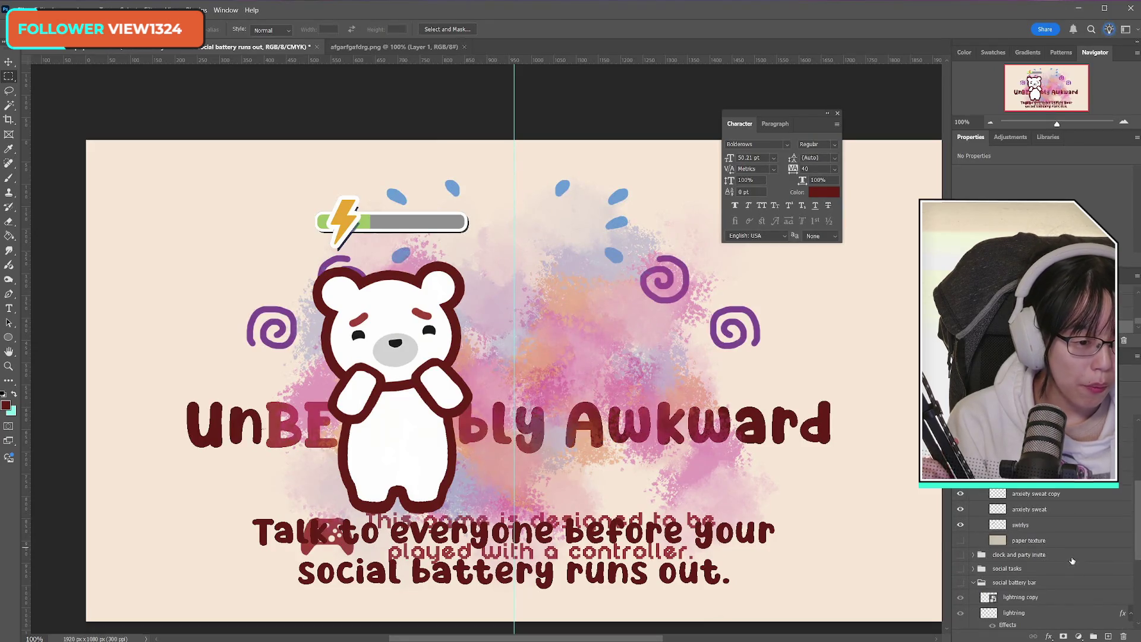
{"action": "left_click", "coordinate": [1045, 496]}
{"action": "left_click", "coordinate": [1035, 510]}
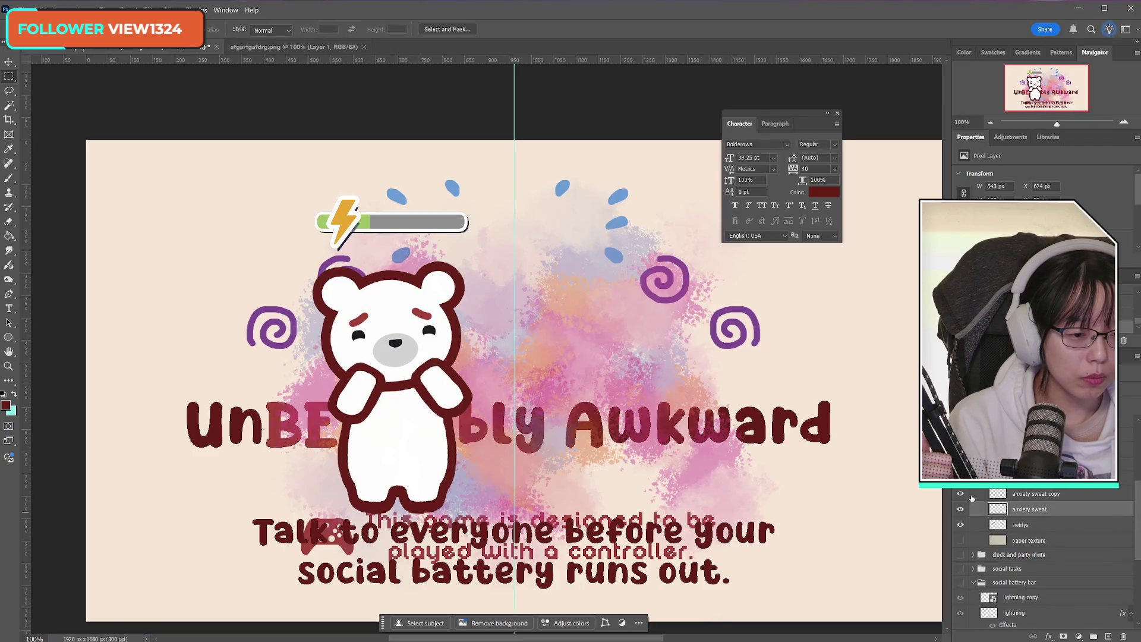
{"action": "left_click", "coordinate": [961, 493]}
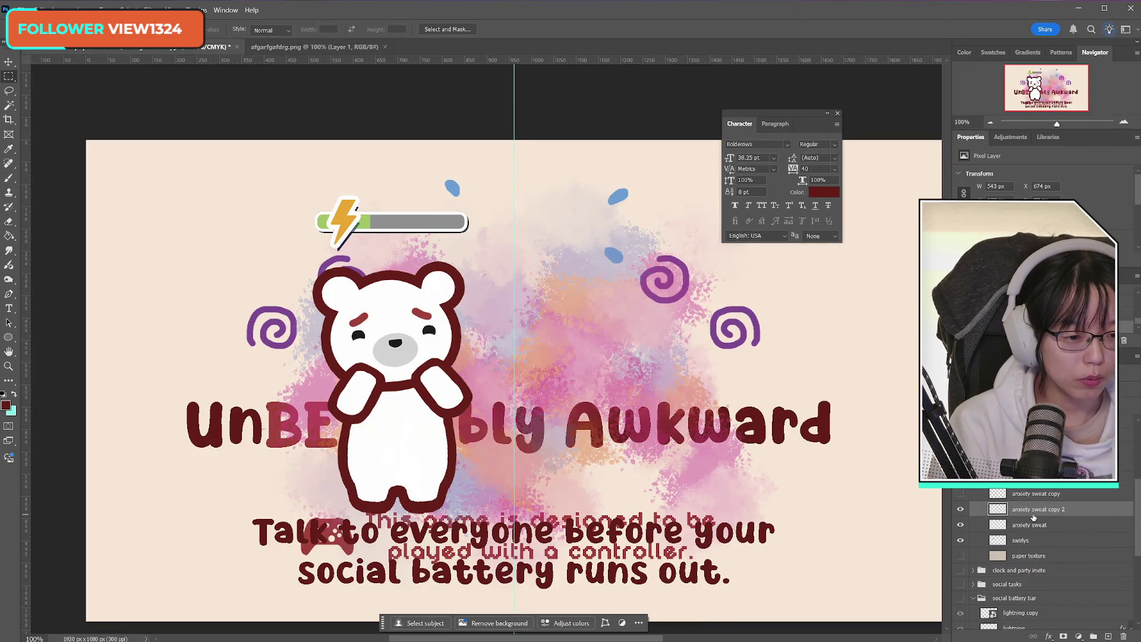
{"action": "key", "text": "ctrl+j"}
Move the sweat copy into the social battery group and hide the splash screen group
{"action": "scroll", "coordinate": [1035, 519], "scroll_direction": "up", "scroll_amount": 2}
{"action": "scroll", "coordinate": [1046, 559], "scroll_direction": "up", "scroll_amount": 3}
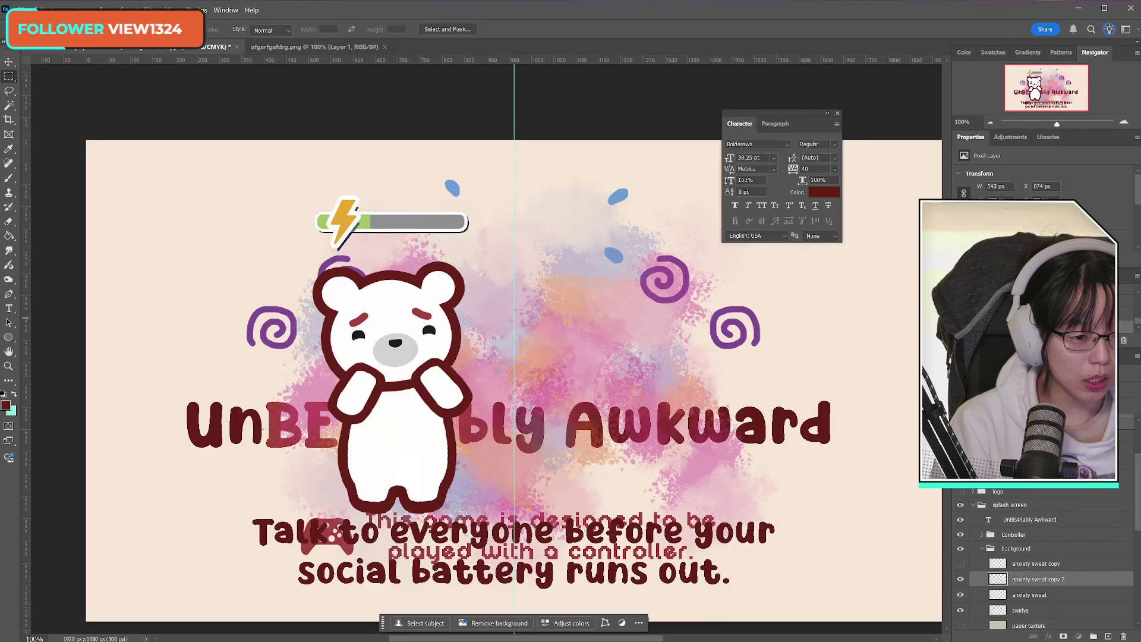
{"action": "scroll", "coordinate": [1047, 559], "scroll_direction": "up", "scroll_amount": 5}
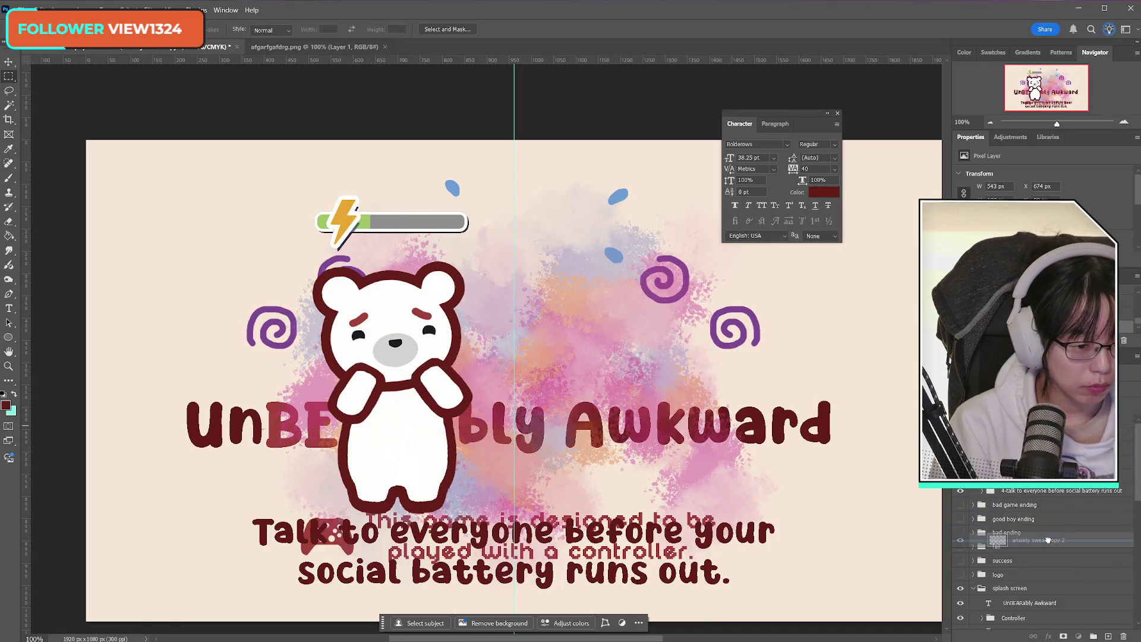
{"action": "left_click", "coordinate": [1048, 491]}
{"action": "scroll", "coordinate": [1011, 565], "scroll_direction": "up", "scroll_amount": 2}
{"action": "left_click", "coordinate": [973, 584]}
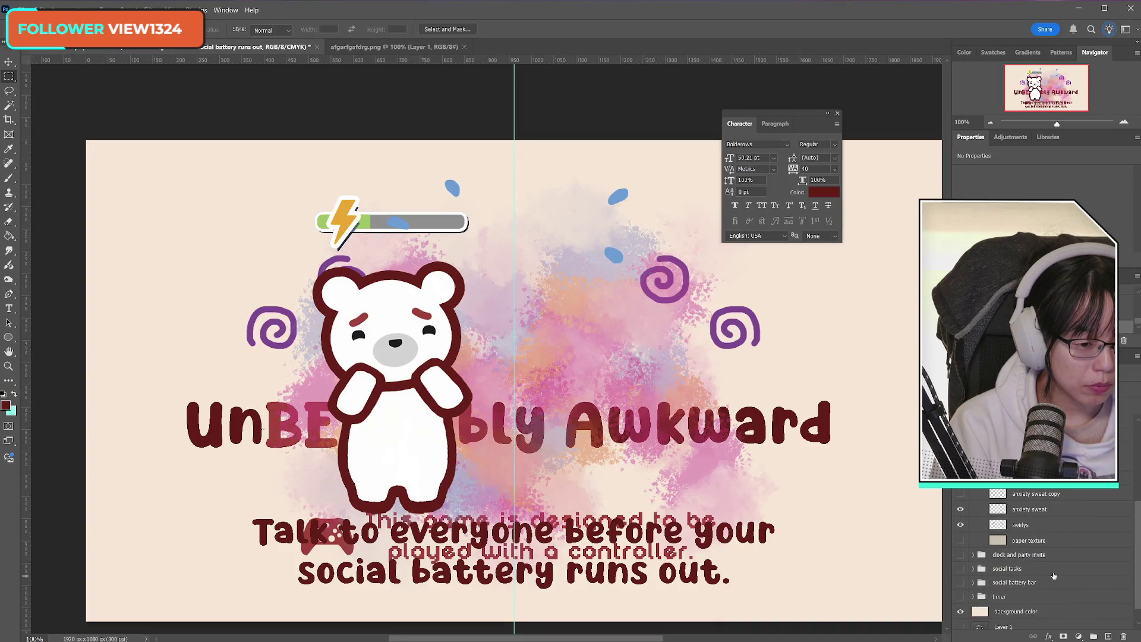
{"action": "left_click", "coordinate": [983, 534]}
{"action": "left_click", "coordinate": [975, 491]}
{"action": "scroll", "coordinate": [1047, 558], "scroll_direction": "up", "scroll_amount": 3}
{"action": "left_click", "coordinate": [960, 588]}
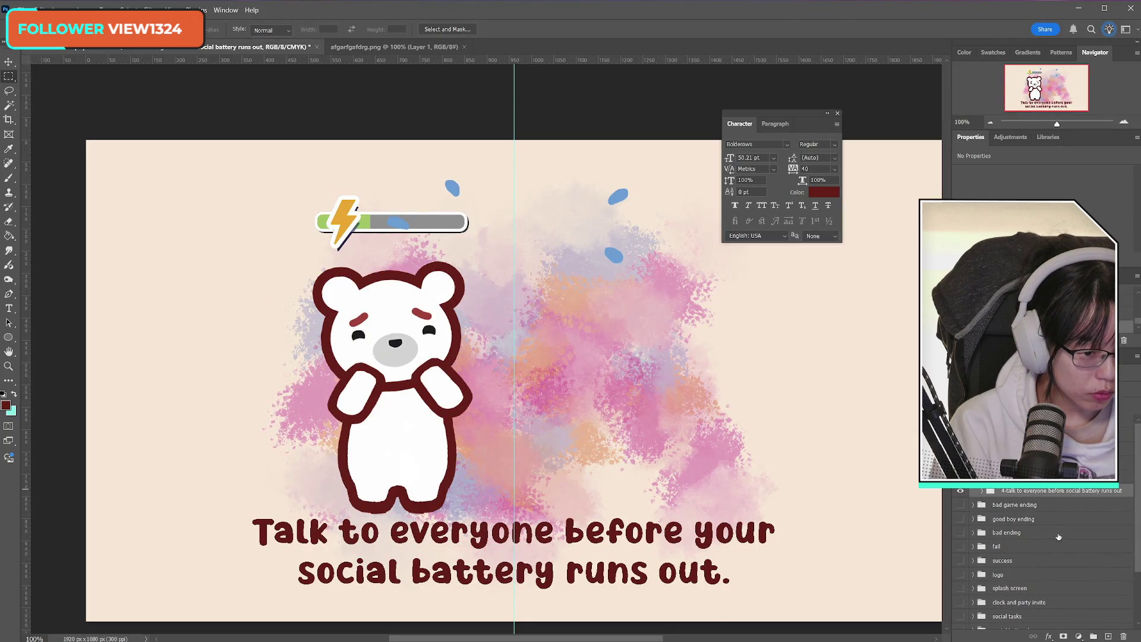
{"action": "left_click", "coordinate": [984, 491]}
{"action": "left_click", "coordinate": [1026, 523]}
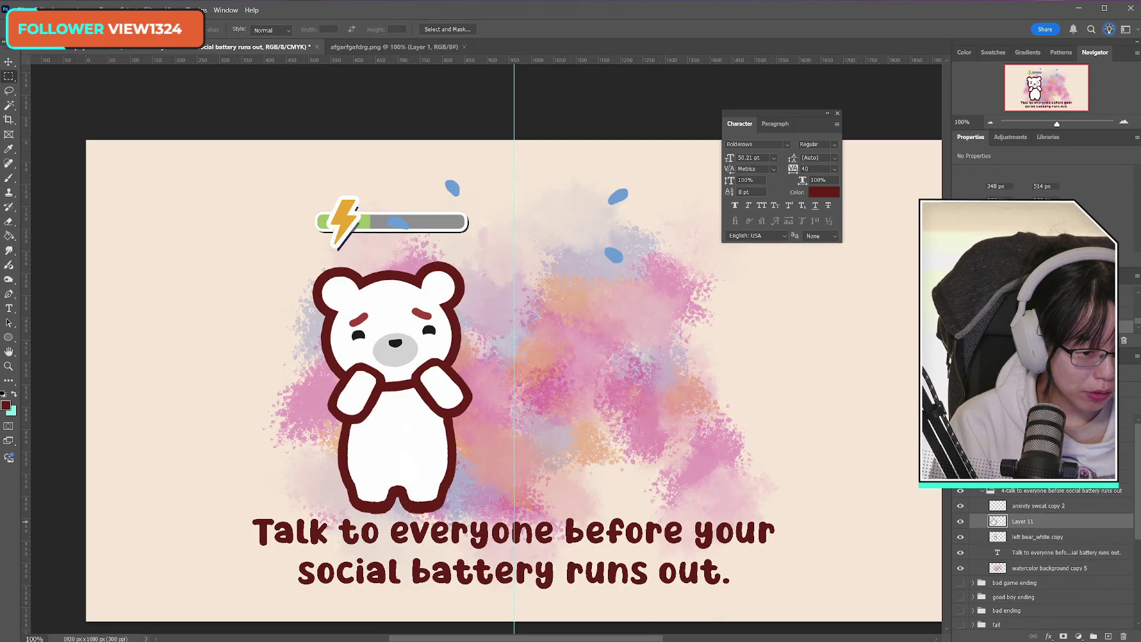
Rename the battery layer to 'social battery'
{"action": "left_click", "coordinate": [960, 522]}
{"action": "left_click", "coordinate": [960, 522]}
{"action": "left_click", "coordinate": [1034, 507]}
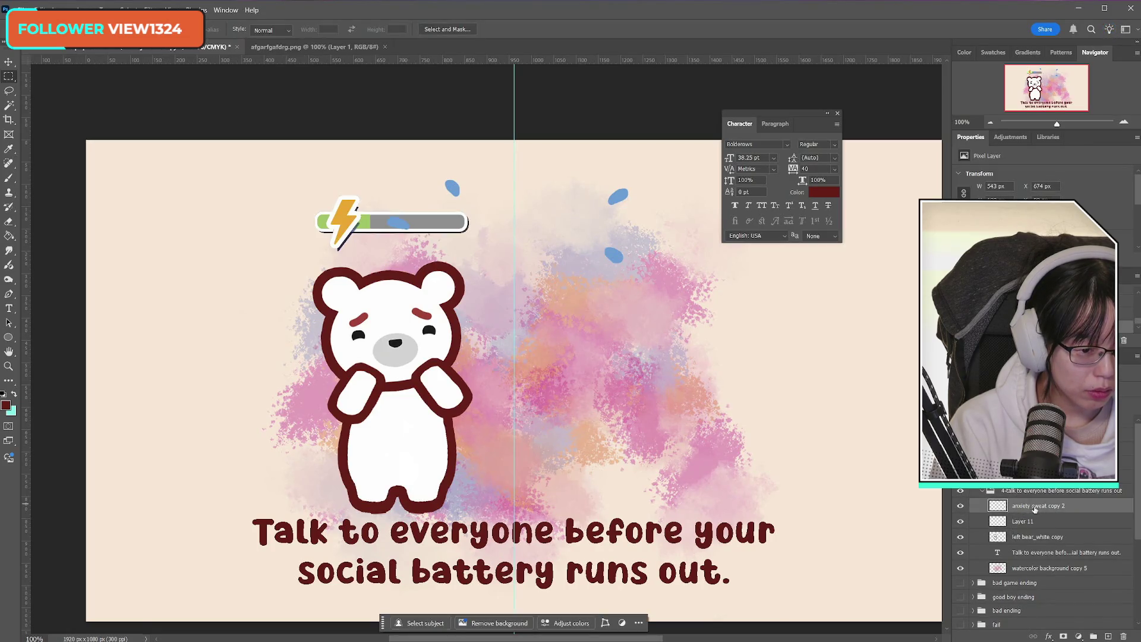
{"action": "double_click", "coordinate": [1020, 522]}
{"action": "type", "text": "social battery"}
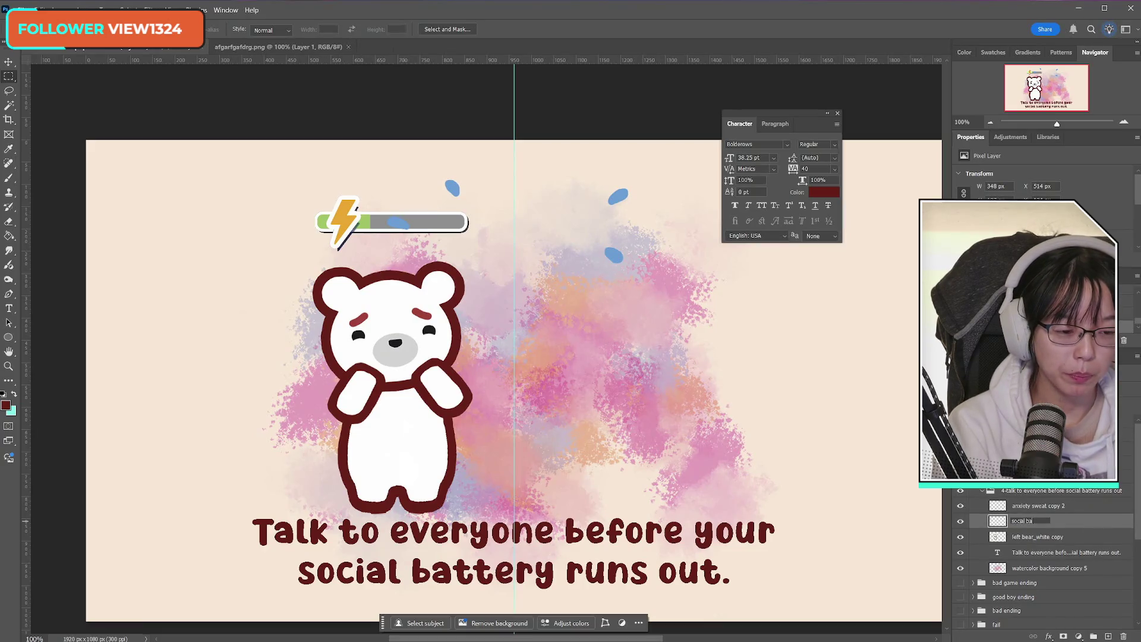
{"action": "left_click", "coordinate": [1035, 506]}
Move the sweat drops and rotate them roughly -9° to -12.5° around the bear's head
{"action": "key", "text": "ctrl+t"}
{"action": "mouse_move", "coordinate": [558, 221]}
{"action": "left_mouse_down"}
{"action": "mouse_move", "coordinate": [466, 262]}
{"action": "mouse_move", "coordinate": [429, 294]}
{"action": "left_mouse_up"}
{"action": "mouse_move", "coordinate": [538, 258]}
{"action": "left_mouse_down"}
{"action": "mouse_move", "coordinate": [526, 224]}
{"action": "mouse_move", "coordinate": [529, 234]}
{"action": "left_mouse_up"}
{"action": "mouse_move", "coordinate": [360, 294]}
{"action": "left_mouse_down"}
{"action": "mouse_move", "coordinate": [354, 315]}
{"action": "mouse_move", "coordinate": [365, 301]}
{"action": "left_mouse_up"}
{"action": "left_click_drag", "start_coordinate": [532, 247], "coordinate": [536, 233]}
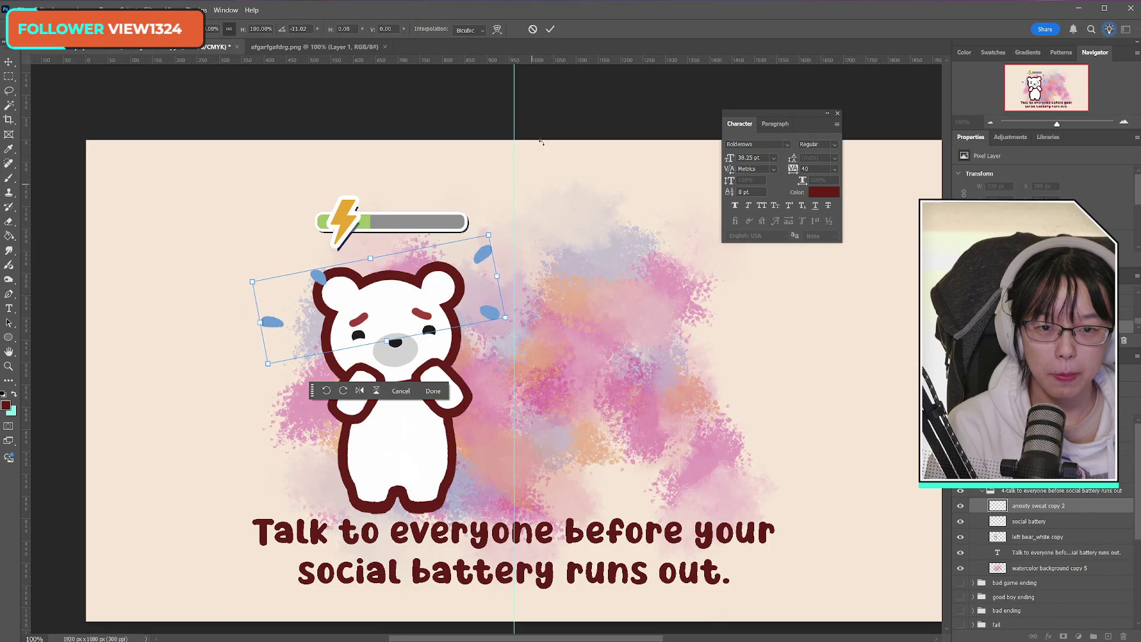
{"action": "left_click", "coordinate": [552, 30]}
Shift the sweat drops left of the bear down-left and rotate them more steeply
{"action": "mouse_move", "coordinate": [228, 246]}
{"action": "left_mouse_down"}
{"action": "mouse_move", "coordinate": [319, 273]}
{"action": "mouse_move", "coordinate": [357, 375]}
{"action": "mouse_move", "coordinate": [384, 331]}
{"action": "left_mouse_up"}
{"action": "key", "text": "ctrl+t"}
{"action": "mouse_move", "coordinate": [274, 282]}
{"action": "left_mouse_down"}
{"action": "mouse_move", "coordinate": [269, 325]}
{"action": "mouse_move", "coordinate": [268, 304]}
{"action": "left_mouse_up"}
{"action": "left_click_drag", "start_coordinate": [396, 300], "coordinate": [391, 287]}
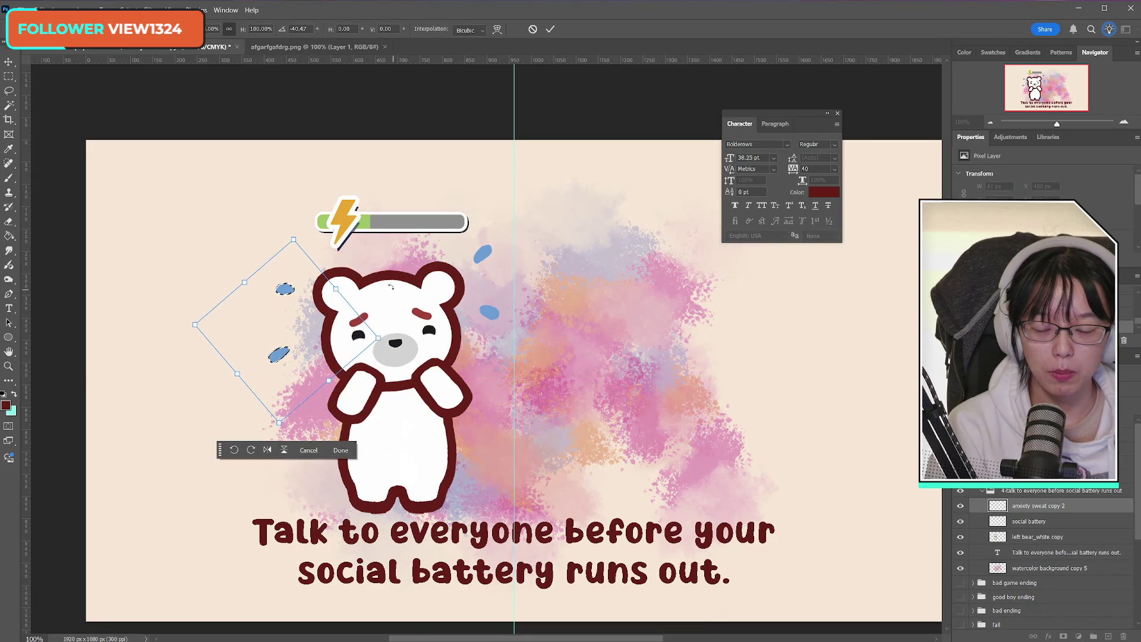
{"action": "left_click", "coordinate": [551, 28]}
{"action": "key", "text": "ctrl+d"}
Try a horizontally flipped copy of the sweat drops, then undo and delete it
{"action": "key", "text": "ctrl+j"}
{"action": "key", "text": "ctrl+t"}
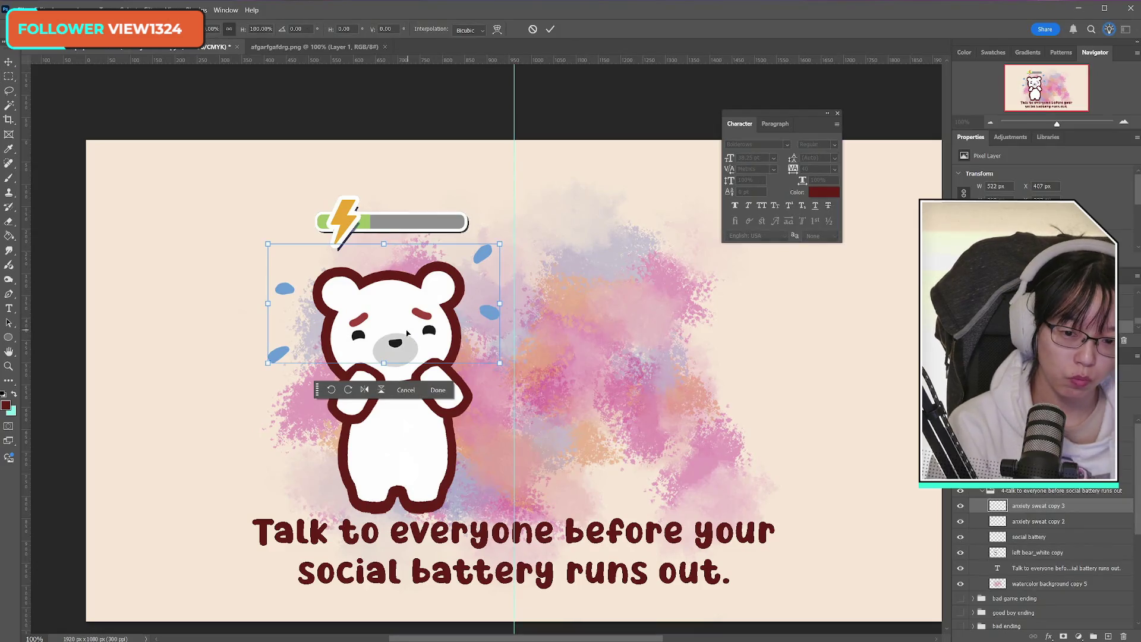
{"action": "right_click", "coordinate": [405, 329]}
{"action": "left_click", "coordinate": [440, 549]}
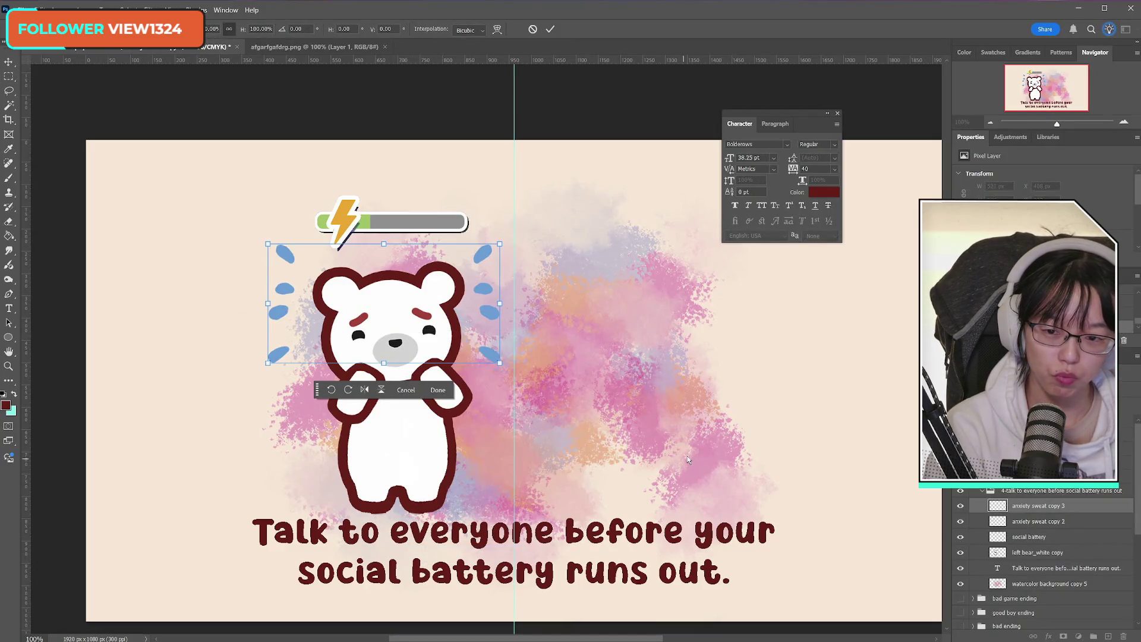
{"action": "left_click", "coordinate": [551, 30]}
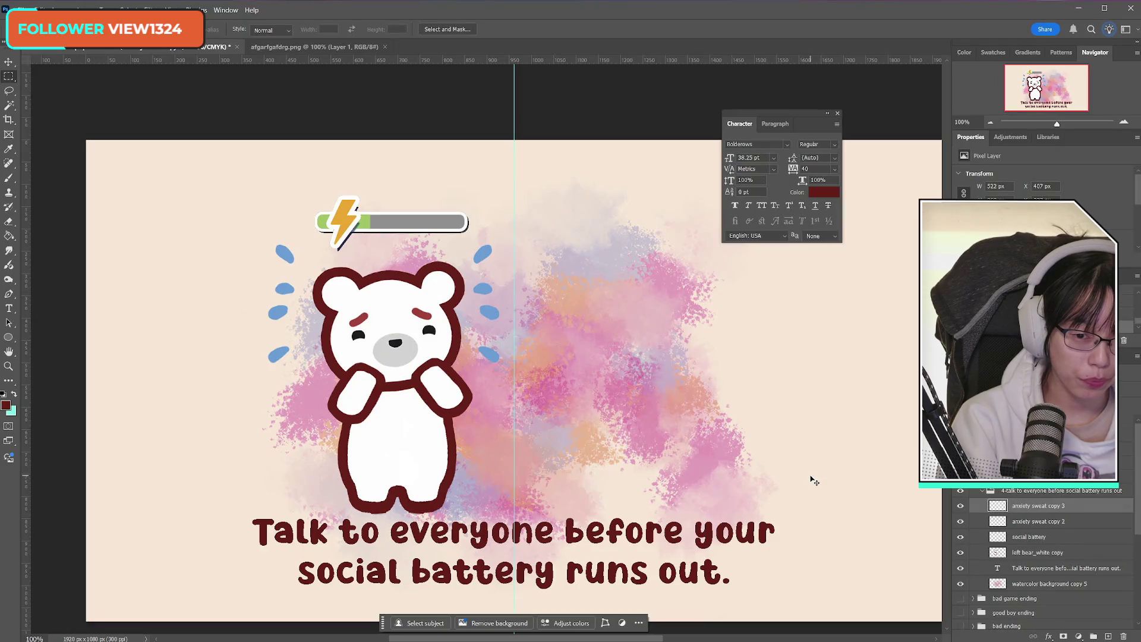
{"action": "key", "text": "ctrl+z"}
{"action": "key", "text": "Delete"}
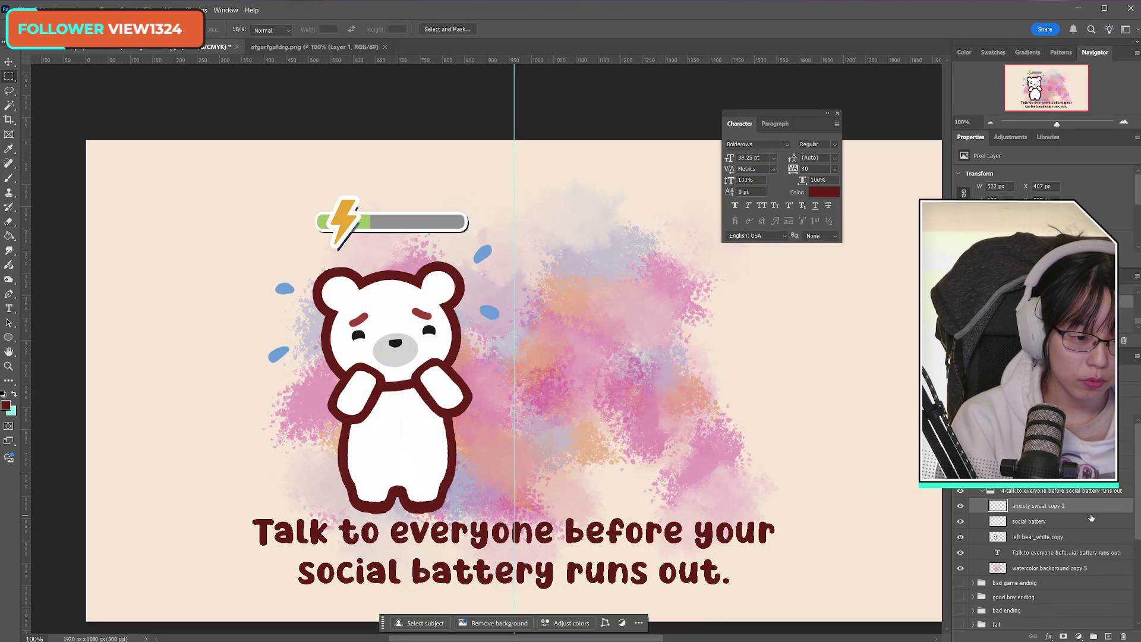
Tilt the two left sweat drops slightly, save, and toggle the battery bar to compare
{"action": "mouse_move", "coordinate": [242, 264]}
{"action": "left_mouse_down"}
{"action": "mouse_move", "coordinate": [309, 331]}
{"action": "mouse_move", "coordinate": [314, 378]}
{"action": "left_mouse_up"}
{"action": "key", "text": "ctrl+t"}
{"action": "left_click_drag", "start_coordinate": [346, 269], "coordinate": [355, 273]}
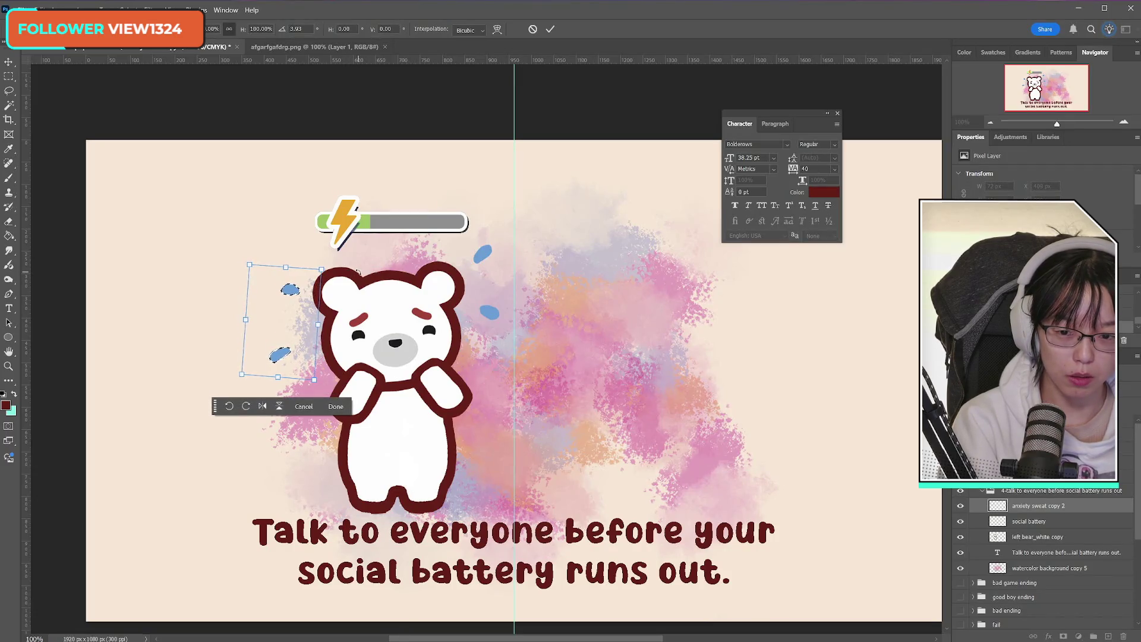
{"action": "left_click", "coordinate": [550, 29]}
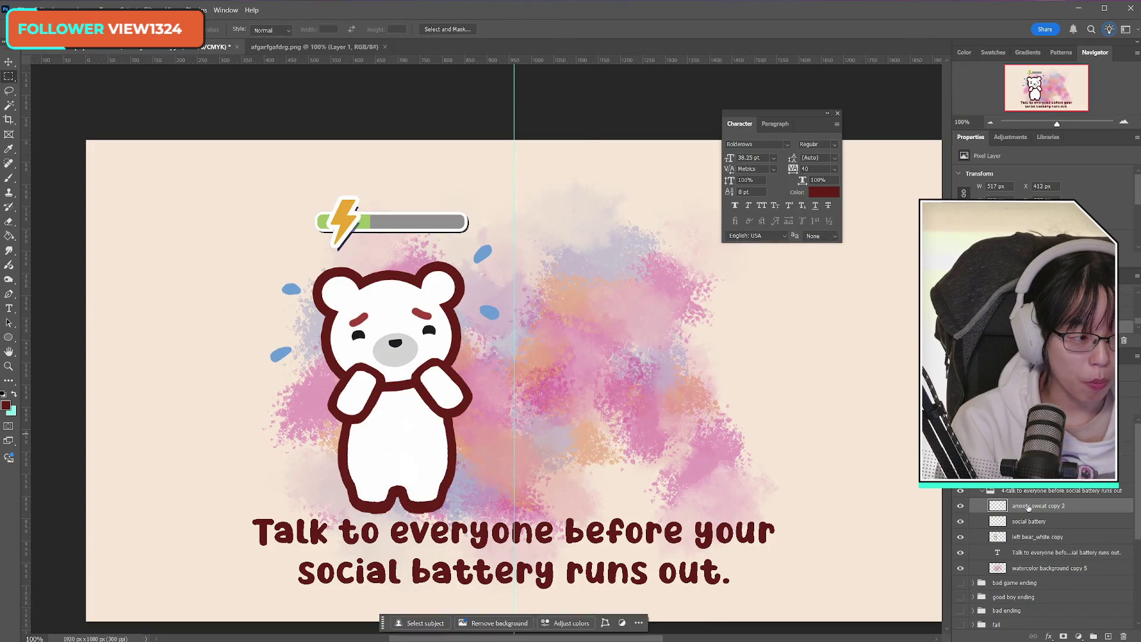
{"action": "key", "text": "ctrl+s"}
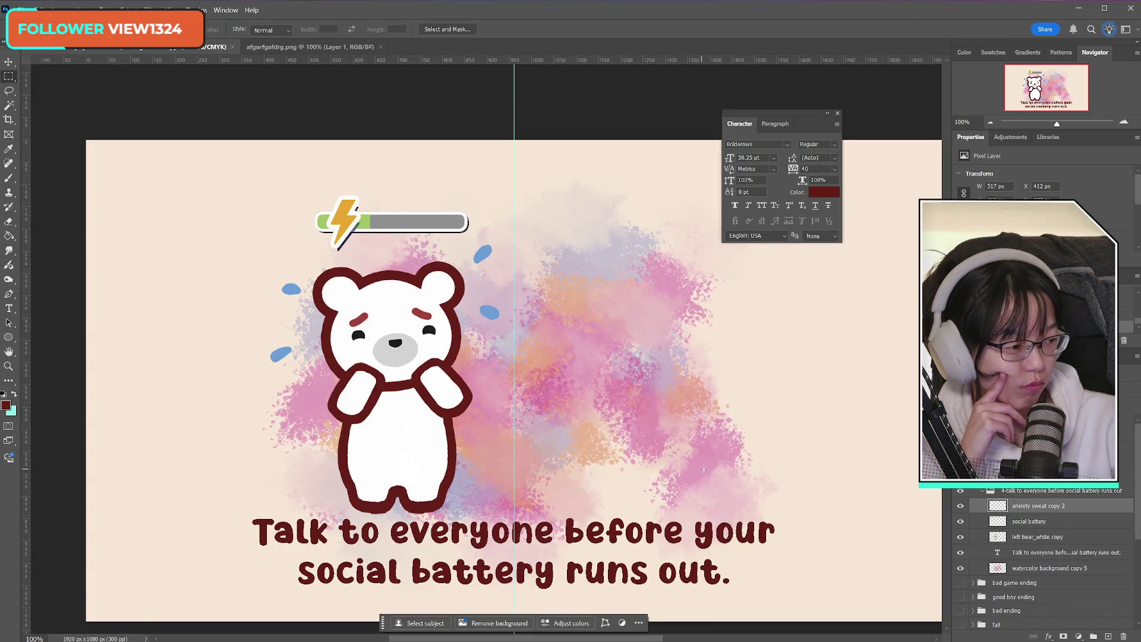
{"action": "left_click", "coordinate": [960, 522]}
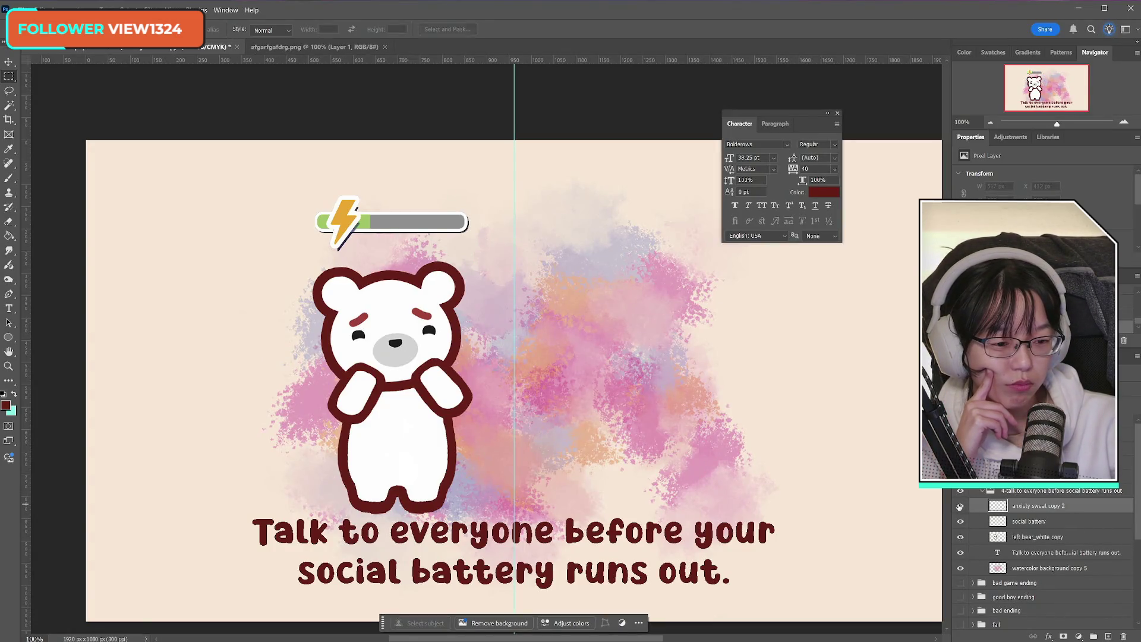
{"action": "left_click", "coordinate": [961, 522]}
{"action": "left_click", "coordinate": [960, 522]}
{"action": "left_click", "coordinate": [960, 522]}
Make the social battery bar visible again in the two-bear scene
{"action": "left_click", "coordinate": [960, 522]}
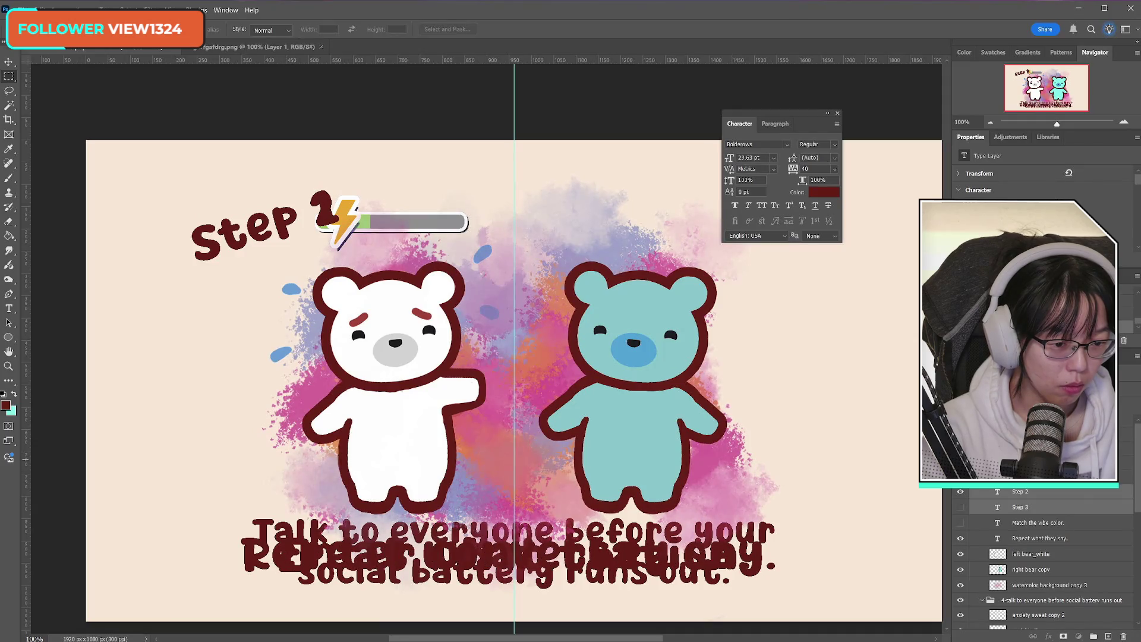
{"action": "scroll", "coordinate": [1080, 490], "scroll_direction": "up", "scroll_amount": 3}
{"action": "key", "text": "ctrl+t"}
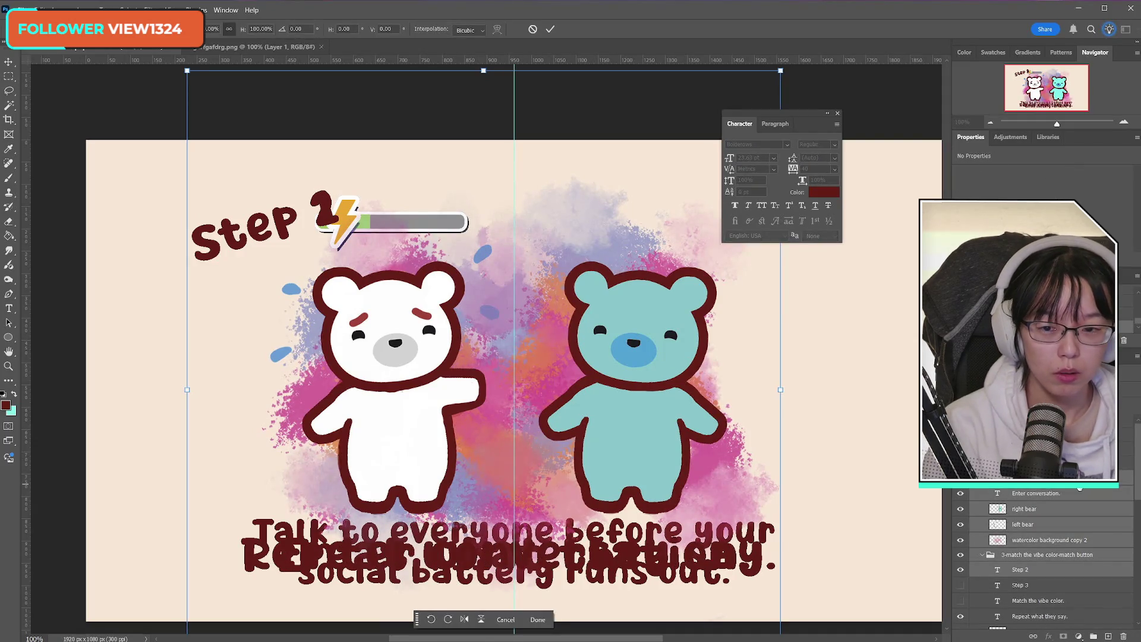
{"action": "key", "text": "Escape"}
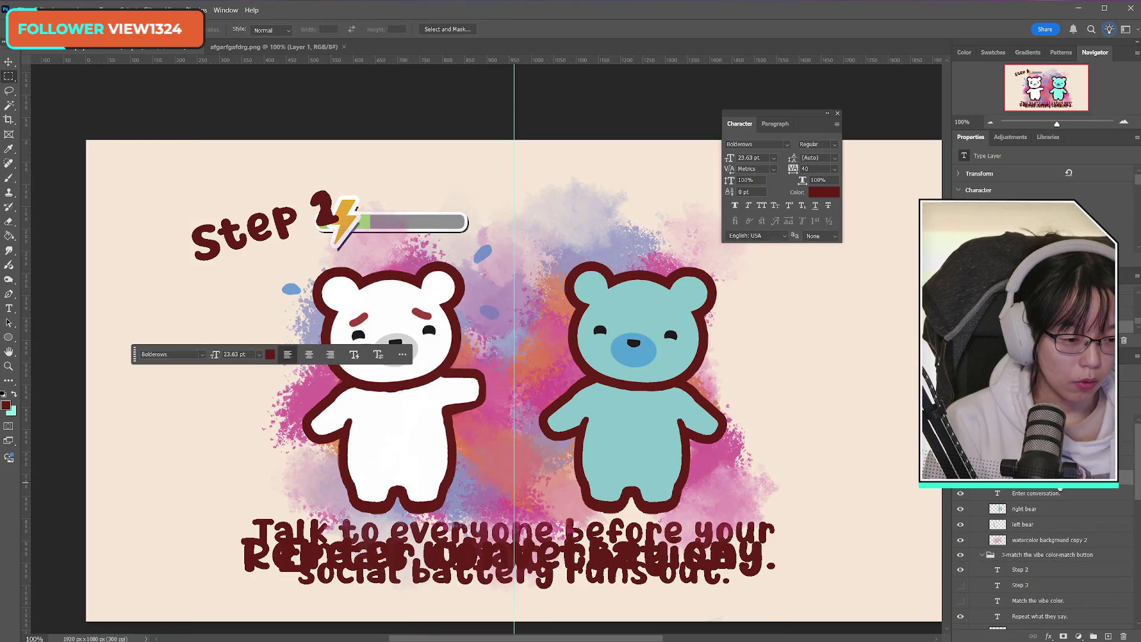
Select the Step 2 and Step 3 titles and shift them up and to the left
{"action": "scroll", "coordinate": [1058, 518], "scroll_direction": "down", "scroll_amount": 2}
{"action": "left_click", "coordinate": [1034, 544], "text": "shift"}
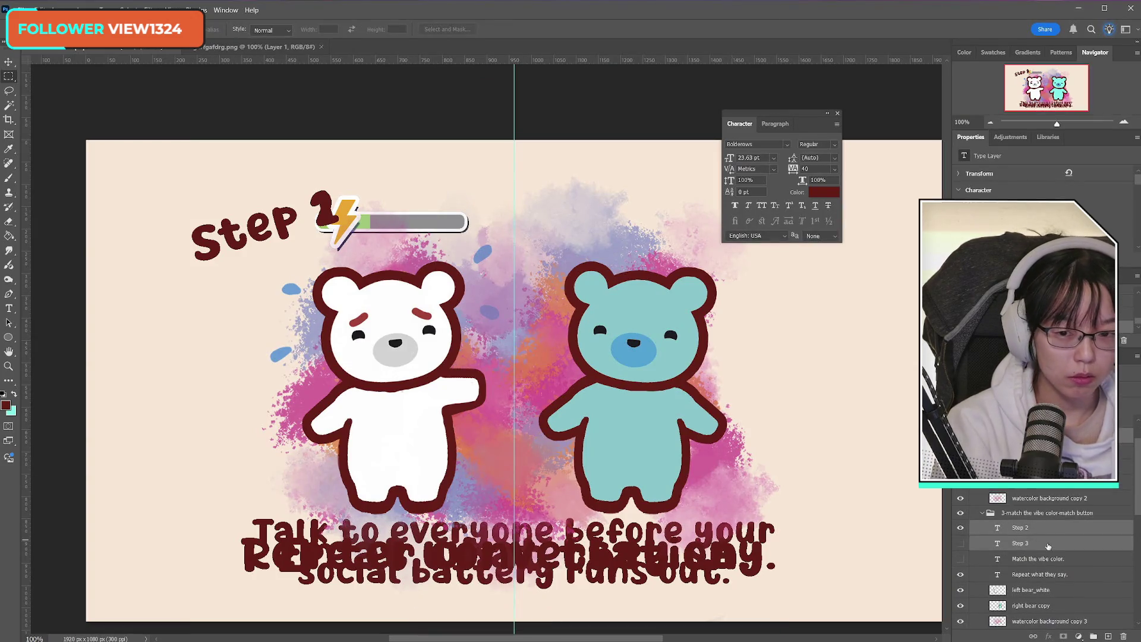
{"action": "key", "text": "ctrl+t"}
{"action": "key", "text": "Left"}
{"action": "key", "text": "Left"}
{"action": "key", "text": "Left"}
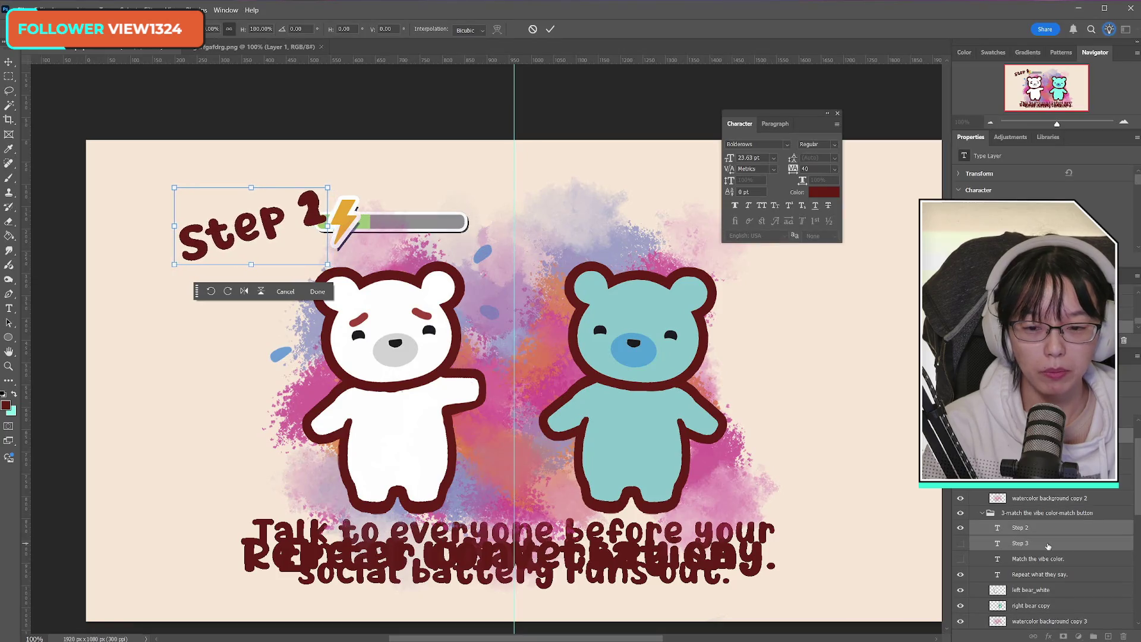
{"action": "mouse_move", "coordinate": [247, 224]}
{"action": "left_mouse_down"}
{"action": "mouse_move", "coordinate": [209, 211]}
{"action": "mouse_move", "coordinate": [224, 211]}
{"action": "left_mouse_up"}
{"action": "left_click", "coordinate": [551, 30]}
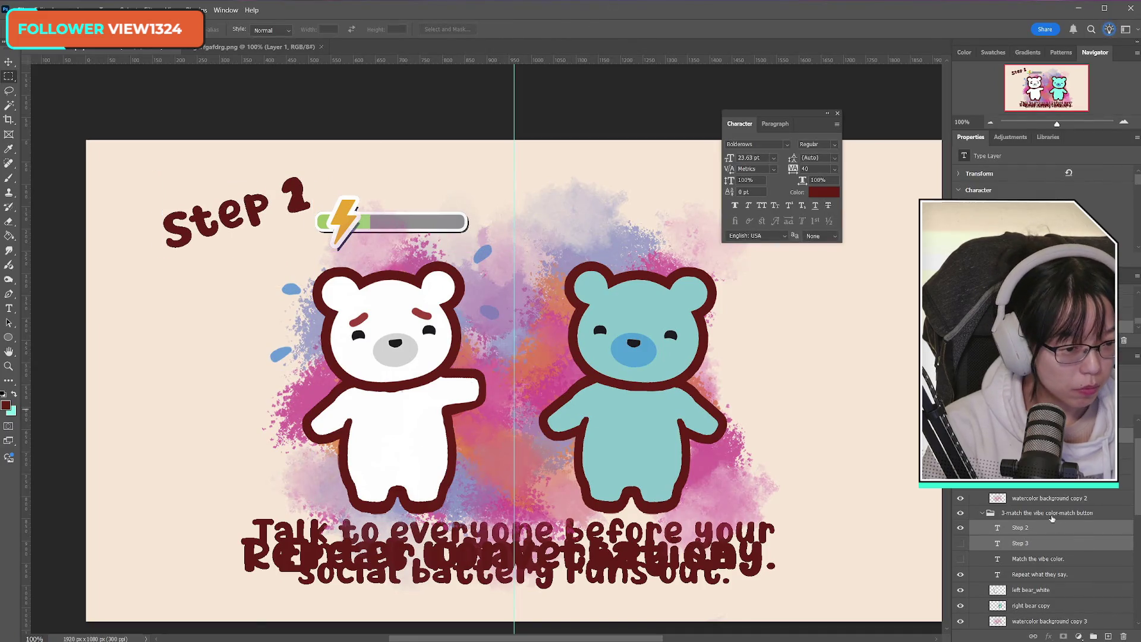
{"action": "scroll", "coordinate": [1046, 559], "scroll_direction": "down", "scroll_amount": 3}
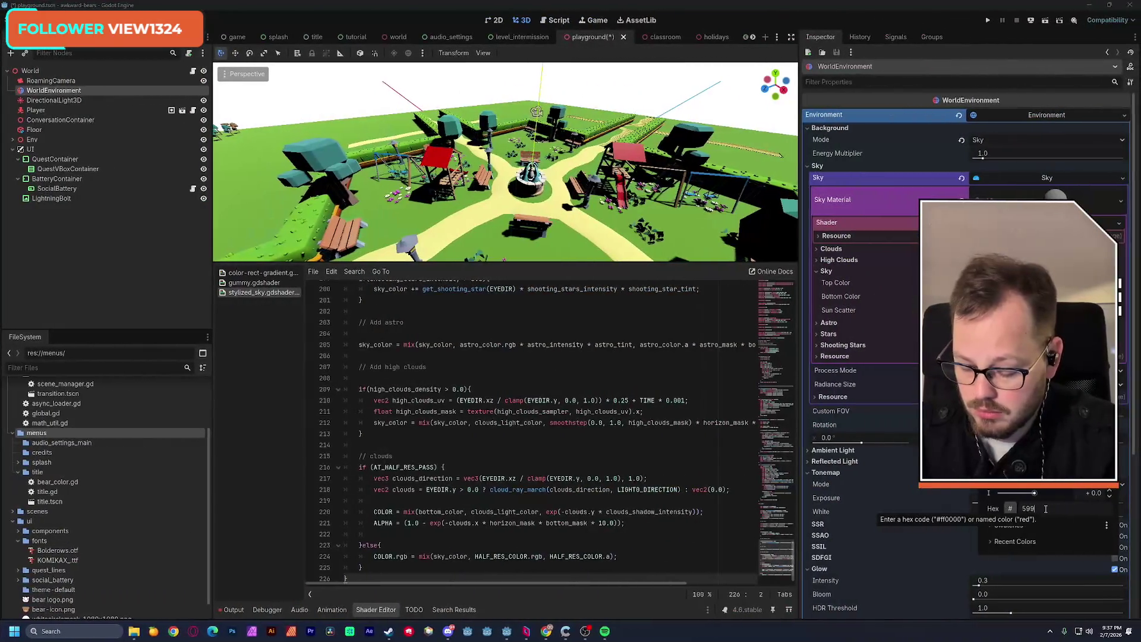
Enter 5996ff as the sky's Top Color, then open the Bottom Color swatch
{"action": "type", "text": "ff"}
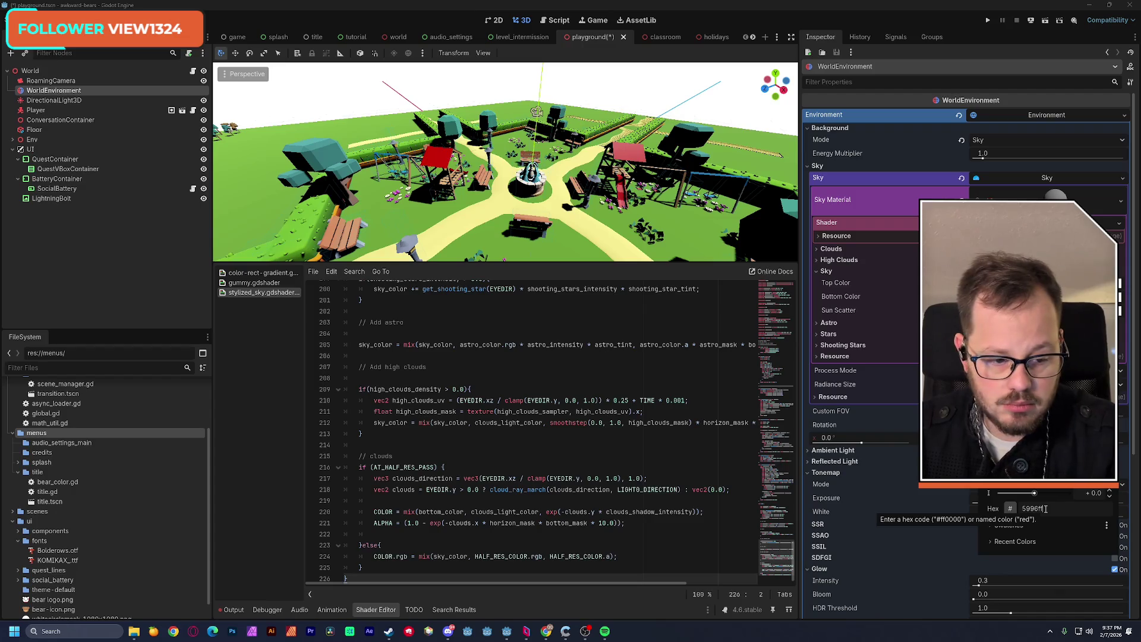
{"action": "key", "text": "Return"}
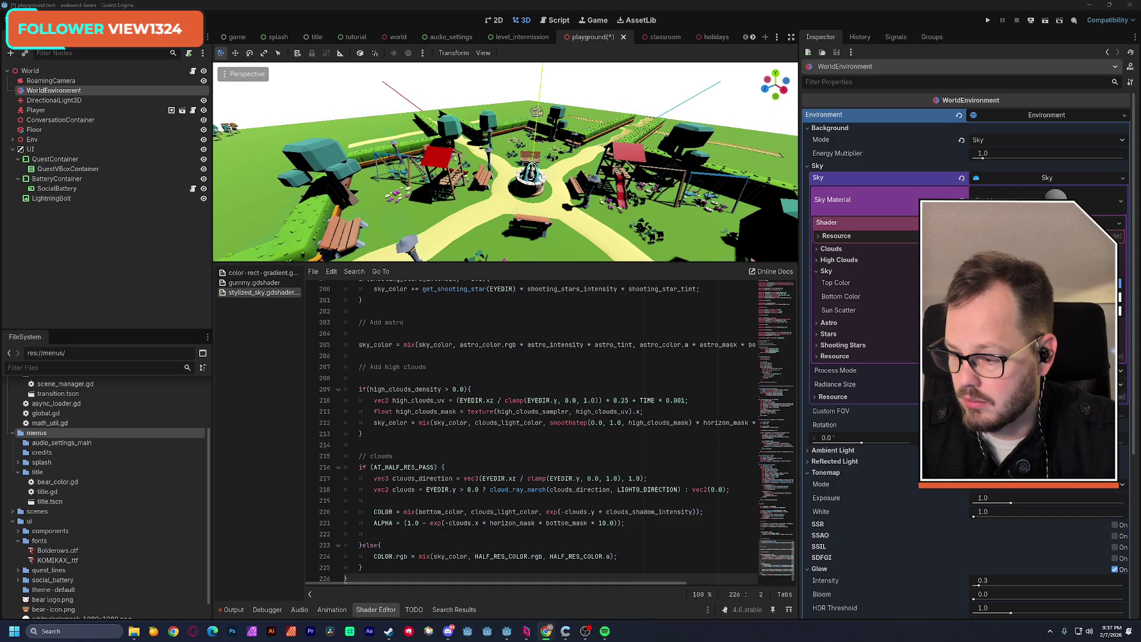
{"action": "left_click", "coordinate": [1046, 296]}
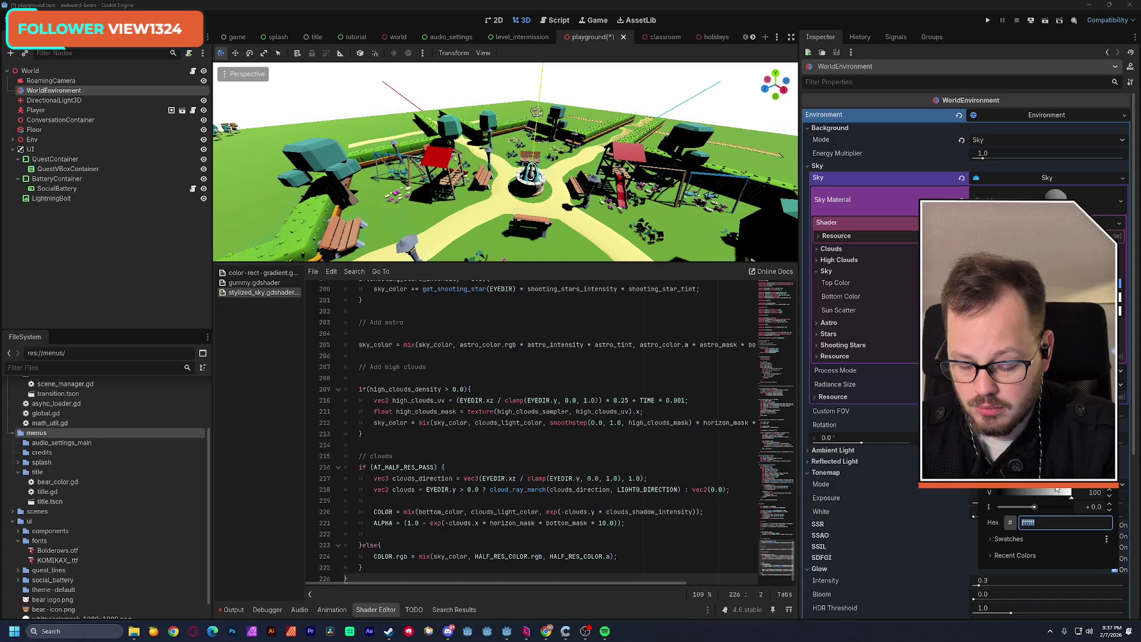
Restore the step title and change its number from 3 to 4
{"action": "scroll", "coordinate": [1047, 559], "scroll_direction": "down", "scroll_amount": 3}
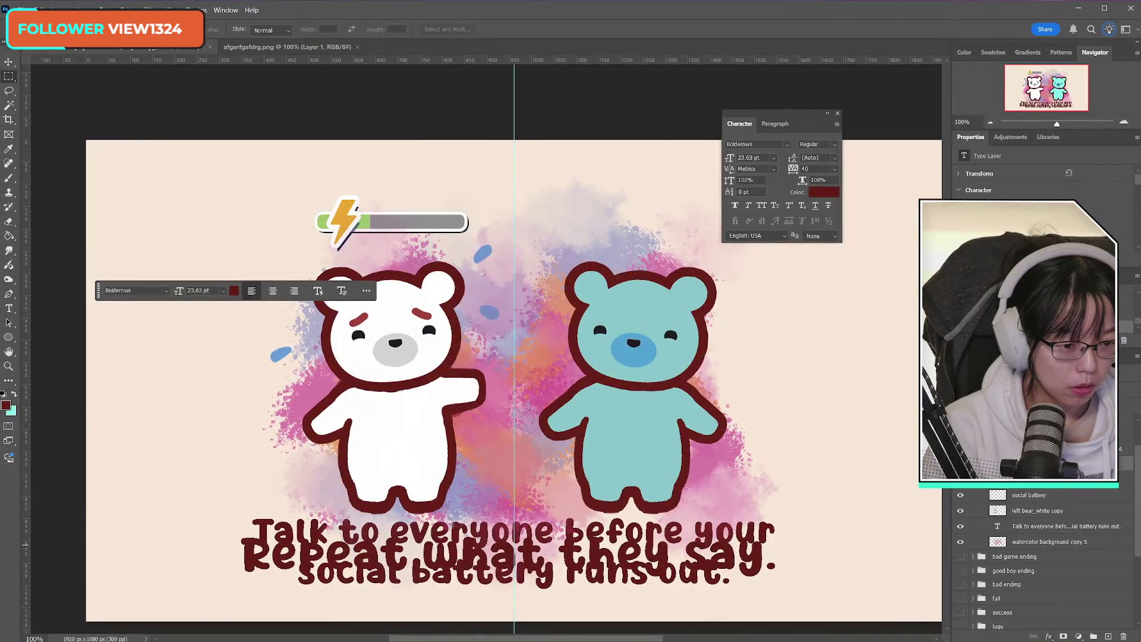
{"action": "key", "text": "ctrl+z"}
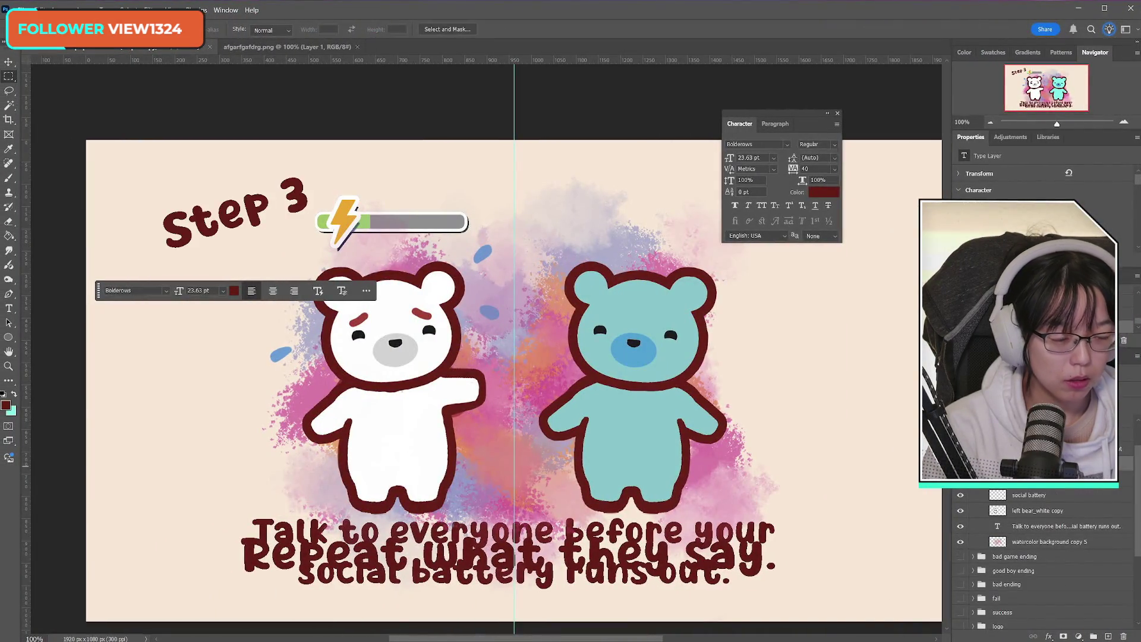
{"action": "left_click", "coordinate": [9, 308]}
{"action": "double_click", "coordinate": [299, 196]}
{"action": "type", "text": "4"}
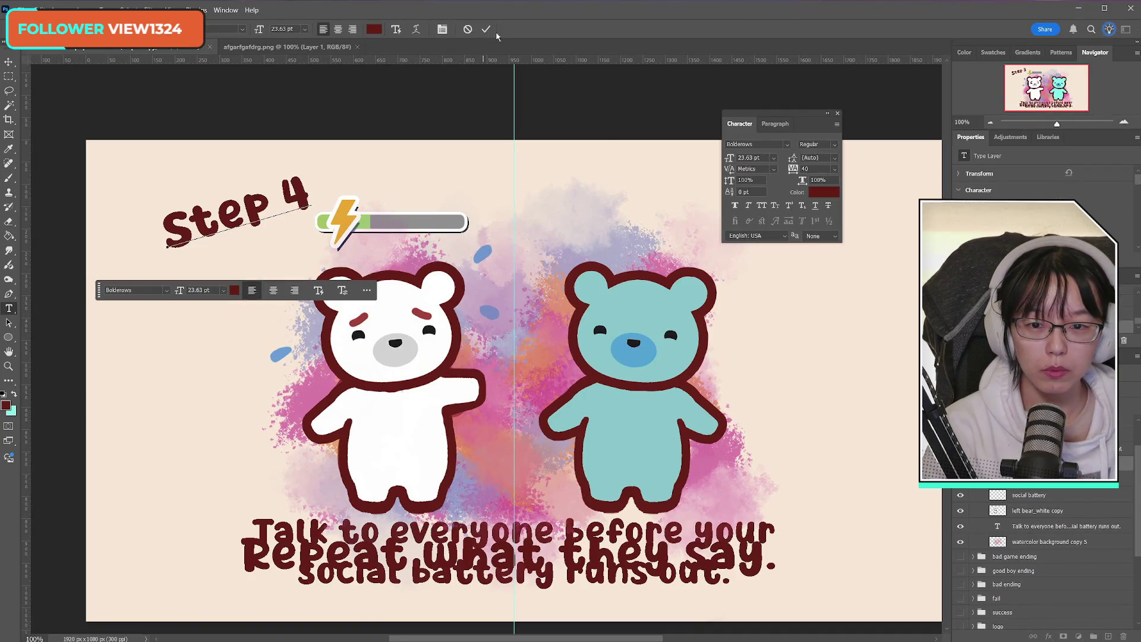
{"action": "left_click", "coordinate": [486, 29]}
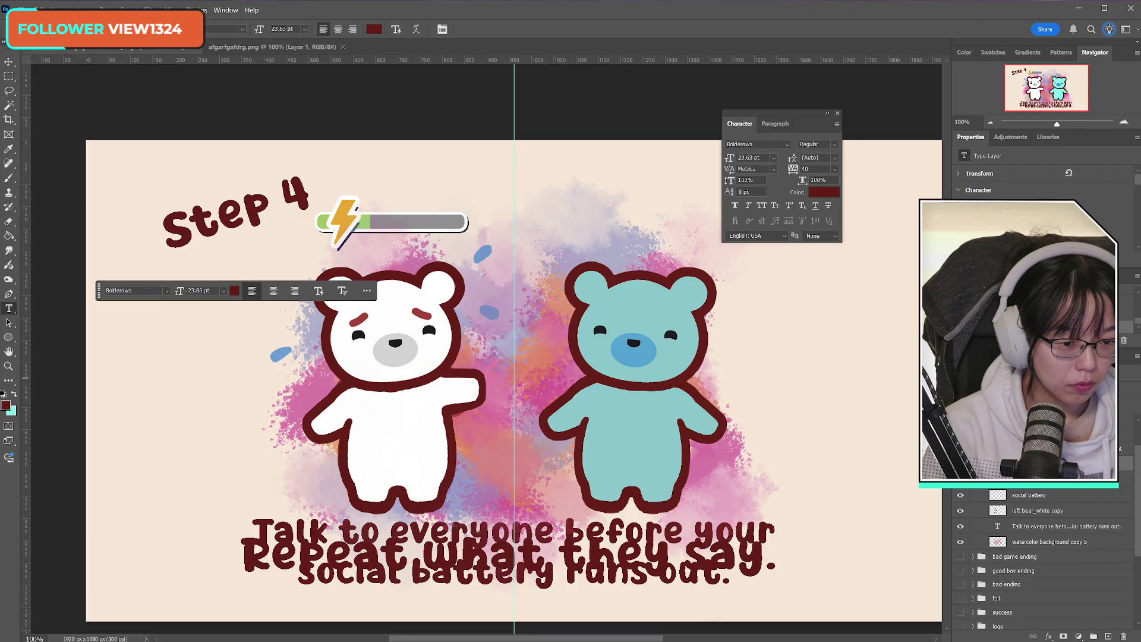
Hide the two-bear scene layers, close the Downloads window, and save the document
{"action": "left_click", "coordinate": [961, 451]}
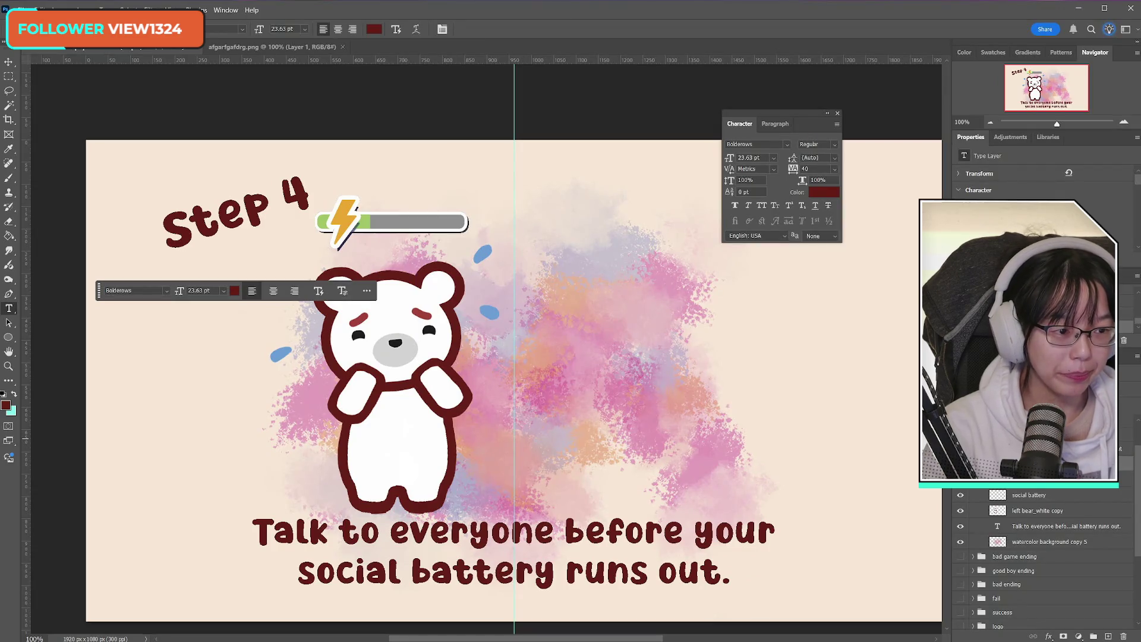
{"action": "key", "text": "alt+Tab"}
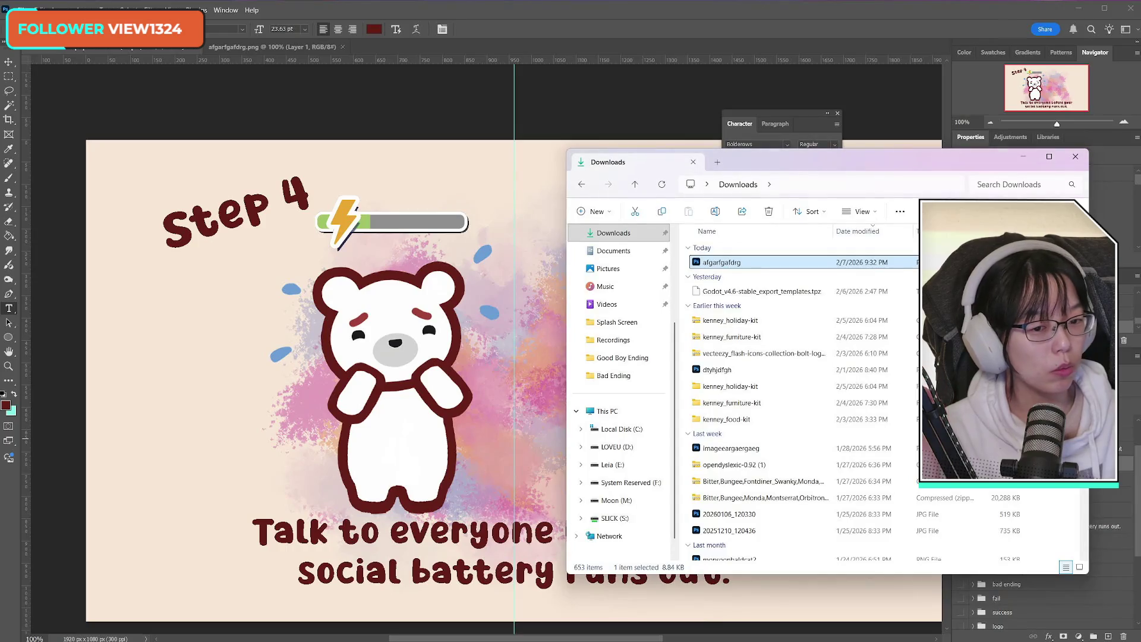
{"action": "left_click", "coordinate": [1076, 157]}
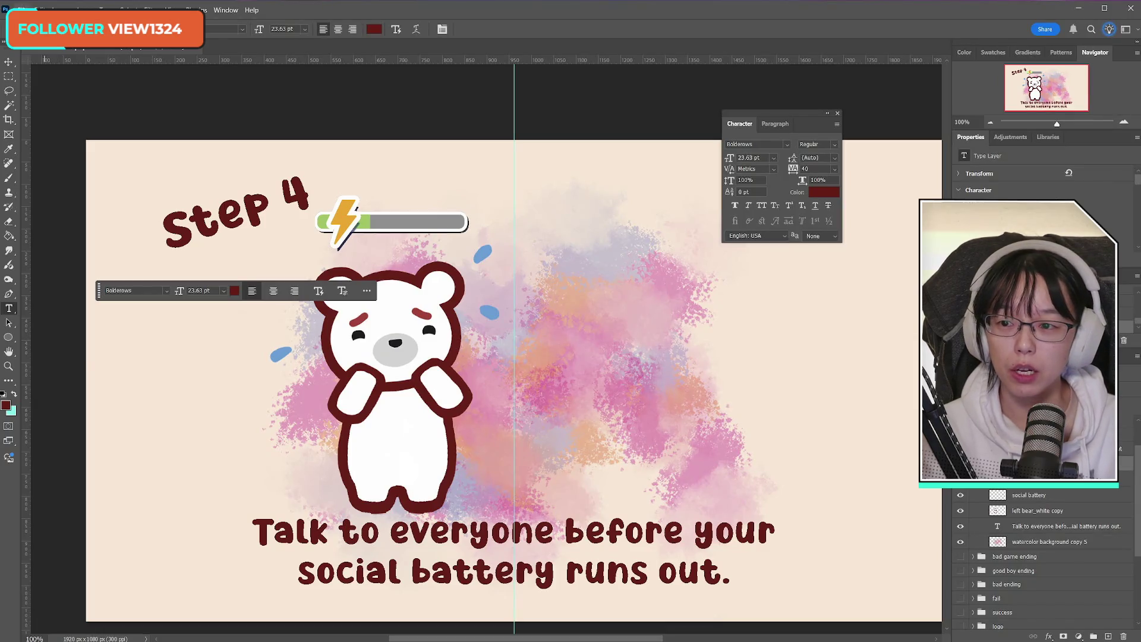
{"action": "left_click", "coordinate": [22, 10]}
{"action": "left_click", "coordinate": [42, 132]}
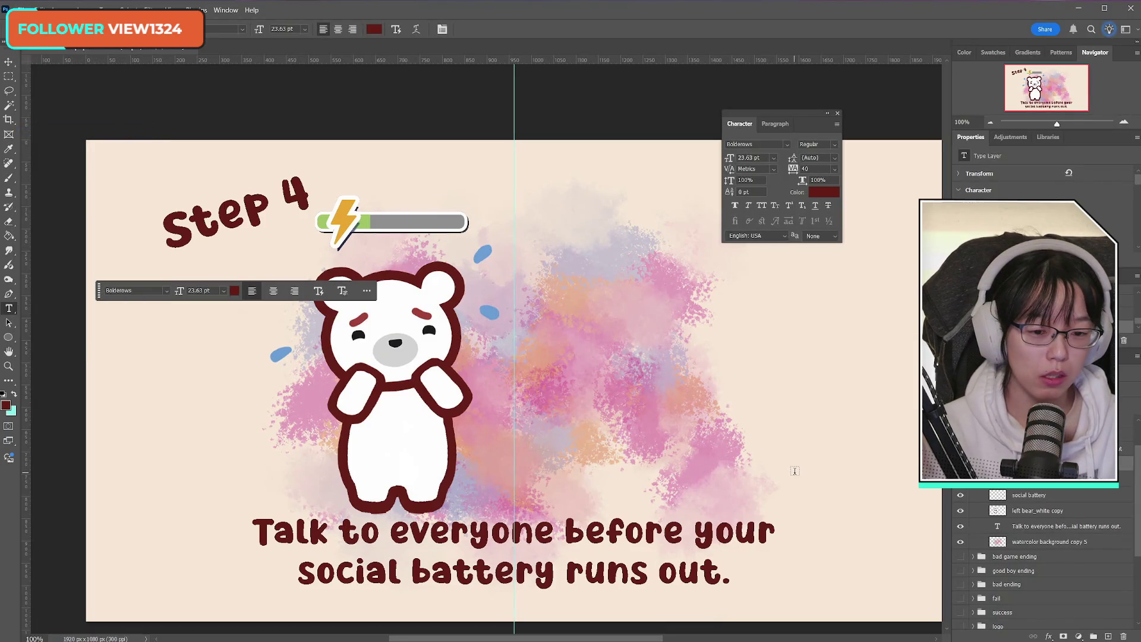
Toggle the Step 4 title and scene group visibility, then collapse and expand the Step 4 group
{"action": "scroll", "coordinate": [1033, 588], "scroll_direction": "up", "scroll_amount": 2}
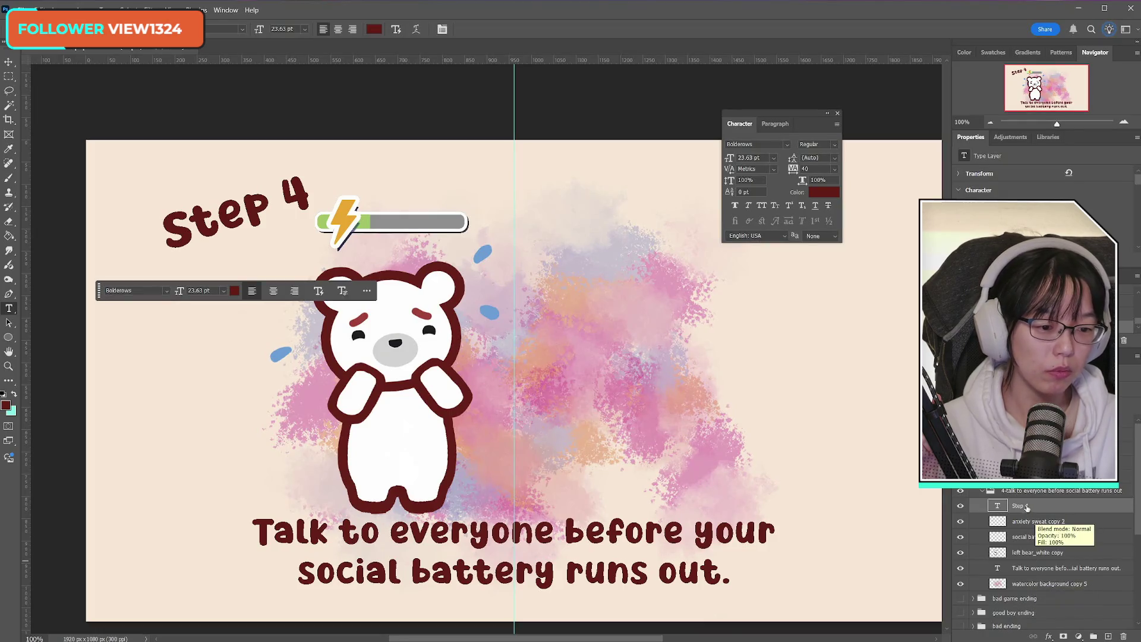
{"action": "left_click", "coordinate": [961, 507]}
{"action": "left_click", "coordinate": [961, 507]}
{"action": "left_click", "coordinate": [961, 492]}
{"action": "left_click", "coordinate": [962, 492]}
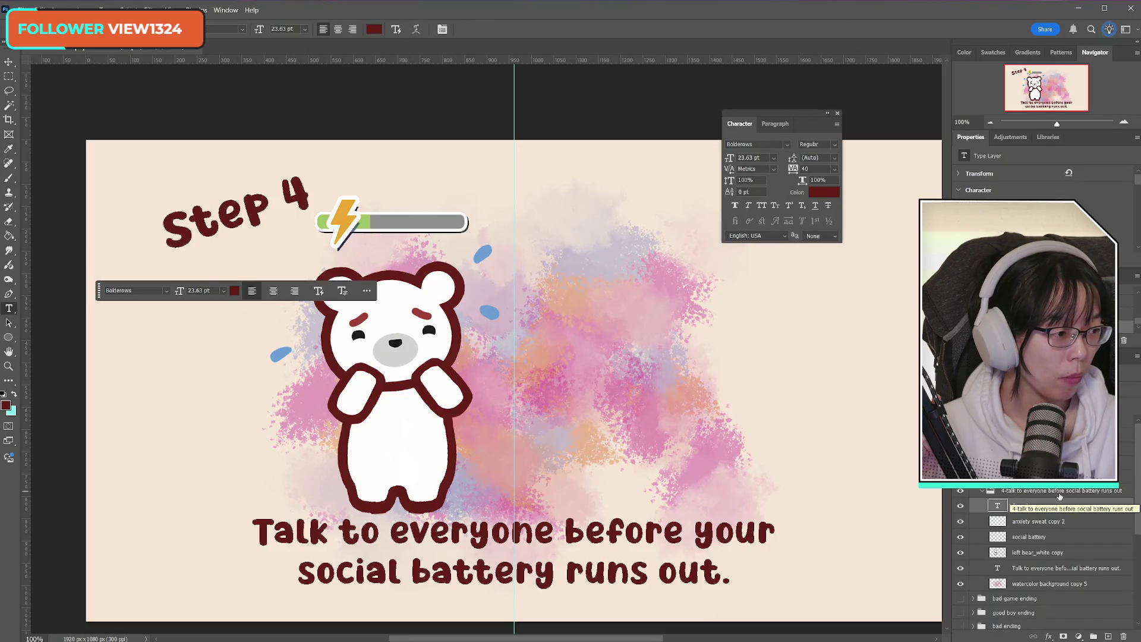
{"action": "left_click", "coordinate": [984, 493]}
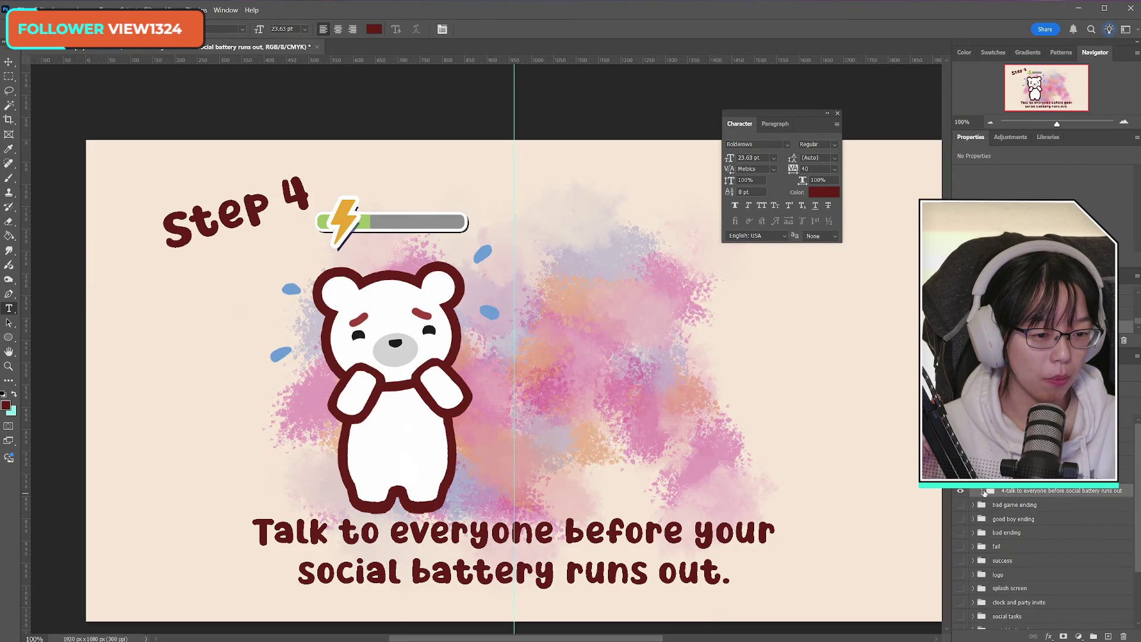
{"action": "left_click", "coordinate": [983, 493]}
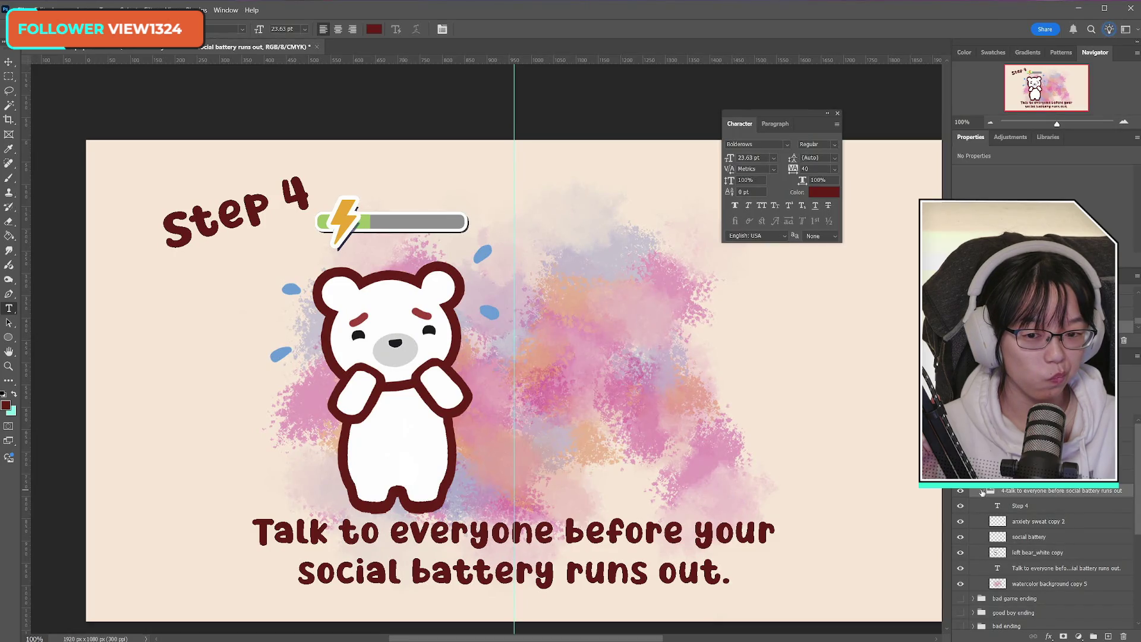
{"action": "left_click", "coordinate": [983, 492]}
Hide the Step 4 slide, show the bear-reading-book artwork, and switch to the Move tool
{"action": "left_click", "coordinate": [961, 491]}
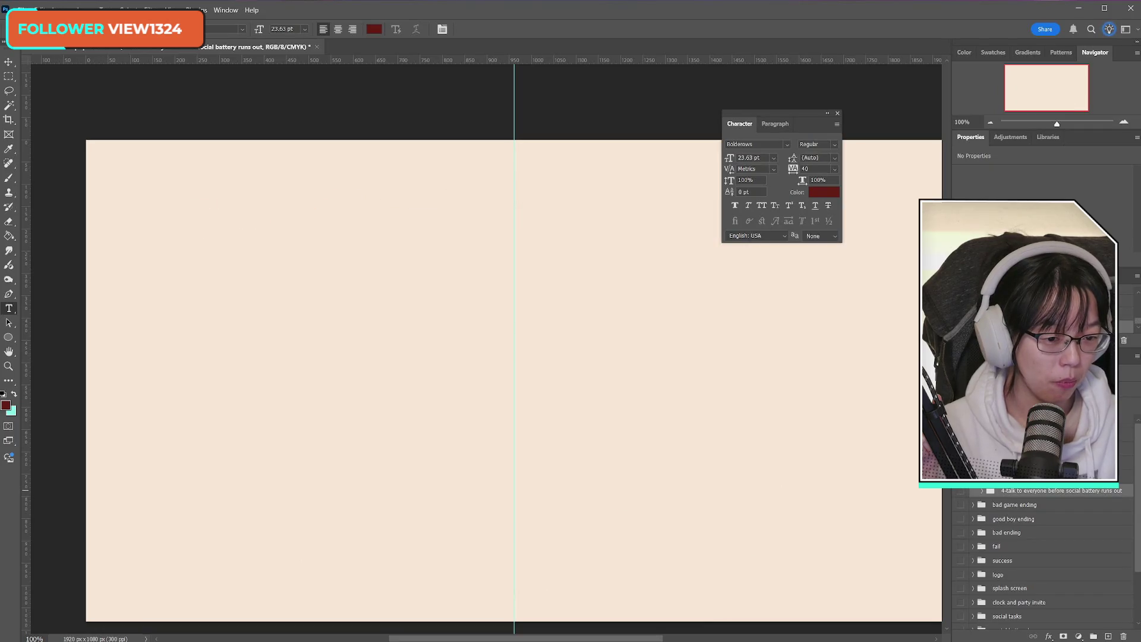
{"action": "left_click", "coordinate": [961, 491]}
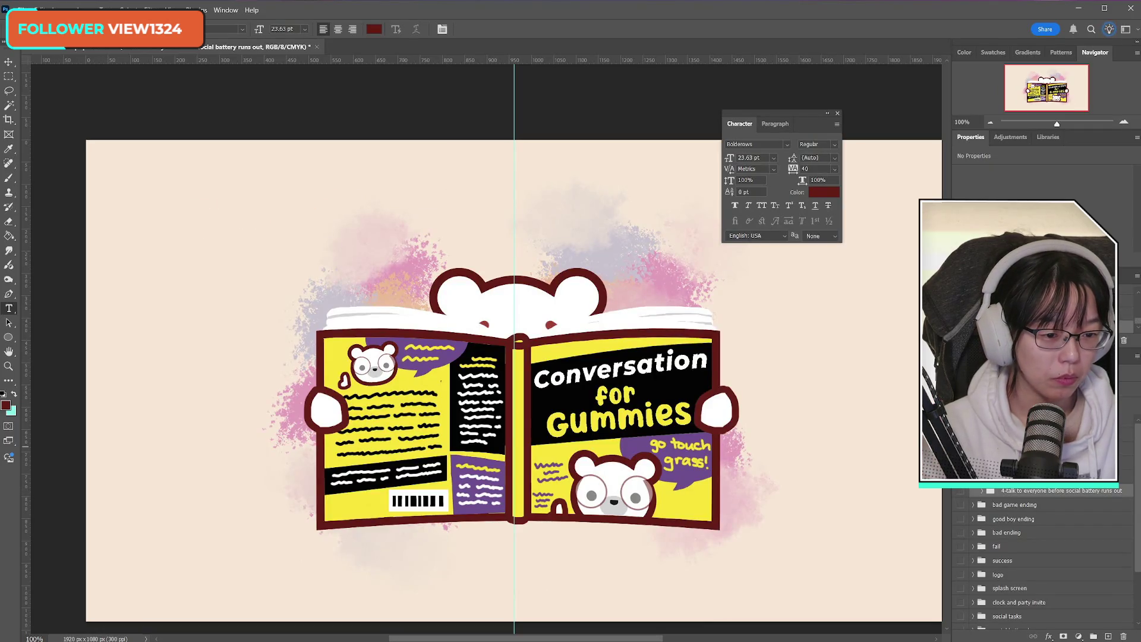
{"action": "scroll", "coordinate": [1046, 559], "scroll_direction": "up", "scroll_amount": 3}
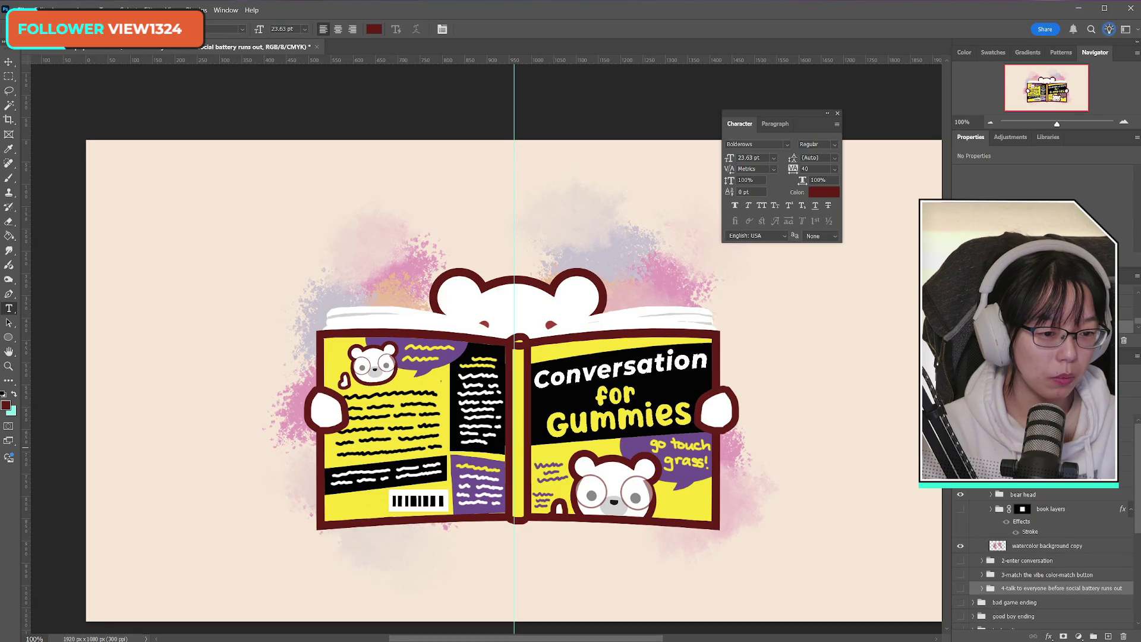
{"action": "scroll", "coordinate": [1047, 558], "scroll_direction": "down", "scroll_amount": 3}
{"action": "scroll", "coordinate": [1046, 558], "scroll_direction": "up", "scroll_amount": 3}
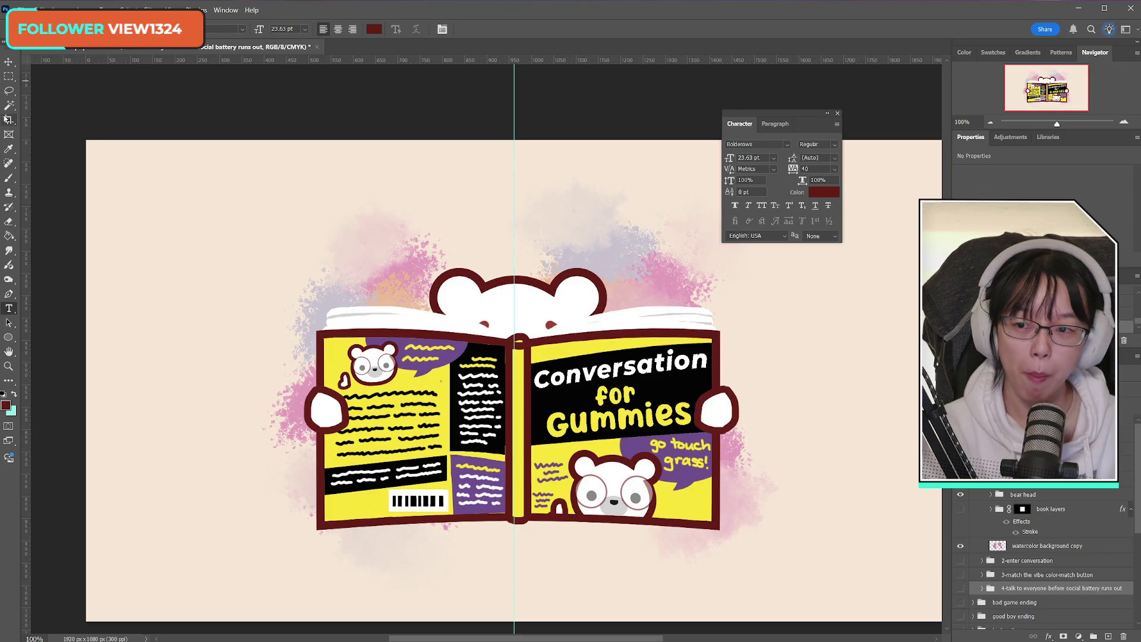
{"action": "key", "text": "v"}
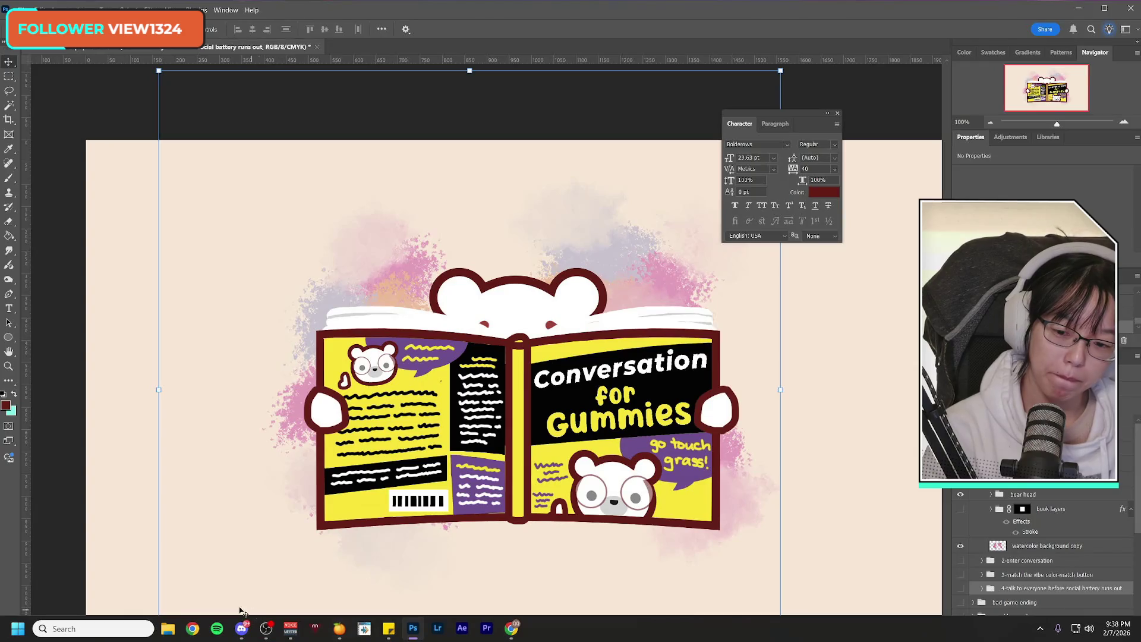
Create and open a 'Tutorial' folder in UI-Settings, then return to Photoshop and close the Character panel
{"action": "left_click", "coordinate": [168, 629]}
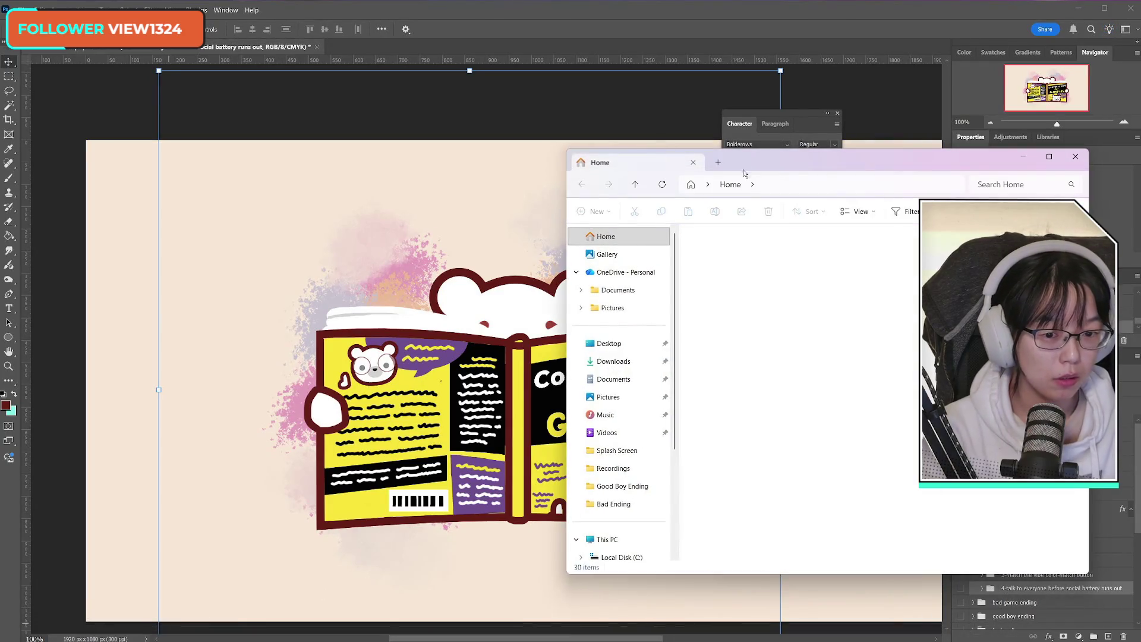
{"action": "left_click", "coordinate": [617, 450]}
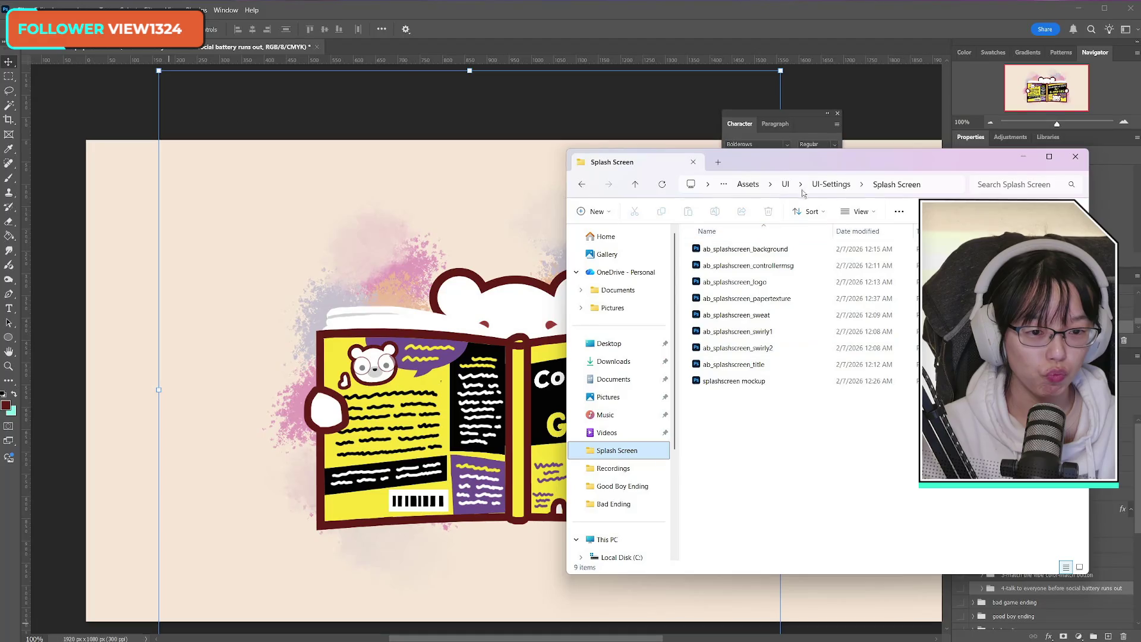
{"action": "left_click", "coordinate": [831, 184]}
{"action": "right_click", "coordinate": [732, 446]}
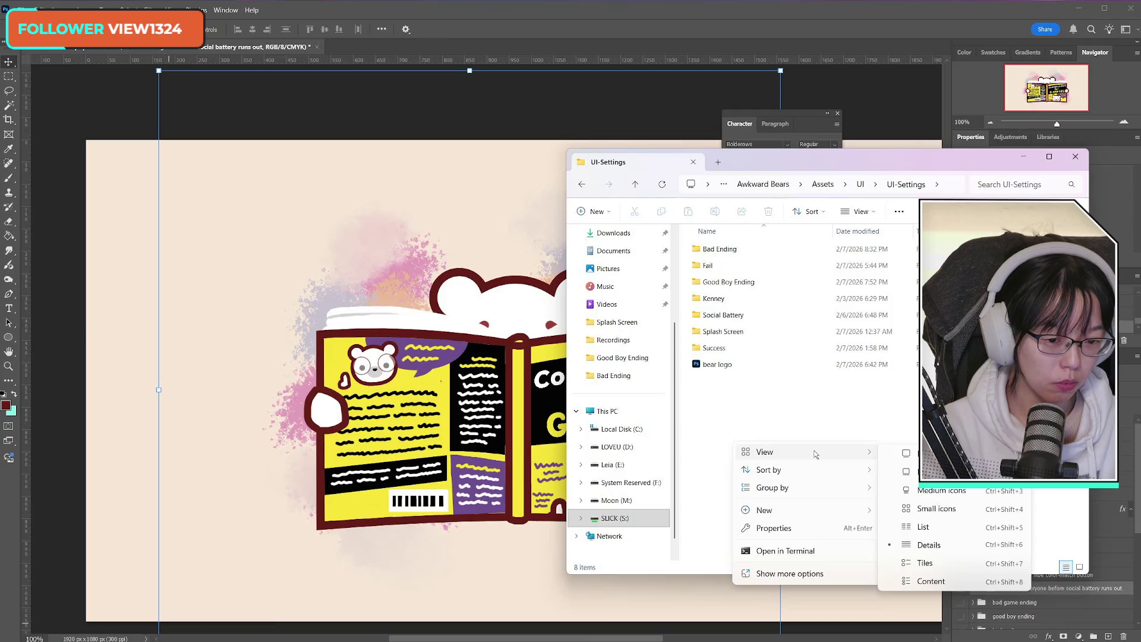
{"action": "mouse_move", "coordinate": [812, 510]}
{"action": "left_click", "coordinate": [918, 510]}
{"action": "type", "text": "Tutorial"}
{"action": "key", "text": "Return"}
{"action": "left_click", "coordinate": [774, 402]}
{"action": "double_click", "coordinate": [761, 383]}
{"action": "key", "text": "alt+Tab"}
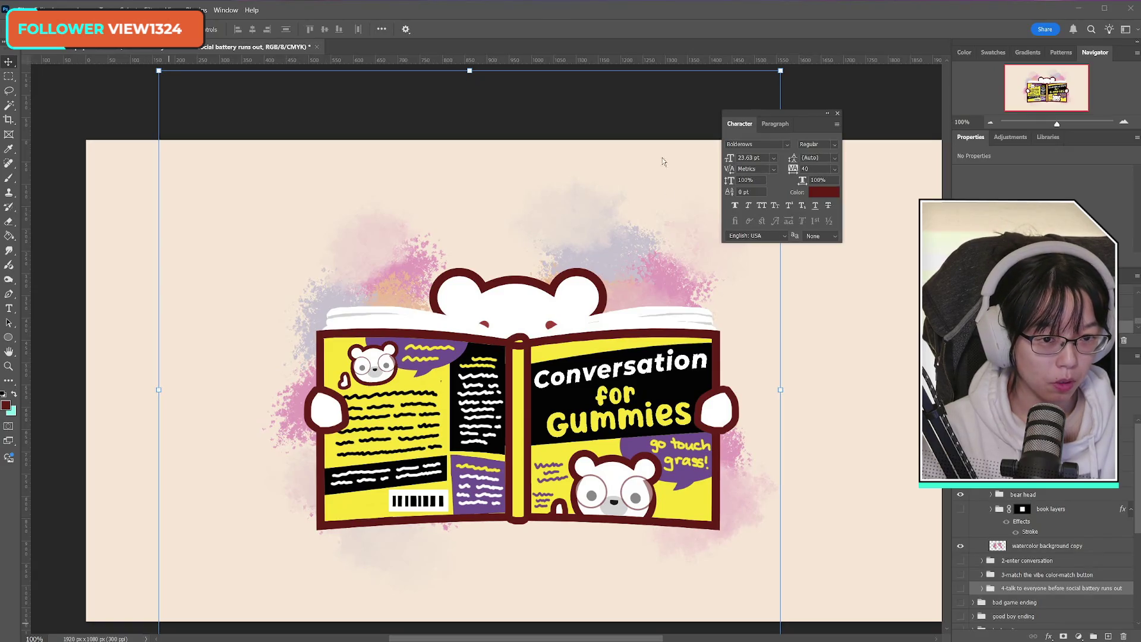
{"action": "left_click", "coordinate": [837, 113]}
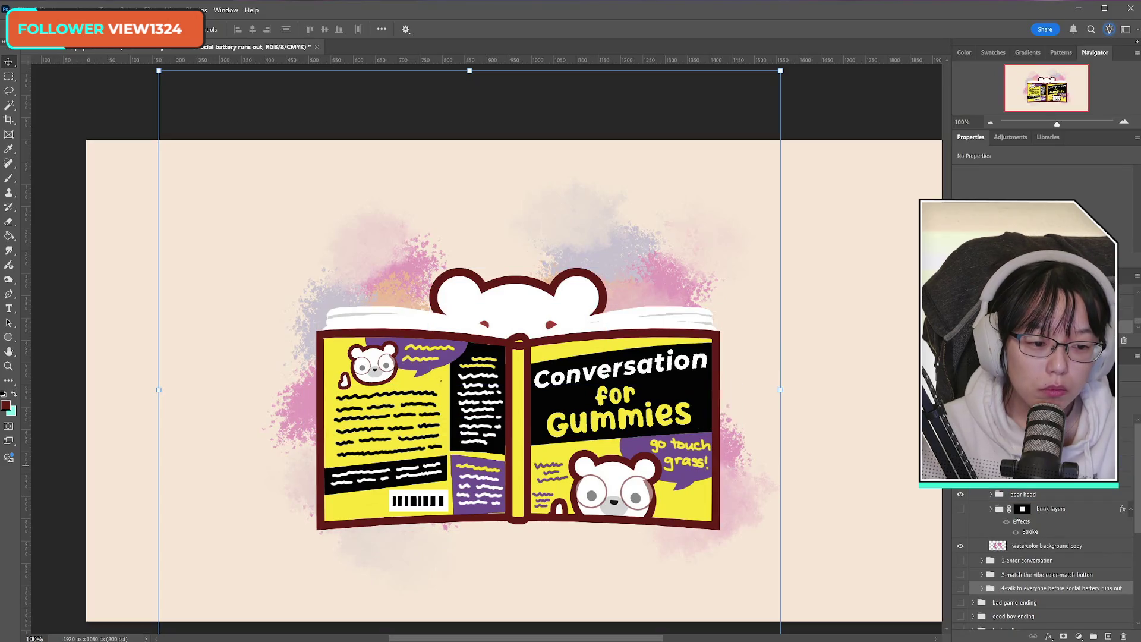
Compare the bear paws and book layers, then hide the book artwork and bear head
{"action": "left_click", "coordinate": [961, 464]}
{"action": "left_click", "coordinate": [961, 463]}
{"action": "left_click", "coordinate": [961, 464]}
{"action": "left_click", "coordinate": [961, 463]}
{"action": "left_click", "coordinate": [960, 463]}
{"action": "left_click", "coordinate": [961, 463]}
{"action": "left_click", "coordinate": [960, 479]}
{"action": "left_click", "coordinate": [961, 479]}
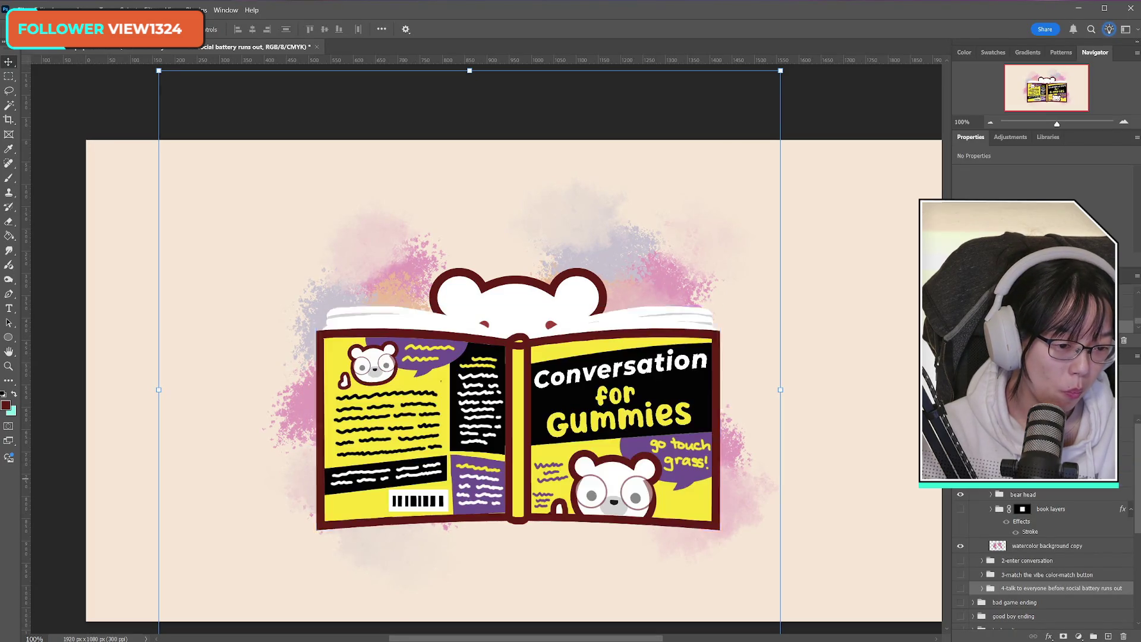
{"action": "left_click", "coordinate": [961, 478]}
{"action": "left_click", "coordinate": [961, 478]}
{"action": "left_click", "coordinate": [961, 508]}
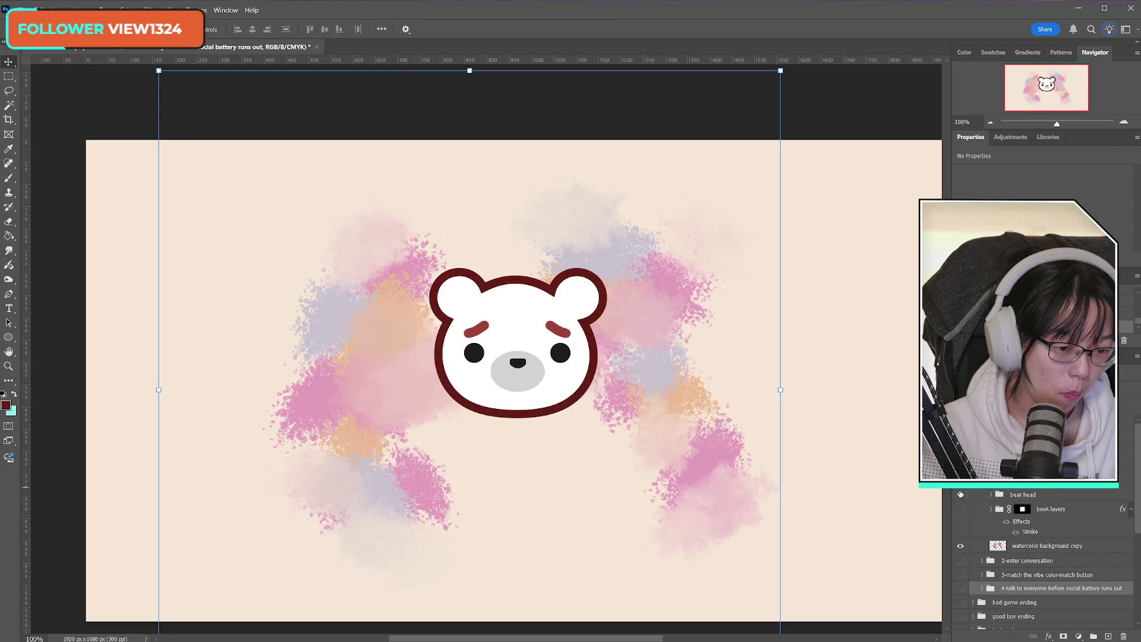
{"action": "left_click", "coordinate": [961, 494]}
Make a clipboard-sized new document from the watercolor copy layer, then close it
{"action": "left_click", "coordinate": [1046, 546]}
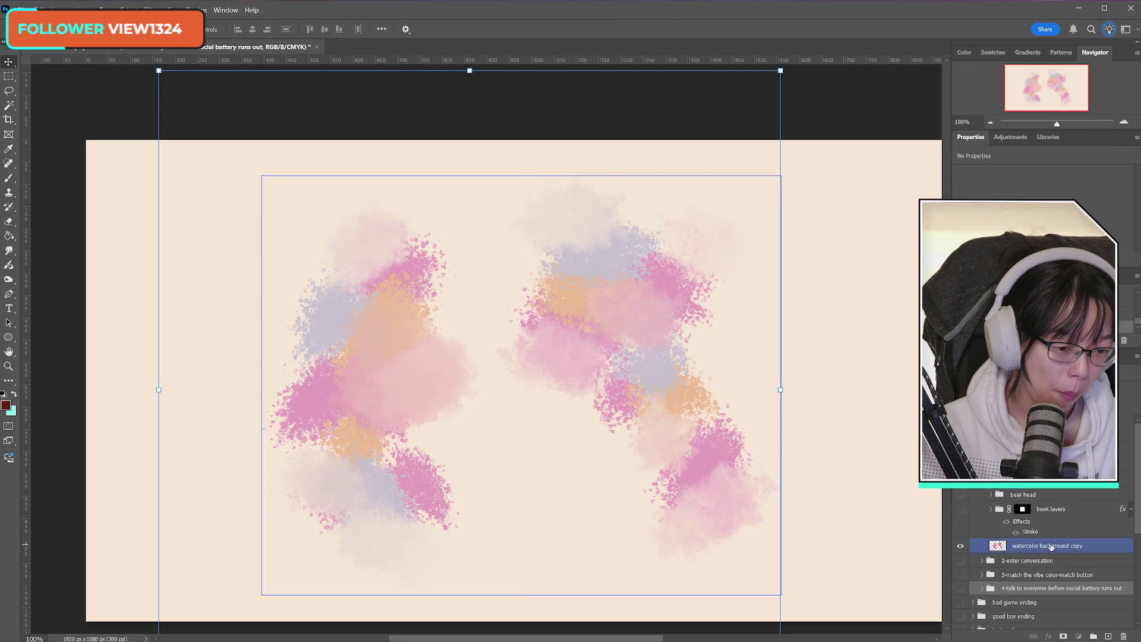
{"action": "key", "text": "ctrl+a"}
{"action": "left_click", "coordinate": [24, 9]}
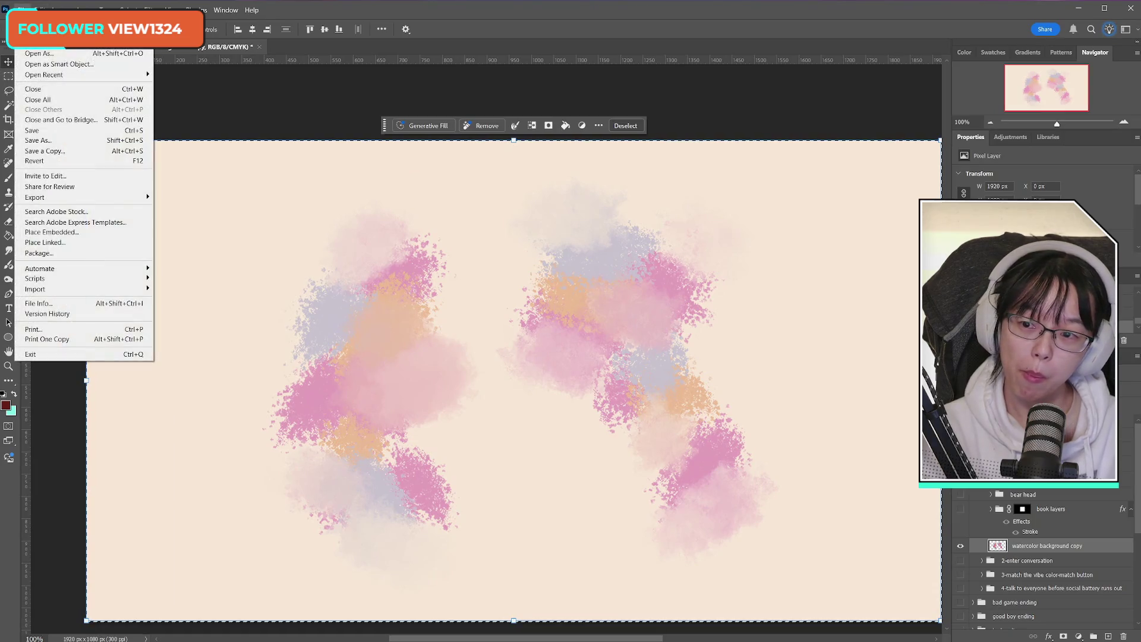
{"action": "left_click", "coordinate": [42, 21]}
{"action": "left_click", "coordinate": [894, 548]}
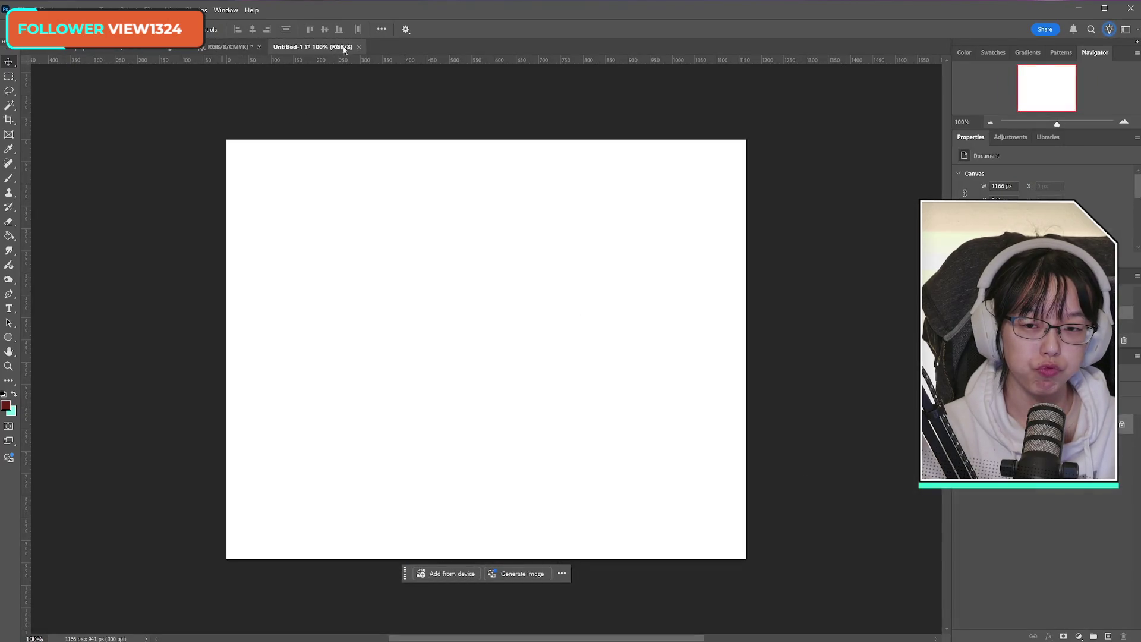
{"action": "left_click", "coordinate": [360, 47]}
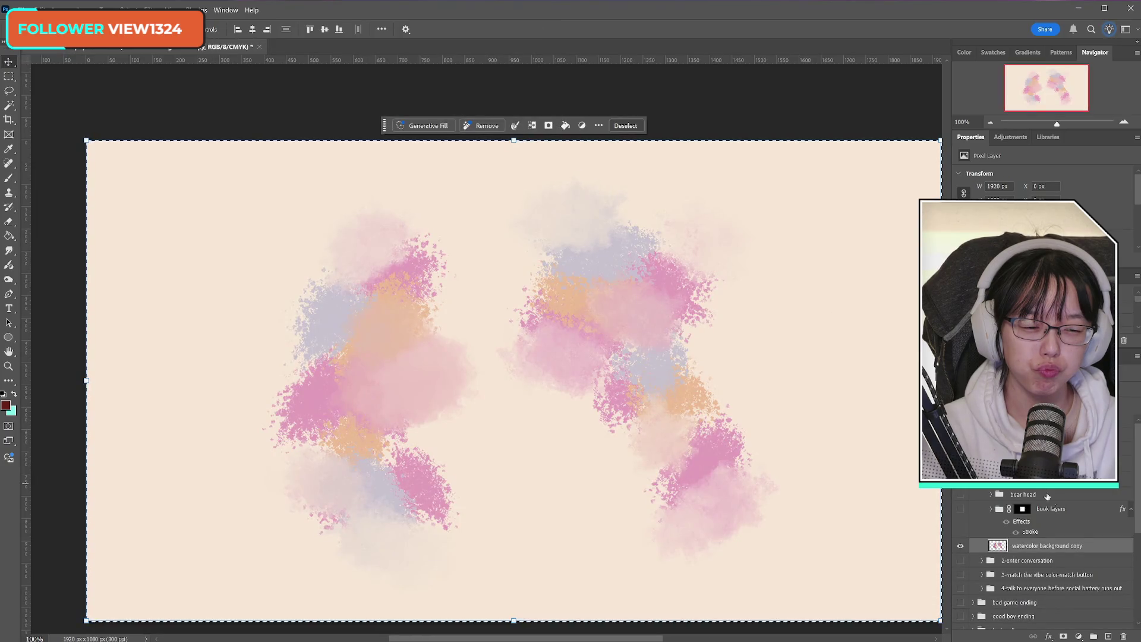
Show the Step 1 enter-conversation slide and clear the watercolor background copy's contents
{"action": "left_click", "coordinate": [960, 533]}
{"action": "left_click", "coordinate": [1004, 531]}
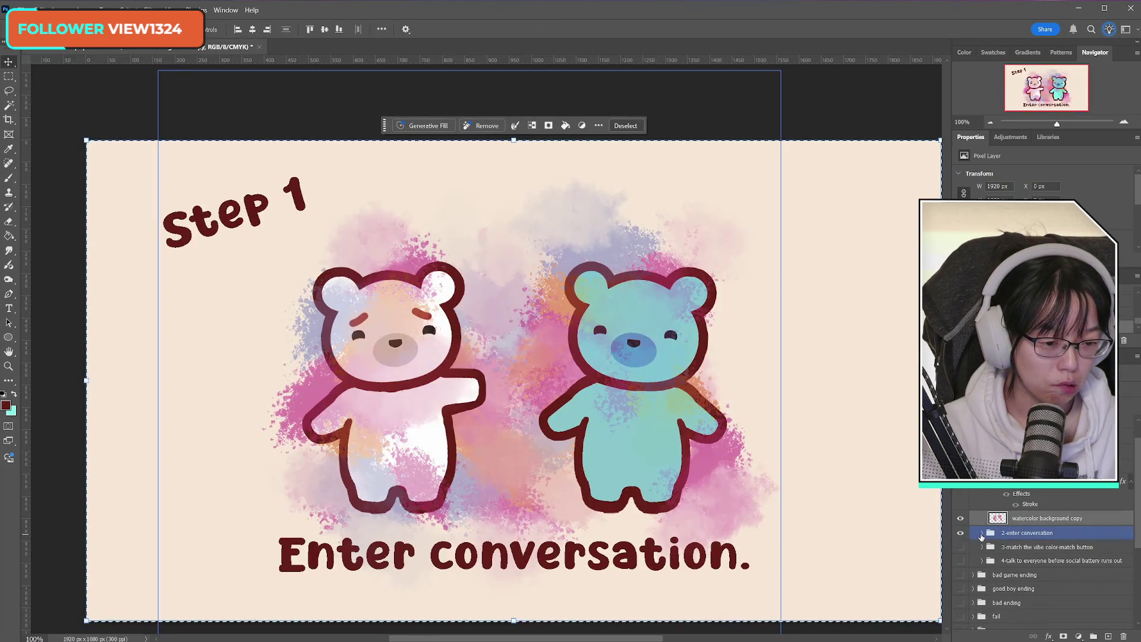
{"action": "left_click", "coordinate": [1041, 519]}
{"action": "key", "text": "Delete"}
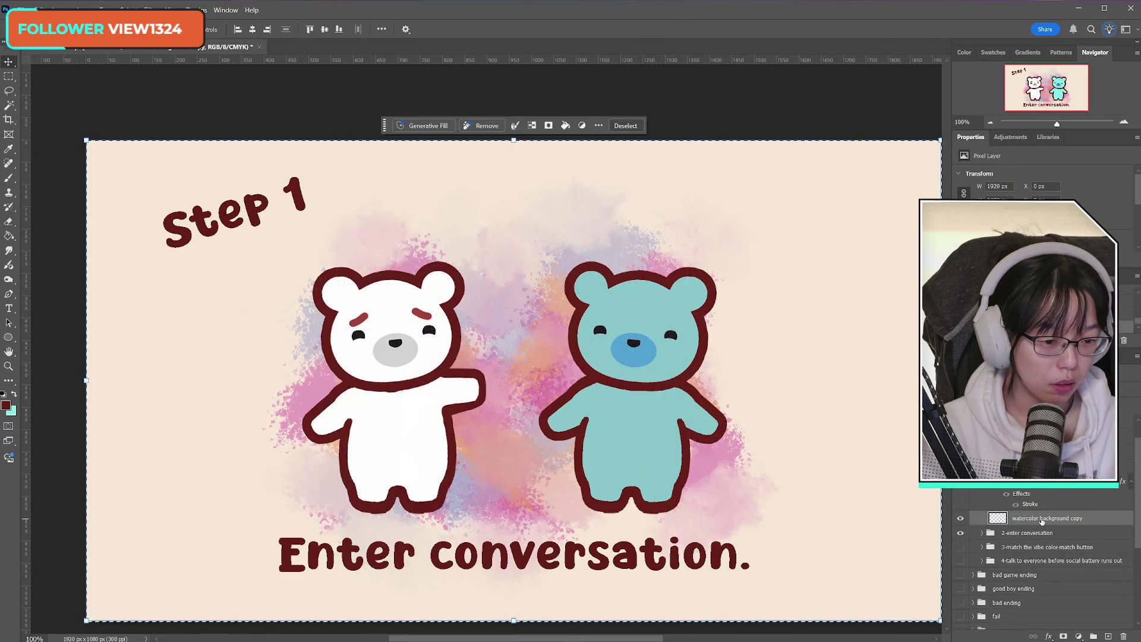
Texture the right Step 1 bear with a clipped, merged duplicate of the watercolor layer
{"action": "left_click", "coordinate": [1036, 508]}
{"action": "left_click", "coordinate": [1040, 555]}
{"action": "key", "text": "ctrl+j"}
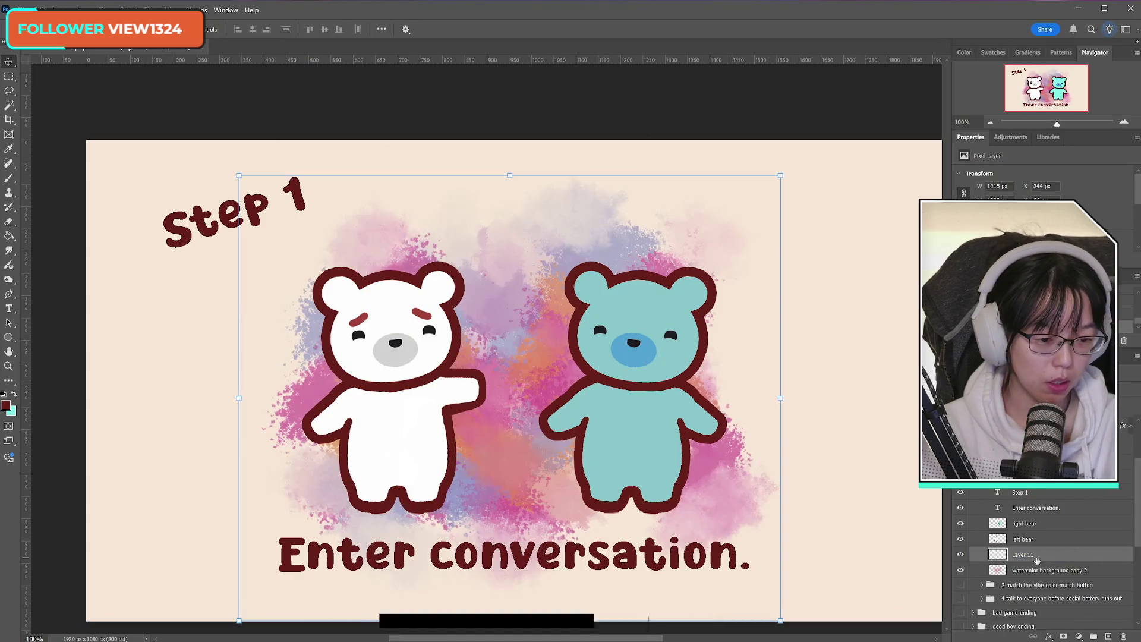
{"action": "left_click_drag", "start_coordinate": [1038, 561], "coordinate": [1029, 523]}
{"action": "key", "text": "ctrl+alt+g"}
{"action": "key", "text": "ctrl+e"}
Select watercolor background copy 2 and hide the Step 1 bears and text
{"action": "scroll", "coordinate": [1054, 553], "scroll_direction": "down", "scroll_amount": 1}
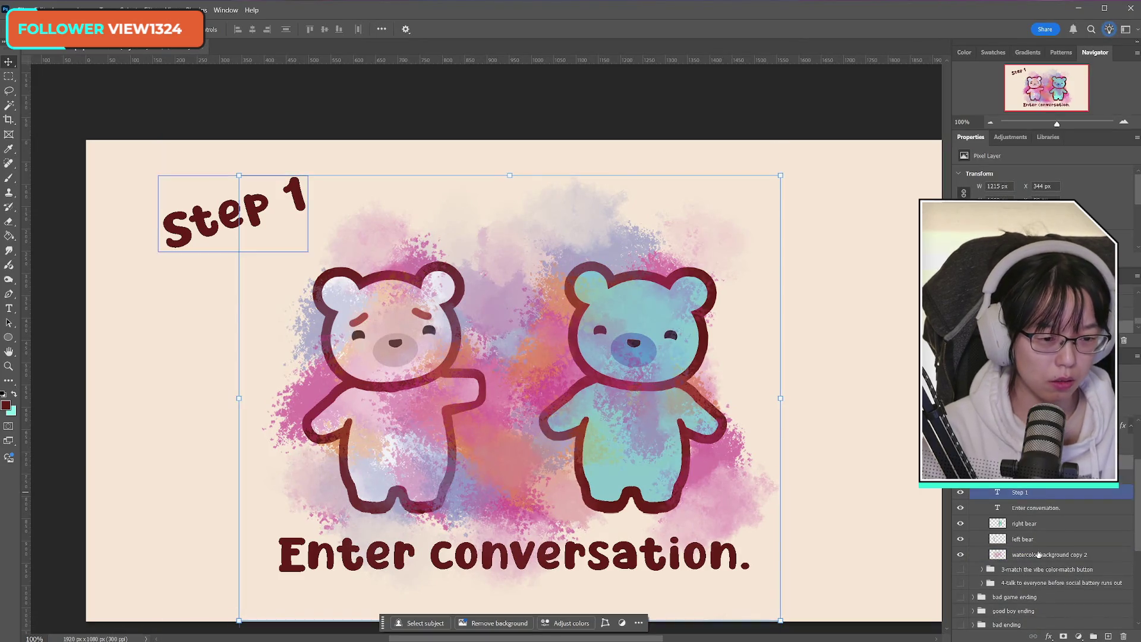
{"action": "left_click", "coordinate": [1054, 553]}
{"action": "left_click", "coordinate": [1034, 477]}
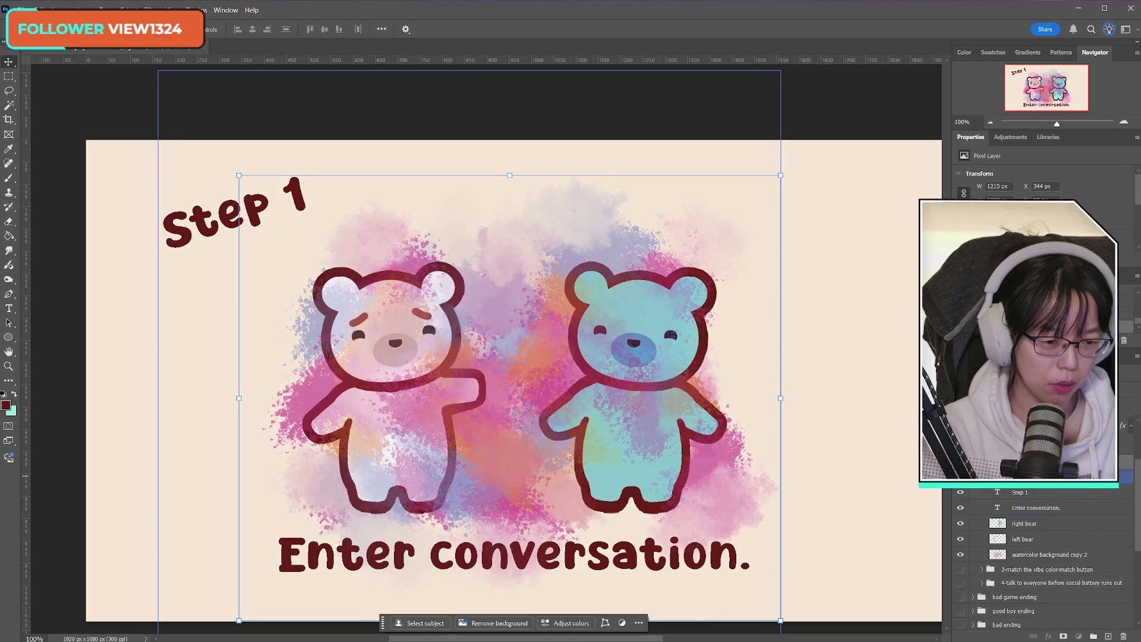
{"action": "scroll", "coordinate": [1049, 550], "scroll_direction": "down", "scroll_amount": 5}
{"action": "left_click", "coordinate": [961, 476], "text": "alt"}
{"action": "scroll", "coordinate": [1045, 586], "scroll_direction": "up", "scroll_amount": 4}
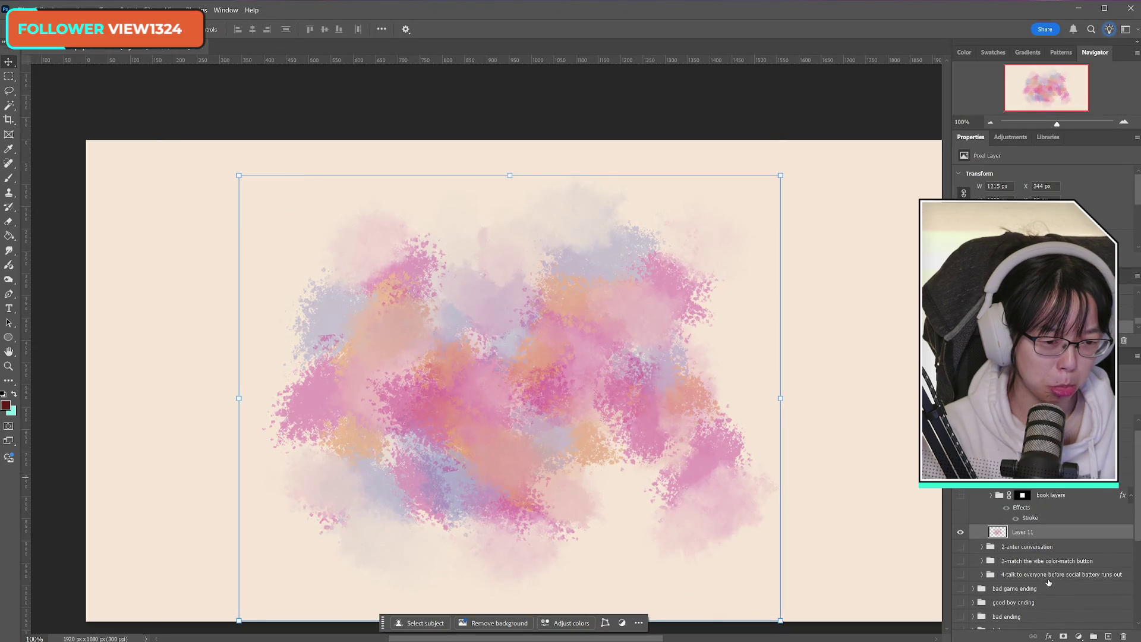
Save the watercolor wash as PNG 'ab_tutorial_background' in the Tutorial folder
{"action": "key", "text": "ctrl+a"}
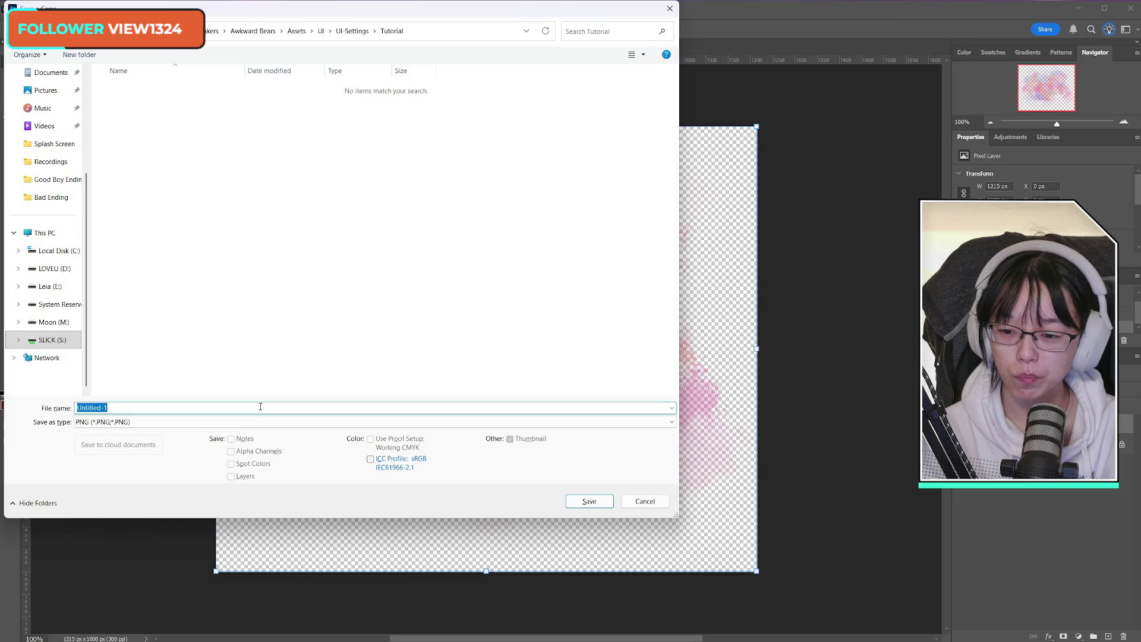
{"action": "type", "text": "T"}
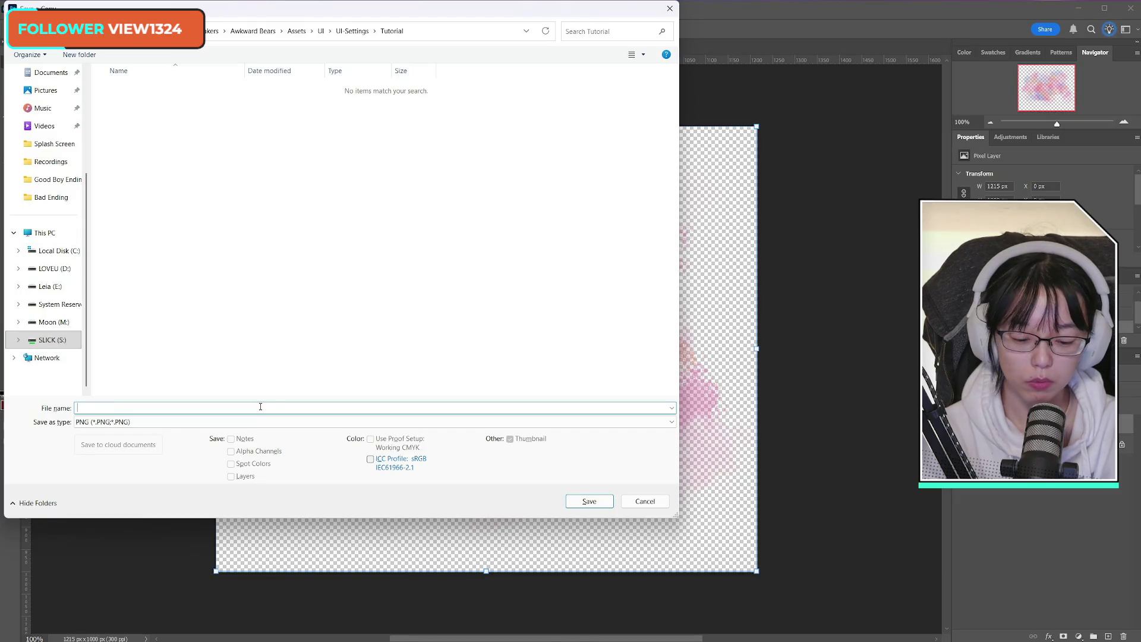
{"action": "type", "text": "tutorial_"}
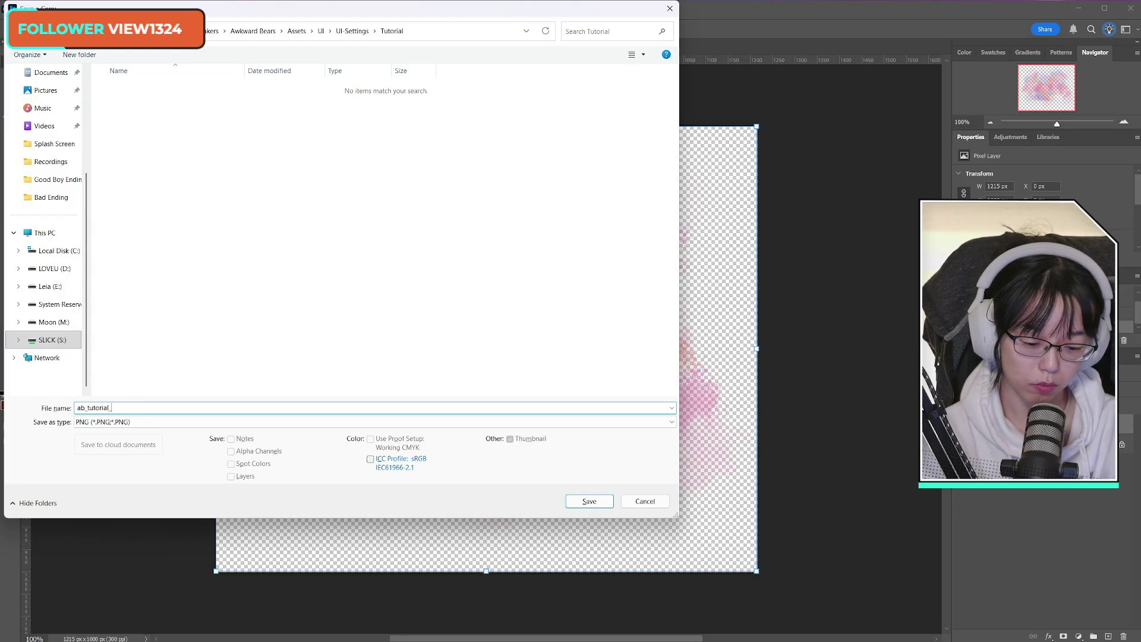
{"action": "type", "text": "kgroundtexture"}
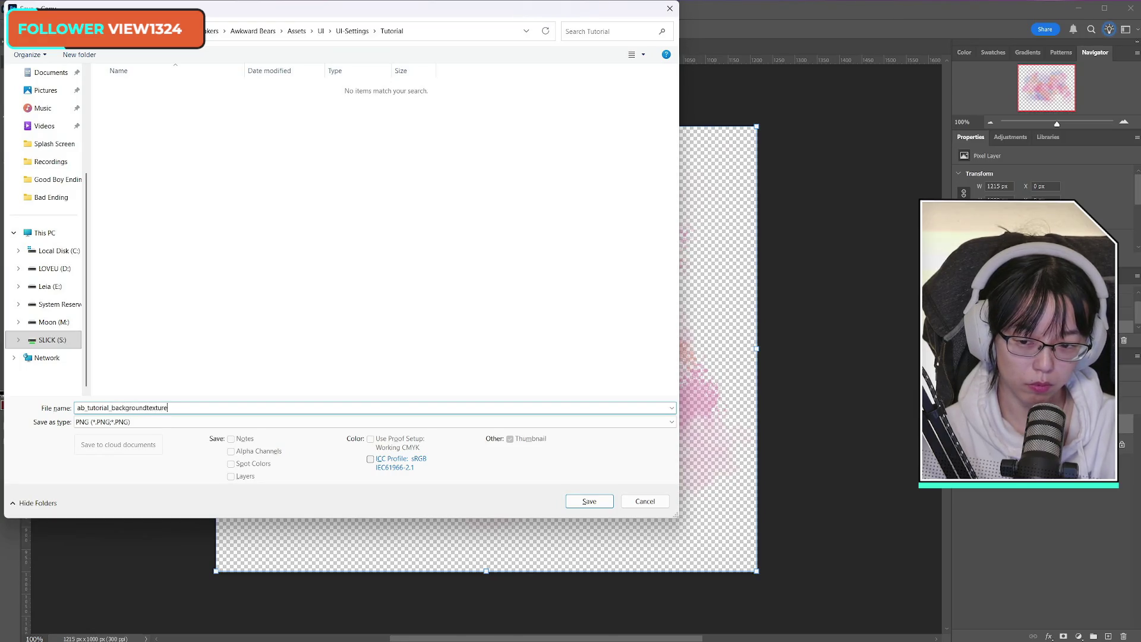
{"action": "key", "text": "Return"}
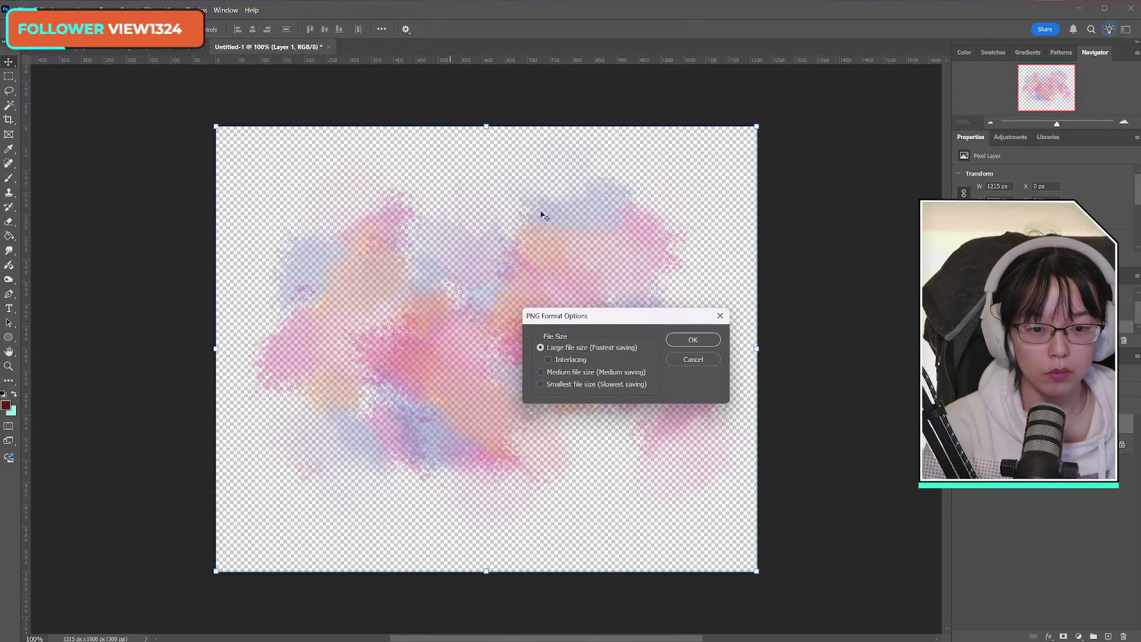
{"action": "left_click", "coordinate": [694, 340]}
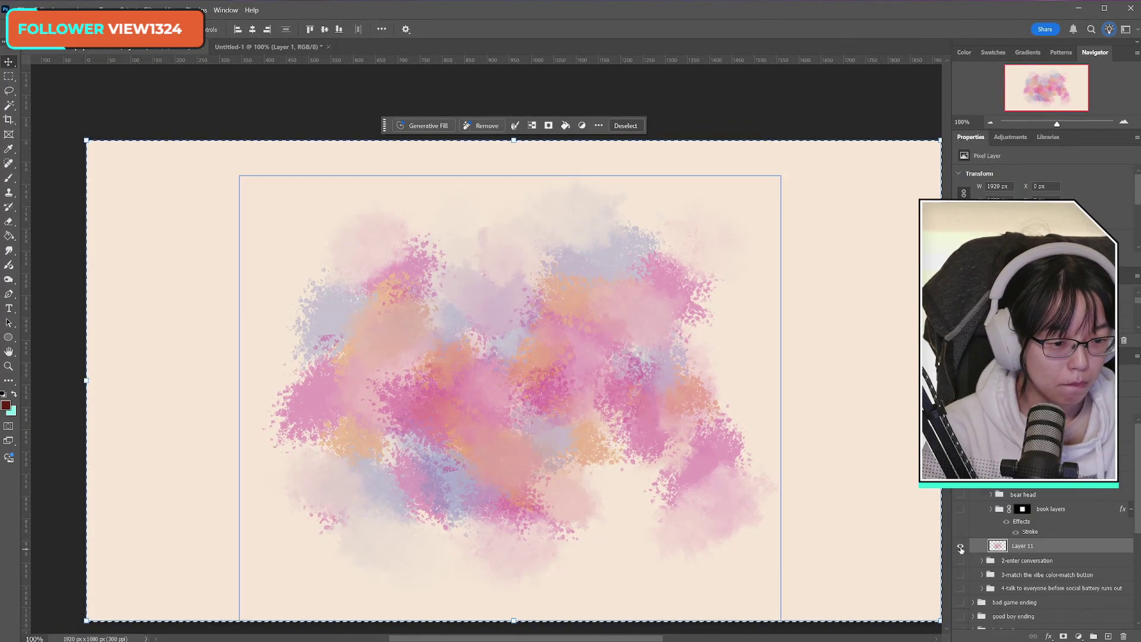
Hide the watercolor cloud and book layers, leaving only the bear head group visible
{"action": "left_click", "coordinate": [960, 546]}
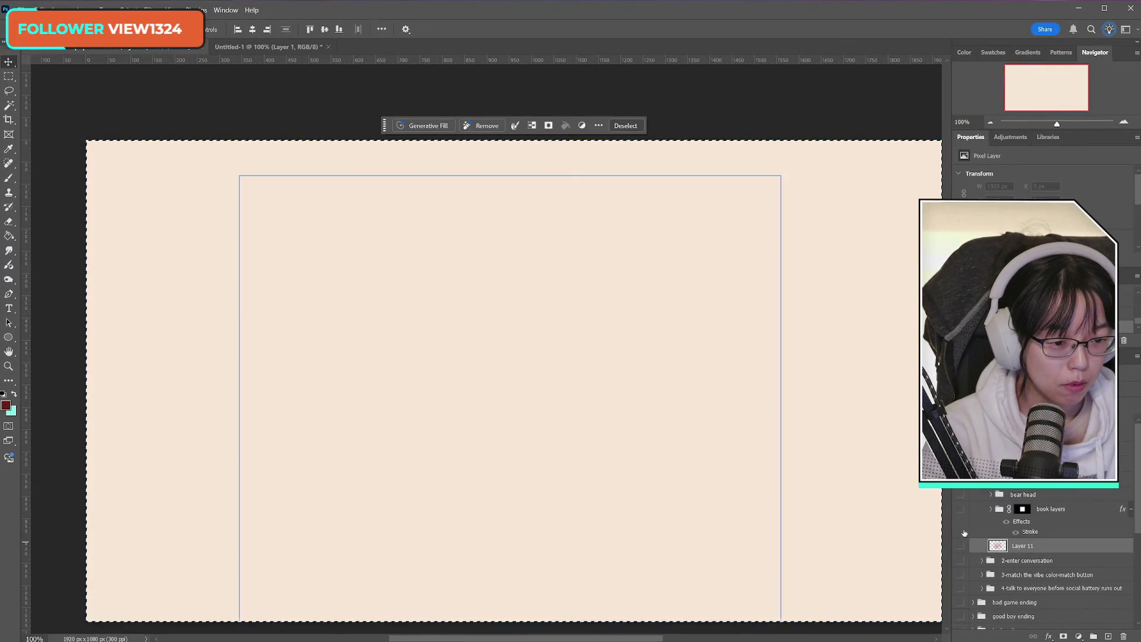
{"action": "left_click", "coordinate": [961, 510]}
{"action": "left_click", "coordinate": [961, 510]}
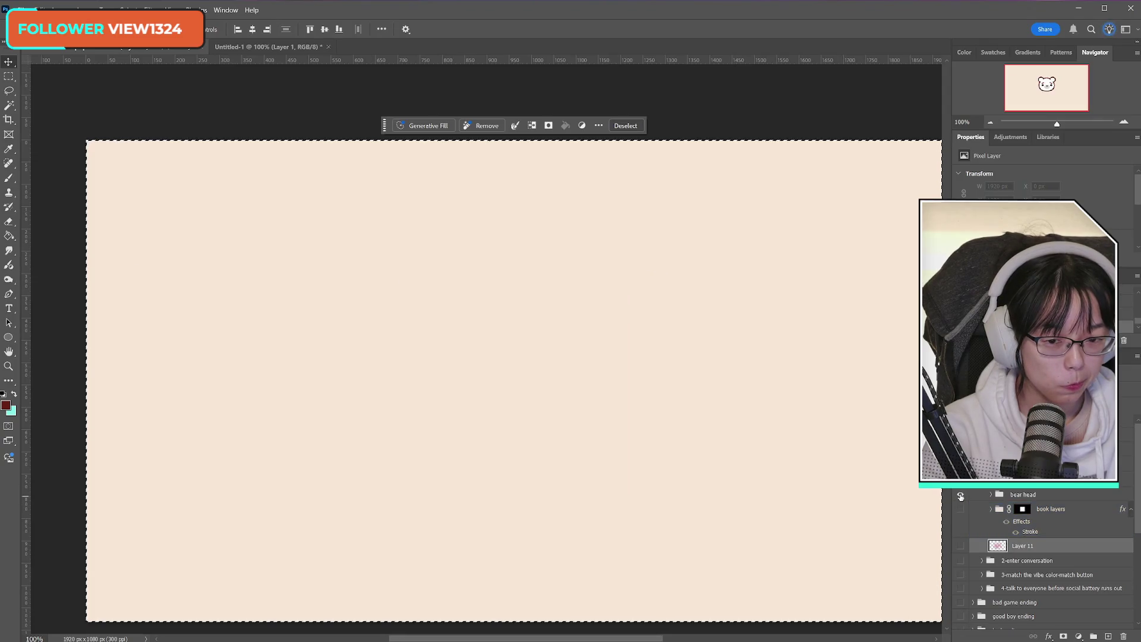
{"action": "left_click", "coordinate": [961, 495]}
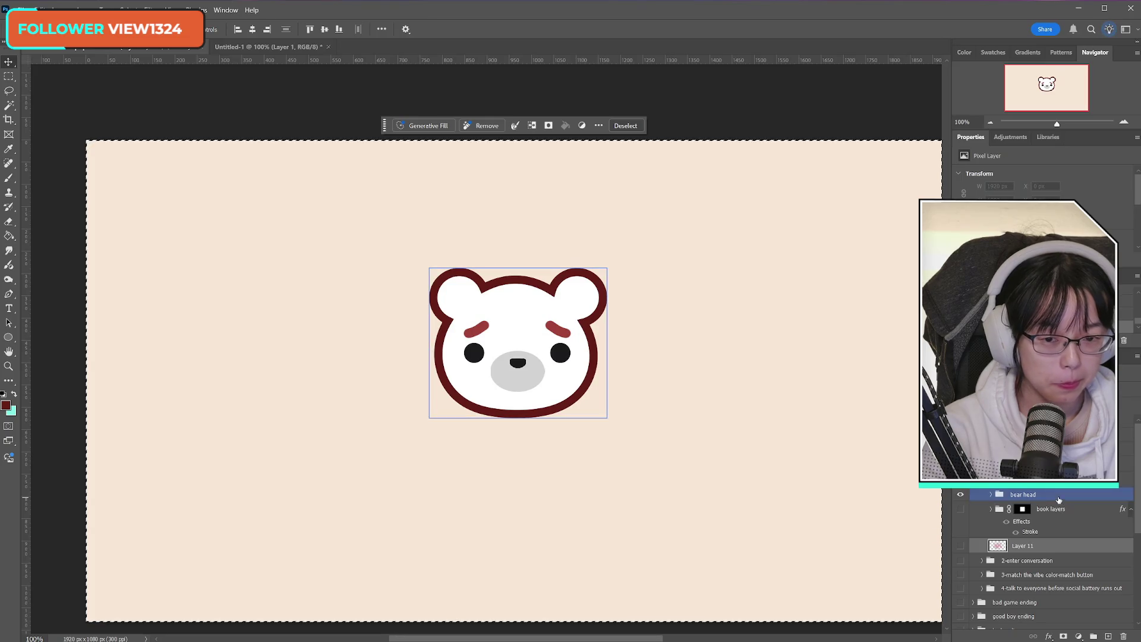
Start saving a PNG copy of the document, then cancel it
{"action": "left_click", "coordinate": [21, 10]}
{"action": "left_click", "coordinate": [41, 150]}
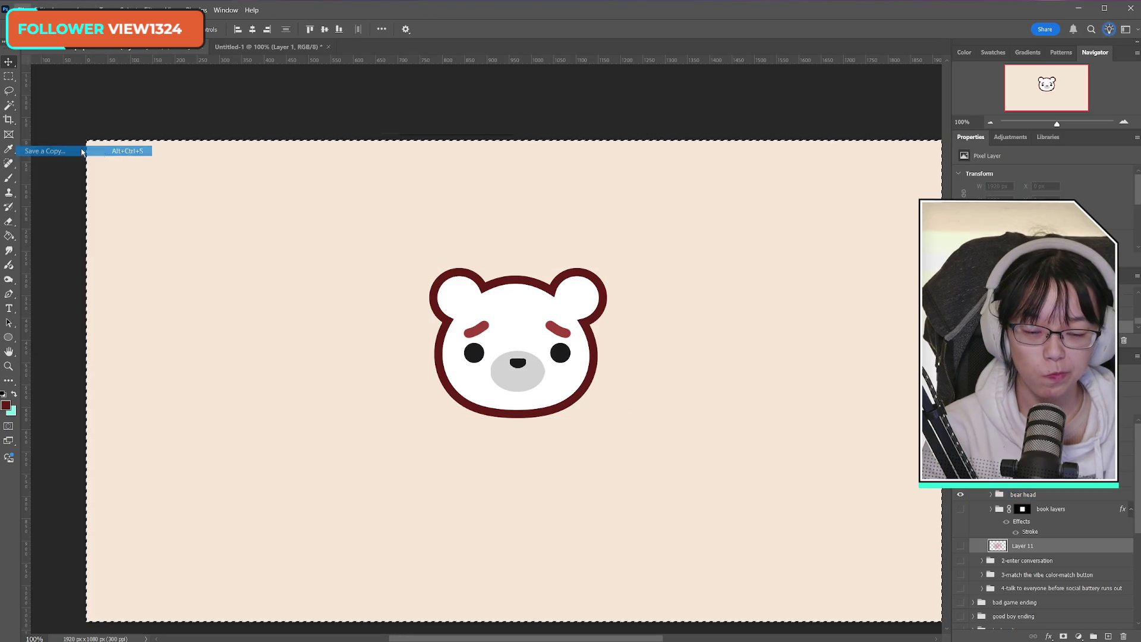
{"action": "left_click", "coordinate": [256, 403]}
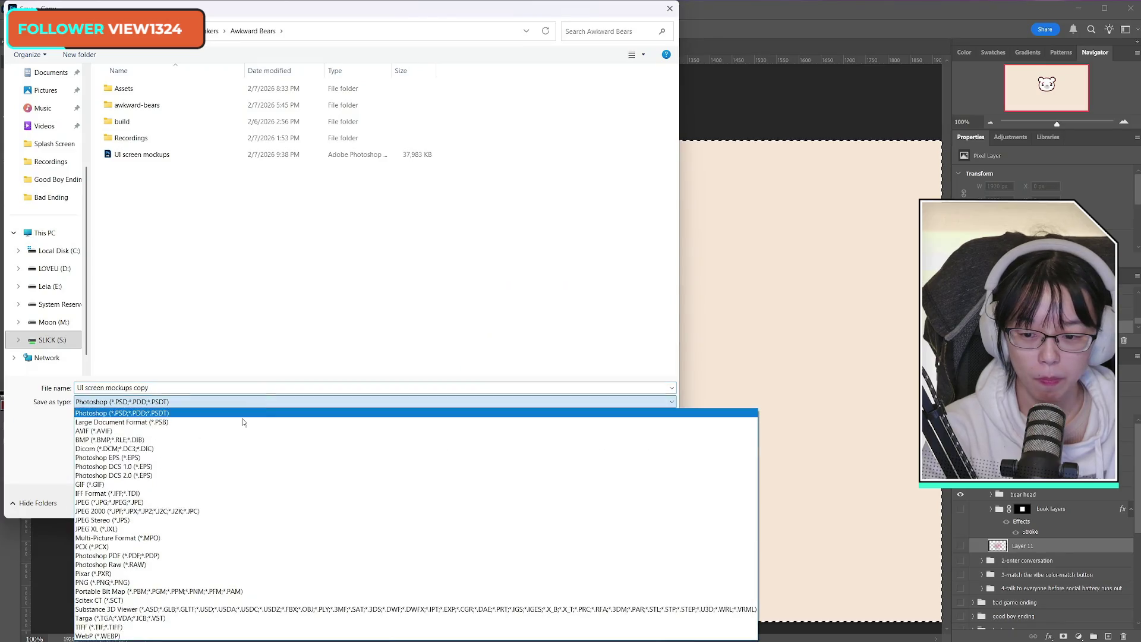
{"action": "left_click", "coordinate": [136, 583]}
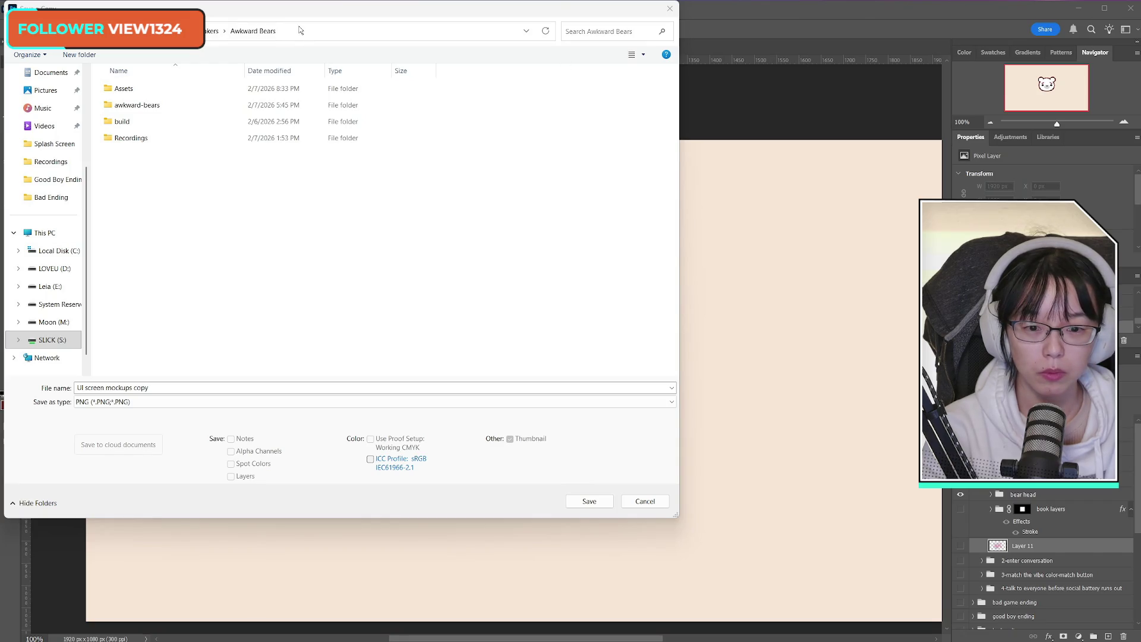
{"action": "mouse_move", "coordinate": [301, 22]}
{"action": "left_mouse_down"}
{"action": "mouse_move", "coordinate": [428, 224]}
{"action": "mouse_move", "coordinate": [380, 66]}
{"action": "left_mouse_up"}
{"action": "key", "text": "Return"}
Create a blank new document, then close it without saving
{"action": "left_click", "coordinate": [26, 8]}
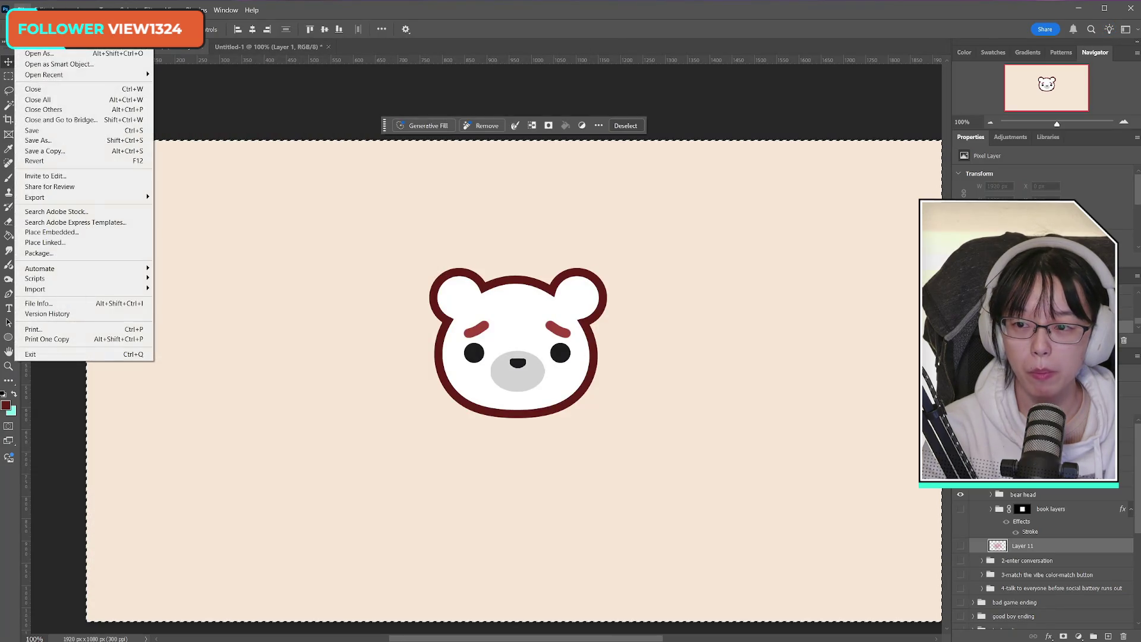
{"action": "left_click", "coordinate": [36, 21]}
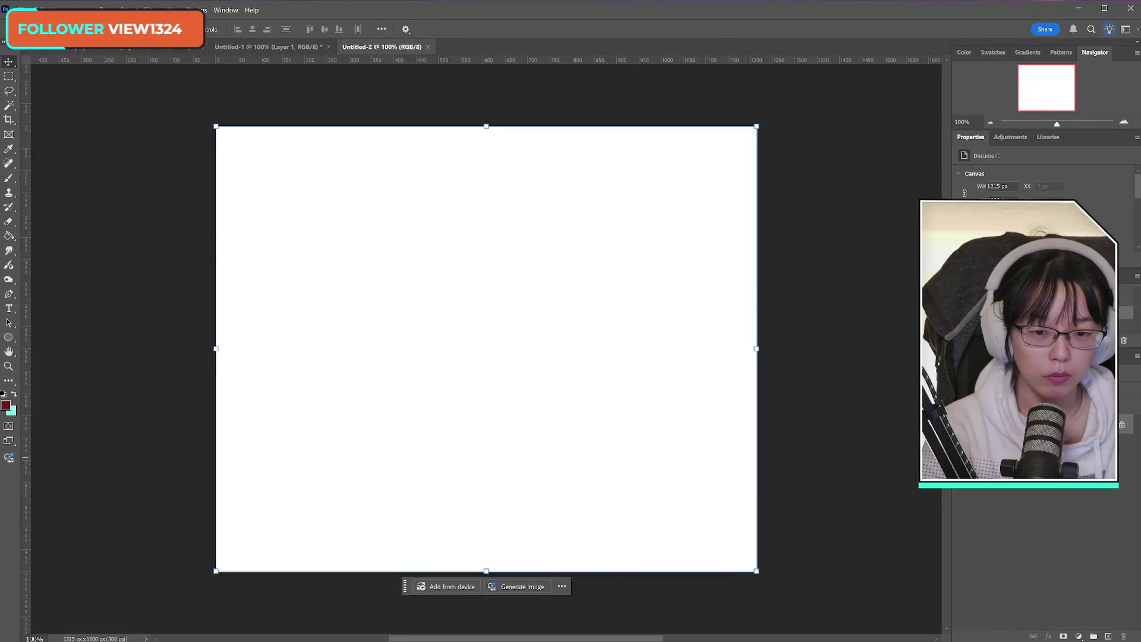
{"action": "left_click", "coordinate": [439, 48]}
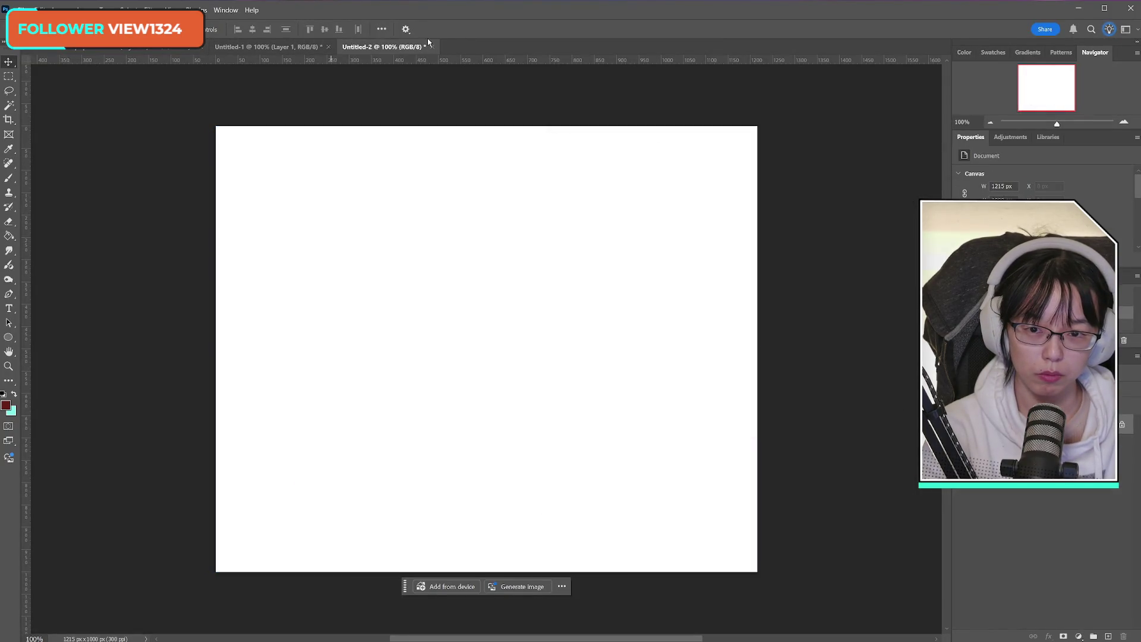
{"action": "left_click", "coordinate": [433, 47]}
{"action": "left_click", "coordinate": [606, 247]}
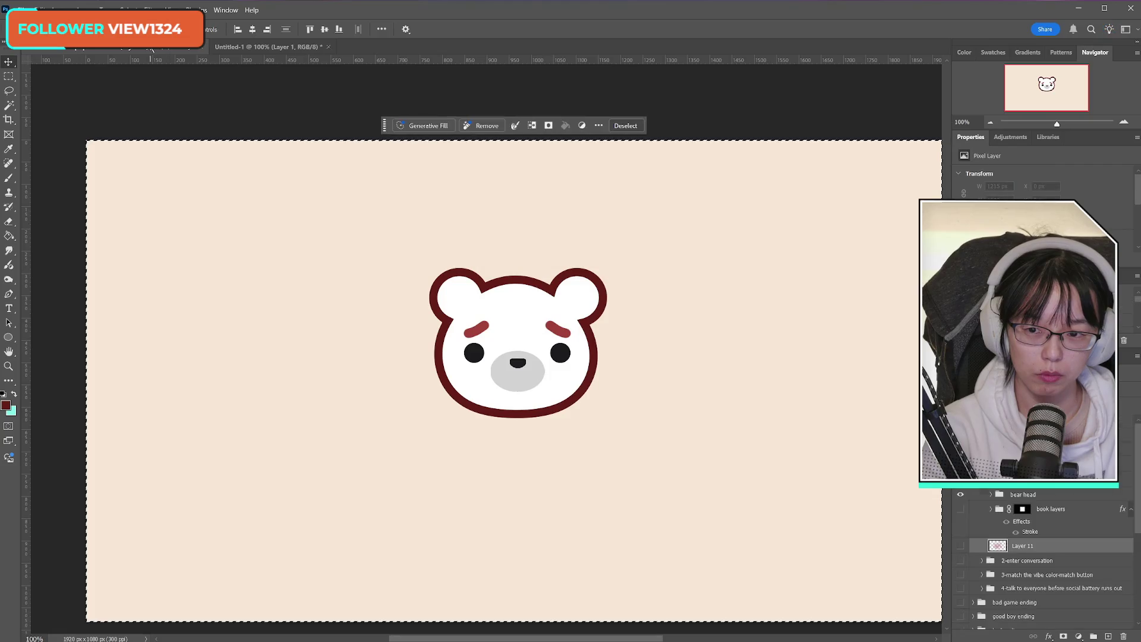
Duplicate and merge the bear head group, then paste it into a new clipboard-sized document
{"action": "left_click", "coordinate": [1099, 535]}
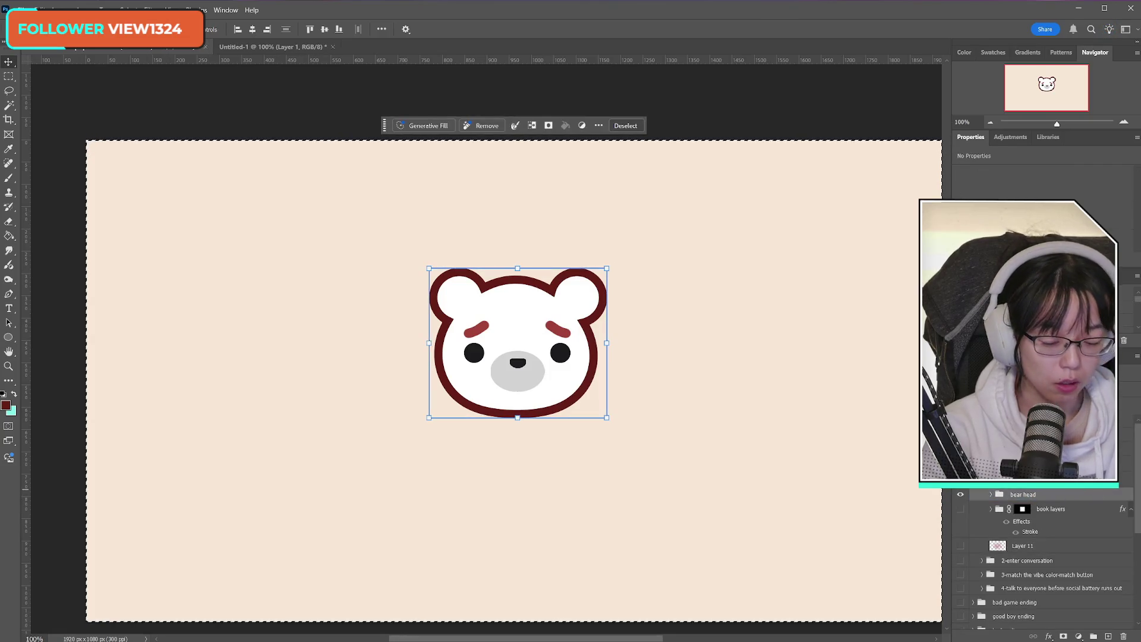
{"action": "key", "text": "ctrl+c"}
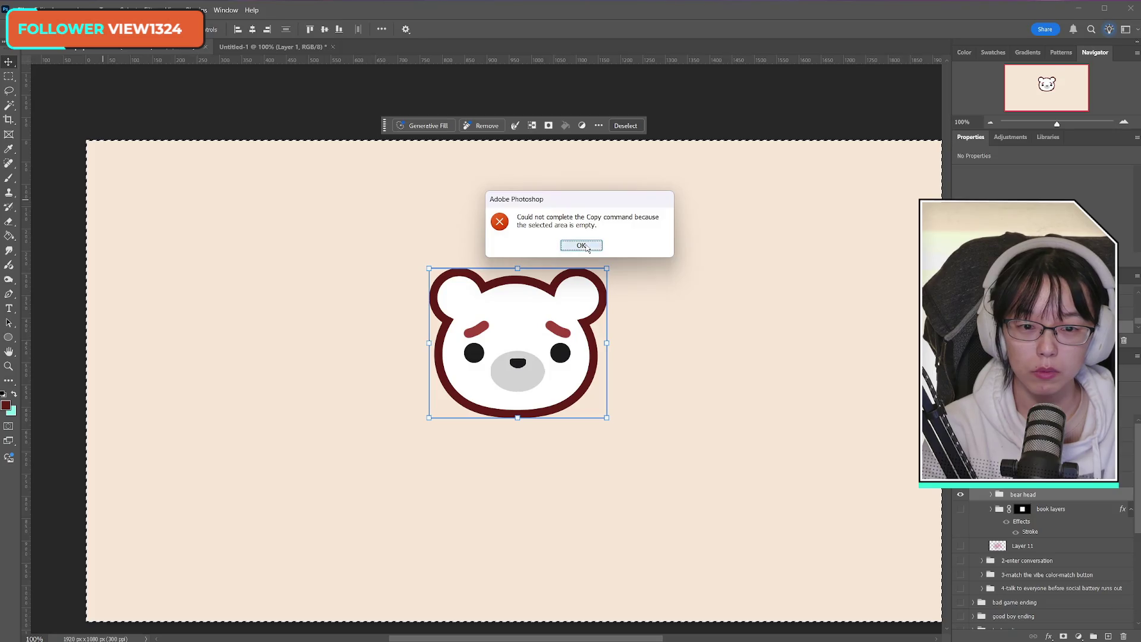
{"action": "left_click", "coordinate": [582, 245]}
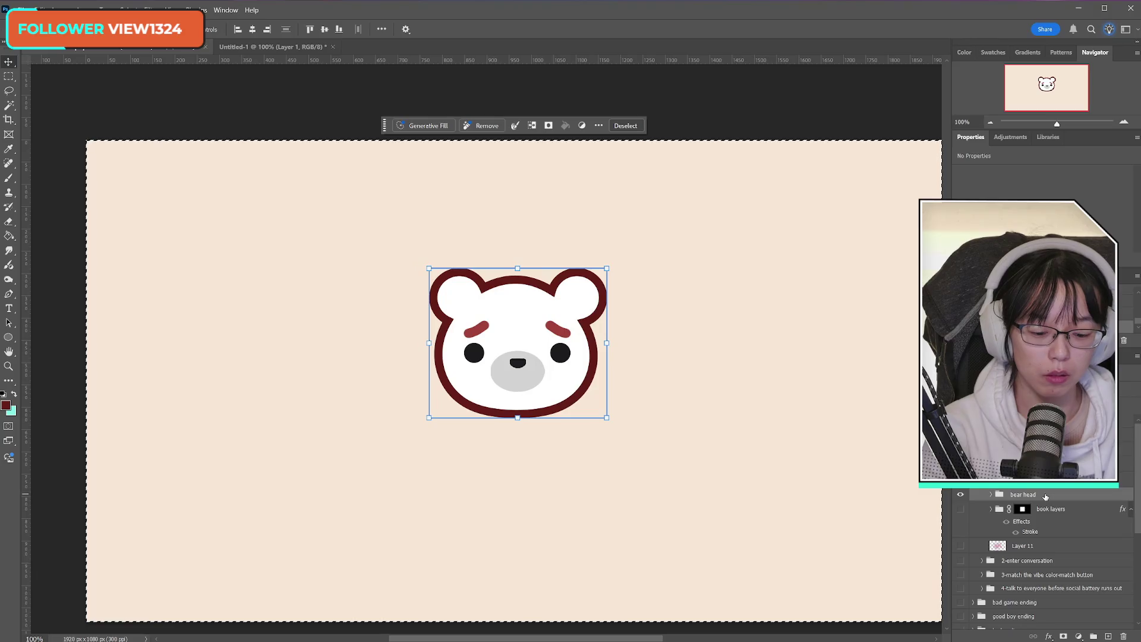
{"action": "key", "text": "ctrl+j"}
{"action": "right_click", "coordinate": [1045, 495]}
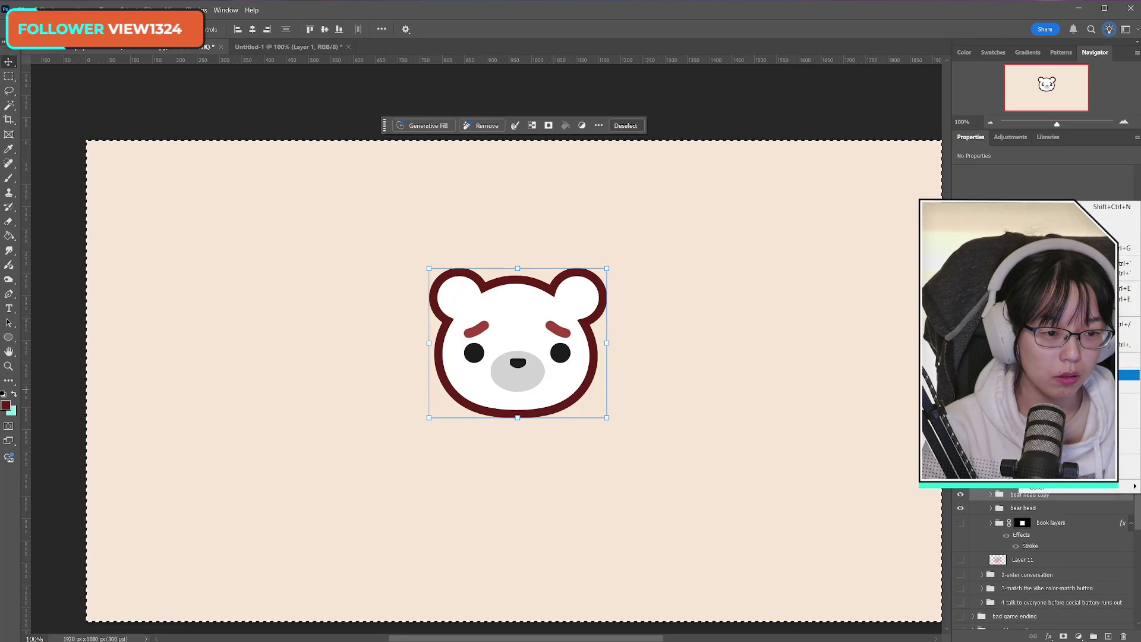
{"action": "left_click", "coordinate": [1070, 374]}
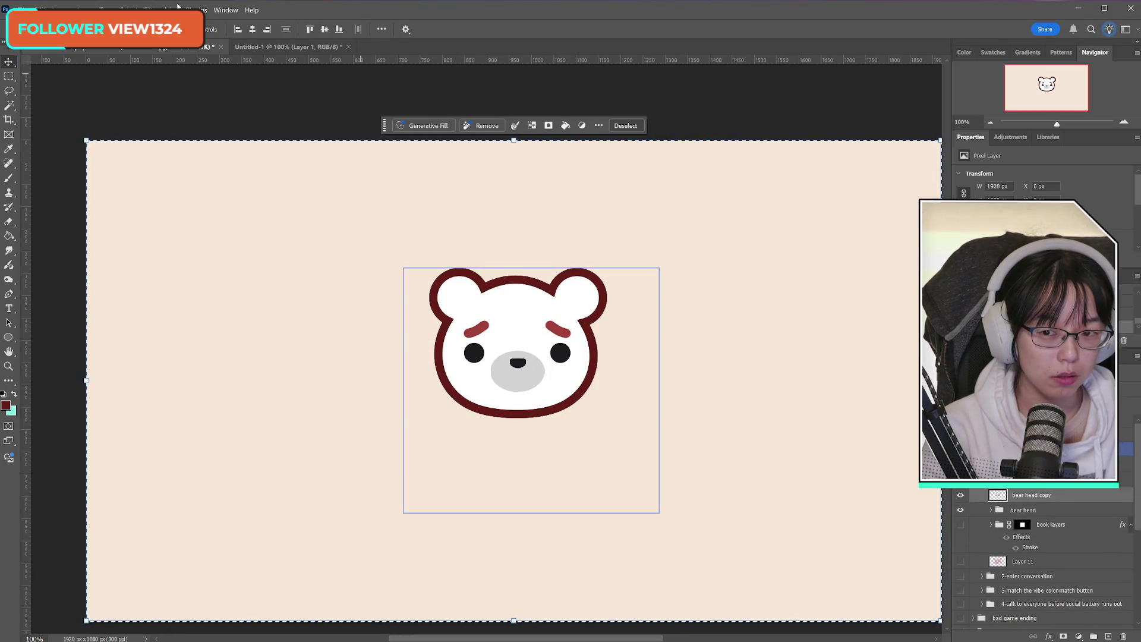
{"action": "key", "text": "alt+f"}
{"action": "key", "text": "n"}
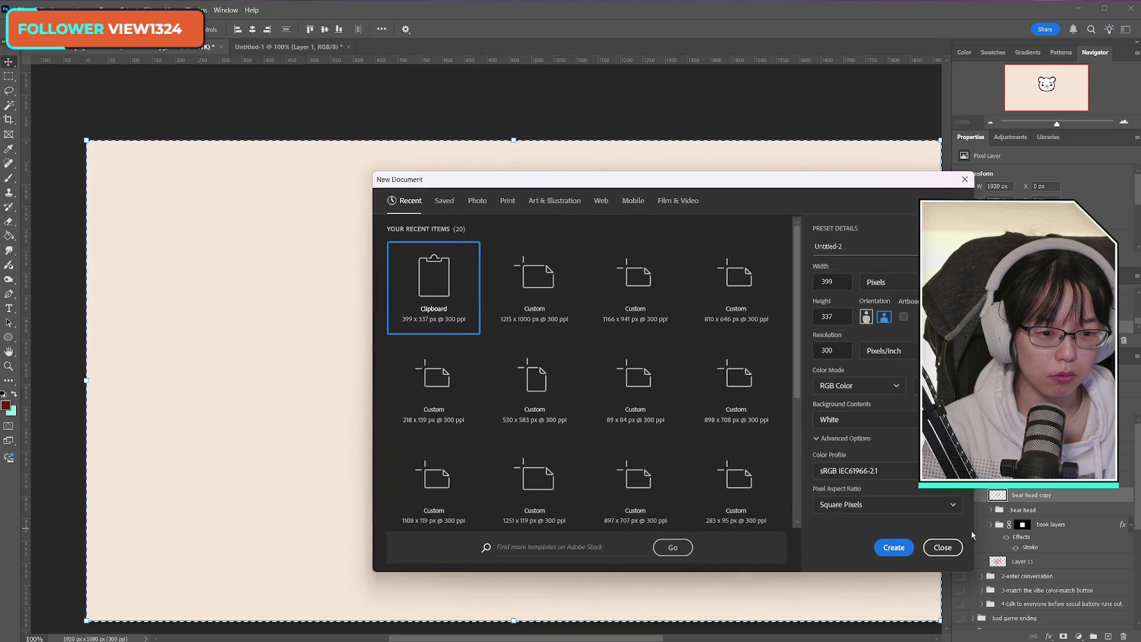
{"action": "key", "text": "Return"}
{"action": "key", "text": "ctrl+v"}
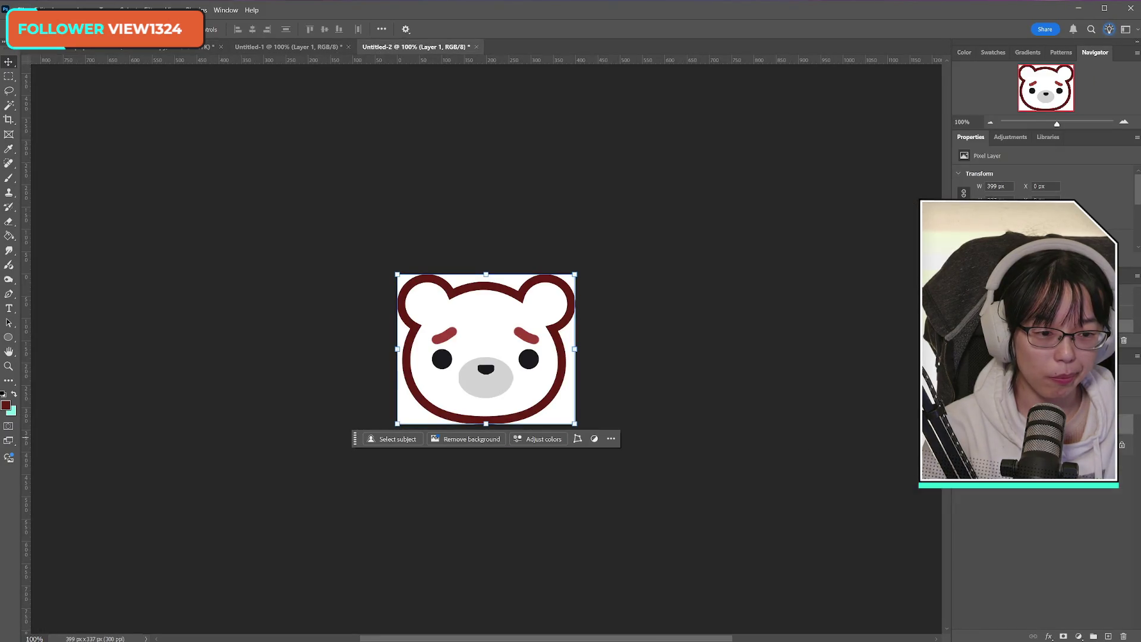
Hide the white Background layer and begin saving a copy of the bear head
{"action": "left_click", "coordinate": [961, 445]}
{"action": "key", "text": "alt+f"}
{"action": "key", "text": "Down"}
{"action": "key", "text": "Down"}
{"action": "key", "text": "Down"}
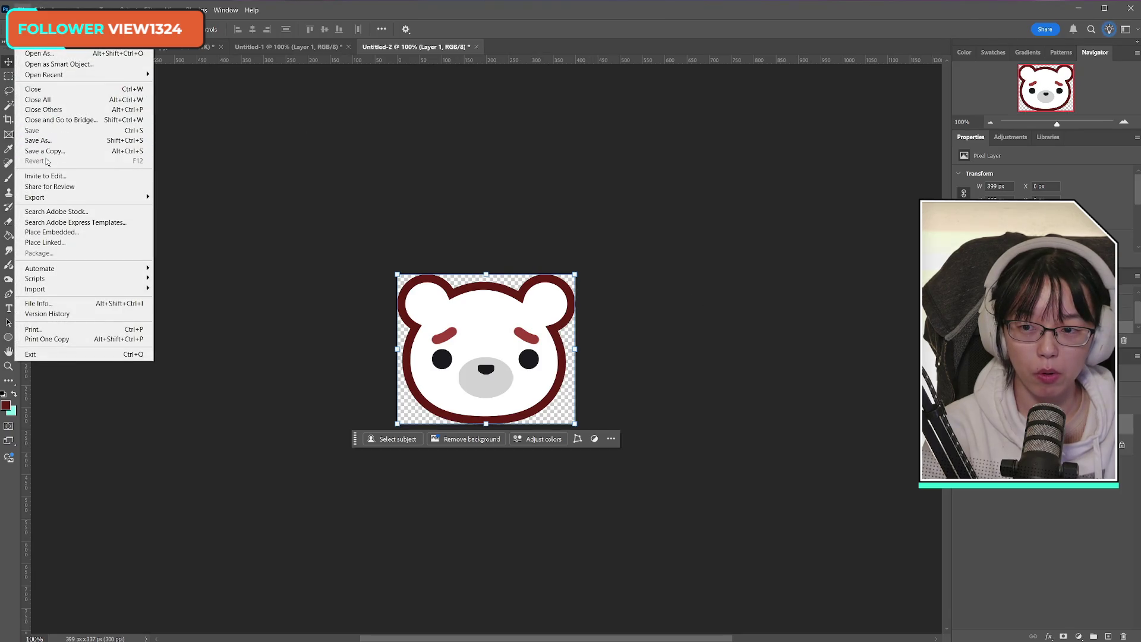
{"action": "key", "text": "Return"}
Save the copy as PNG 'ab_tutorial_0_bearhead' in the Tutorial folder
{"action": "left_click", "coordinate": [355, 450]}
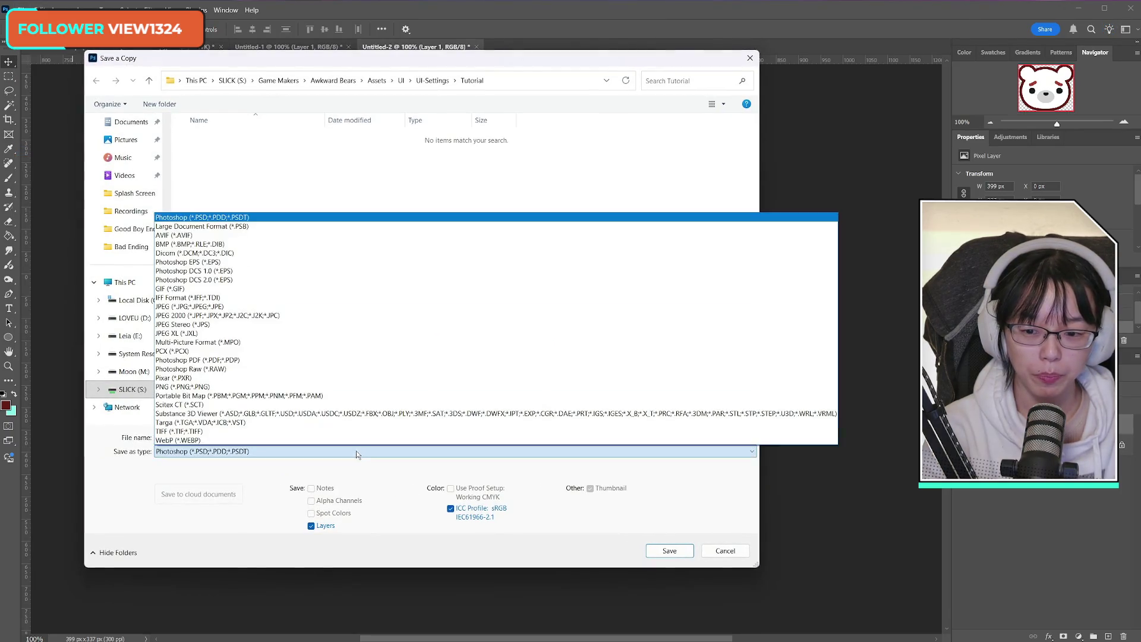
{"action": "left_click", "coordinate": [251, 388]}
{"action": "left_click", "coordinate": [245, 137]}
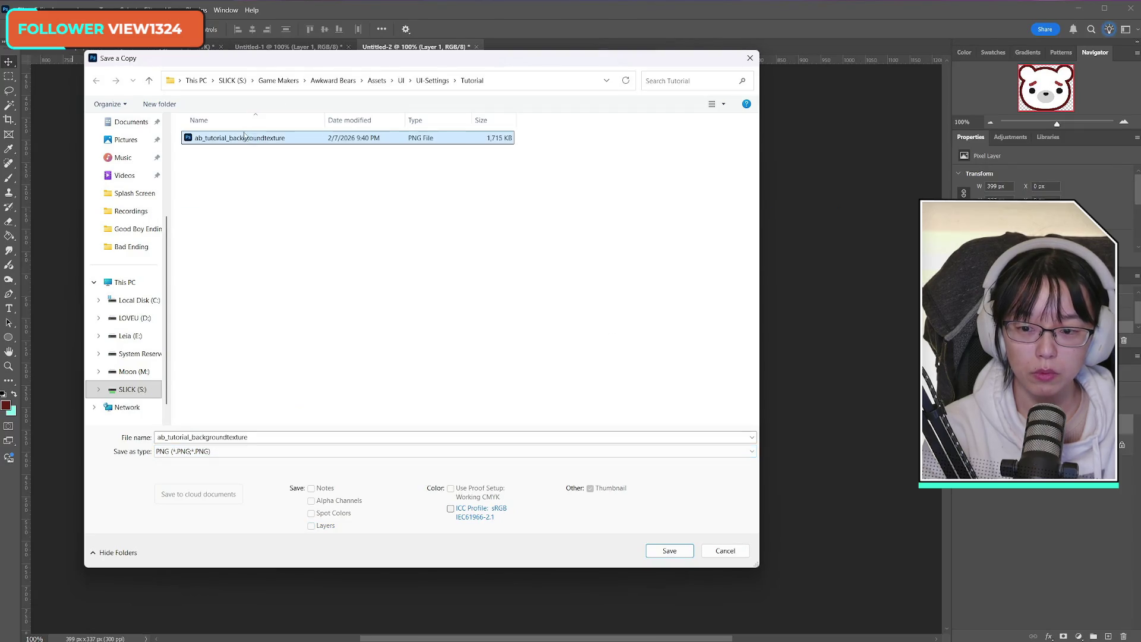
{"action": "left_click", "coordinate": [213, 436]}
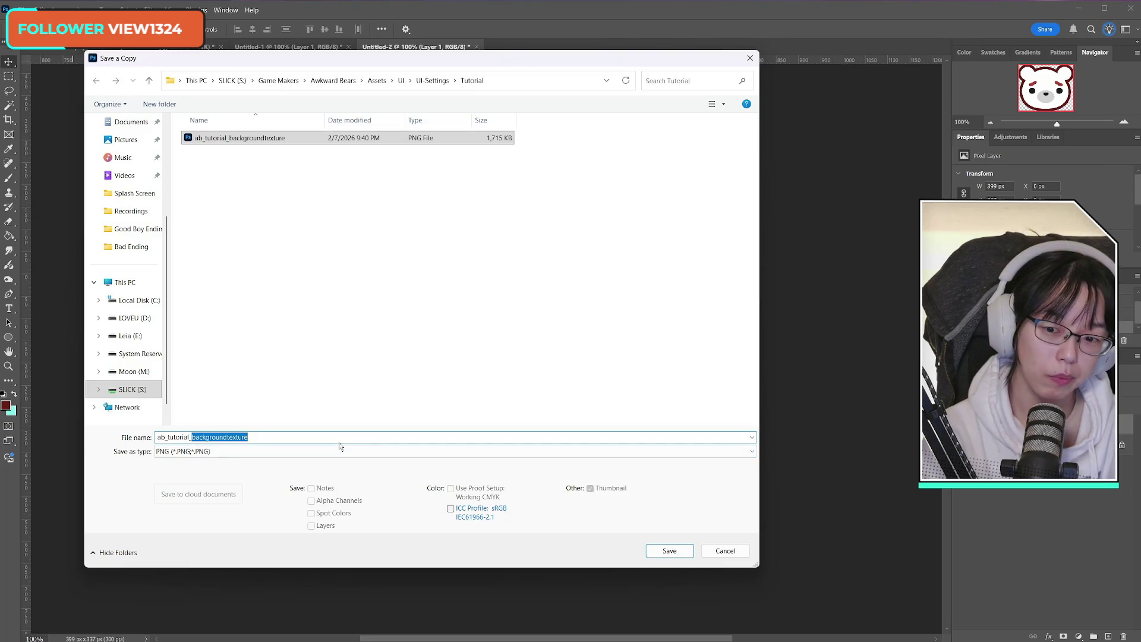
{"action": "key", "text": "BackSpace"}
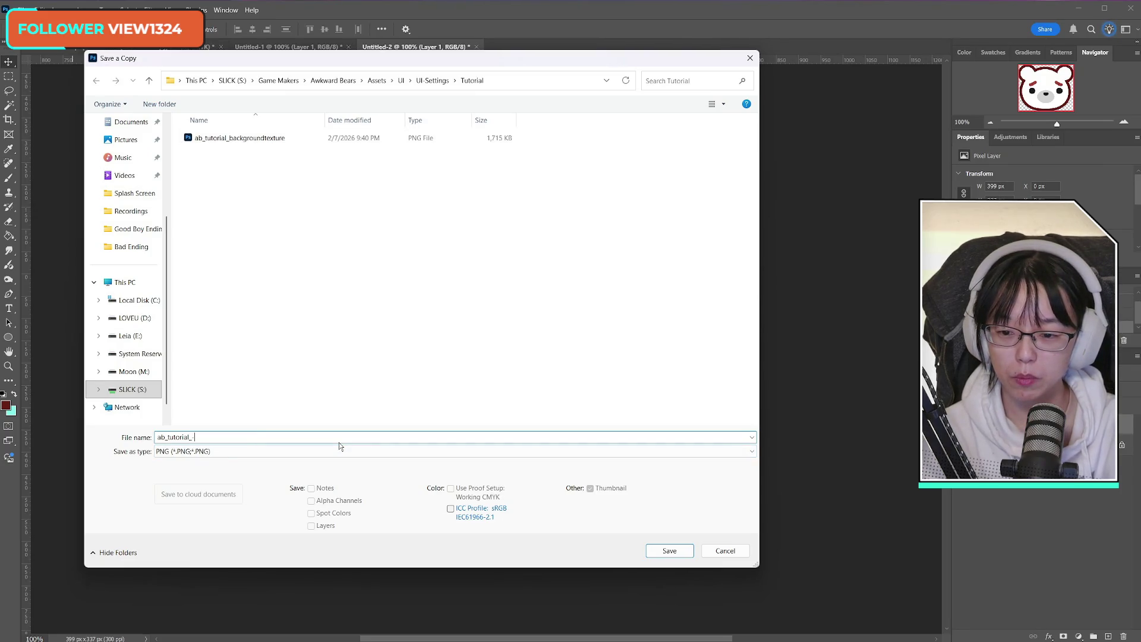
{"action": "type", "text": "0_"}
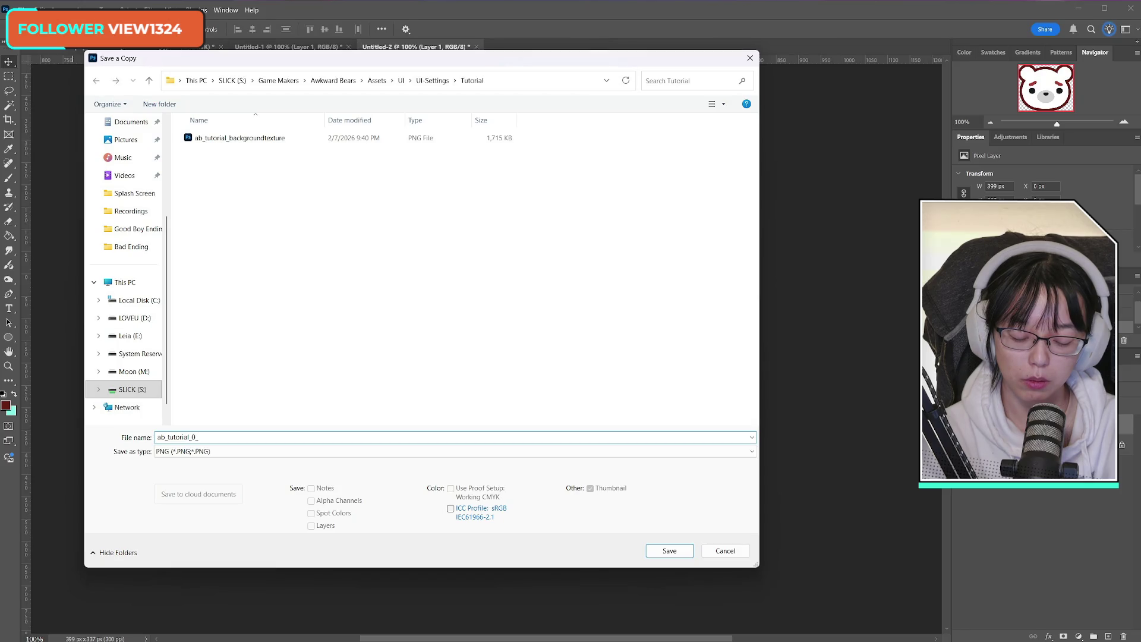
{"action": "type", "text": "ad"}
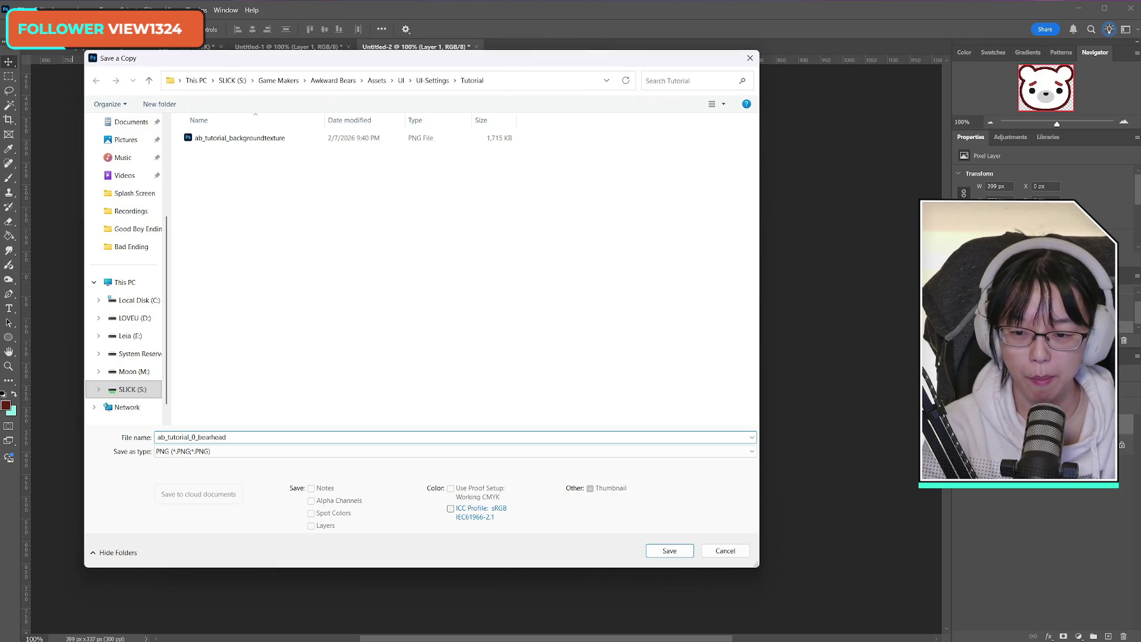
{"action": "key", "text": "Return"}
{"action": "left_click", "coordinate": [693, 340]}
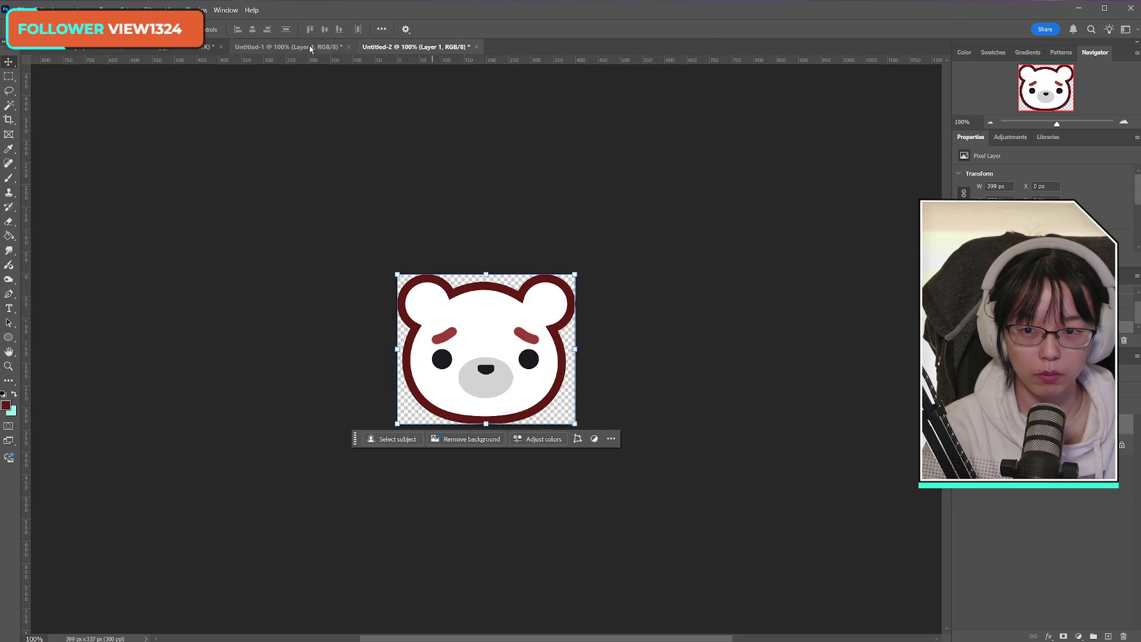
Return to the main bear image document and select the whole canvas
{"action": "left_click", "coordinate": [288, 47]}
{"action": "left_click", "coordinate": [159, 47]}
{"action": "key", "text": "ctrl+a"}
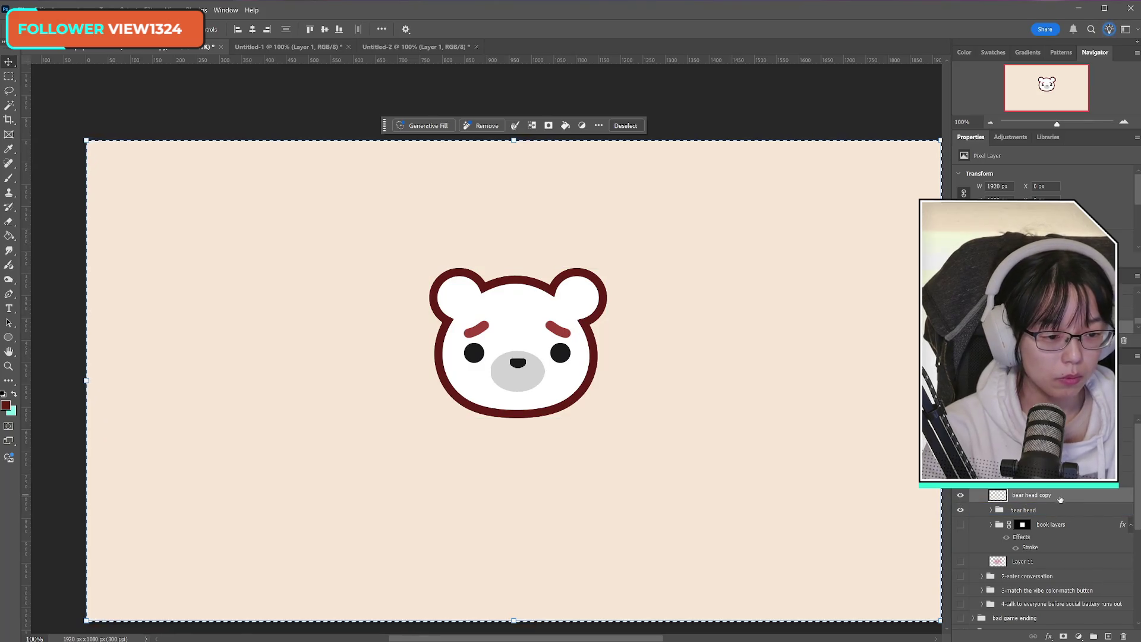
Delete the bear head copy layer, hide the bear head group, and select the book's hands layer
{"action": "left_click", "coordinate": [1123, 637]}
{"action": "left_click", "coordinate": [541, 246]}
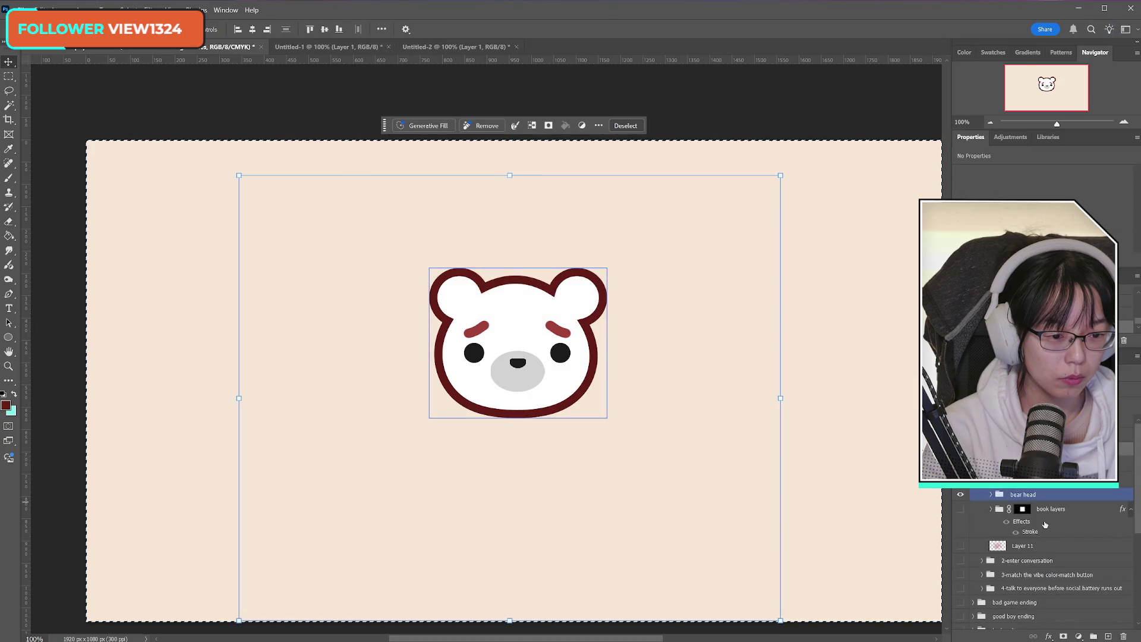
{"action": "left_click", "coordinate": [959, 496]}
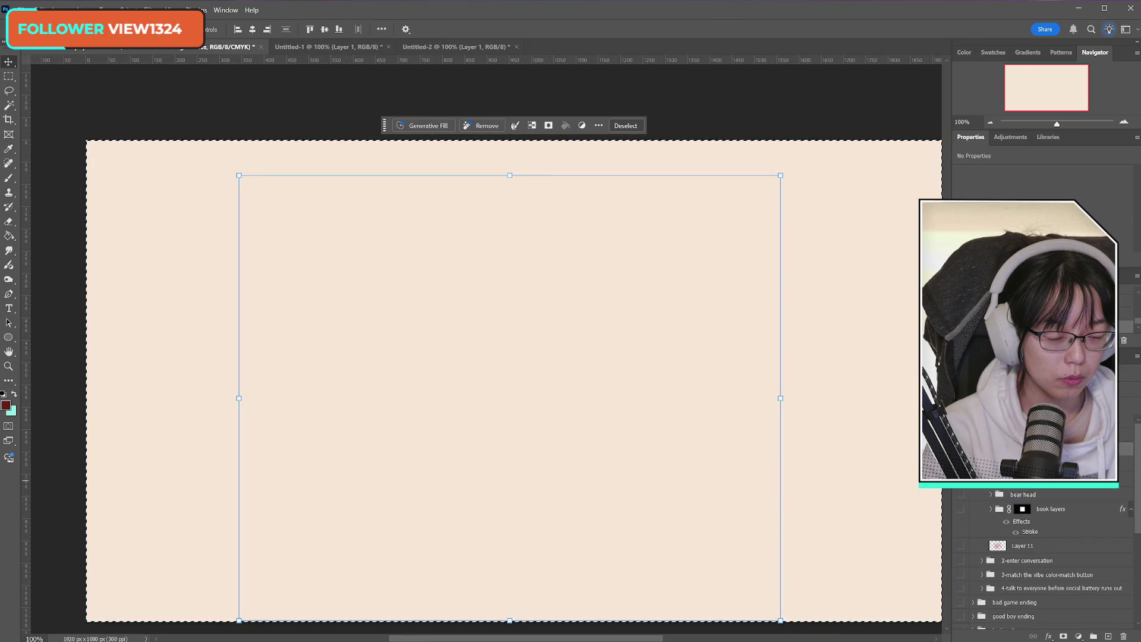
{"action": "left_click", "coordinate": [958, 509]}
{"action": "left_click", "coordinate": [1010, 464]}
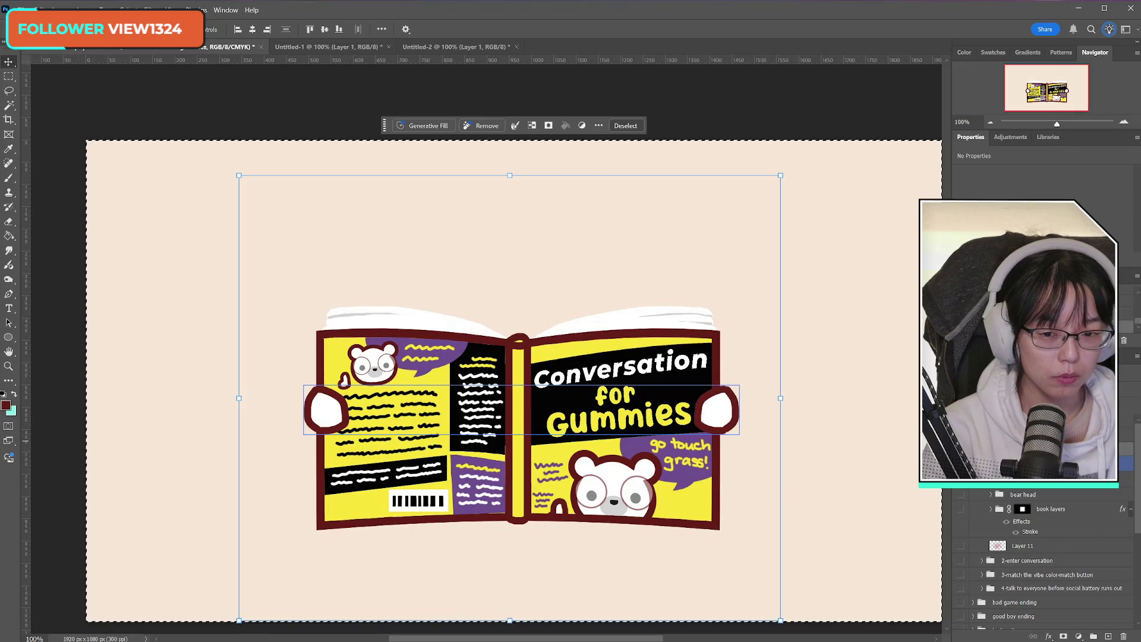
Start a Save a Copy of the book image, then cancel it
{"action": "left_click", "coordinate": [22, 10]}
{"action": "left_click", "coordinate": [41, 151]}
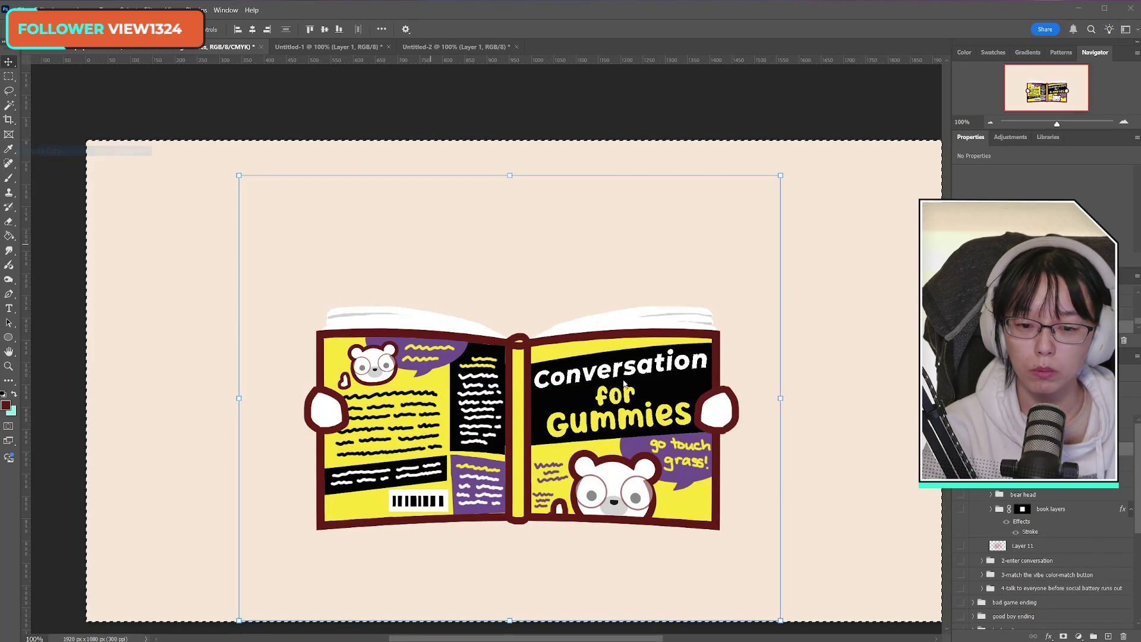
{"action": "left_click", "coordinate": [262, 451]}
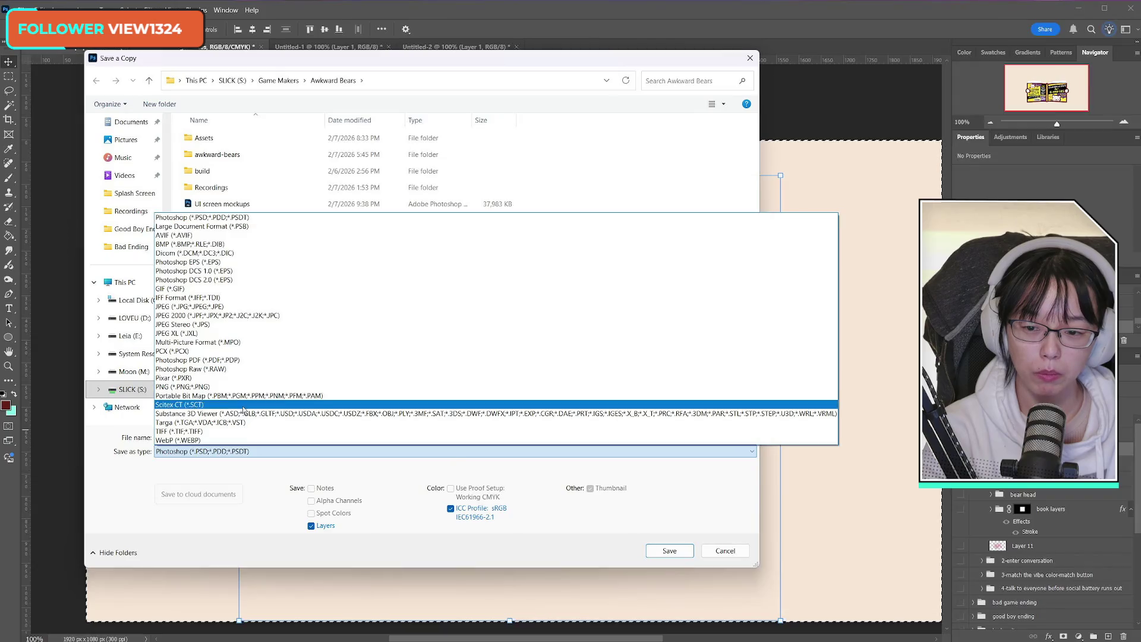
{"action": "key", "text": "Escape"}
{"action": "left_click", "coordinate": [725, 551]}
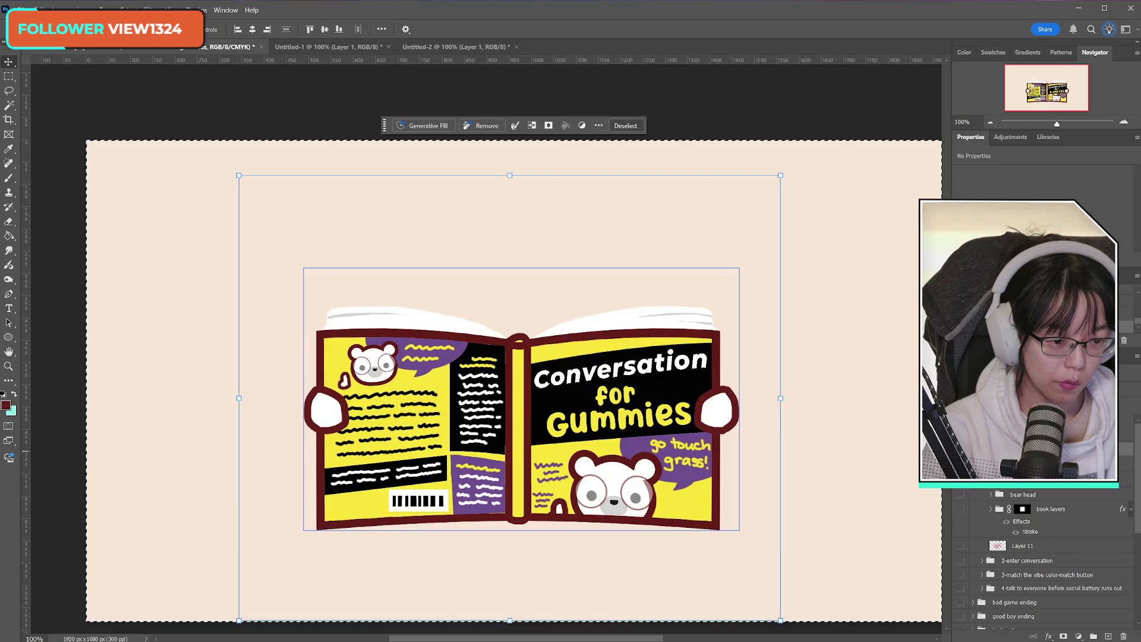
Test the book art in a clipboard-sized Untitled-3, discard it, then paste onto paws and book layers
{"action": "key", "text": "ctrl+Tab"}
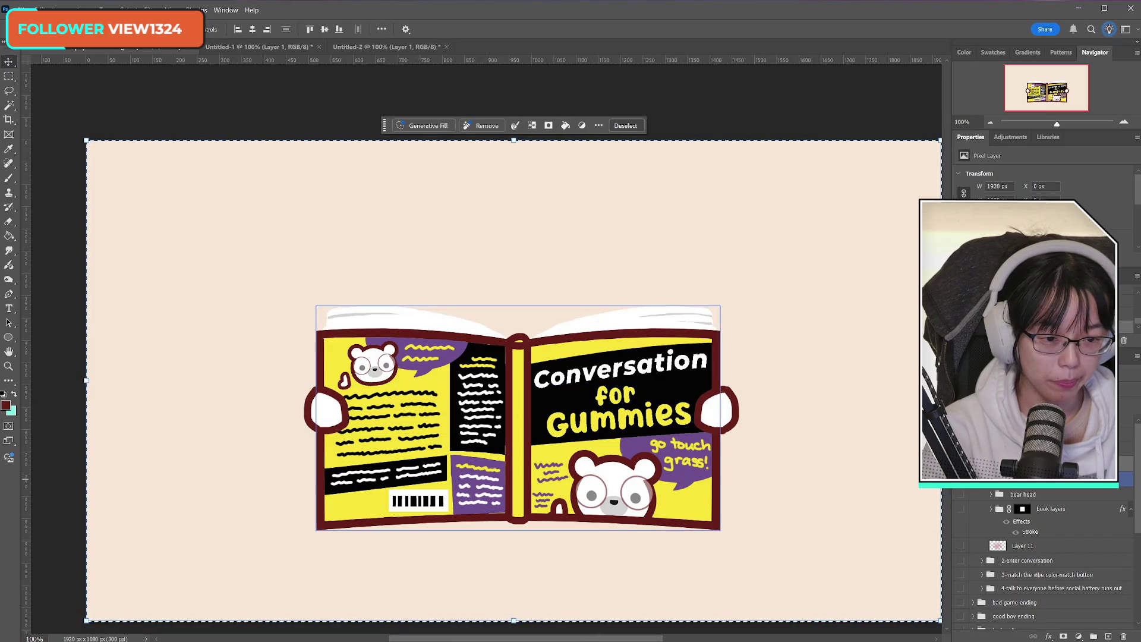
{"action": "left_click", "coordinate": [1106, 492]}
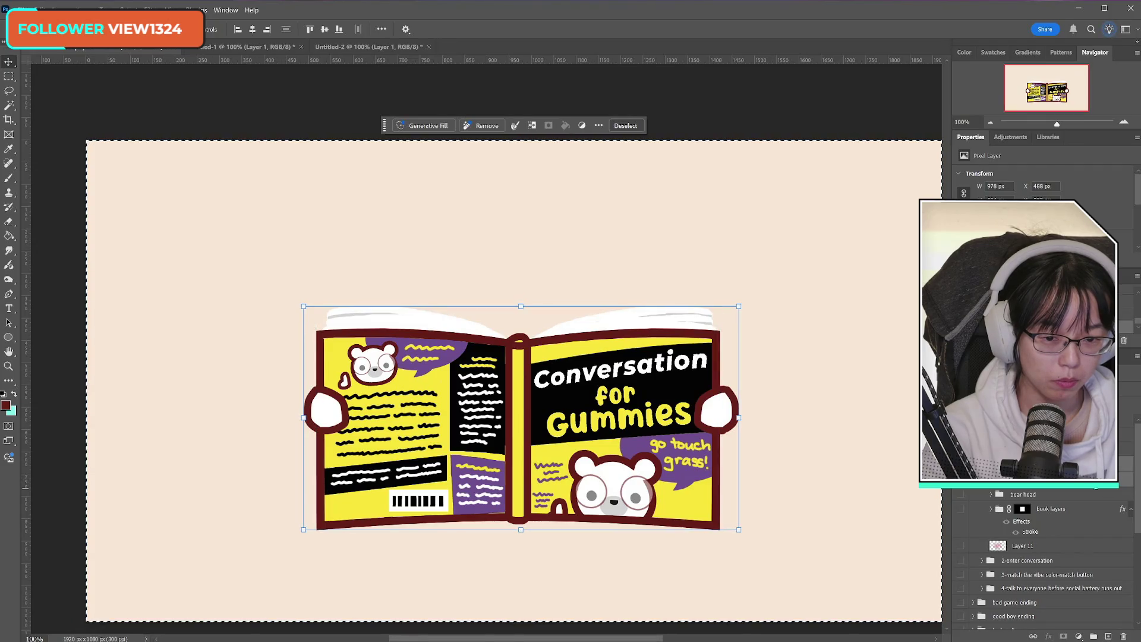
{"action": "left_click", "coordinate": [11, 9]}
{"action": "left_click", "coordinate": [36, 53]}
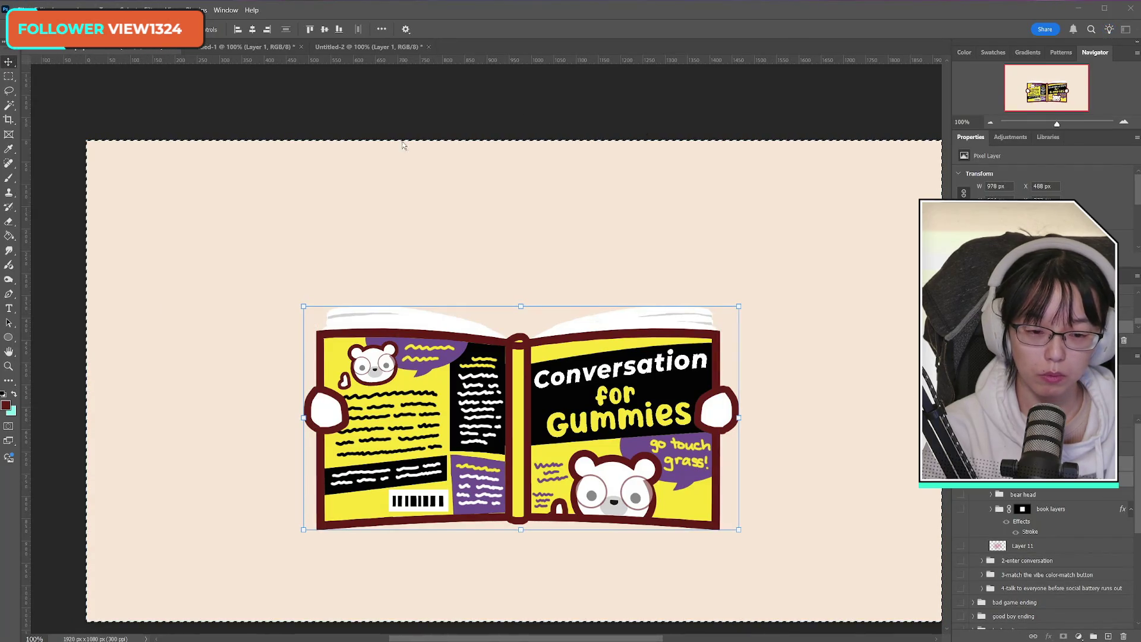
{"action": "key", "text": "Return"}
{"action": "key", "text": "ctrl+v"}
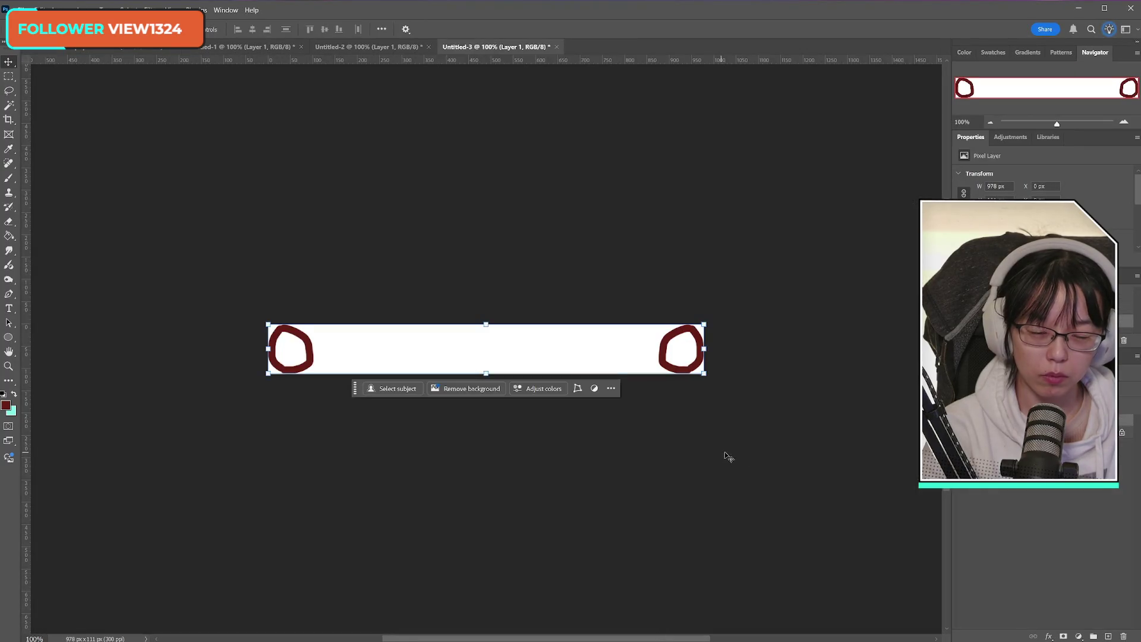
{"action": "left_click", "coordinate": [557, 47]}
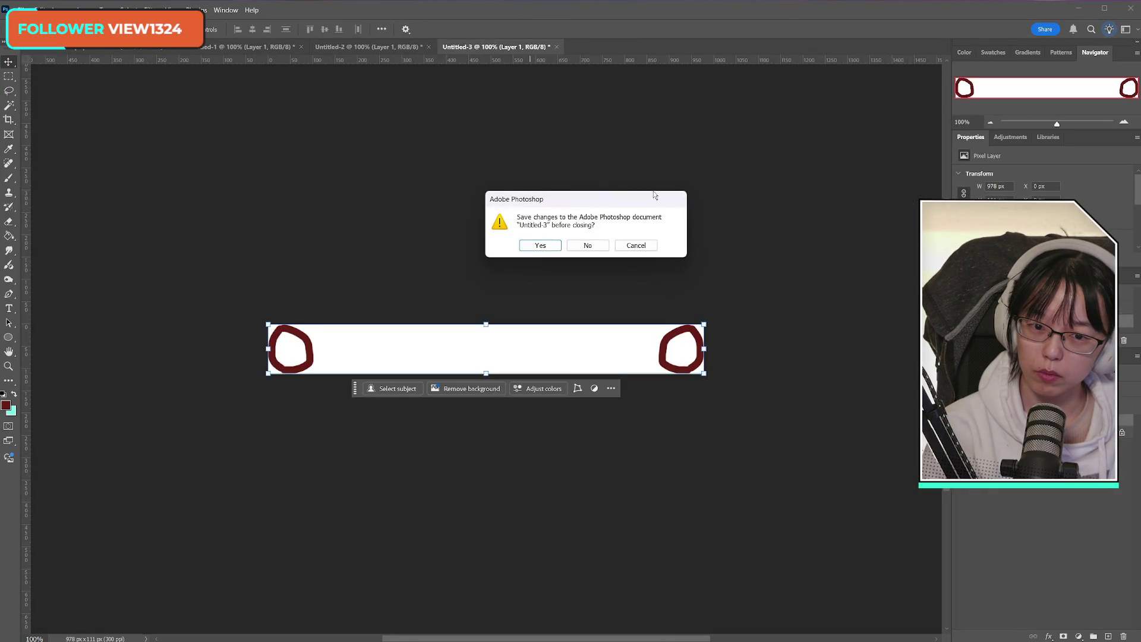
{"action": "left_click", "coordinate": [588, 246]}
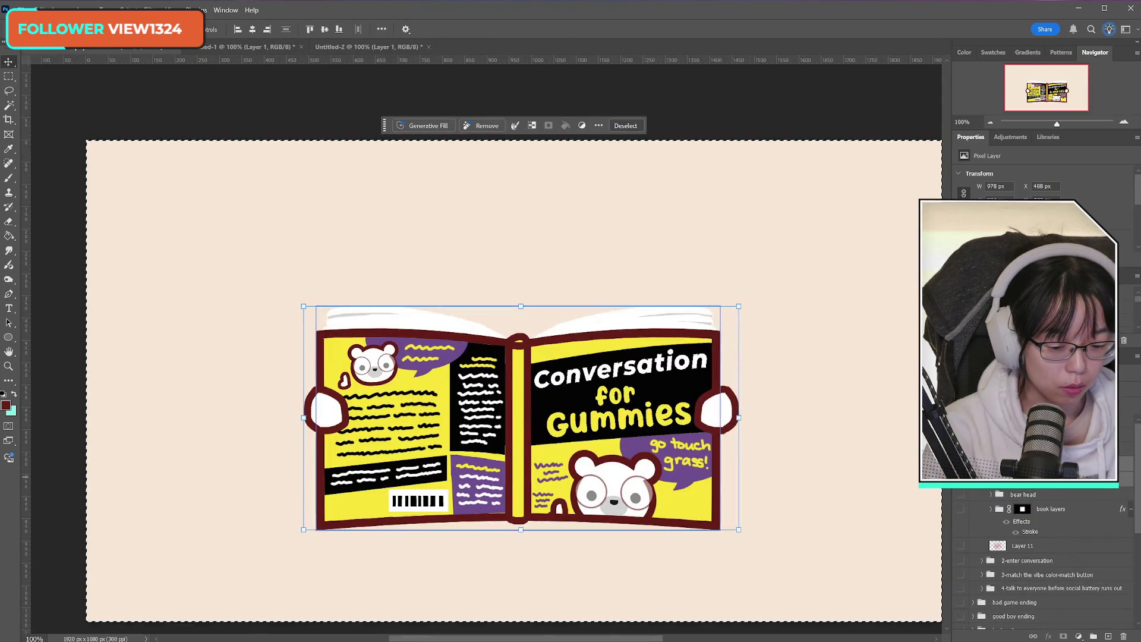
{"action": "key", "text": "ctrl+v"}
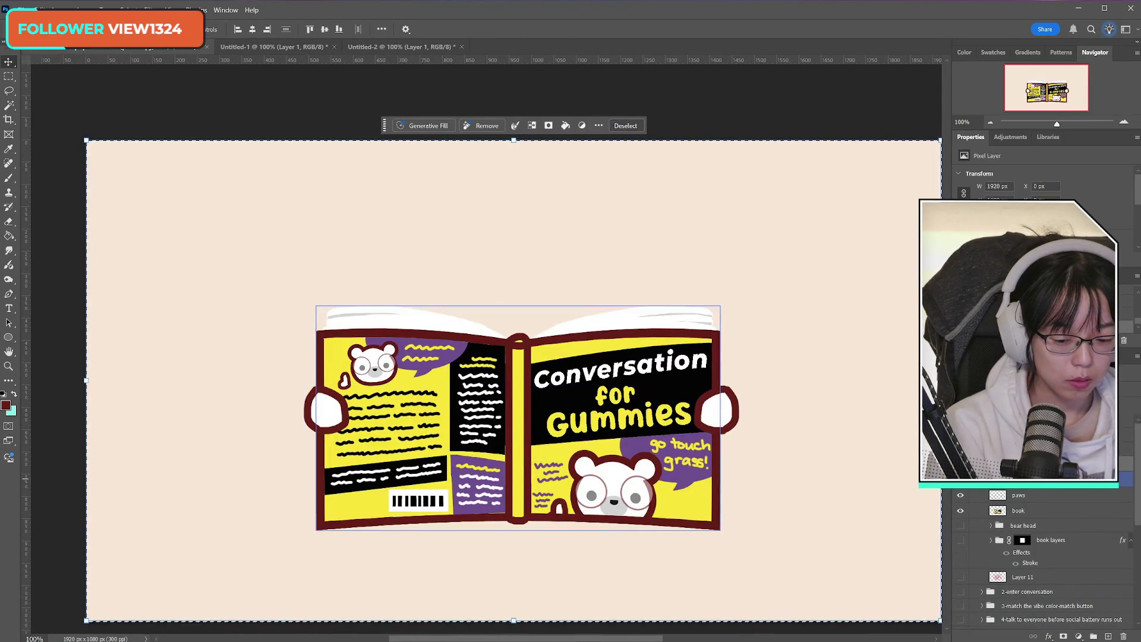
{"action": "key", "text": "ctrl+e"}
Create a new document from the clipboard and paste the merged book artwork into it
{"action": "left_click", "coordinate": [18, 10]}
{"action": "left_click", "coordinate": [27, 54]}
{"action": "left_click", "coordinate": [893, 549]}
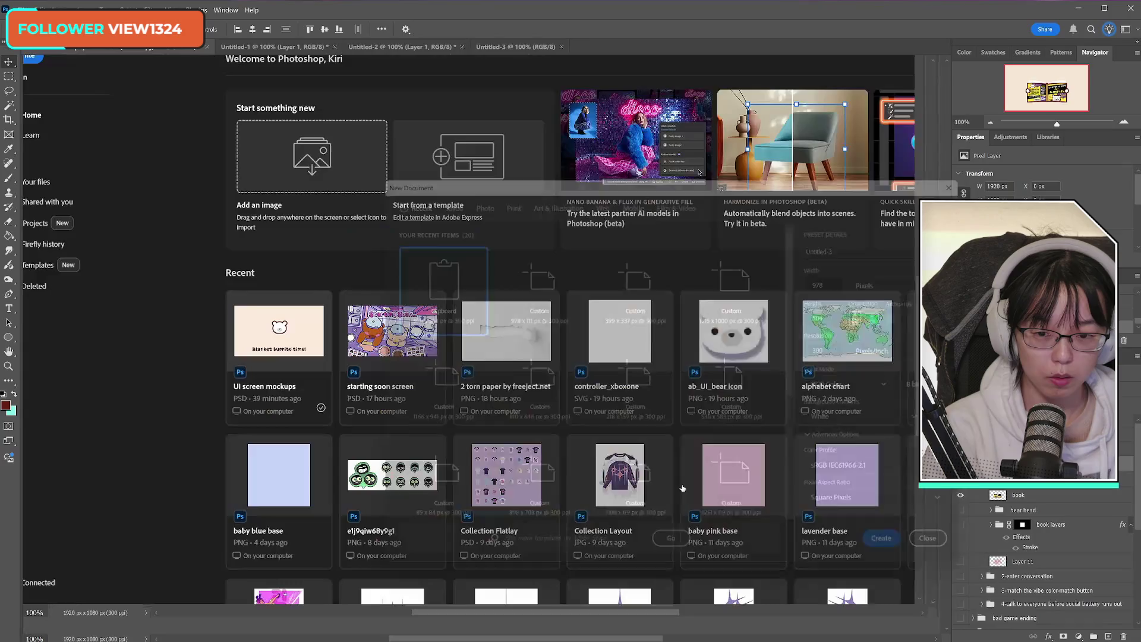
{"action": "key", "text": "ctrl+v"}
Begin saving a copy of the book document in PNG format
{"action": "left_click", "coordinate": [30, 8]}
{"action": "left_click", "coordinate": [97, 152]}
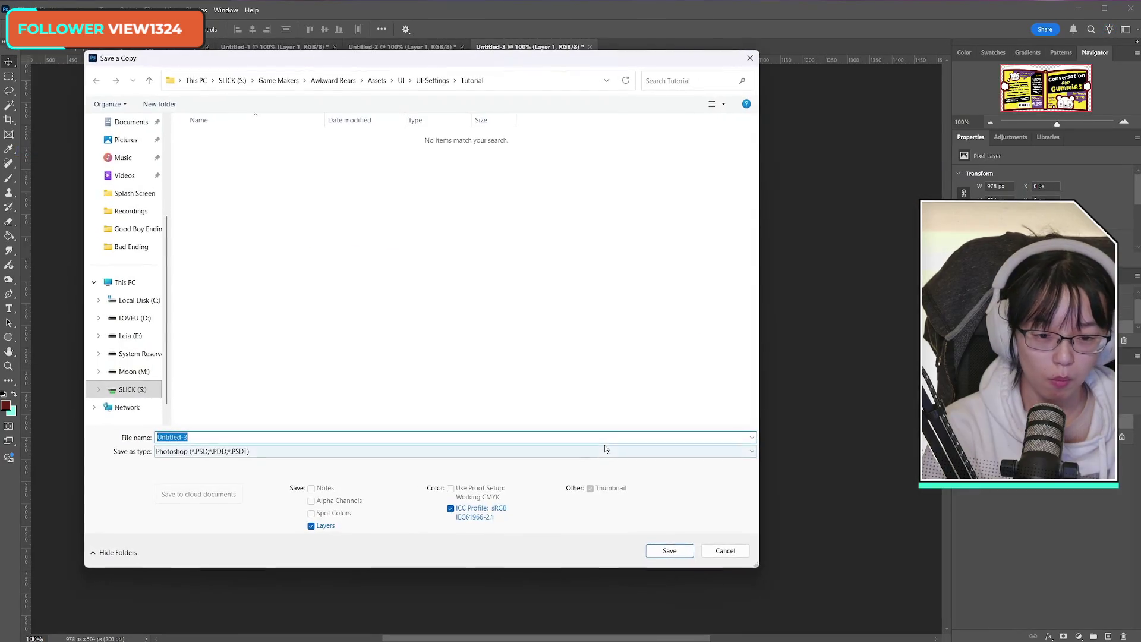
{"action": "left_click", "coordinate": [255, 450]}
{"action": "left_click", "coordinate": [286, 357]}
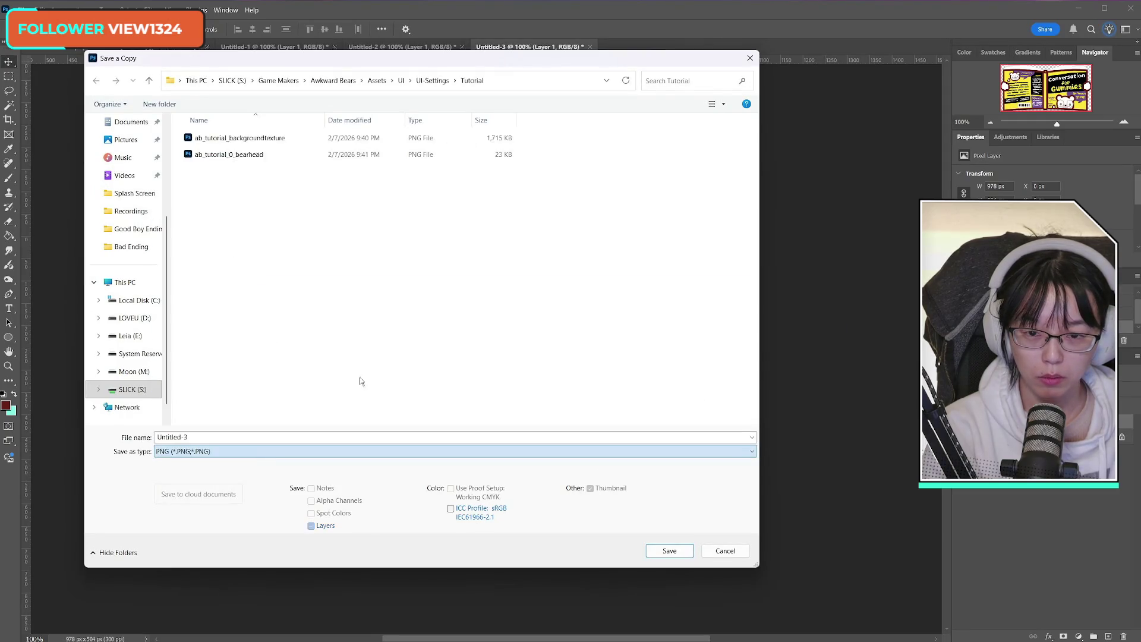
Name the copy ab_tutorial_0_book, save it with default PNG options, and return to the main document
{"action": "left_click", "coordinate": [250, 139]}
{"action": "left_click", "coordinate": [244, 437]}
{"action": "key", "text": "BackSpace"}
{"action": "key", "text": "BackSpace"}
{"action": "key", "text": "BackSpace"}
{"action": "type", "text": "ab_tutorial_0_"}
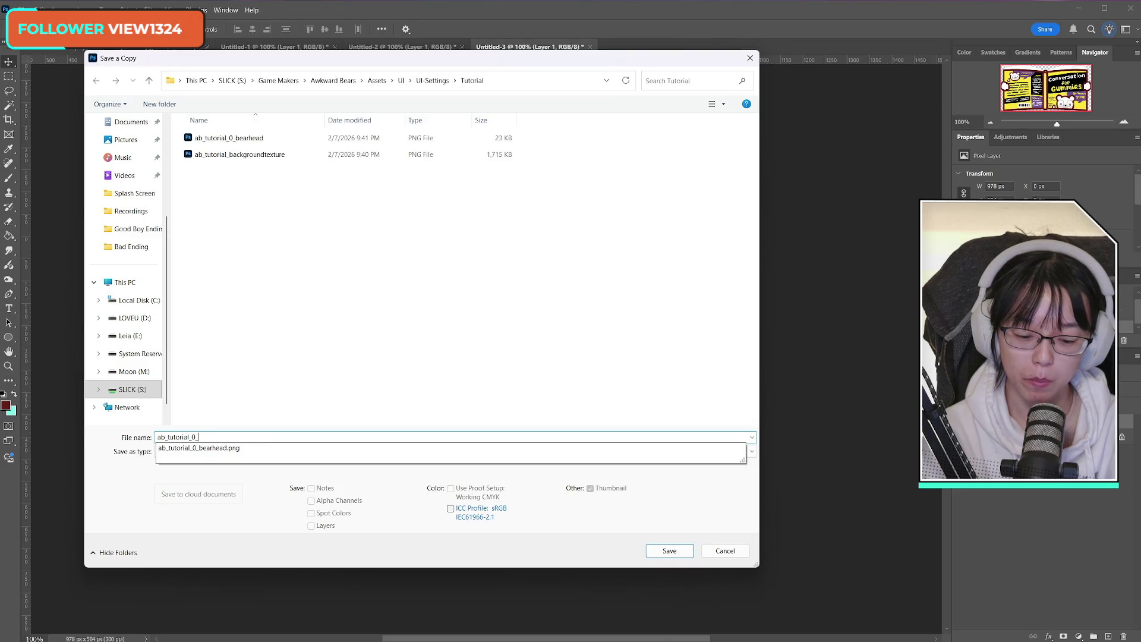
{"action": "type", "text": "paw"}
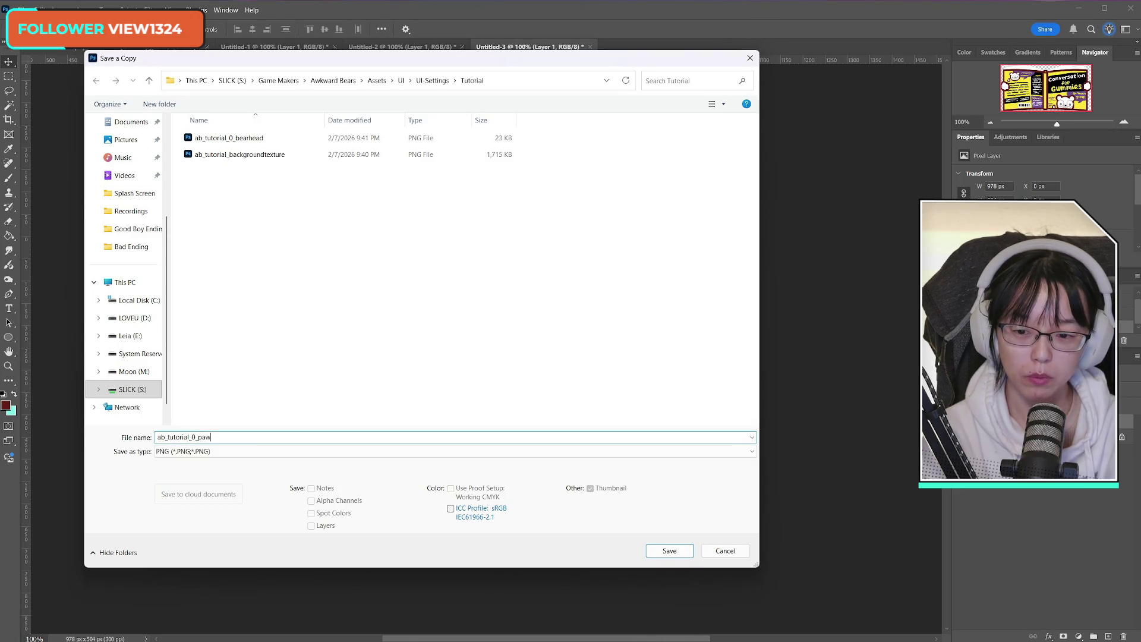
{"action": "key", "text": "BackSpace"}
{"action": "key", "text": "BackSpace"}
{"action": "key", "text": "BackSpace"}
{"action": "type", "text": "paw"}
{"action": "key", "text": "BackSpace"}
{"action": "key", "text": "BackSpace"}
{"action": "key", "text": "BackSpace"}
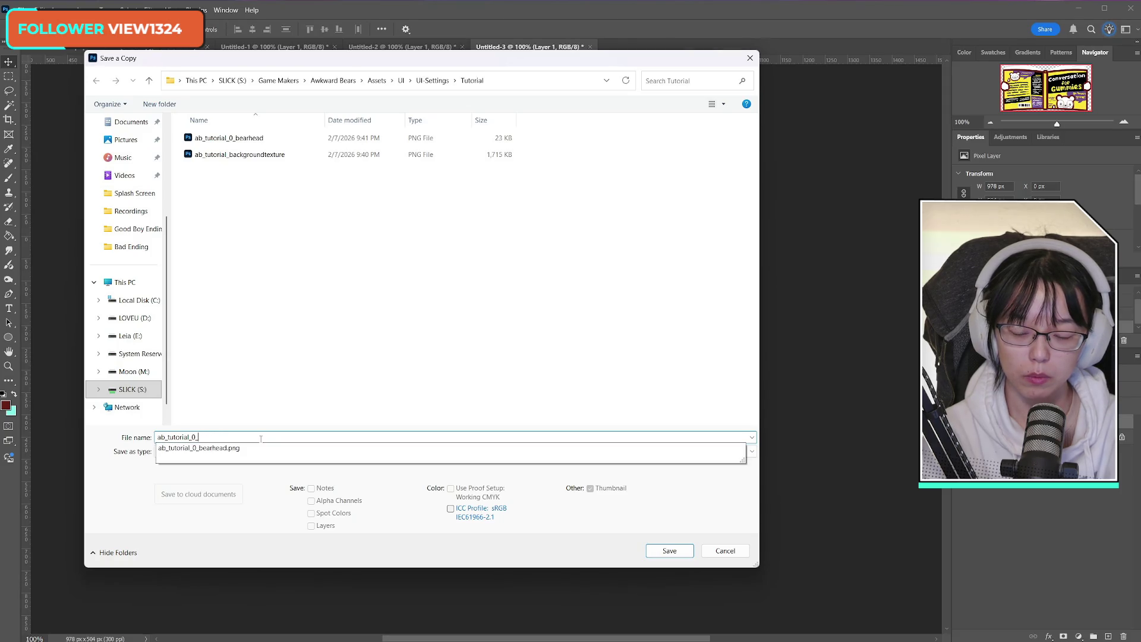
{"action": "type", "text": "o"}
{"action": "left_click", "coordinate": [670, 550]}
{"action": "key", "text": "Return"}
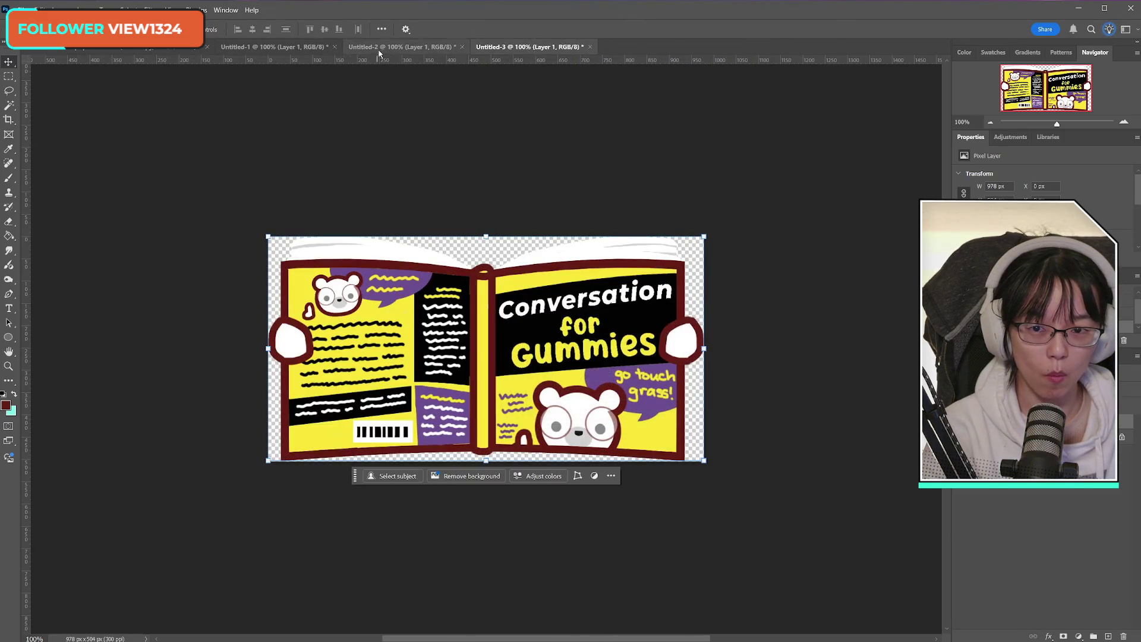
{"action": "left_click", "coordinate": [392, 46]}
{"action": "left_click", "coordinate": [179, 47]}
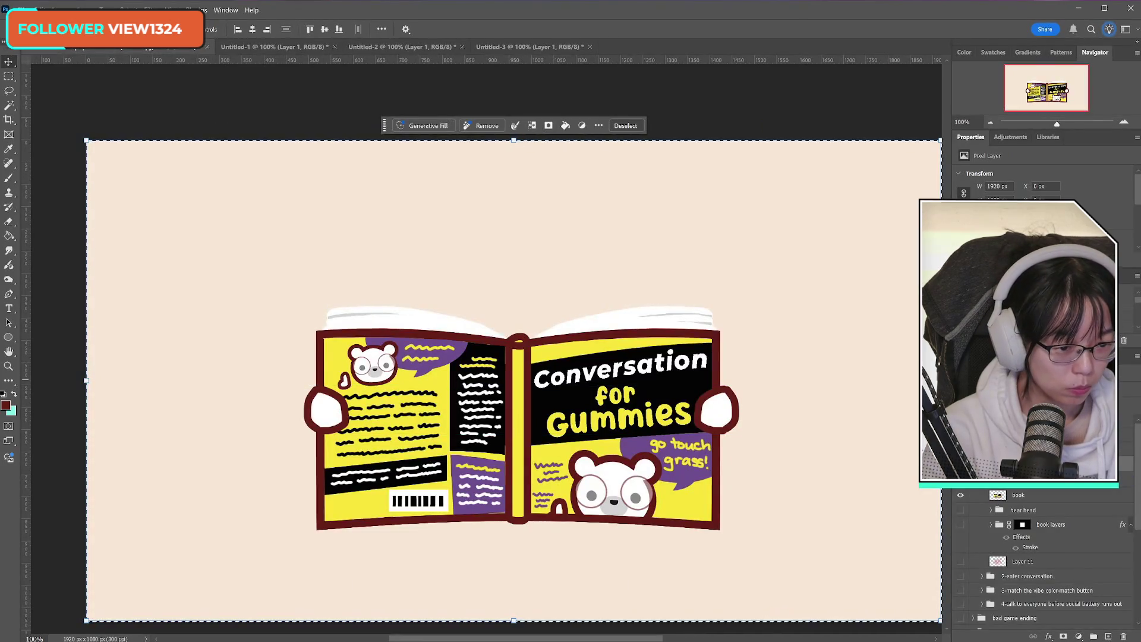
Show the bear head and watercolor background while hiding the original book layers and yellow book top
{"action": "left_click", "coordinate": [961, 510]}
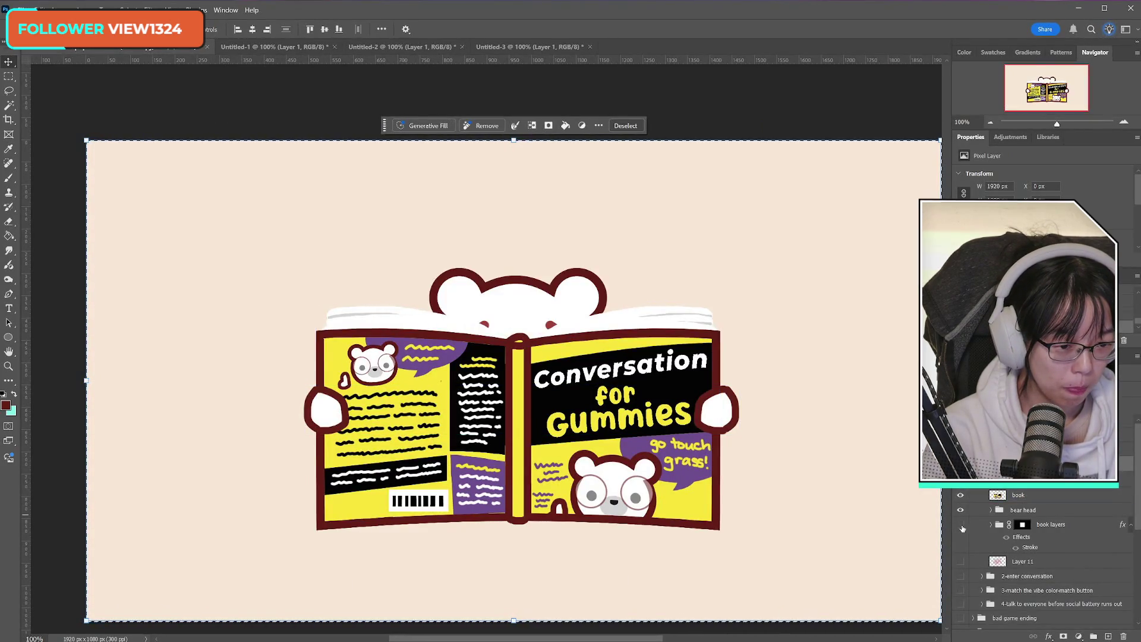
{"action": "left_click", "coordinate": [961, 524]}
{"action": "left_click", "coordinate": [962, 561]}
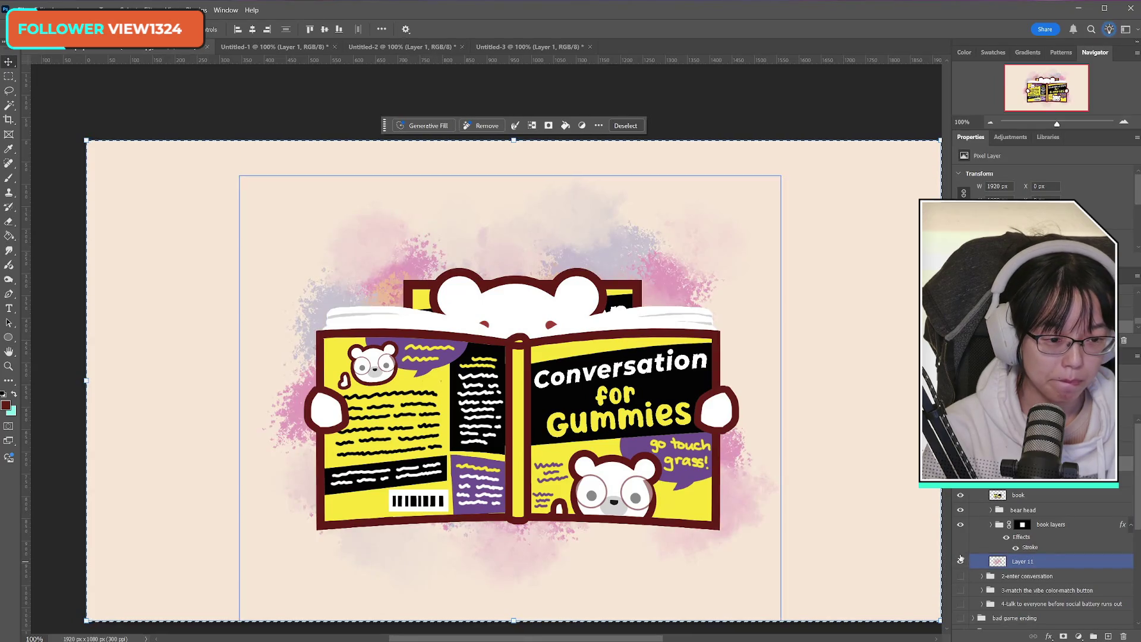
{"action": "left_click", "coordinate": [1046, 524]}
{"action": "left_click", "coordinate": [960, 524]}
{"action": "left_click", "coordinate": [1018, 495]}
{"action": "left_click", "coordinate": [98, 128]}
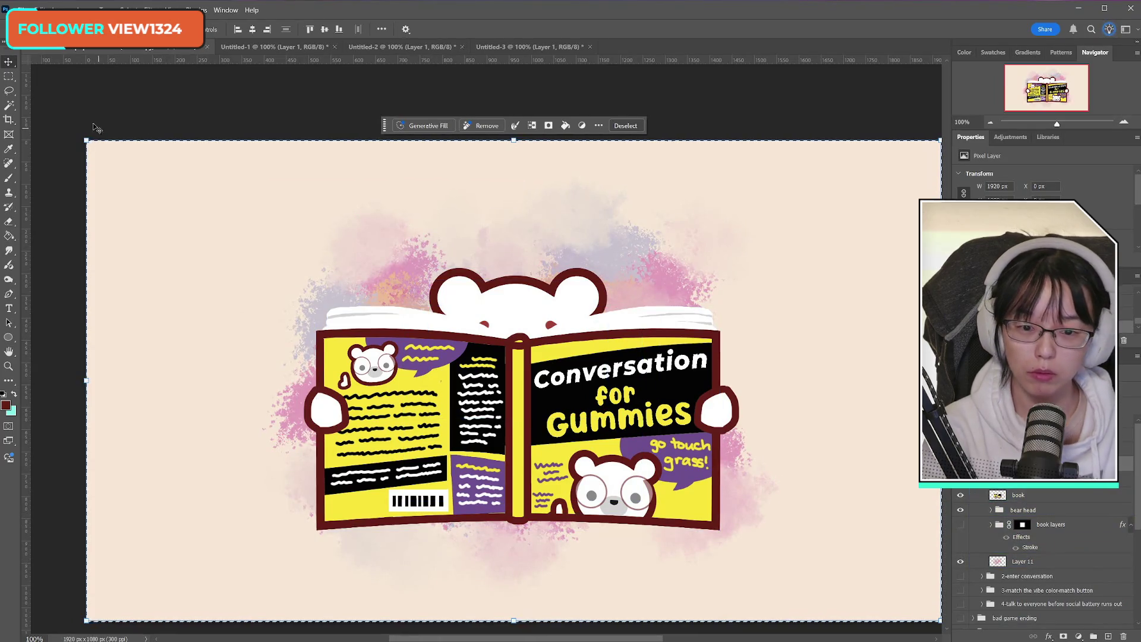
Start saving a copy of the composite into the pasted Tutorial folder path
{"action": "left_click", "coordinate": [21, 9]}
{"action": "left_click", "coordinate": [42, 141]}
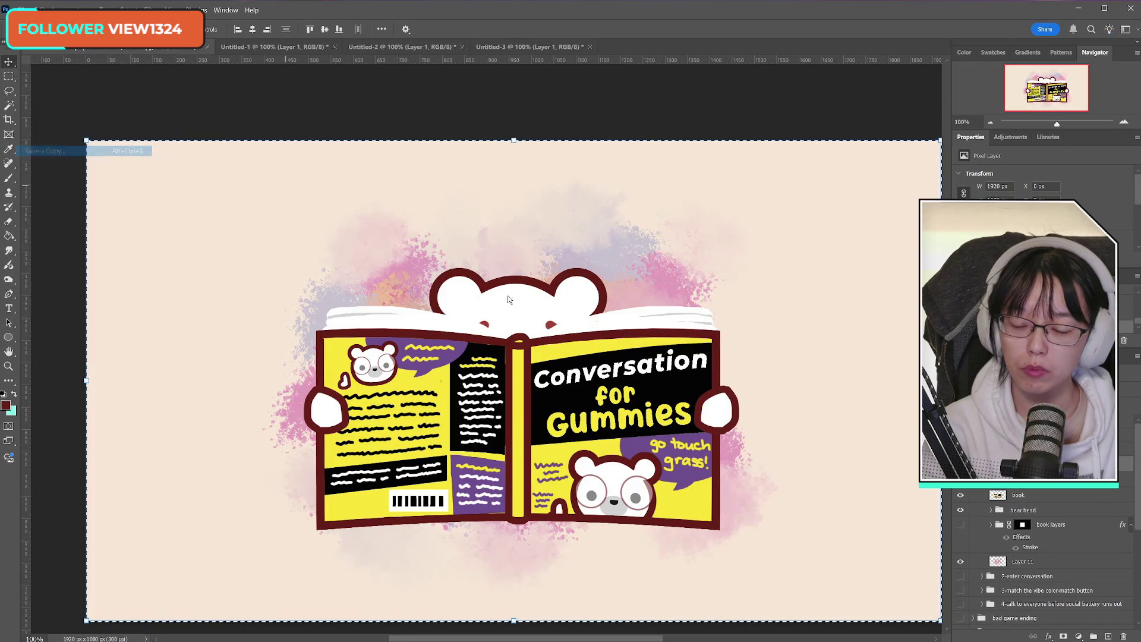
{"action": "left_click", "coordinate": [258, 453]}
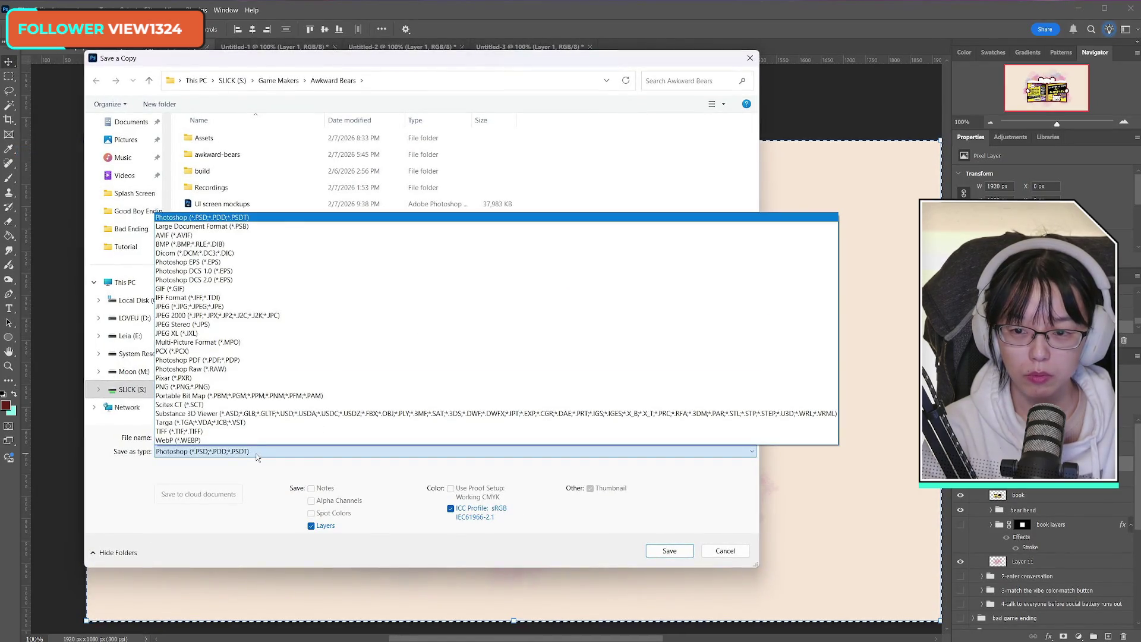
{"action": "key", "text": "Escape"}
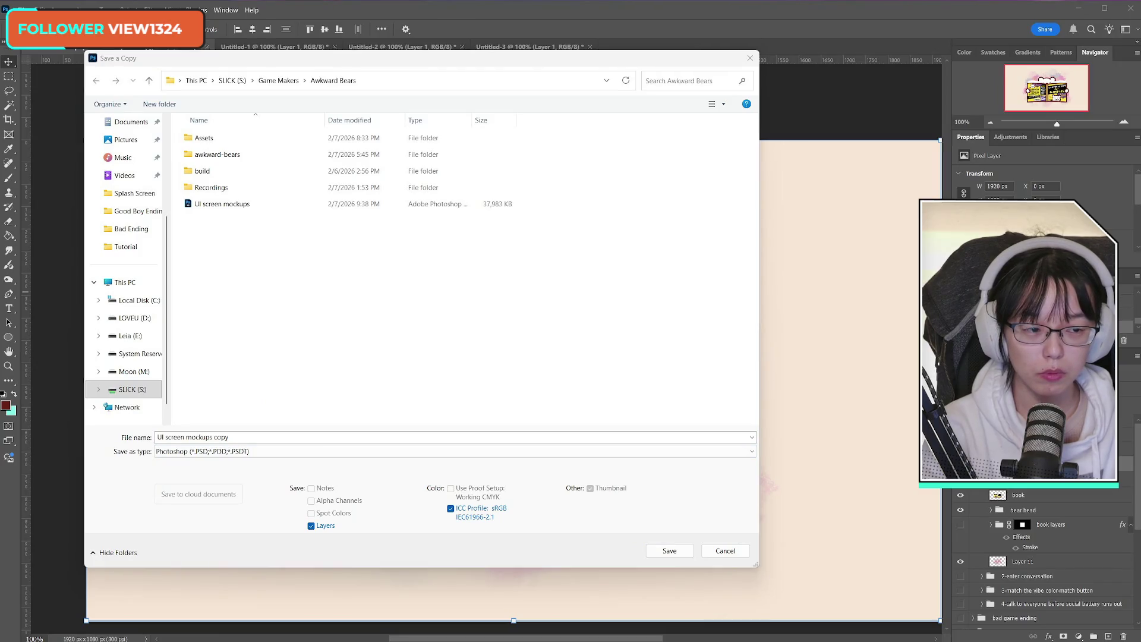
{"action": "left_click", "coordinate": [402, 80]}
{"action": "key", "text": "ctrl+v"}
{"action": "key", "text": "Return"}
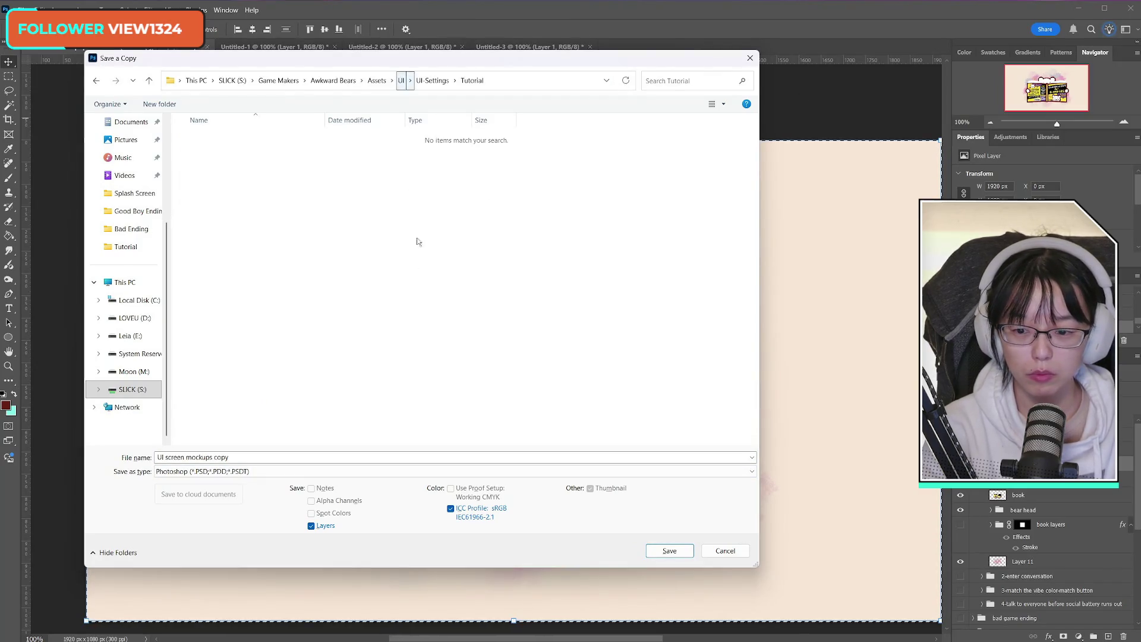
Save the composite as PNG named ab_tutorial_0_m, accepting the PNG options
{"action": "left_click", "coordinate": [235, 471]}
{"action": "left_click", "coordinate": [309, 410]}
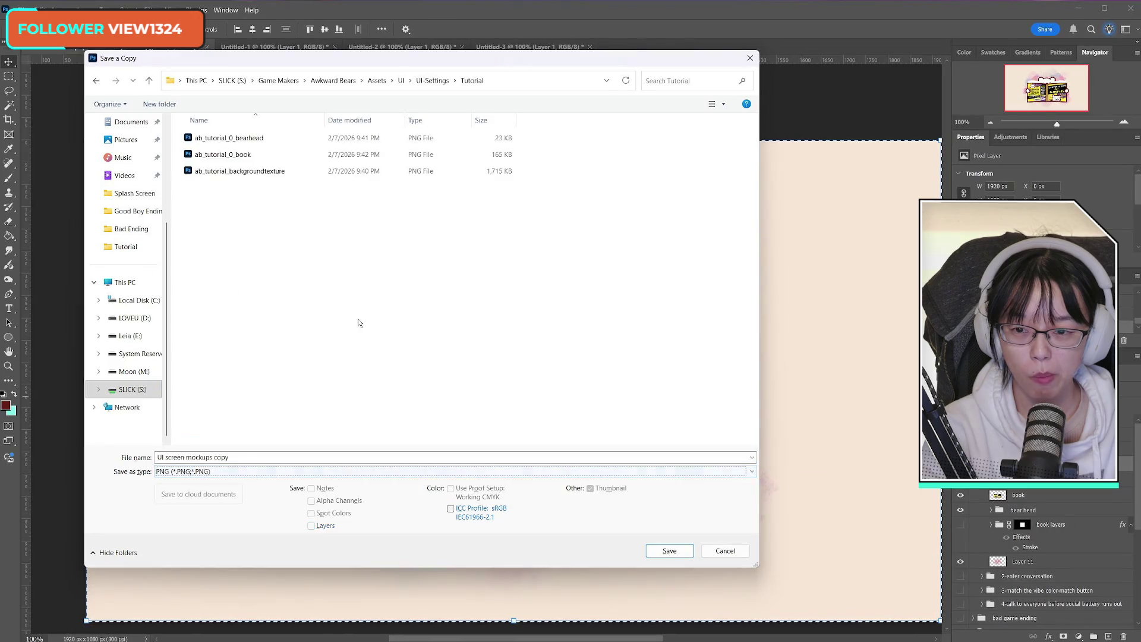
{"action": "left_click", "coordinate": [267, 141]}
{"action": "double_click", "coordinate": [232, 458]}
{"action": "left_click", "coordinate": [249, 458]}
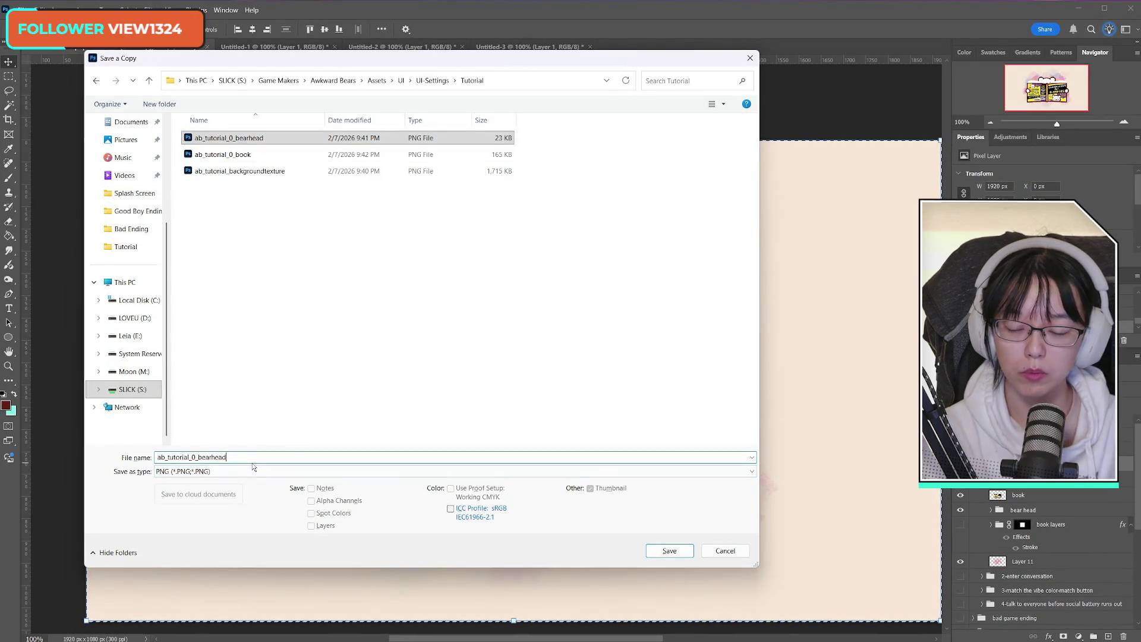
{"action": "key", "text": "BackSpace"}
{"action": "key", "text": "BackSpace"}
{"action": "key", "text": "BackSpace"}
{"action": "key", "text": "BackSpace"}
{"action": "key", "text": "BackSpace"}
{"action": "key", "text": "BackSpace"}
{"action": "type", "text": "mockup"}
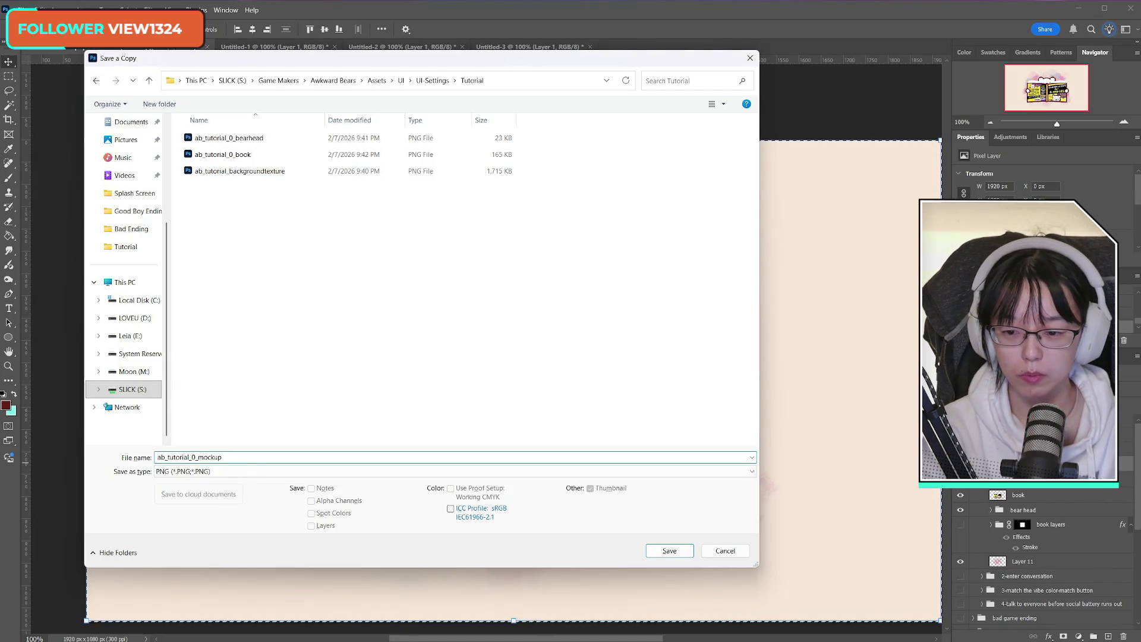
{"action": "key", "text": "Return"}
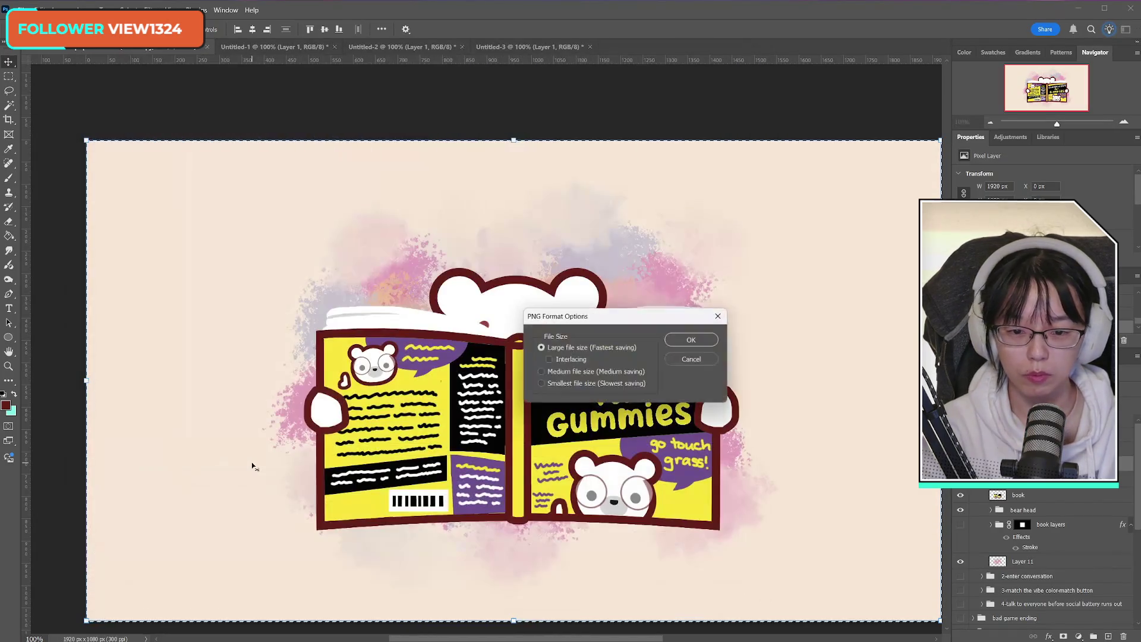
{"action": "key", "text": "Return"}
{"action": "scroll", "coordinate": [1064, 603], "scroll_direction": "down", "scroll_amount": 5}
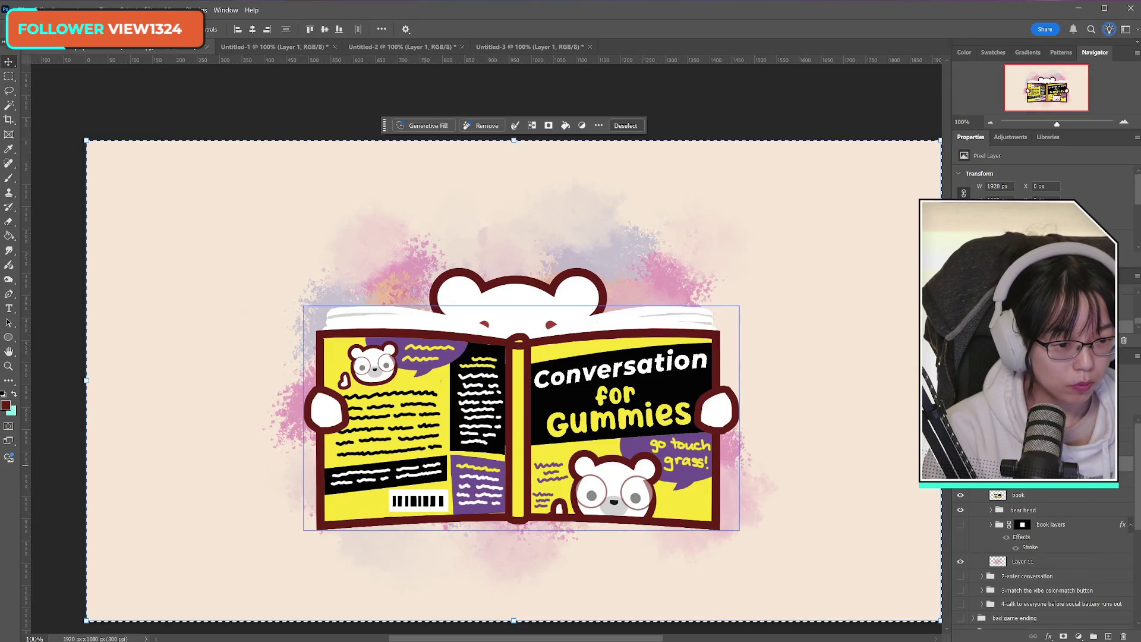
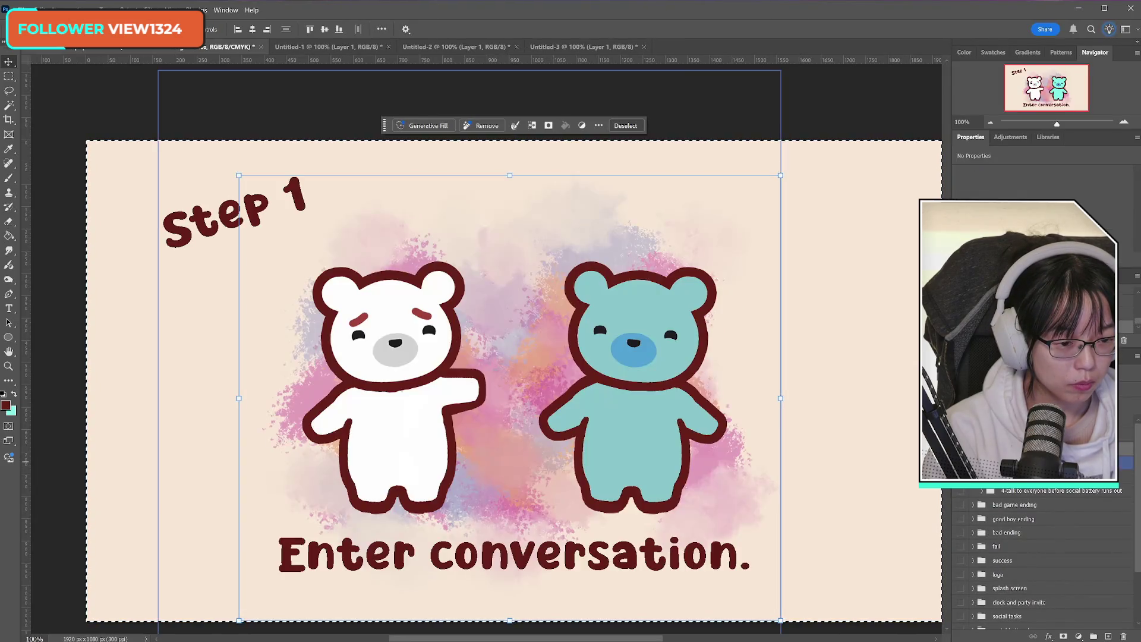
Copy the Step 1 text into a new 320x159 document and hide its white background
{"action": "scroll", "coordinate": [981, 493], "scroll_direction": "up", "scroll_amount": 3}
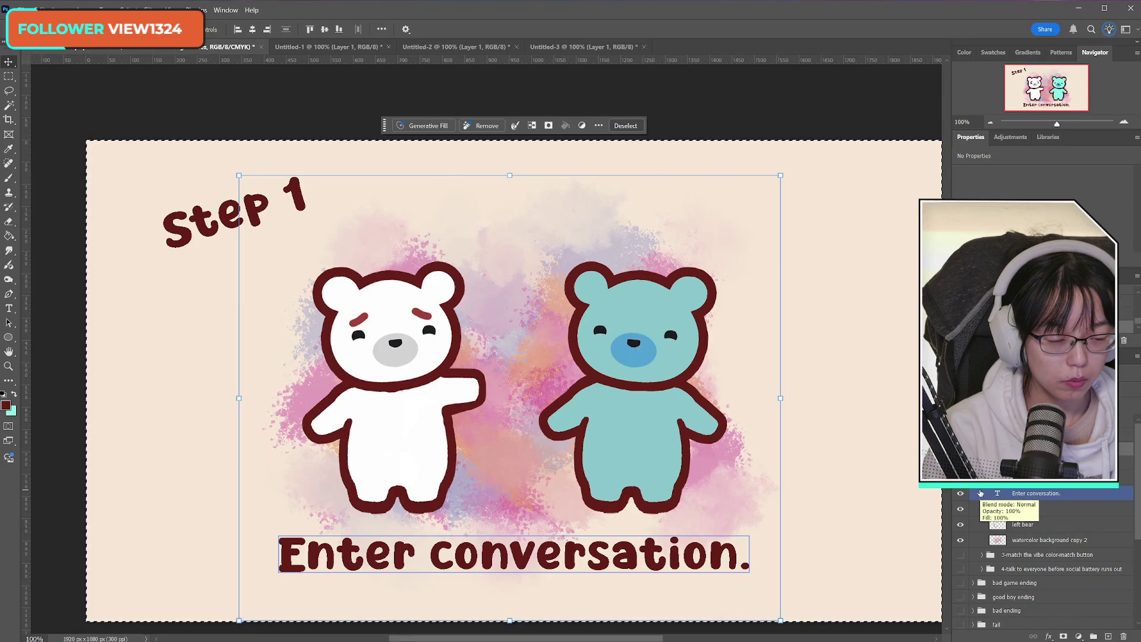
{"action": "left_click", "coordinate": [1095, 512]}
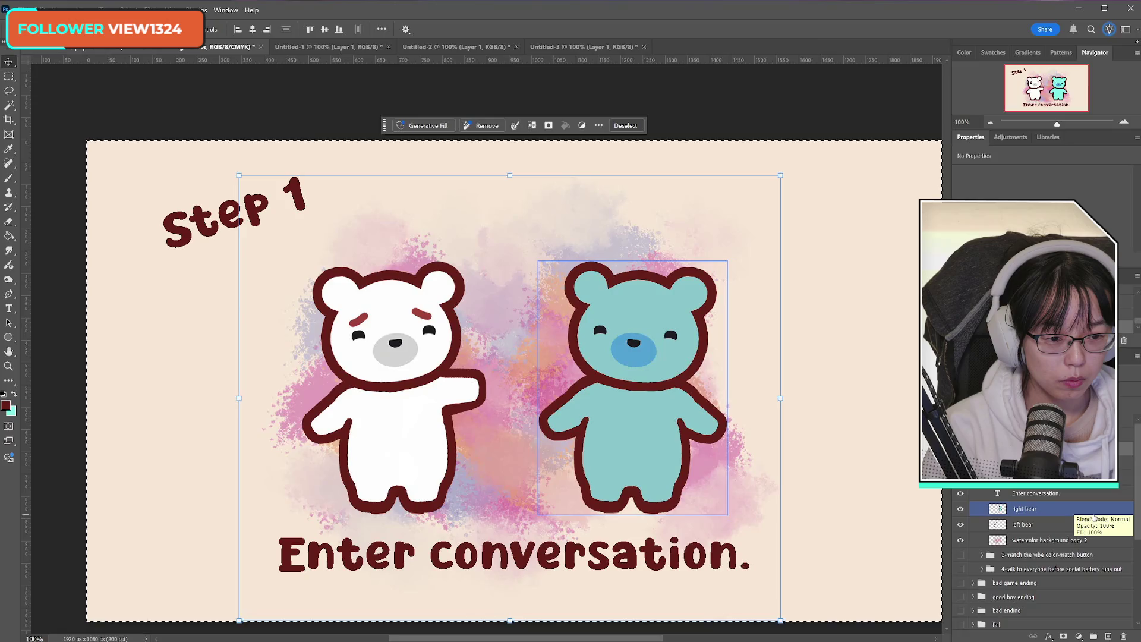
{"action": "left_click", "coordinate": [1047, 481]}
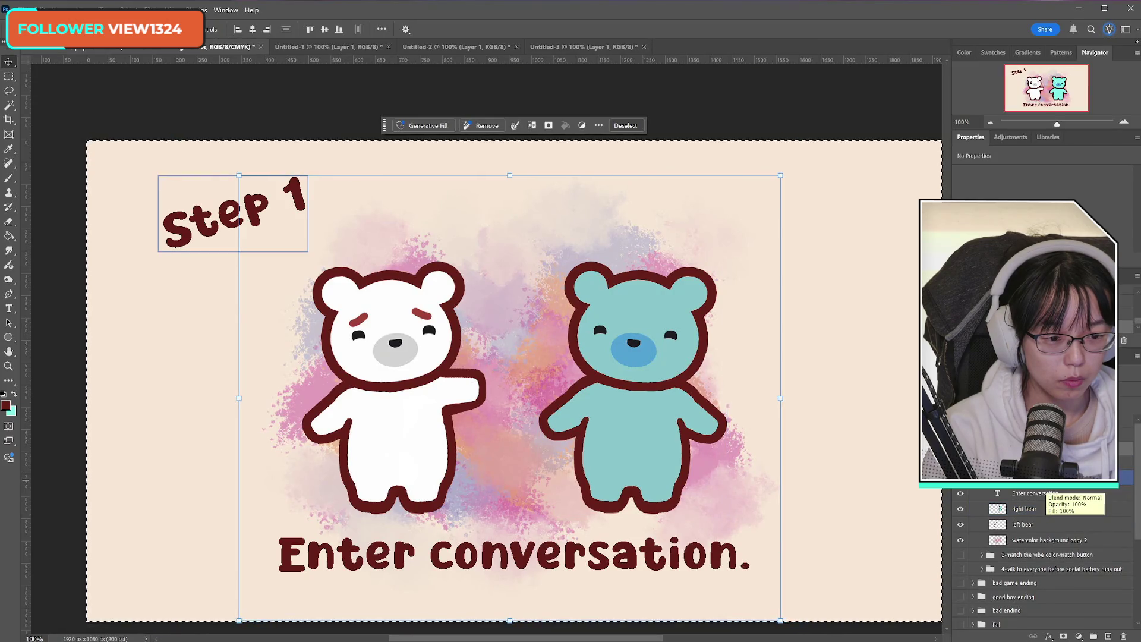
{"action": "left_click", "coordinate": [1045, 491]}
{"action": "left_click", "coordinate": [18, 10]}
{"action": "left_click", "coordinate": [36, 43]}
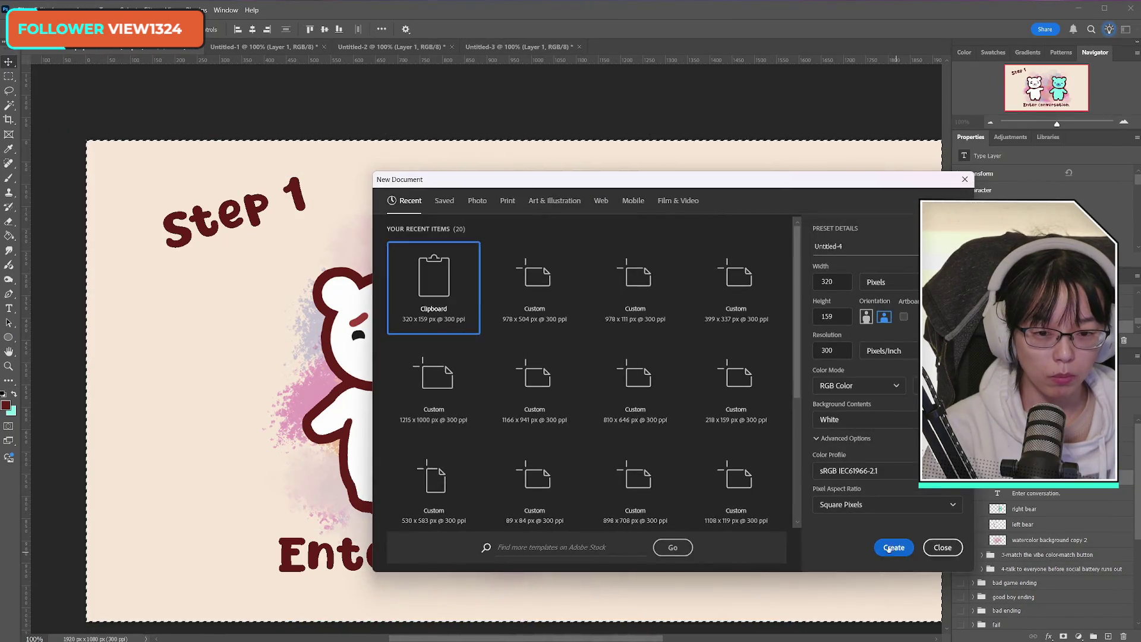
{"action": "key", "text": "Return"}
{"action": "key", "text": "ctrl+v"}
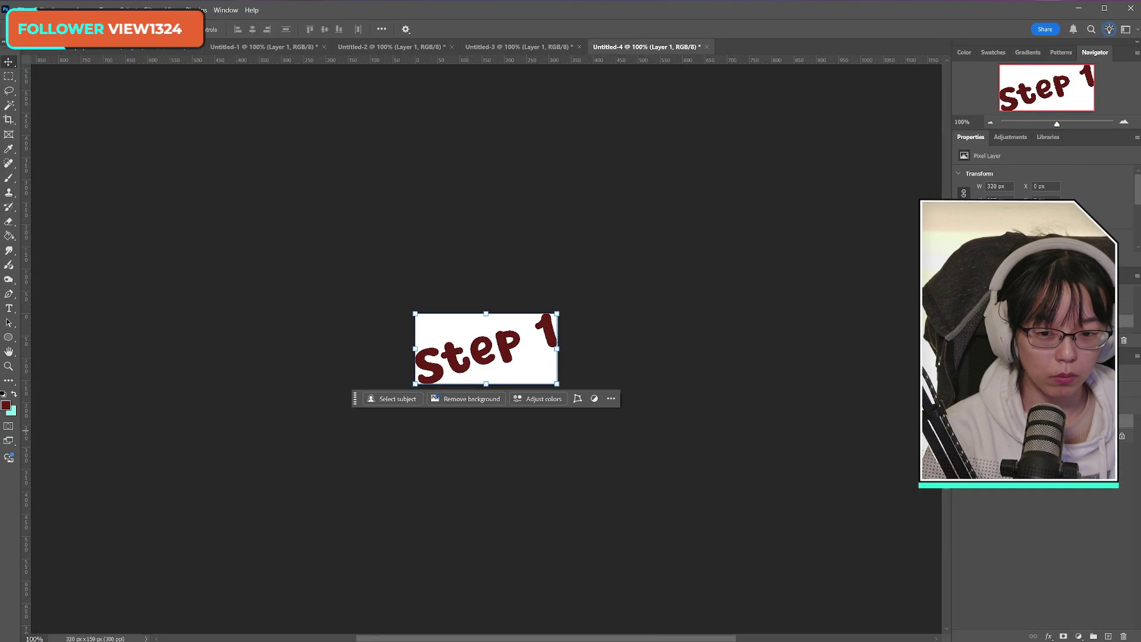
{"action": "left_click", "coordinate": [21, 9]}
Save that document as a PNG copy named ab_tutorial_1_step1
{"action": "left_click", "coordinate": [42, 152]}
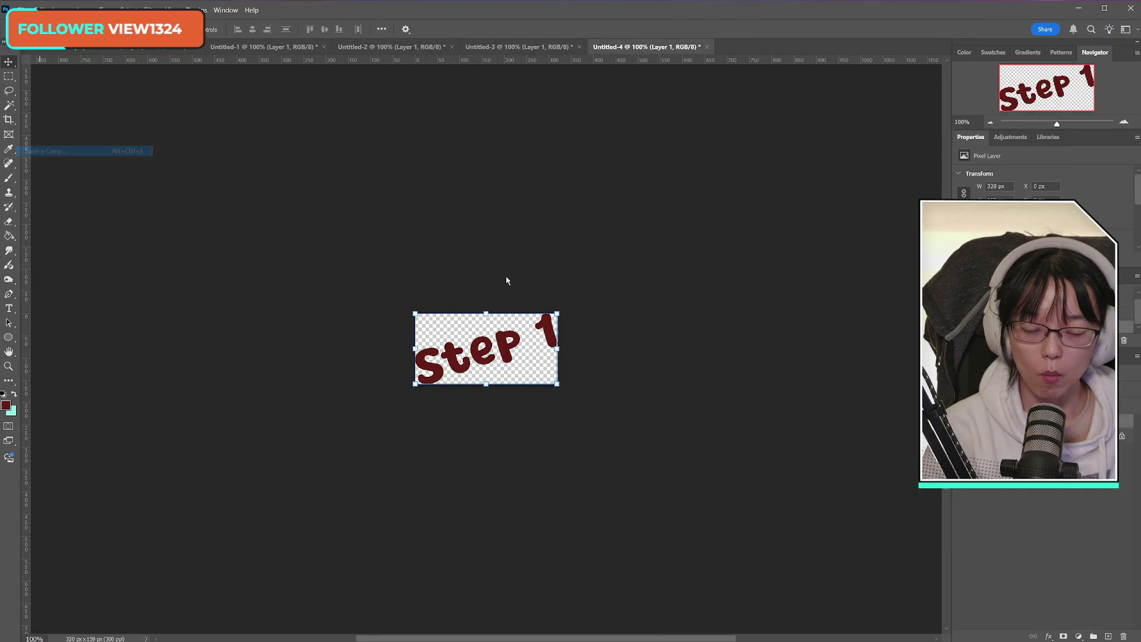
{"action": "left_click", "coordinate": [283, 452]}
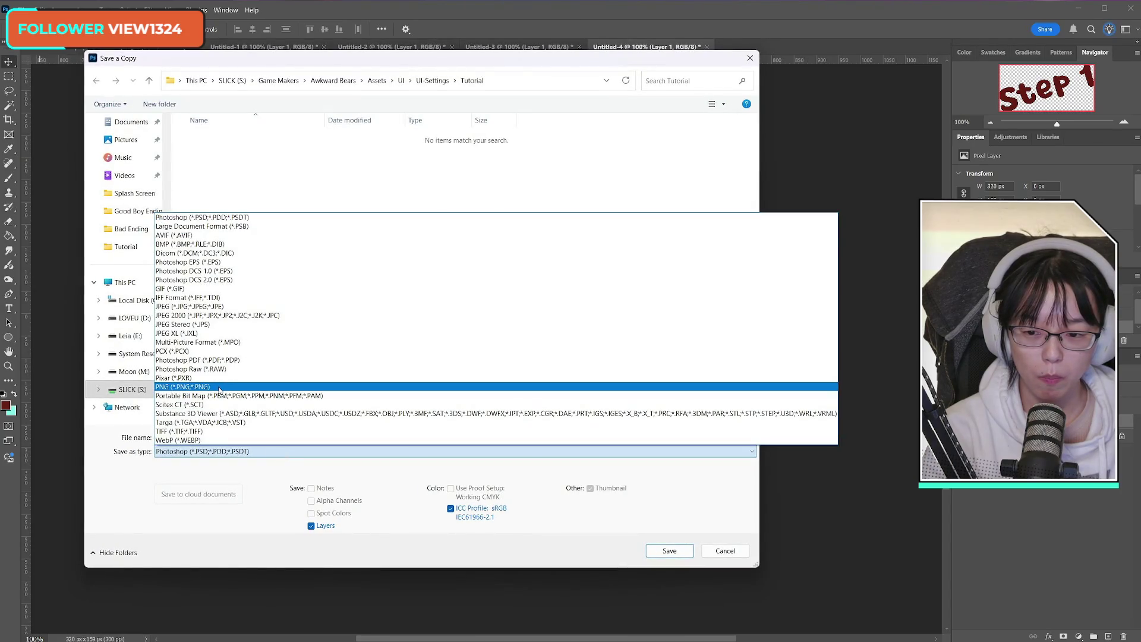
{"action": "left_click", "coordinate": [220, 387]}
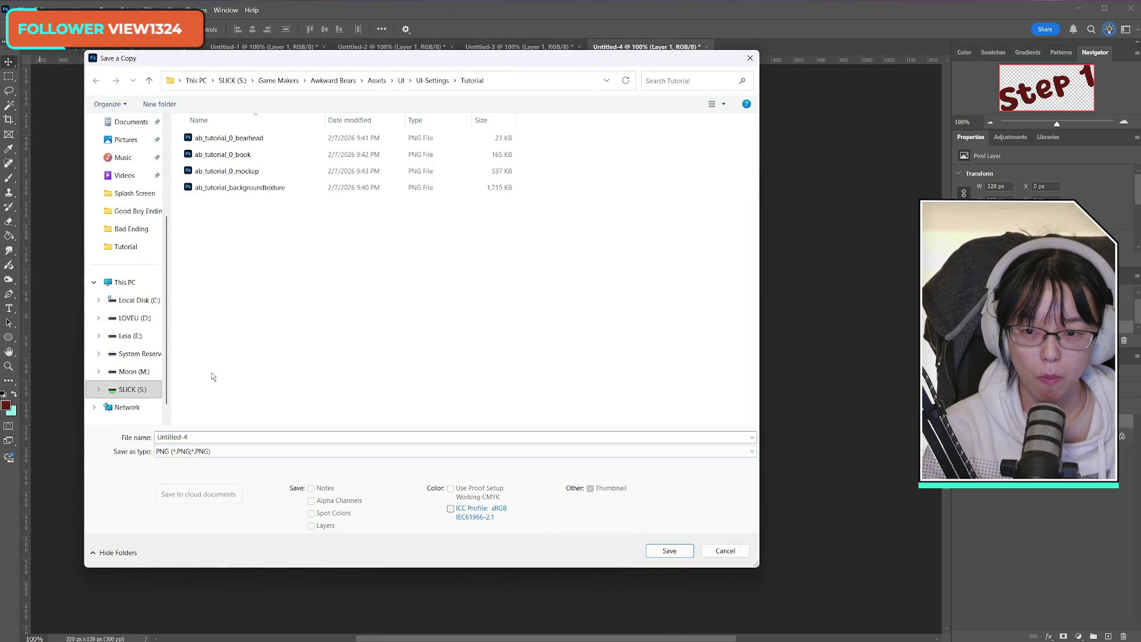
{"action": "left_click", "coordinate": [238, 140]}
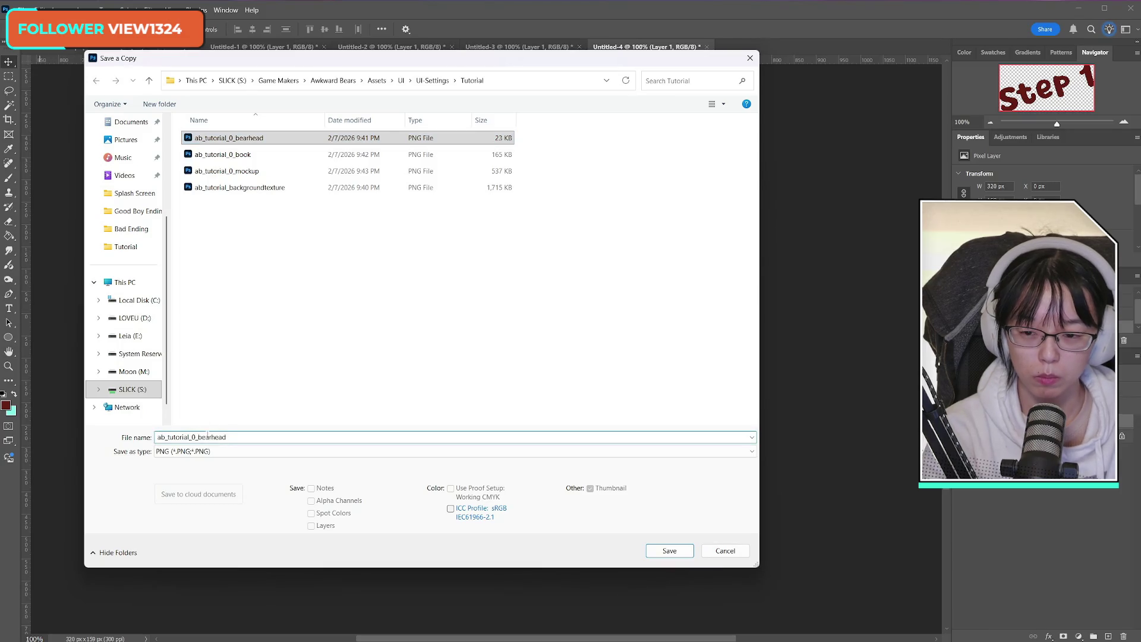
{"action": "left_click", "coordinate": [198, 437]}
{"action": "key", "text": "BackSpace"}
{"action": "key", "text": "BackSpace"}
{"action": "type", "text": "1_"}
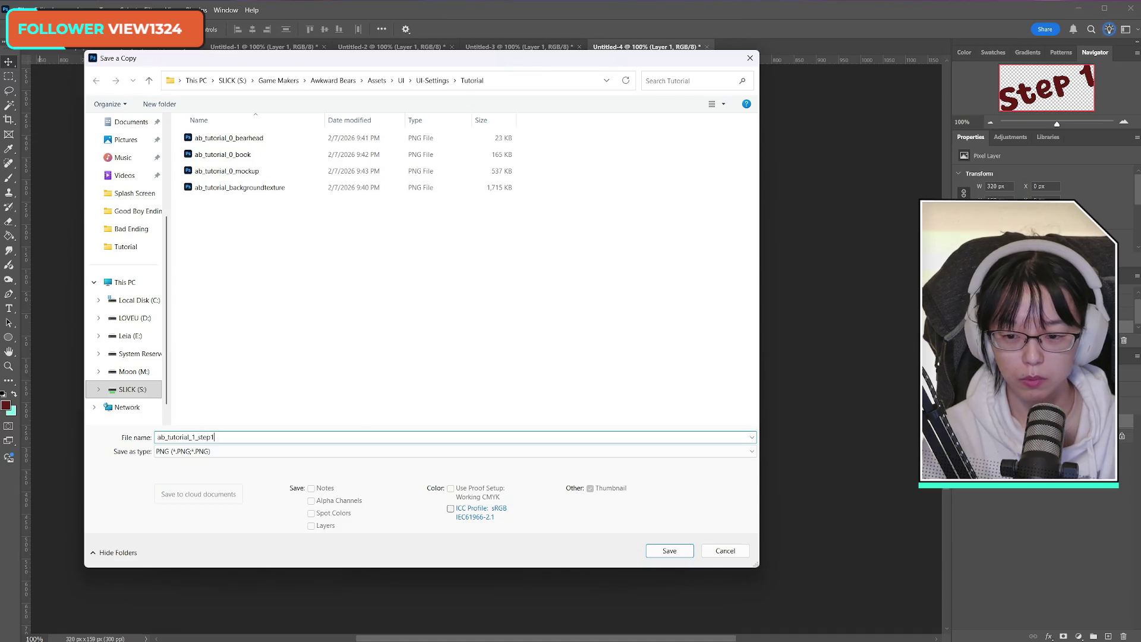
{"action": "key", "text": "Return"}
{"action": "key", "text": "Return"}
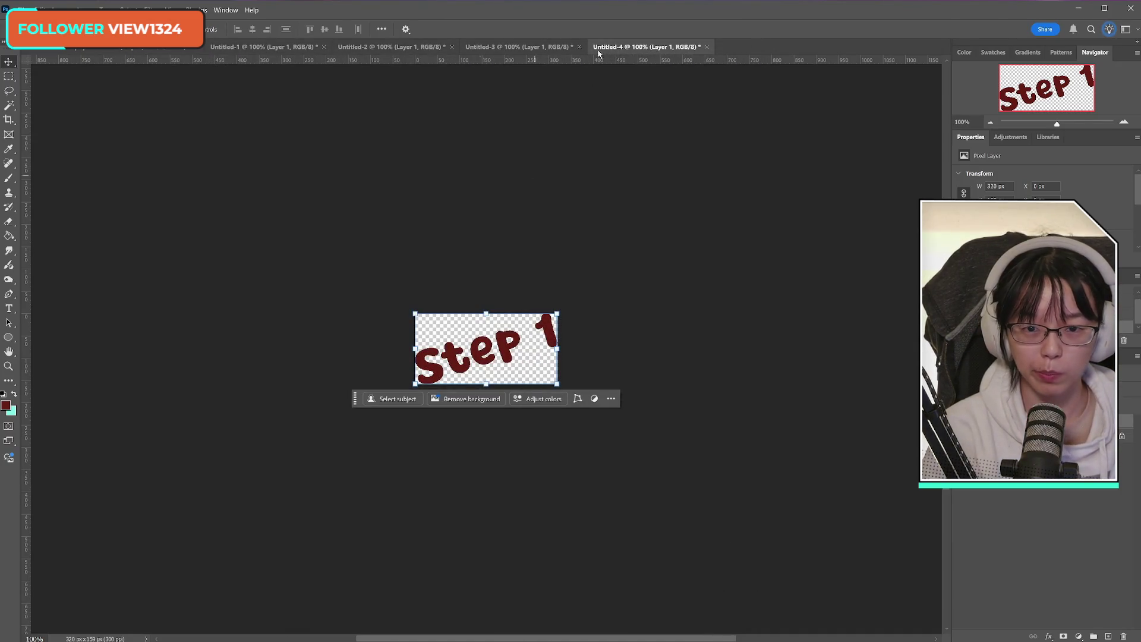
{"action": "left_click", "coordinate": [134, 48]}
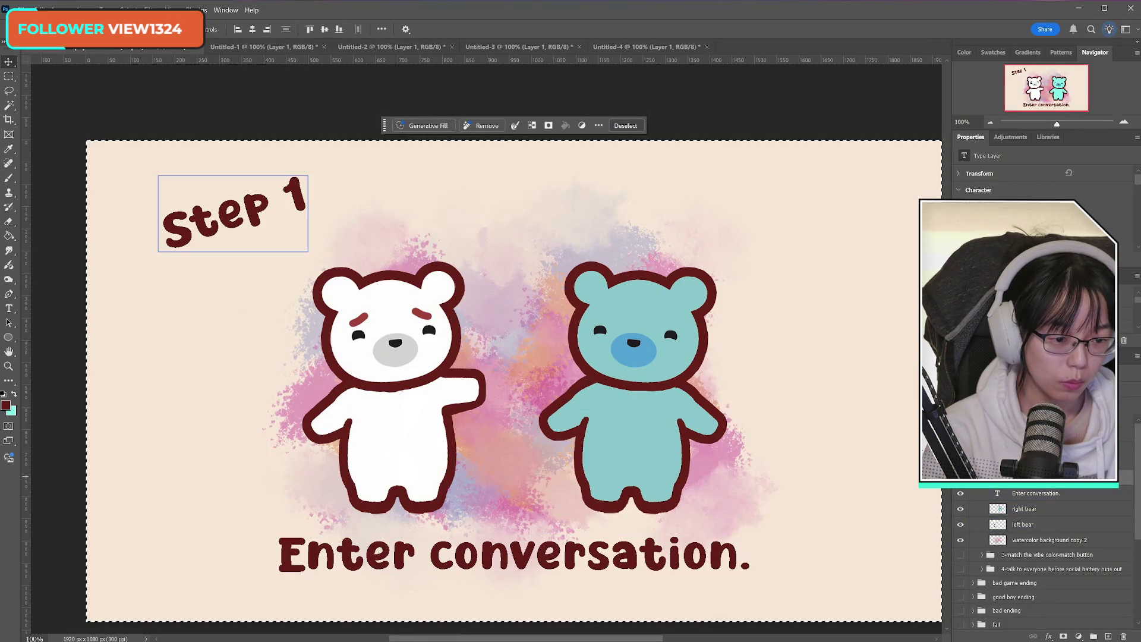
Hide the Step 1 layer and paste the Enter conversation. text into a new clipboard-sized document
{"action": "left_click", "coordinate": [1036, 493]}
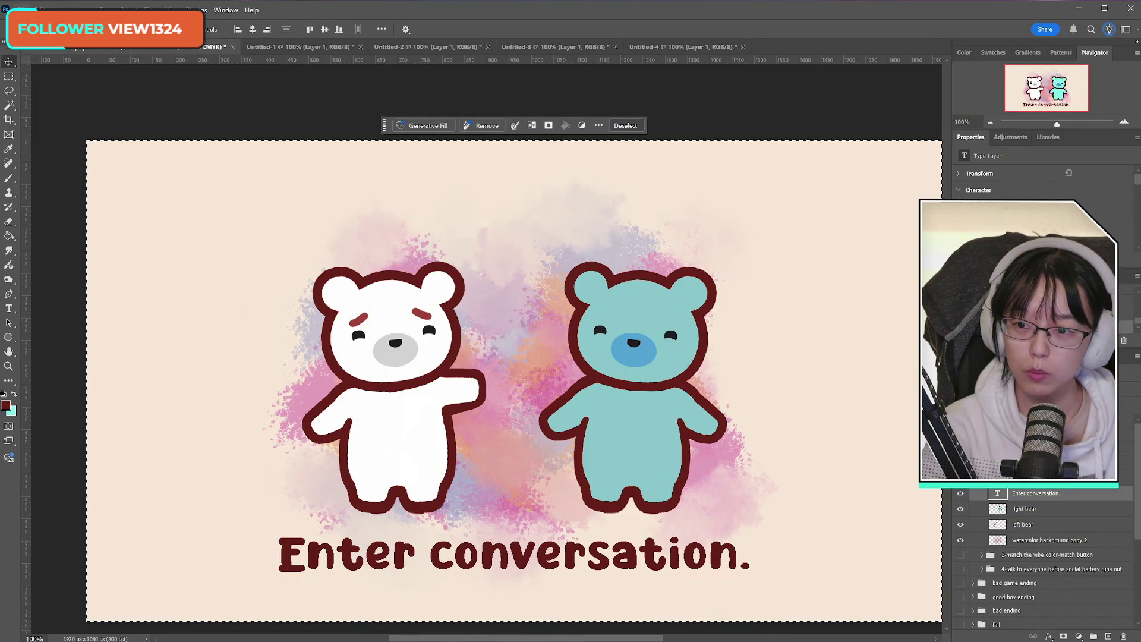
{"action": "left_click", "coordinate": [20, 9]}
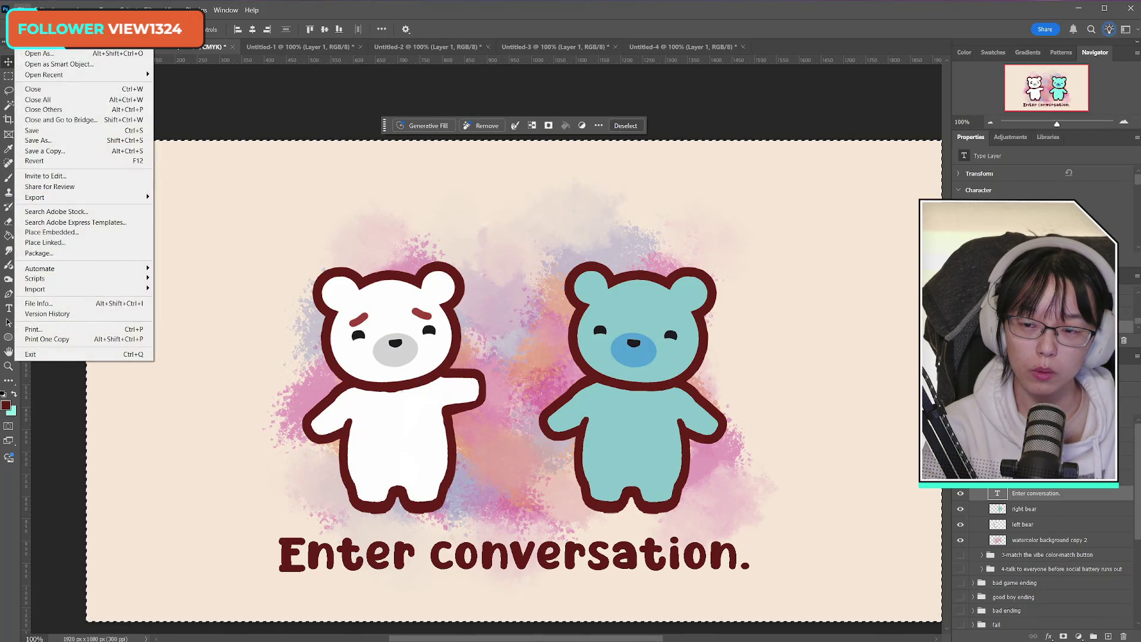
{"action": "left_click", "coordinate": [36, 32]}
{"action": "key", "text": "Return"}
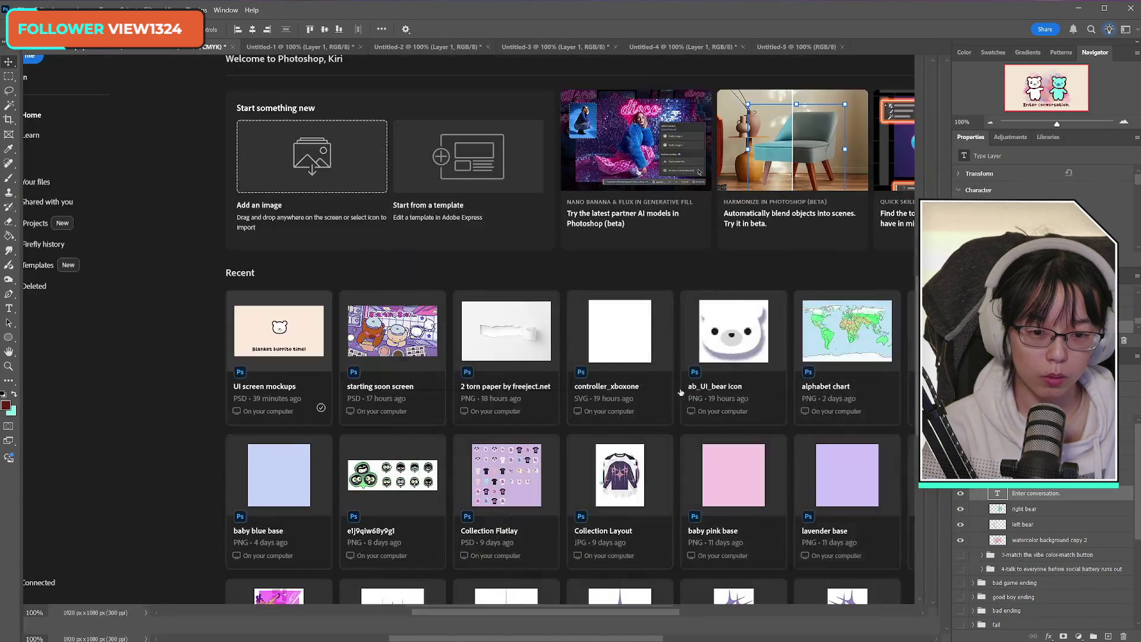
{"action": "key", "text": "ctrl+v"}
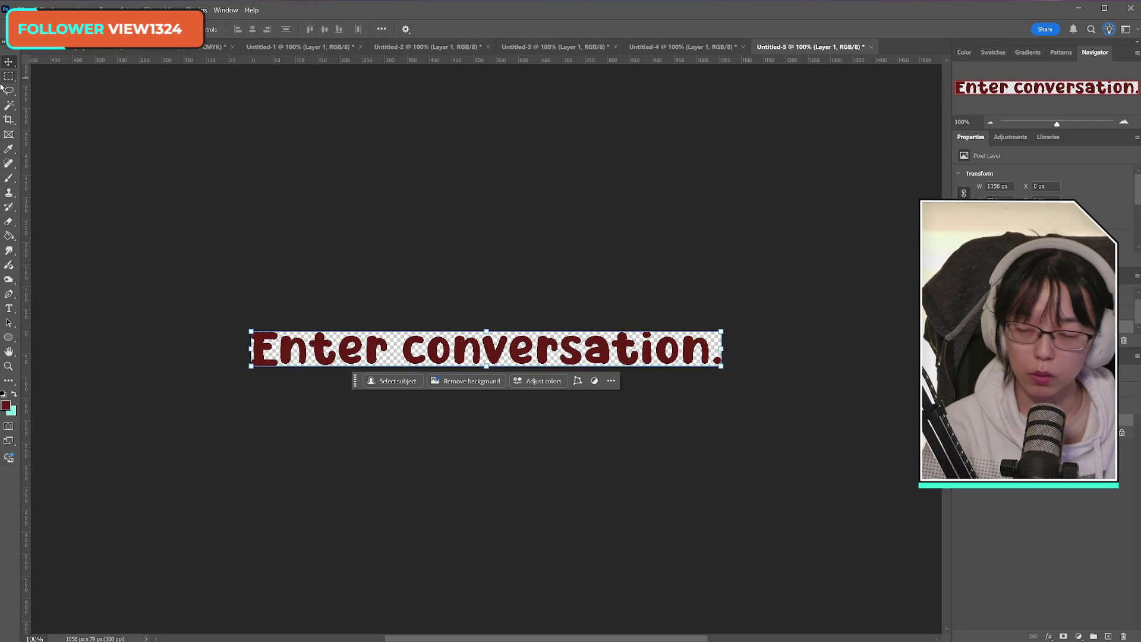
Save the text image as a PNG copy named ab_tutorial_1_text
{"action": "left_click", "coordinate": [21, 9]}
{"action": "left_click", "coordinate": [65, 143]}
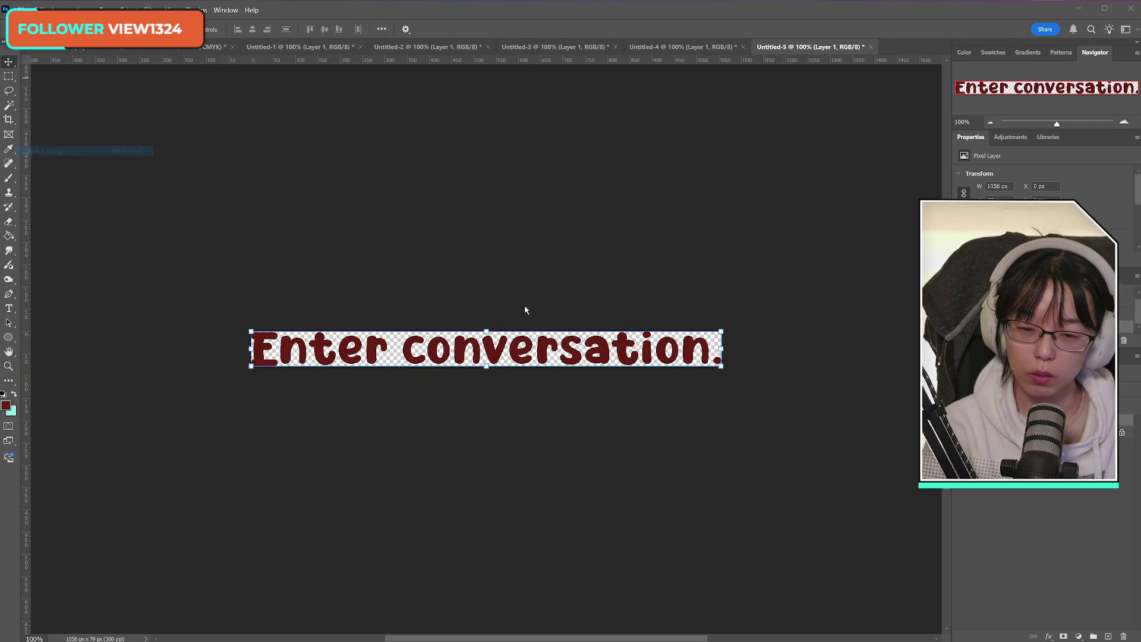
{"action": "left_click", "coordinate": [300, 450]}
{"action": "left_click", "coordinate": [215, 389]}
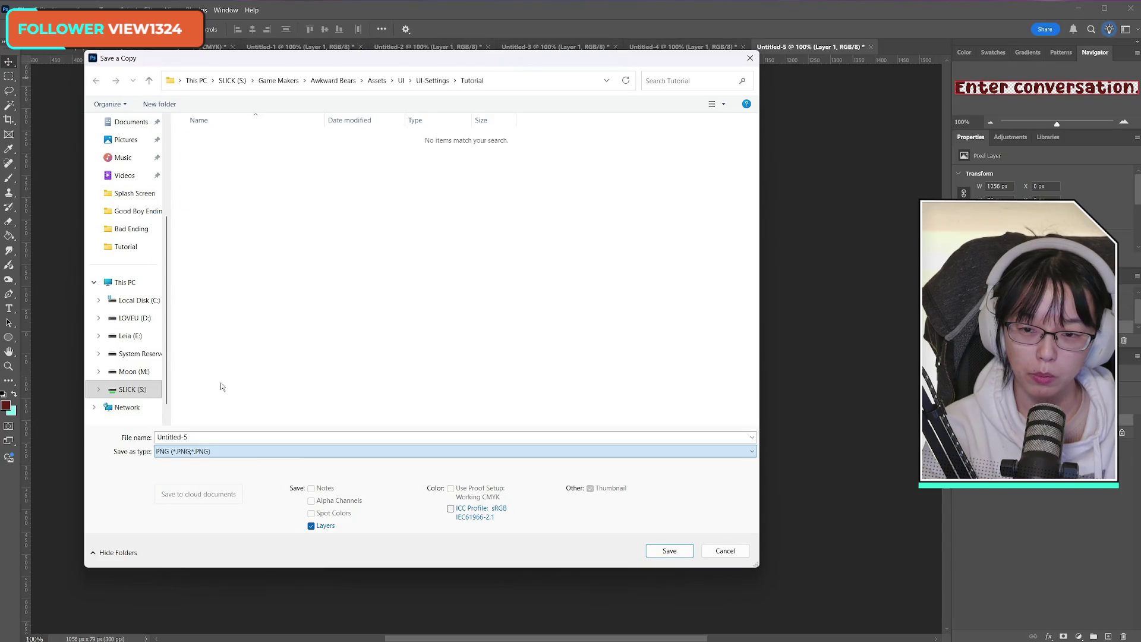
{"action": "left_click", "coordinate": [247, 188]}
{"action": "left_click", "coordinate": [221, 437]}
{"action": "key", "text": "BackSpace"}
{"action": "key", "text": "BackSpace"}
{"action": "key", "text": "BackSpace"}
{"action": "type", "text": "tutorial_1_text"}
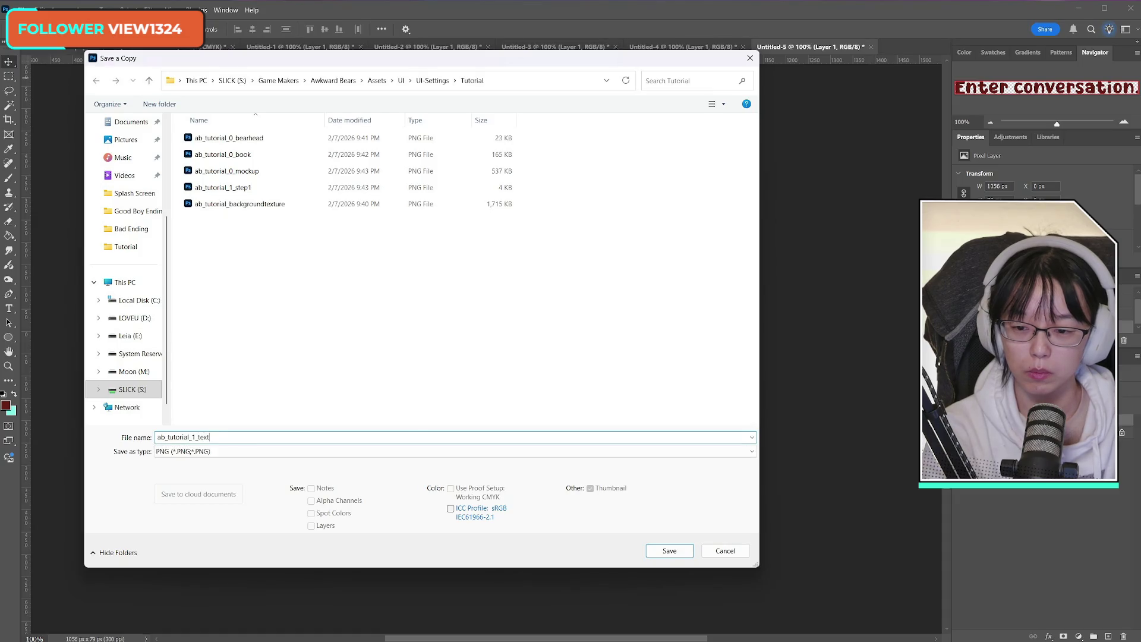
{"action": "key", "text": "Return"}
{"action": "key", "text": "Return"}
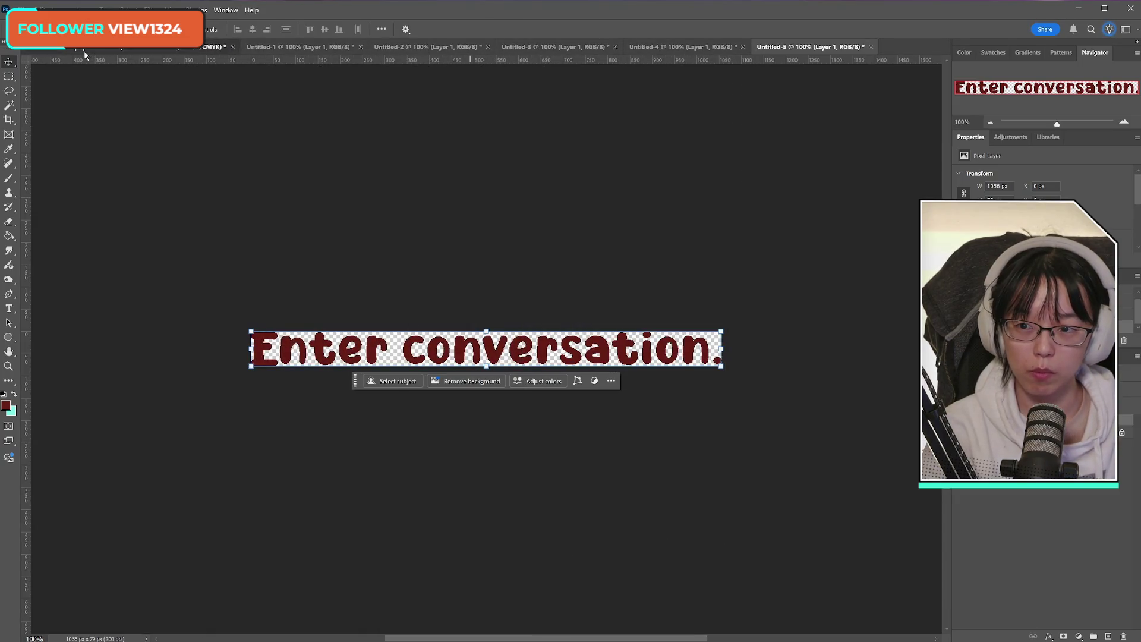
{"action": "left_click", "coordinate": [84, 52]}
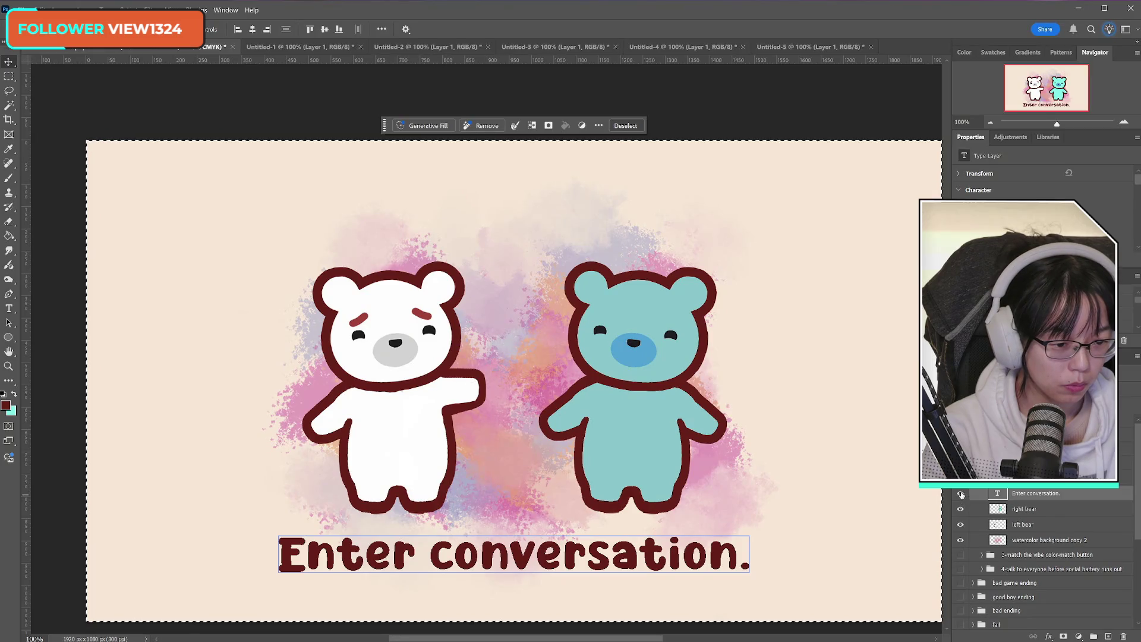
Hide the text layer and paste the right bear into a new 425x570 document with no background
{"action": "left_click", "coordinate": [961, 495]}
{"action": "left_click", "coordinate": [1025, 508]}
{"action": "key", "text": "ctrl+c"}
{"action": "left_click", "coordinate": [10, 10]}
{"action": "left_click", "coordinate": [24, 21]}
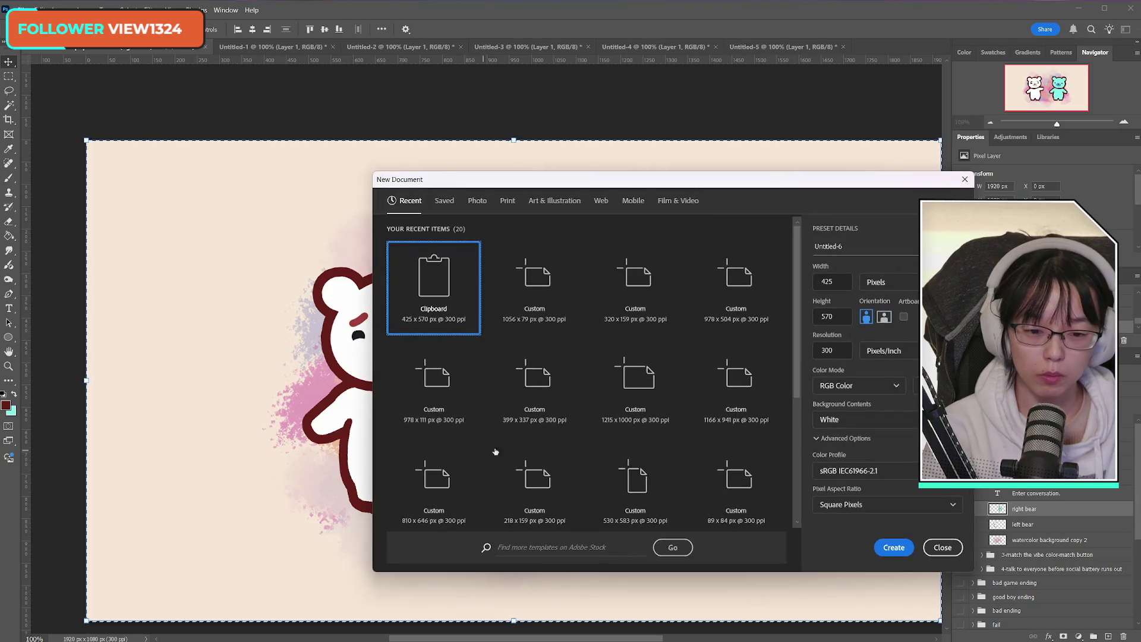
{"action": "left_click", "coordinate": [893, 547]}
{"action": "key", "text": "ctrl+v"}
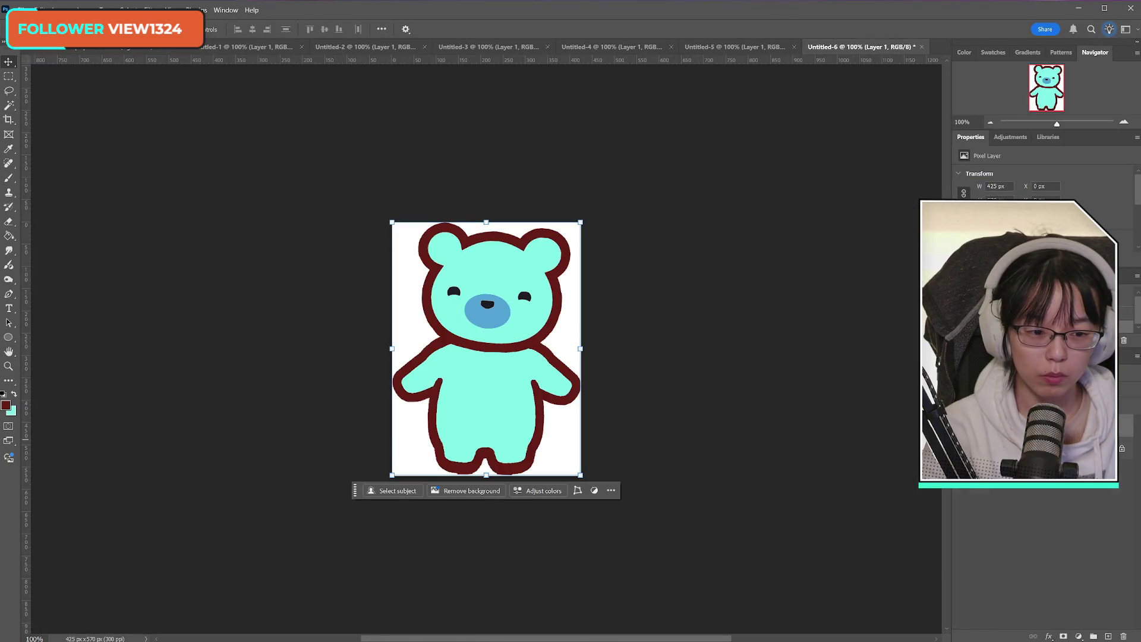
{"action": "left_click", "coordinate": [11, 9]}
Save the bear image as a PNG copy in the Tutorial folder
{"action": "left_click", "coordinate": [44, 151]}
{"action": "left_click", "coordinate": [318, 451]}
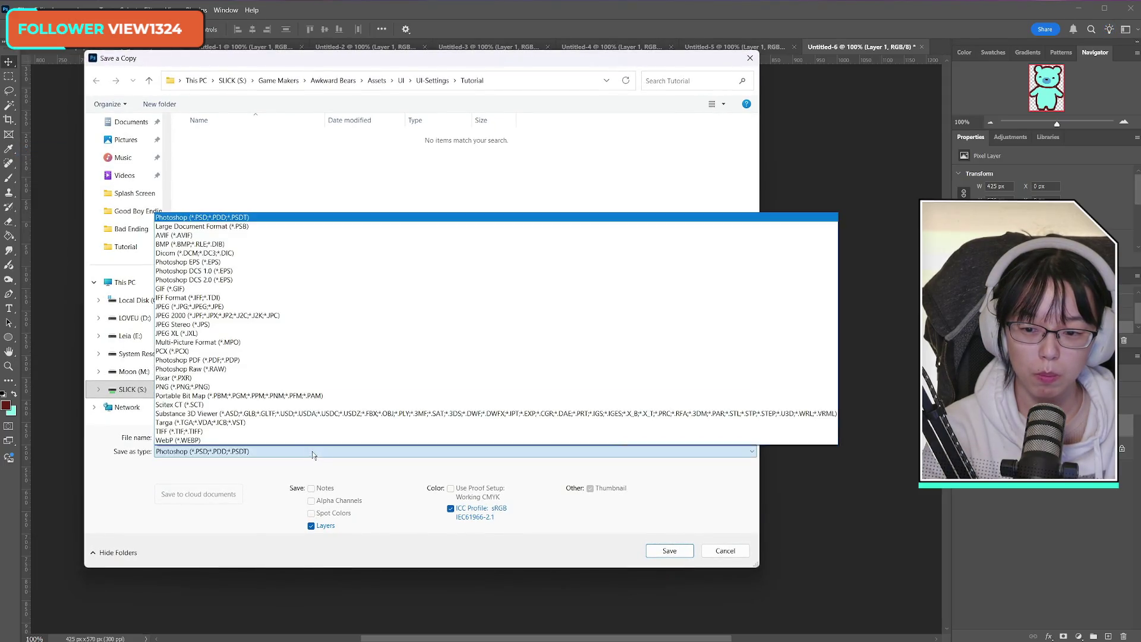
{"action": "left_click", "coordinate": [224, 386]}
{"action": "left_click", "coordinate": [252, 188]}
{"action": "double_click", "coordinate": [229, 437]}
{"action": "key", "text": "BackSpace"}
{"action": "key", "text": "BackSpace"}
{"action": "type", "text": "tuto"}
{"action": "key", "text": "Return"}
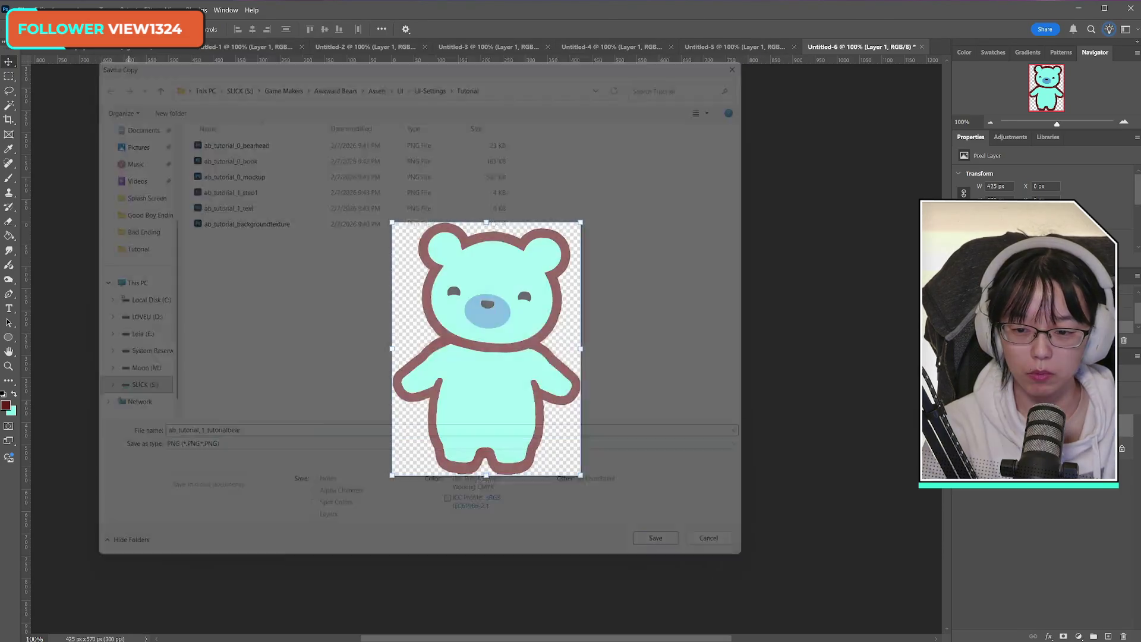
{"action": "key", "text": "Return"}
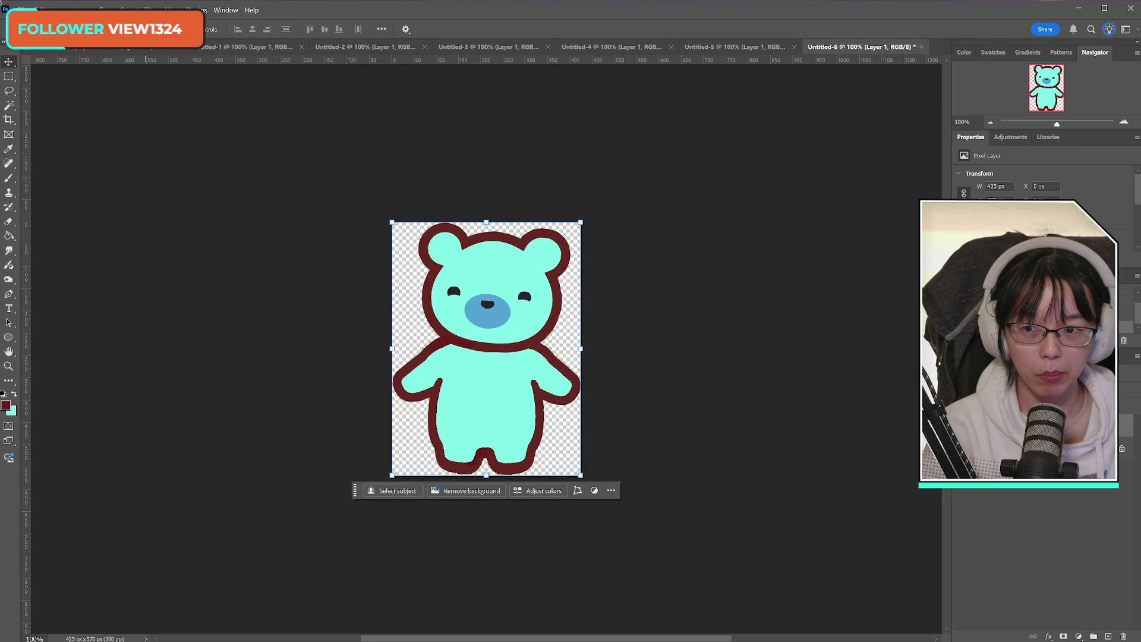
{"action": "left_click", "coordinate": [113, 49]}
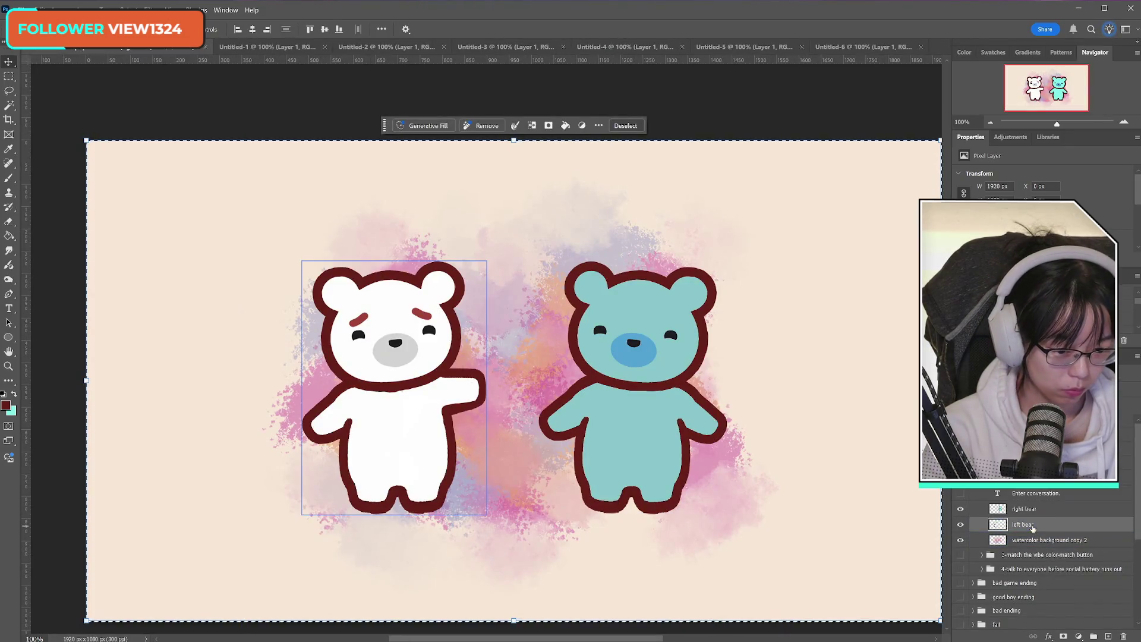
Start a PNG copy of the mockup saved in Assets > UI > UI-Settings > Tutorial
{"action": "key", "text": "alt+f"}
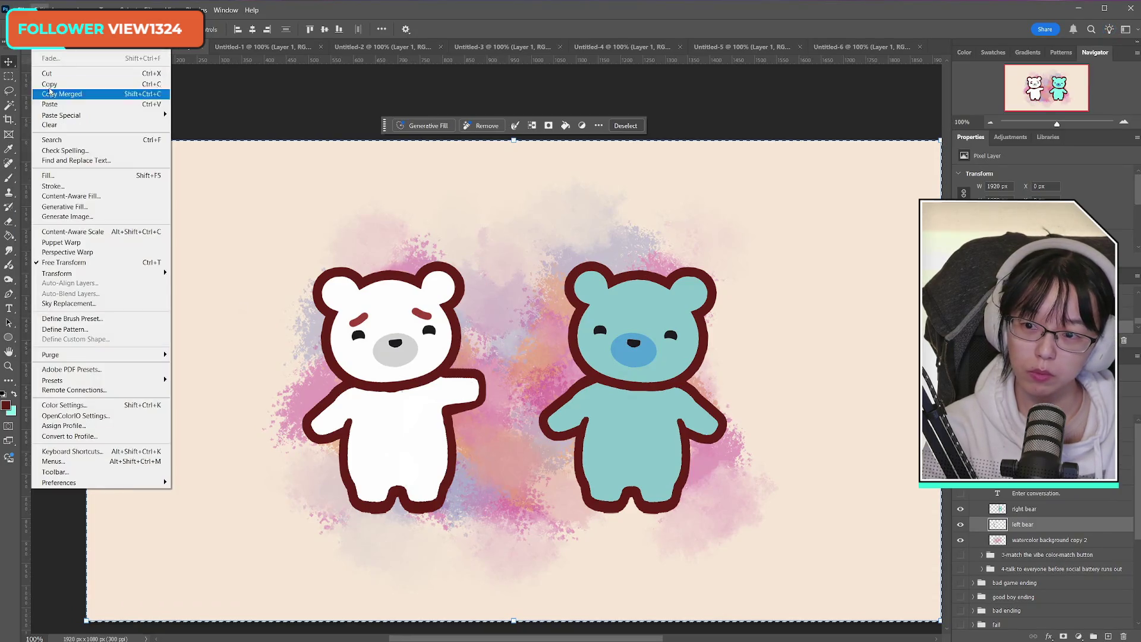
{"action": "left_click", "coordinate": [46, 151]}
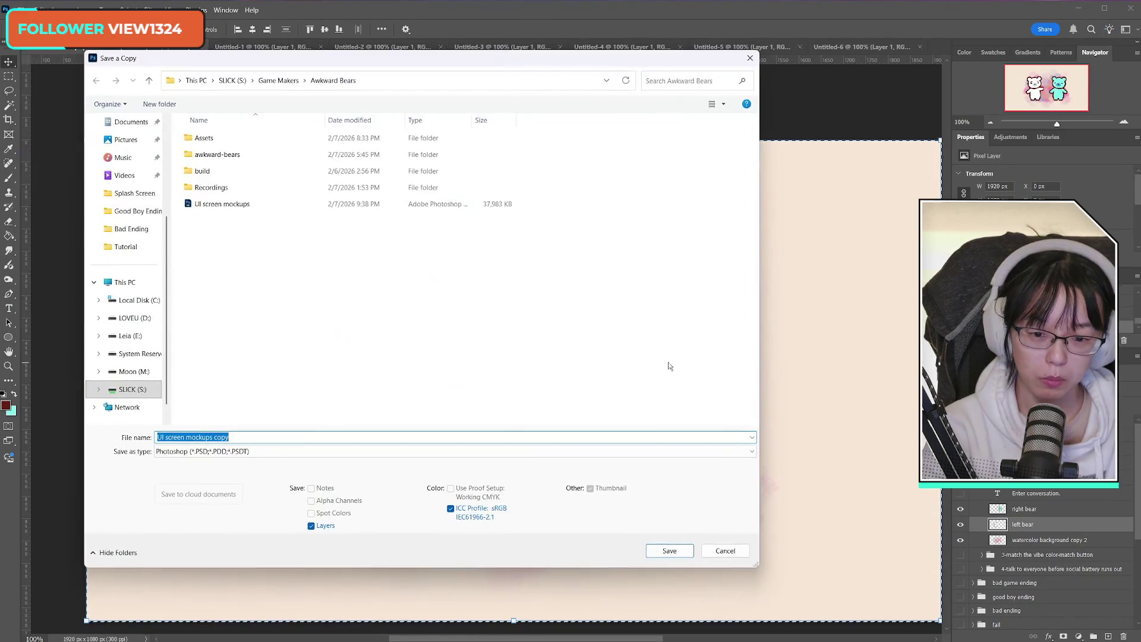
{"action": "left_click", "coordinate": [326, 451]}
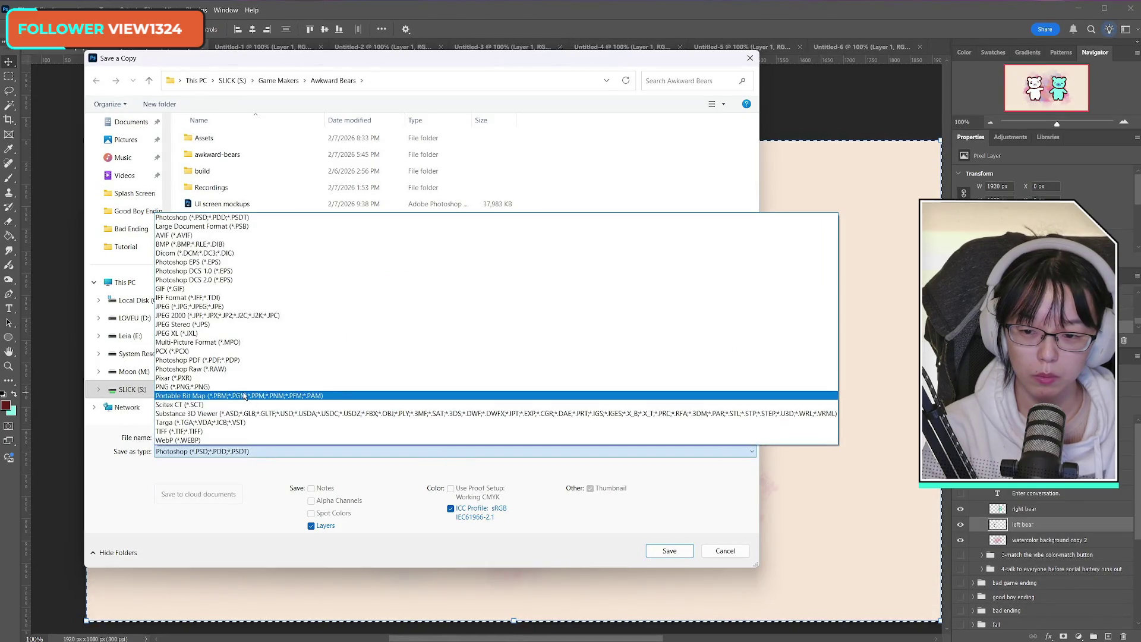
{"action": "left_click", "coordinate": [249, 398]}
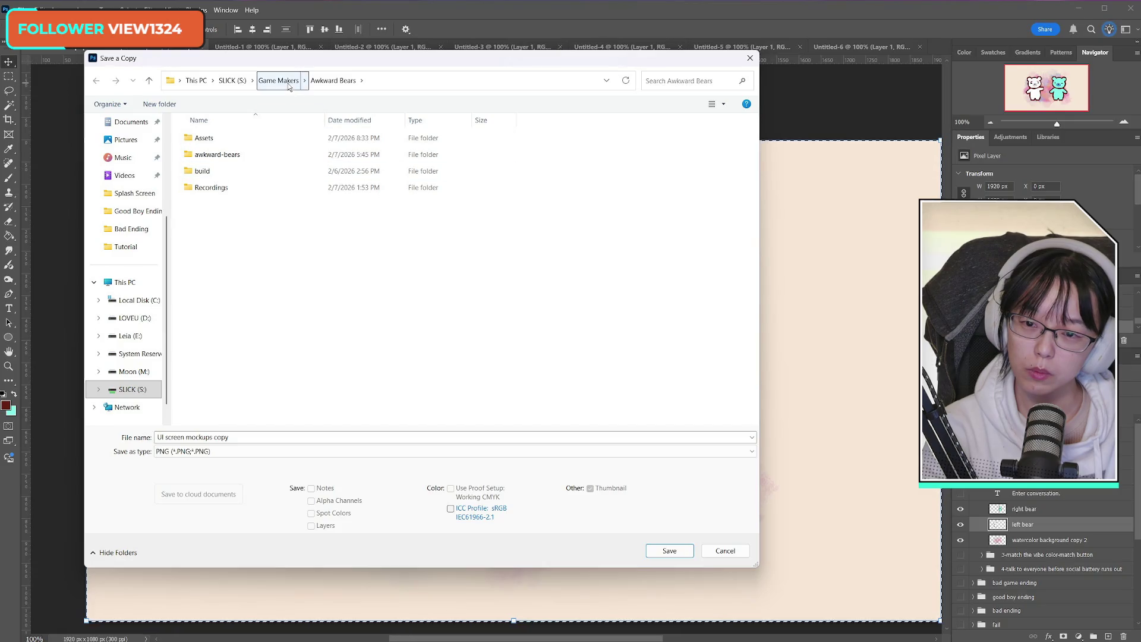
{"action": "double_click", "coordinate": [221, 139]}
{"action": "double_click", "coordinate": [229, 188]}
{"action": "double_click", "coordinate": [242, 191]}
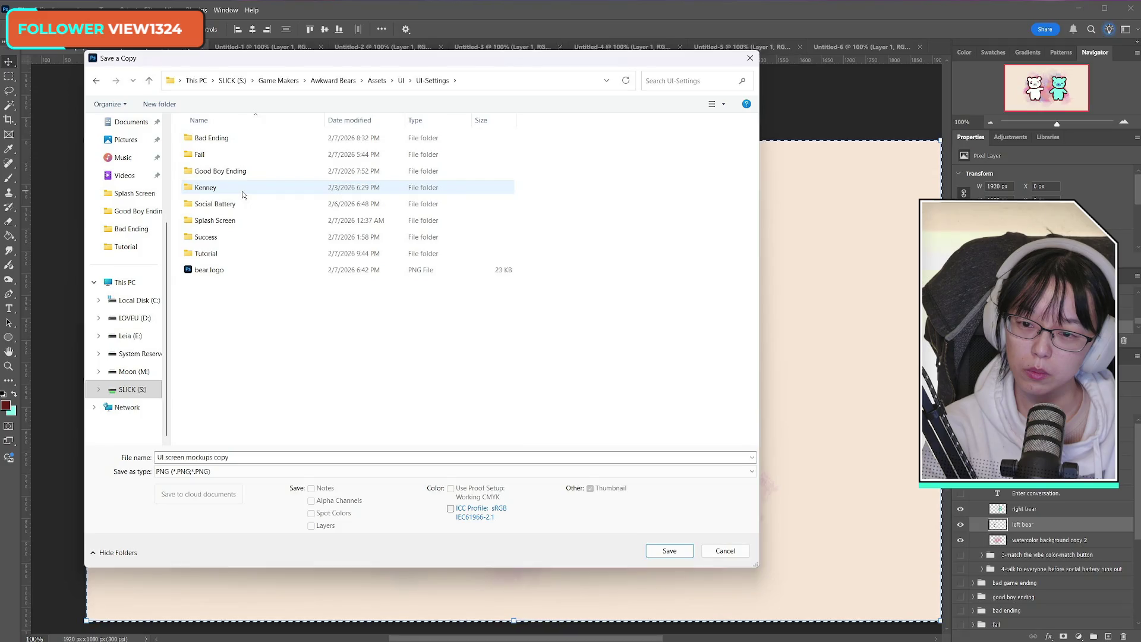
{"action": "double_click", "coordinate": [236, 254]}
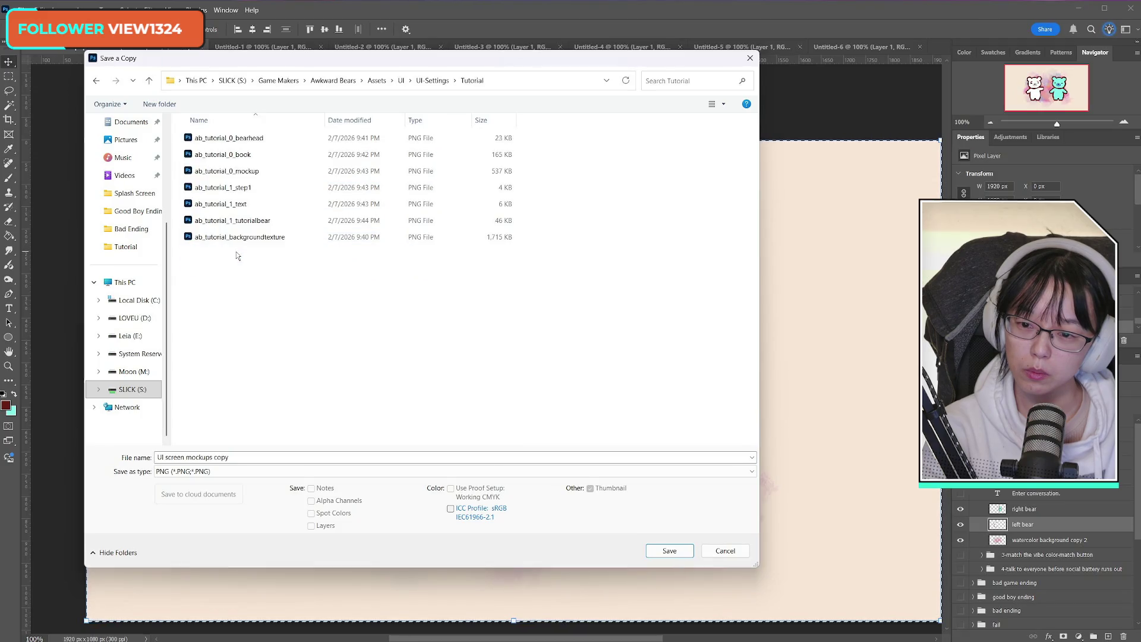
Name the file ab_tutorial_1_playerbear and save it
{"action": "left_click", "coordinate": [244, 202]}
{"action": "double_click", "coordinate": [216, 457]}
{"action": "key", "text": "BackSpace"}
{"action": "key", "text": "BackSpace"}
{"action": "key", "text": "BackSpace"}
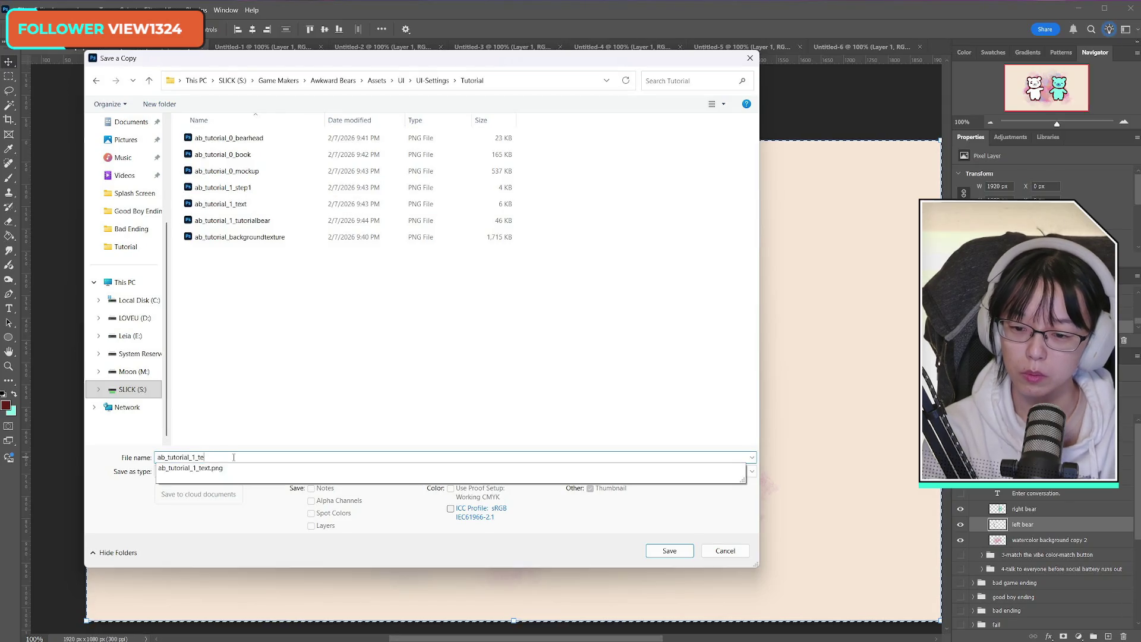
{"action": "type", "text": "white"}
{"action": "key", "text": "BackSpace"}
{"action": "key", "text": "BackSpace"}
{"action": "key", "text": "BackSpace"}
{"action": "type", "text": "pl"}
{"action": "type", "text": "ear"}
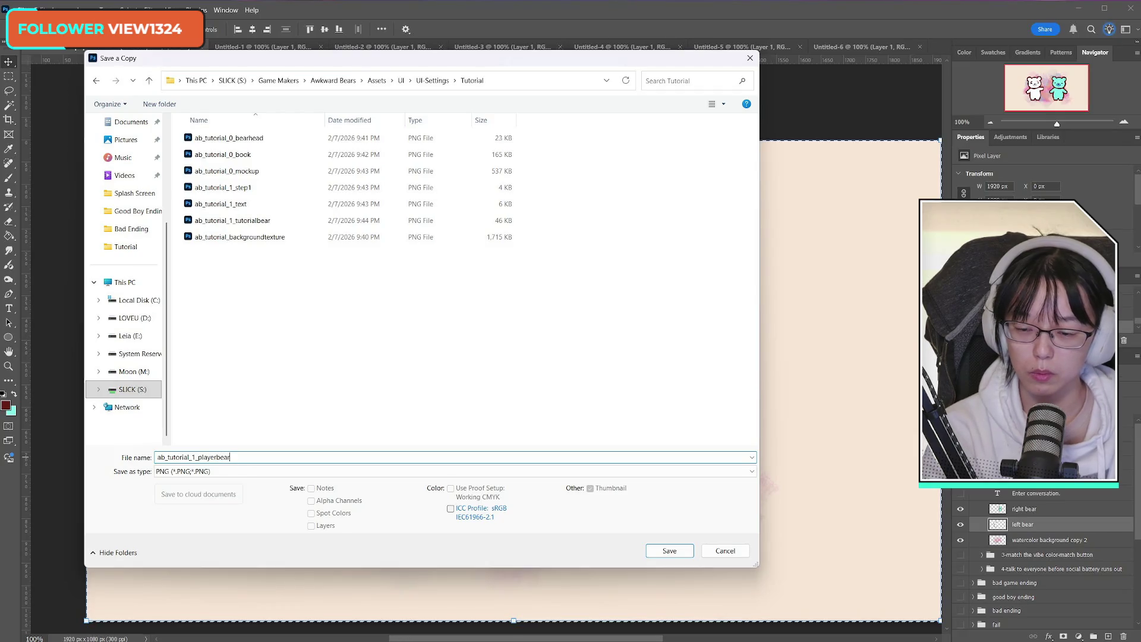
{"action": "key", "text": "Return"}
{"action": "key", "text": "Return"}
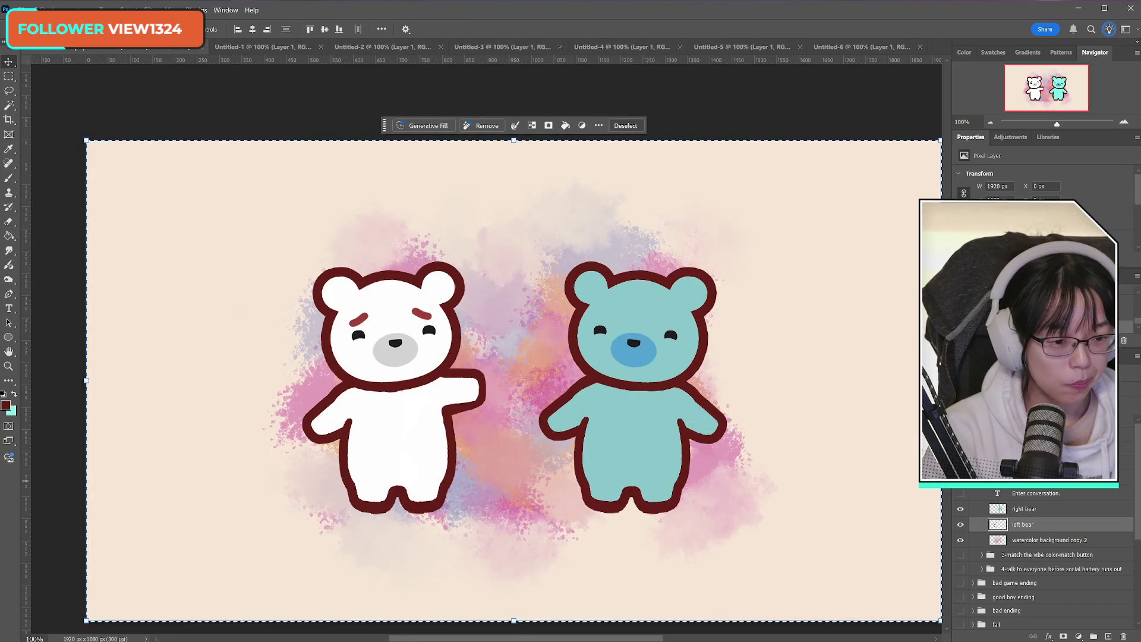
Show the Step 2, Step 3 and Match the vibe color. layers, selecting Step 2
{"action": "left_click", "coordinate": [959, 494]}
{"action": "left_click", "coordinate": [959, 494]}
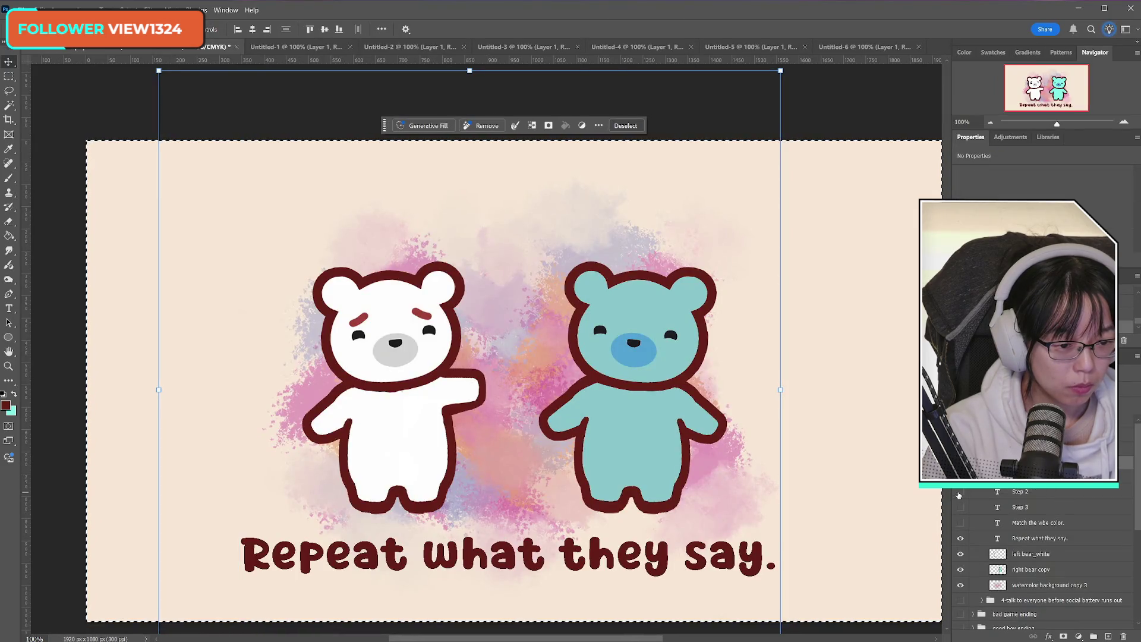
{"action": "left_click", "coordinate": [960, 493]}
{"action": "left_click", "coordinate": [961, 507]}
{"action": "left_click", "coordinate": [961, 522]}
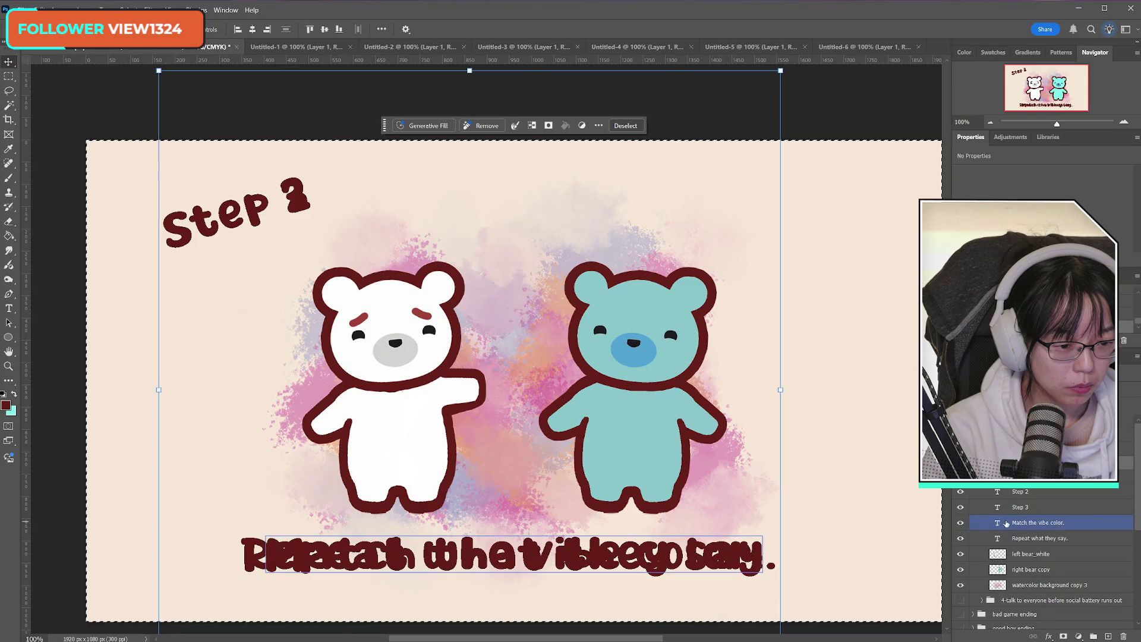
{"action": "left_click", "coordinate": [1038, 493]}
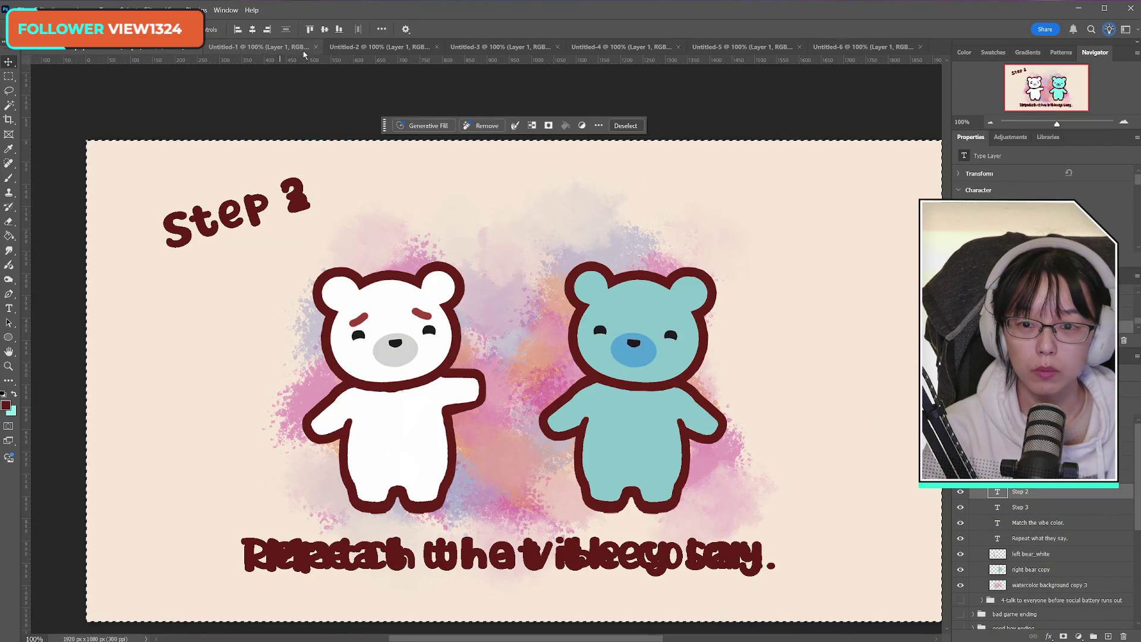
Close documents Untitled-1 through Untitled-6 without saving changes
{"action": "left_click", "coordinate": [316, 46]}
{"action": "left_click", "coordinate": [583, 240]}
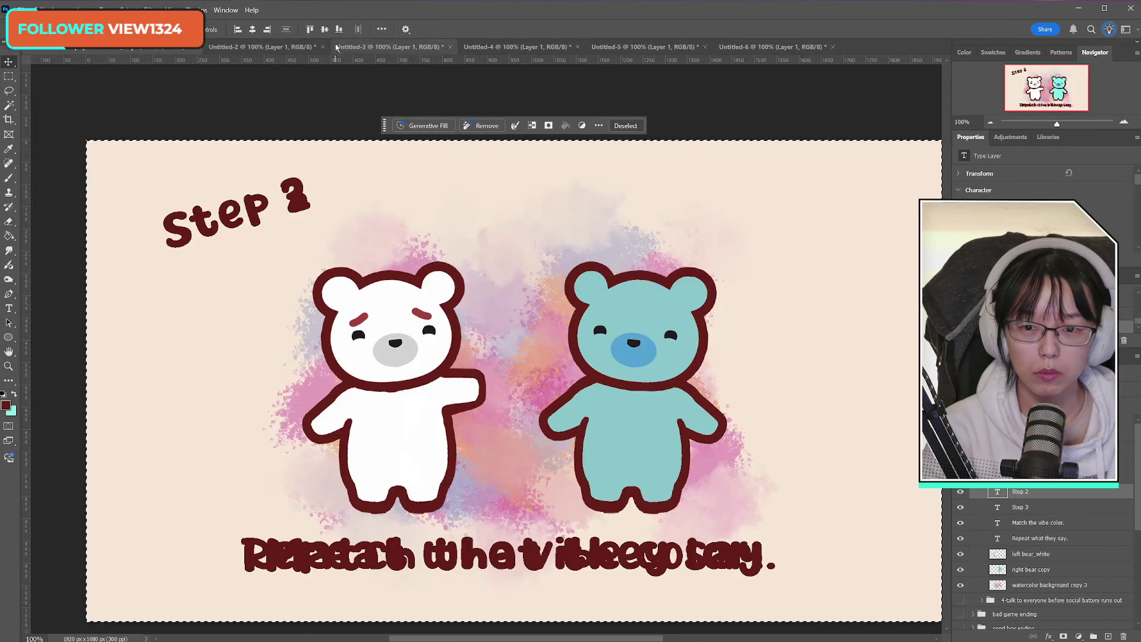
{"action": "left_click", "coordinate": [322, 46]}
{"action": "key", "text": "n"}
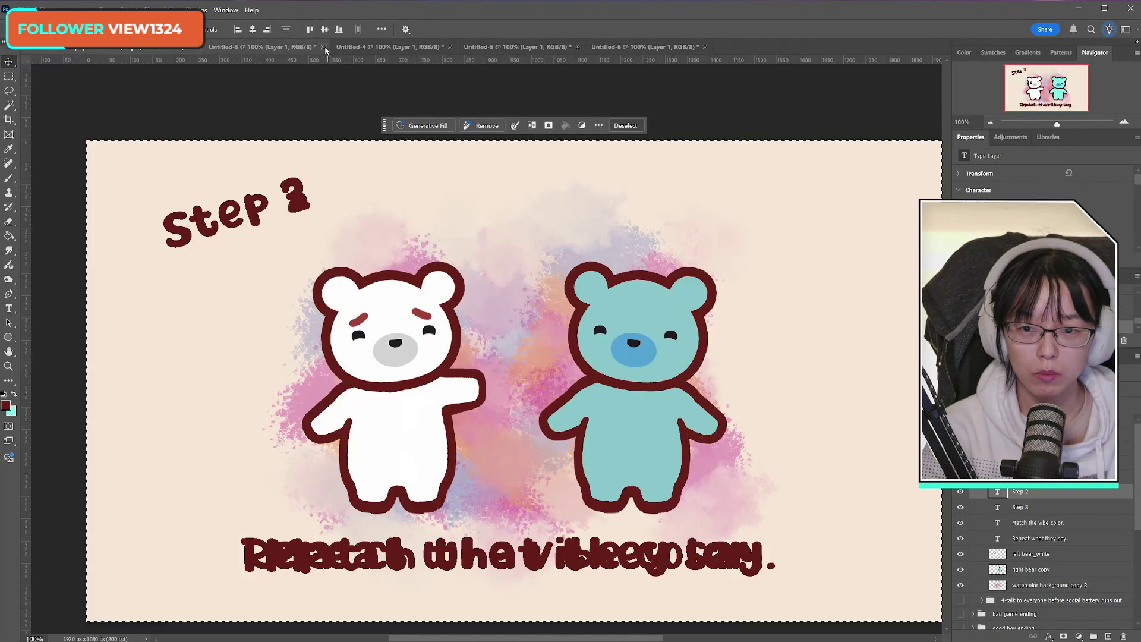
{"action": "left_click", "coordinate": [323, 47]}
{"action": "left_click", "coordinate": [588, 245]}
{"action": "left_click", "coordinate": [323, 46]}
{"action": "left_click", "coordinate": [588, 245]}
{"action": "key", "text": "ctrl+w"}
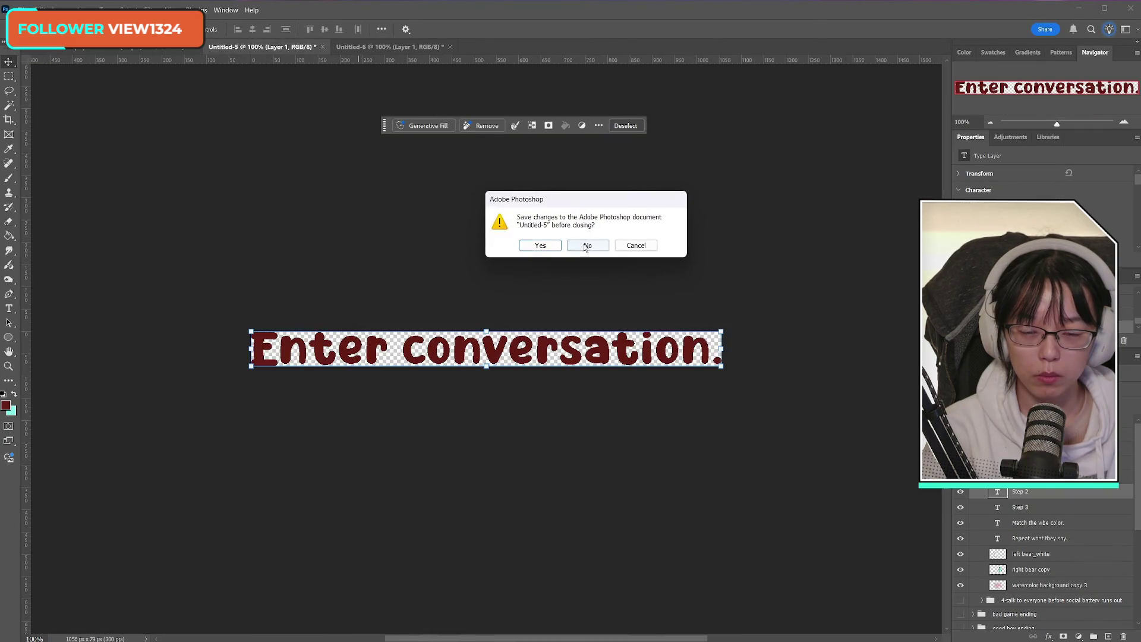
{"action": "left_click", "coordinate": [588, 245]}
{"action": "left_click", "coordinate": [323, 47]}
{"action": "left_click", "coordinate": [587, 245]}
Paste the Step 2 heading into a new 330x158 px document
{"action": "left_click", "coordinate": [61, 9]}
{"action": "key", "text": "ctrl+n"}
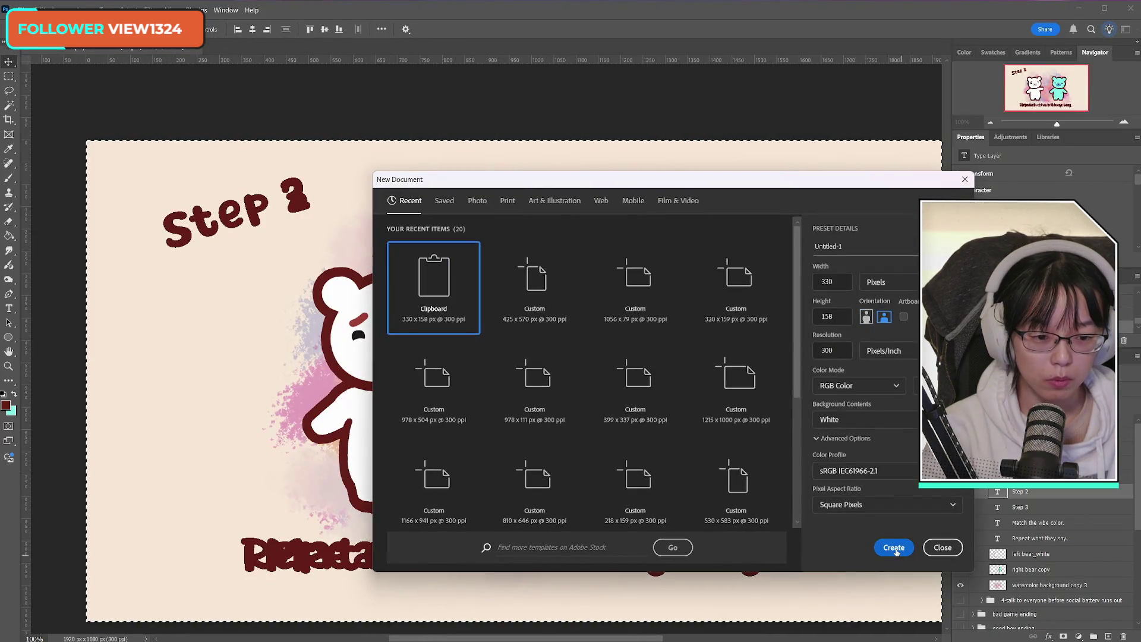
{"action": "left_click", "coordinate": [895, 548]}
{"action": "key", "text": "ctrl+v"}
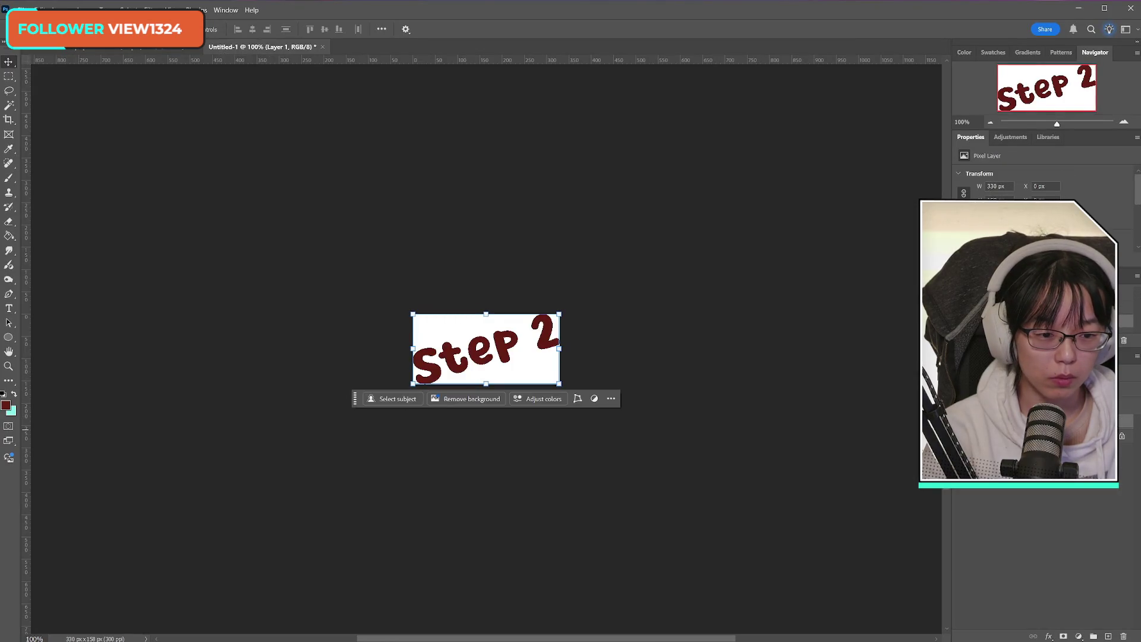
Save the Step 2 image as a PNG copy named ab_tutorial_1_step2
{"action": "left_click", "coordinate": [23, 10]}
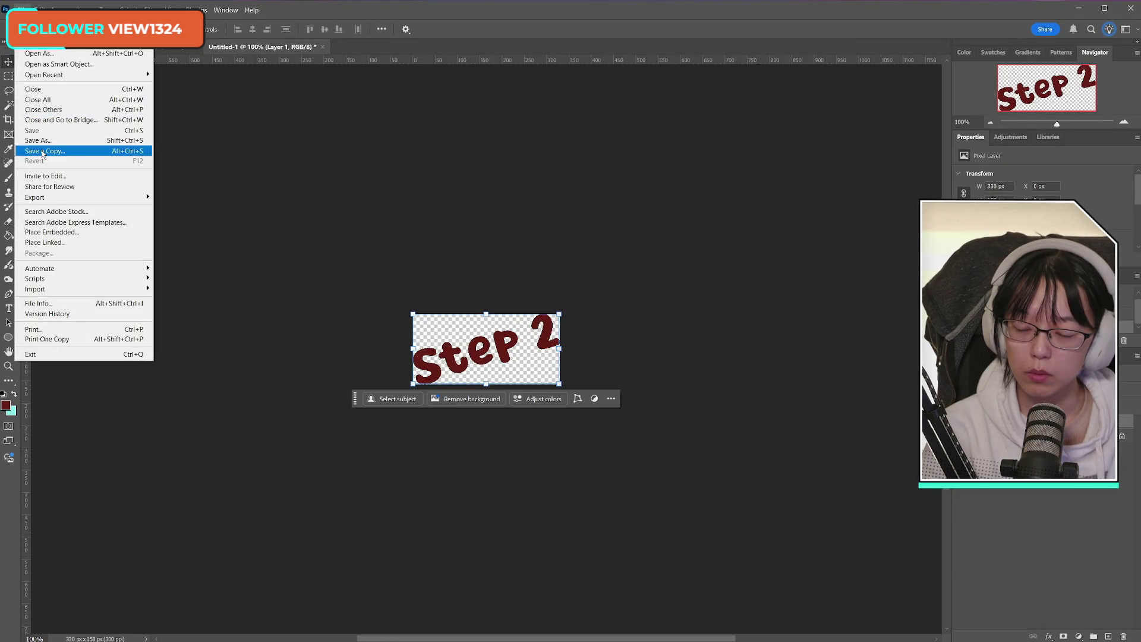
{"action": "left_click", "coordinate": [43, 152]}
{"action": "left_click", "coordinate": [224, 452]}
{"action": "left_click", "coordinate": [226, 390]}
{"action": "left_click", "coordinate": [238, 204]}
{"action": "double_click", "coordinate": [194, 437]}
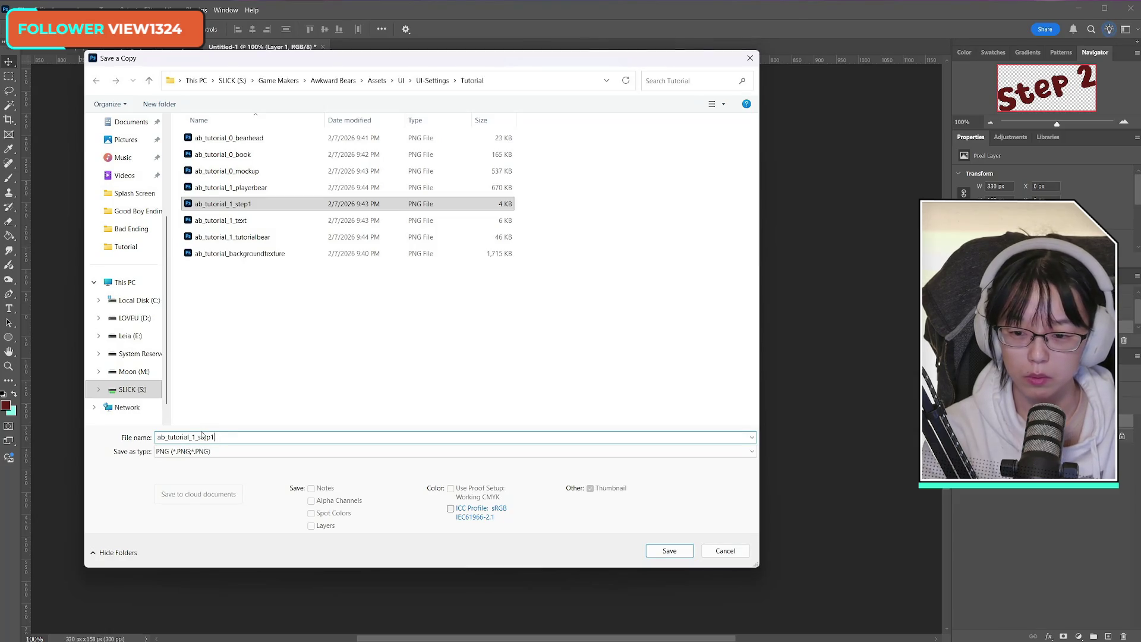
{"action": "key", "text": "BackSpace"}
{"action": "type", "text": "2"}
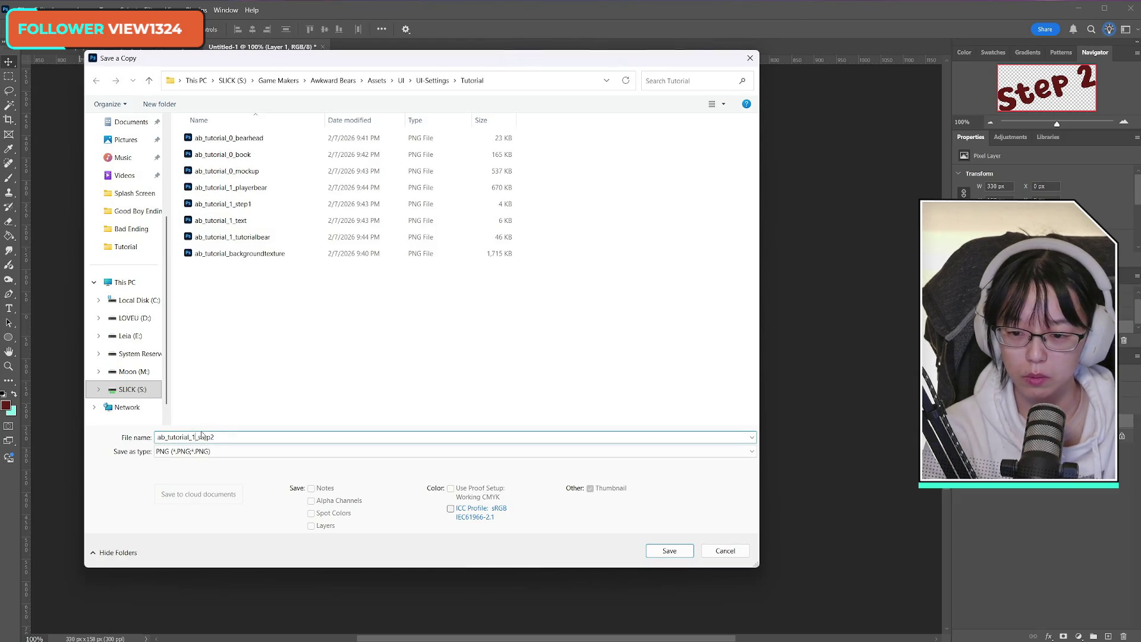
{"action": "key", "text": "Return"}
{"action": "left_click", "coordinate": [693, 340]}
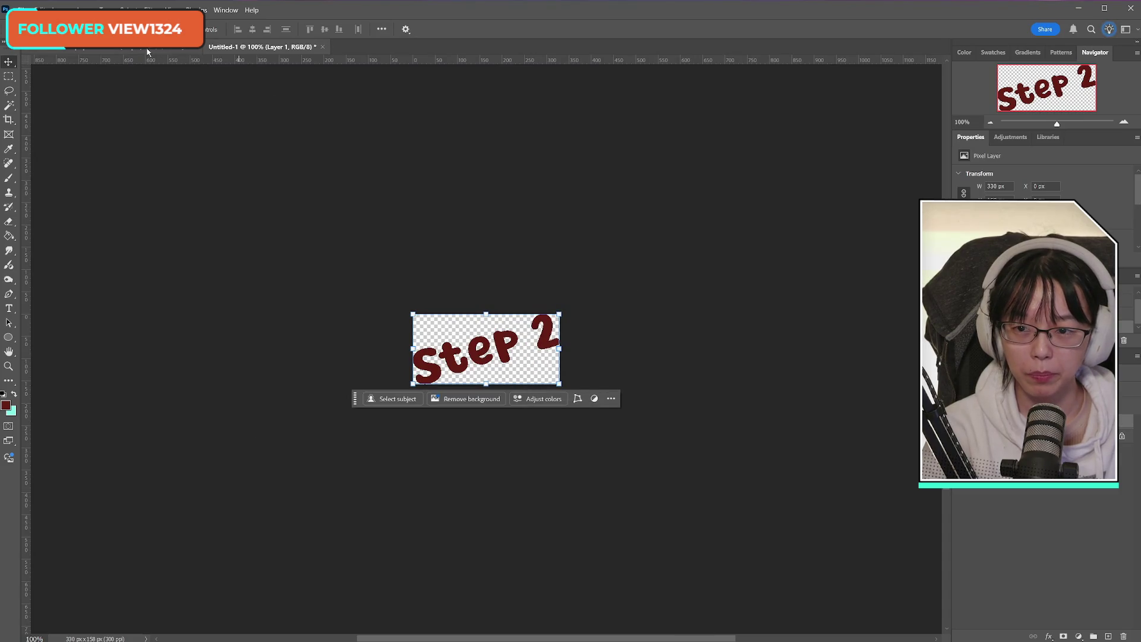
{"action": "left_click", "coordinate": [148, 47]}
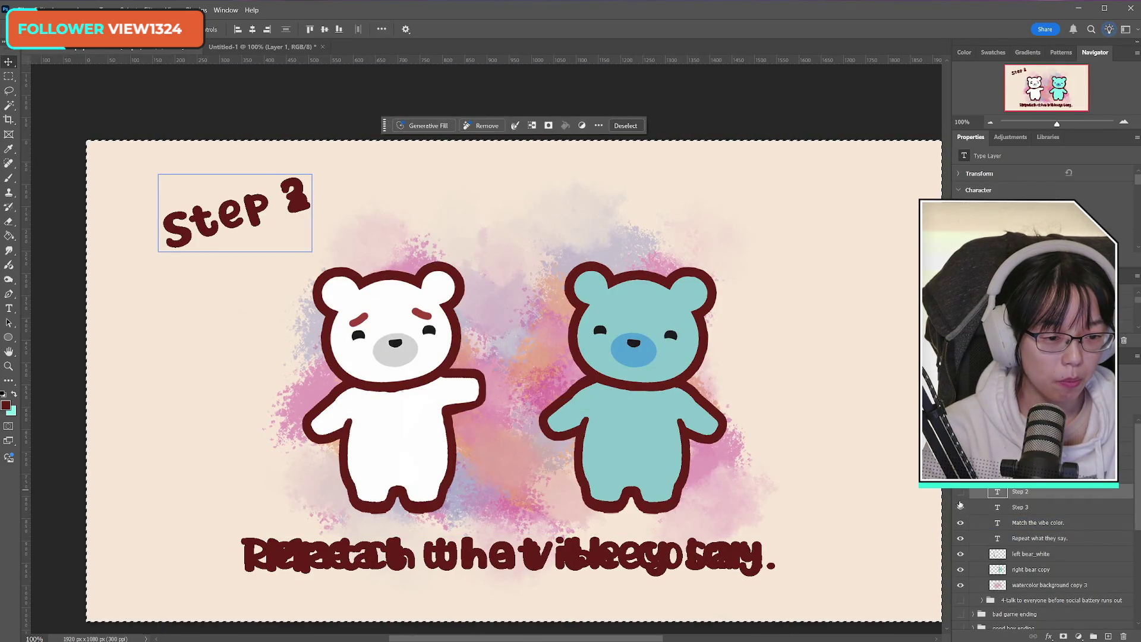
Hide Step 2 and paste the Step 3 heading into a new 324x158 px document
{"action": "left_click", "coordinate": [961, 492]}
{"action": "left_click", "coordinate": [1020, 507]}
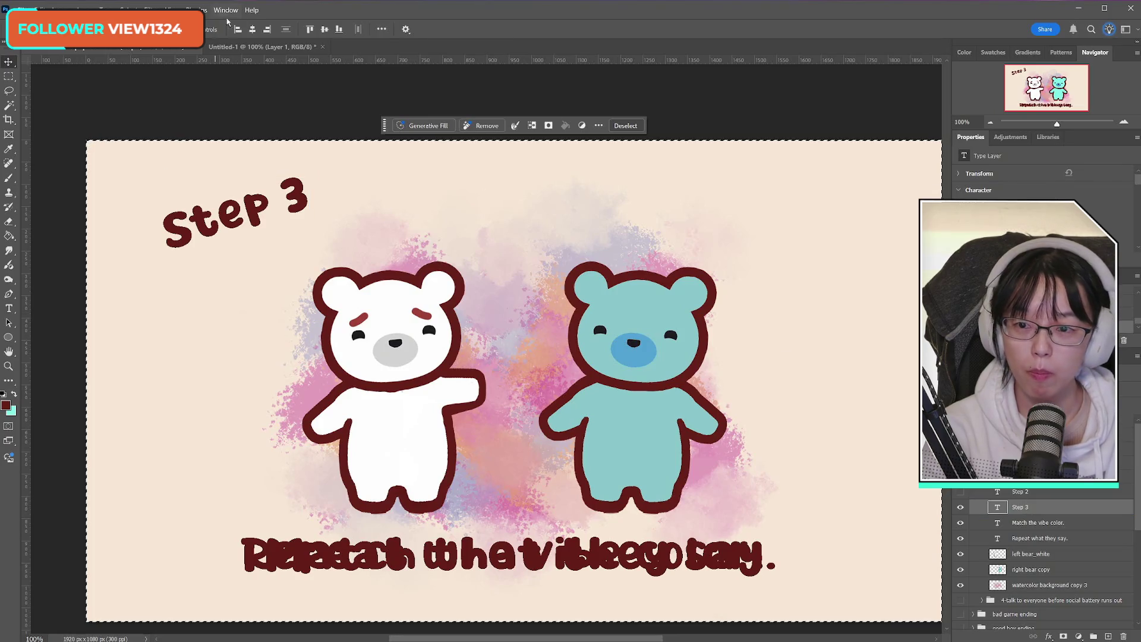
{"action": "left_click", "coordinate": [263, 47]}
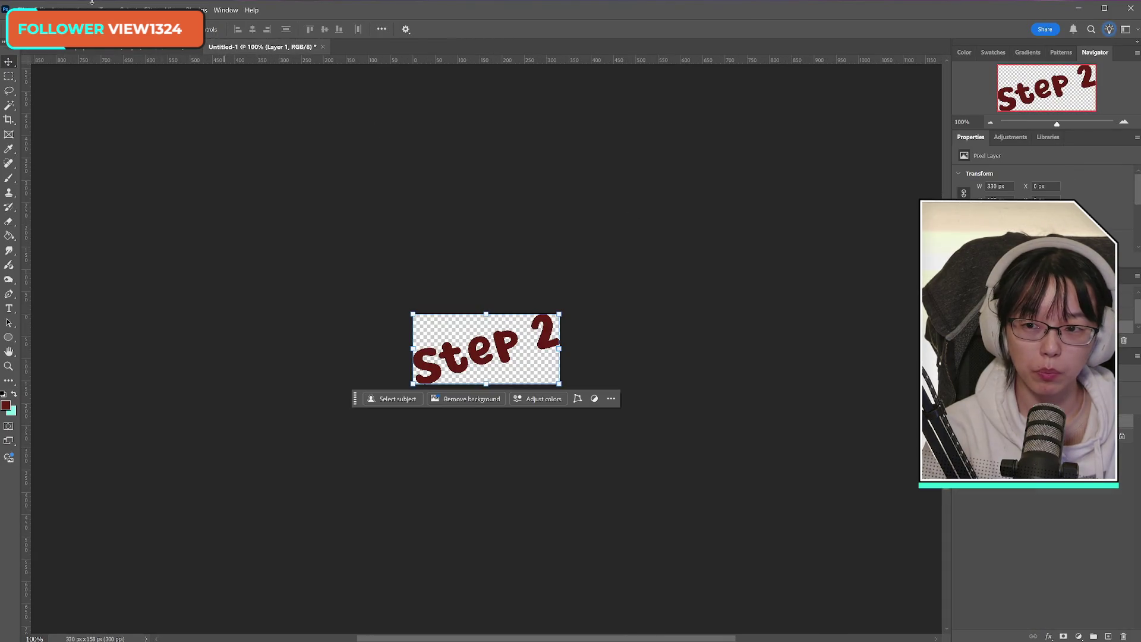
{"action": "key", "text": "ctrl+n"}
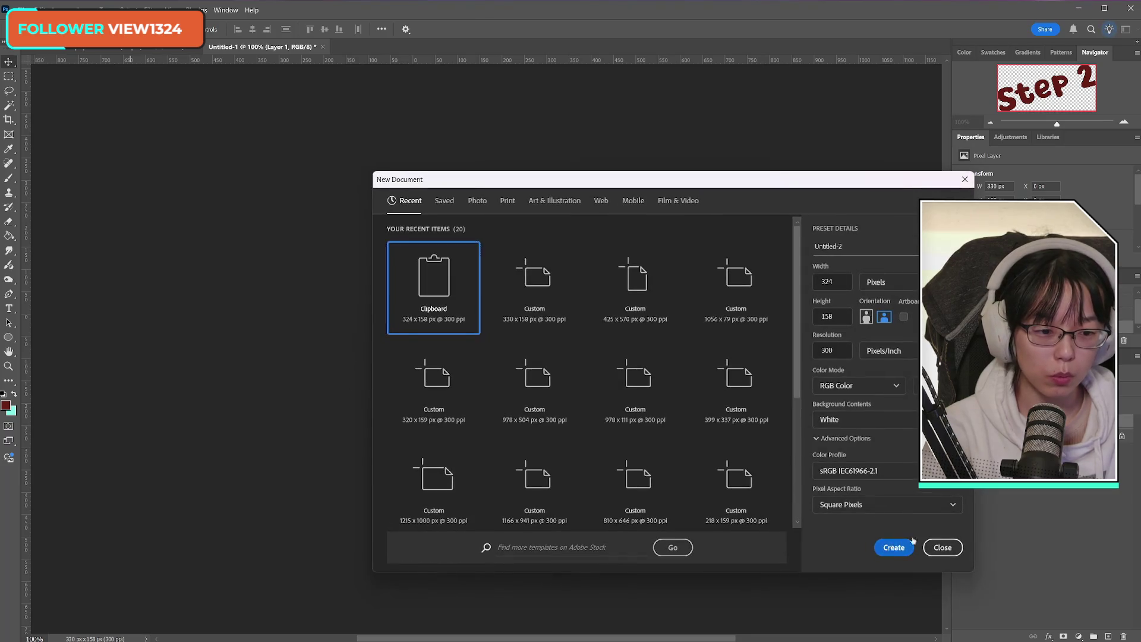
{"action": "key", "text": "Return"}
{"action": "key", "text": "ctrl+v"}
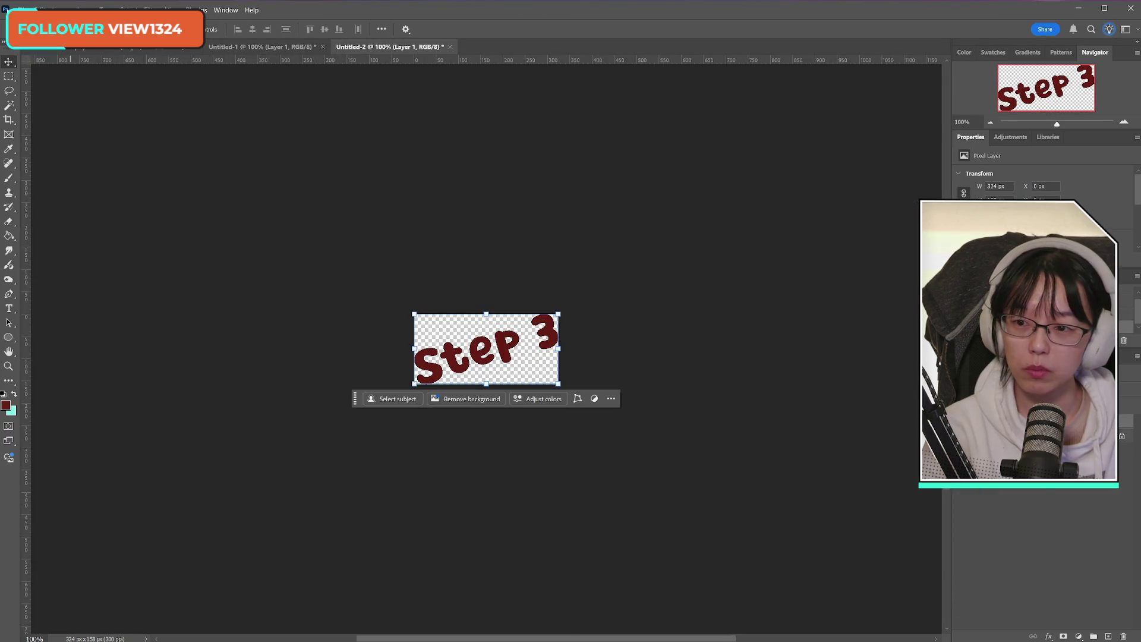
Save it as PNG copy ab_tutorial_2_step3, then hide the Step 3 layer in the mockup
{"action": "left_click", "coordinate": [21, 9]}
{"action": "left_click", "coordinate": [35, 138]}
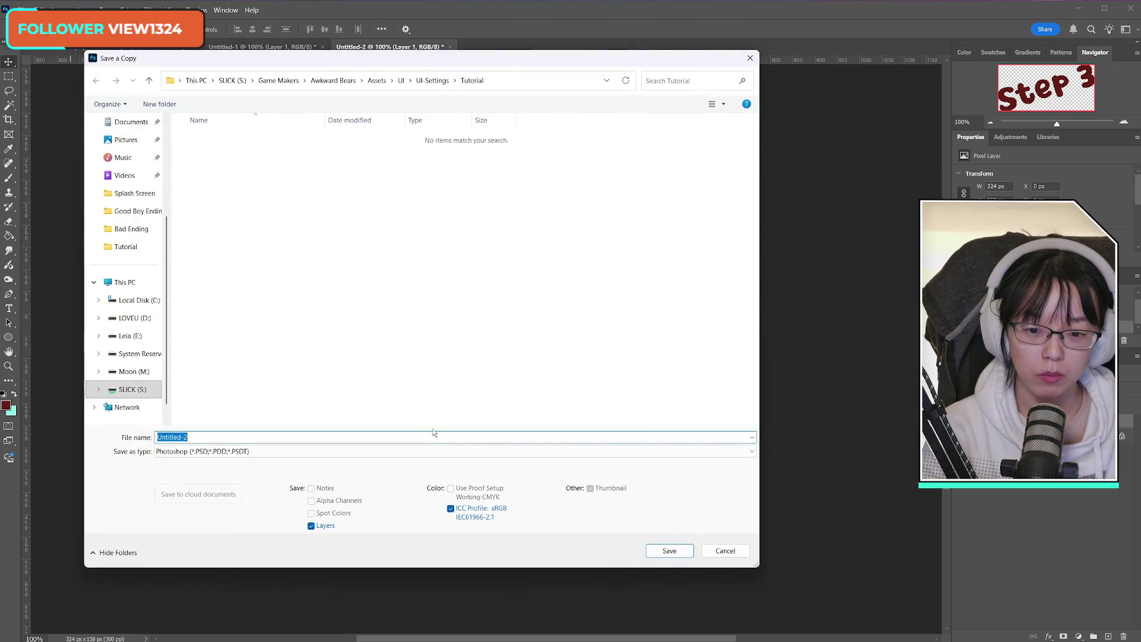
{"action": "left_click", "coordinate": [407, 451]}
{"action": "left_click", "coordinate": [405, 390]}
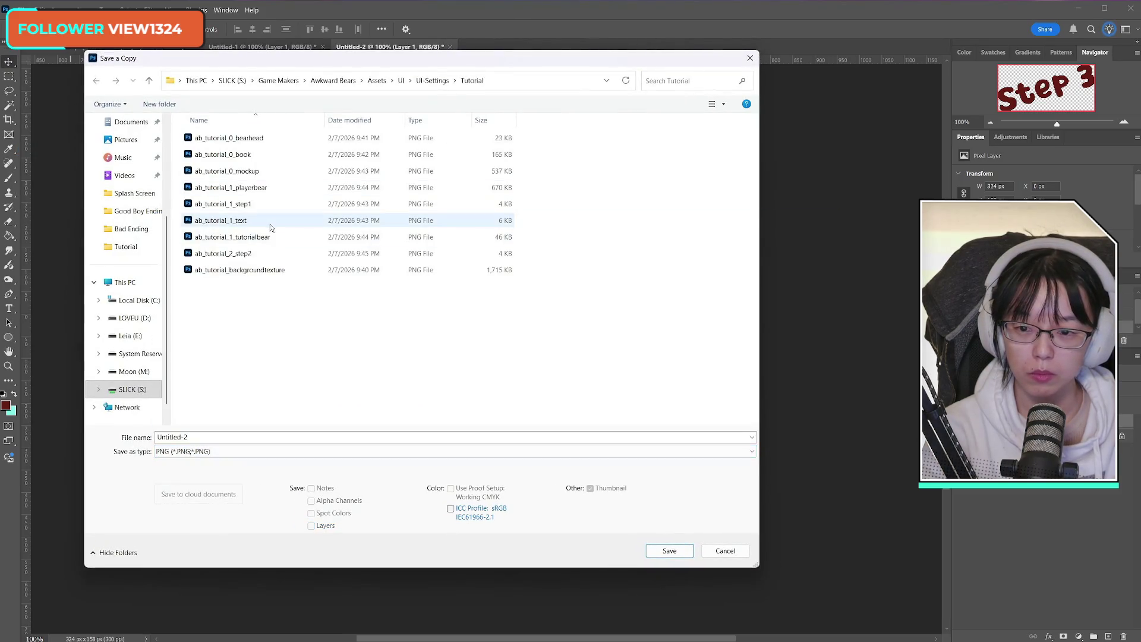
{"action": "left_click", "coordinate": [253, 254]}
{"action": "left_click", "coordinate": [254, 438]}
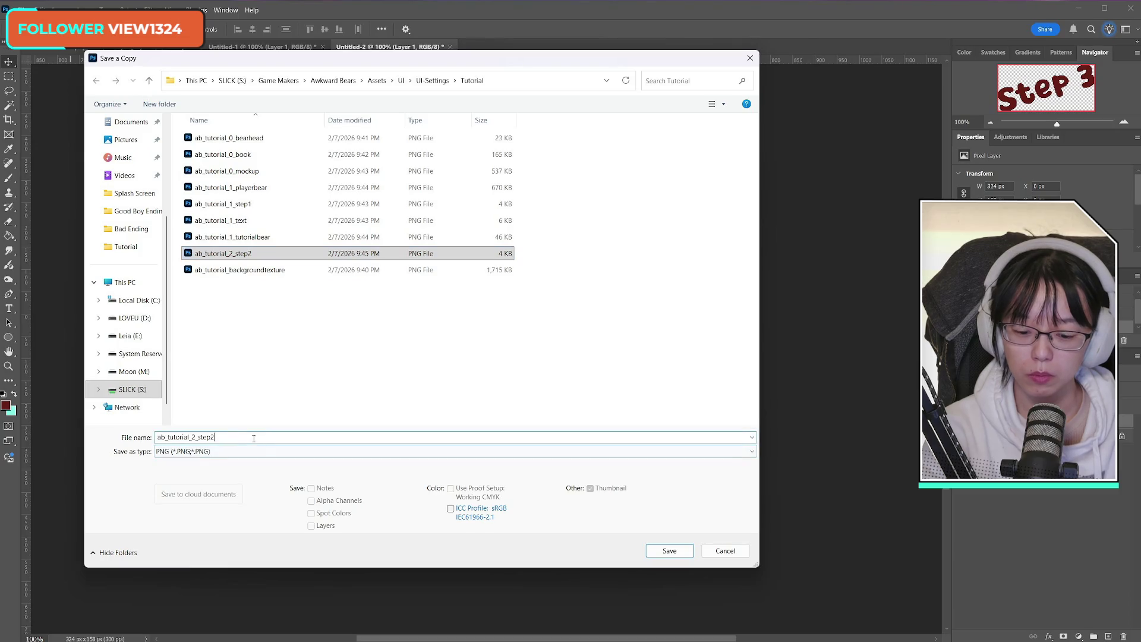
{"action": "key", "text": "BackSpace"}
{"action": "type", "text": "3"}
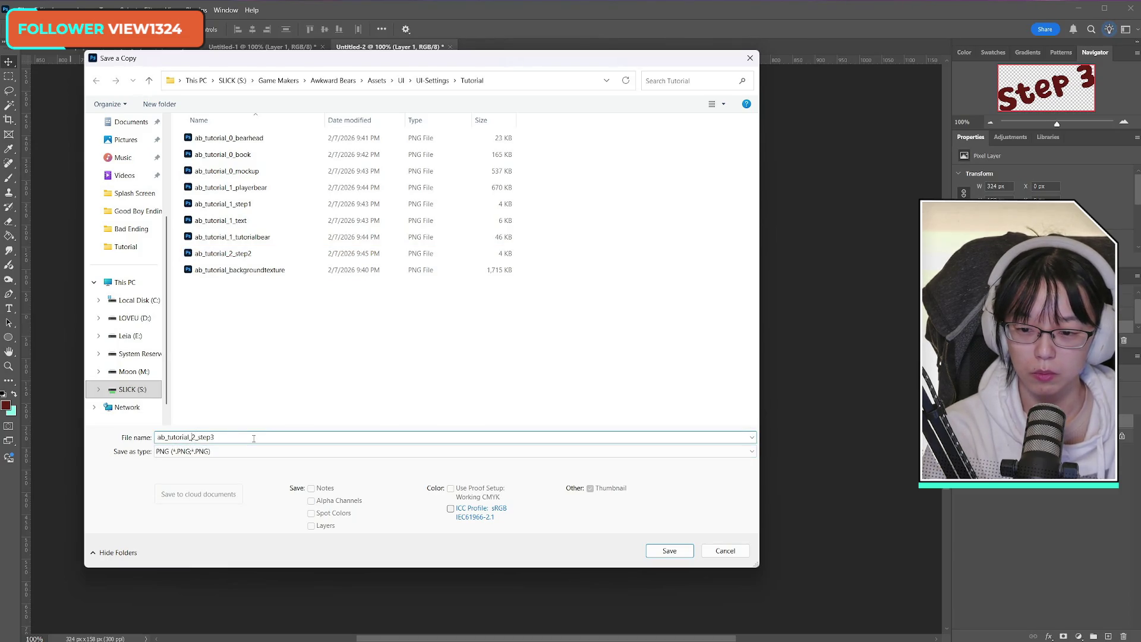
{"action": "key", "text": "Return"}
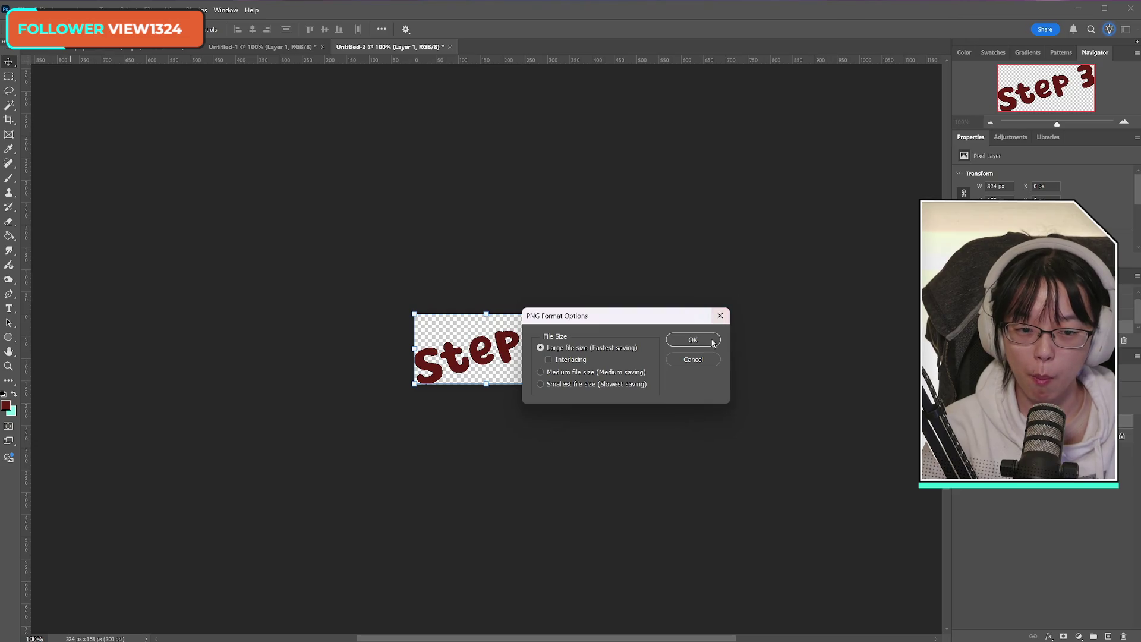
{"action": "left_click", "coordinate": [714, 341]}
{"action": "left_click", "coordinate": [121, 48]}
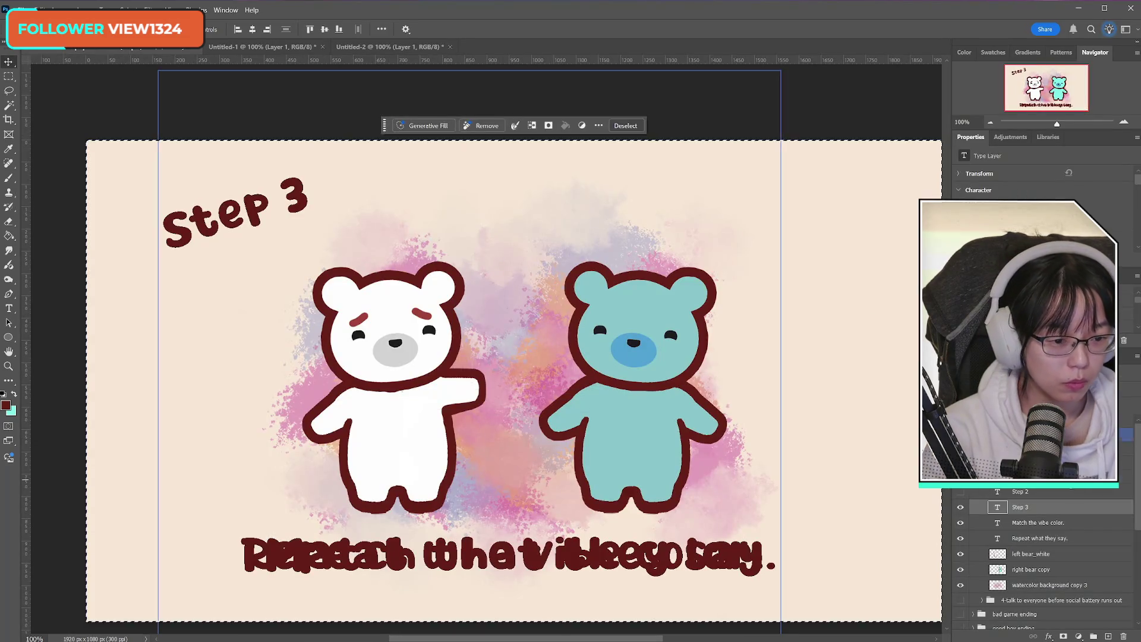
{"action": "left_click", "coordinate": [965, 508]}
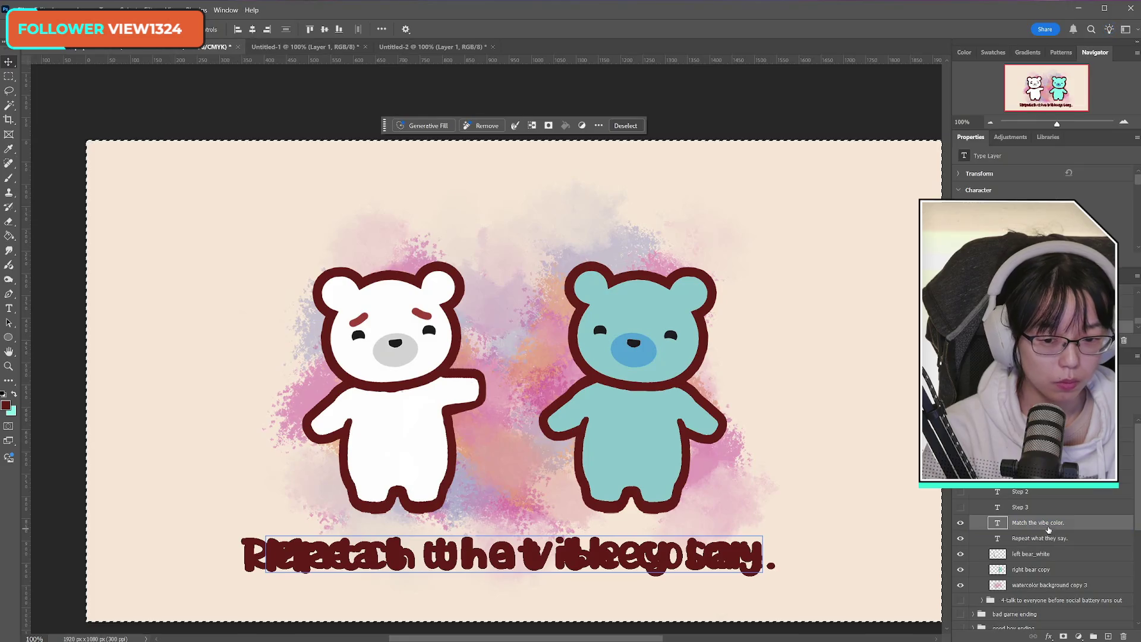
Paste the Match the vibe color. text into a new 1115x79 px document
{"action": "left_click", "coordinate": [21, 10]}
{"action": "left_click", "coordinate": [32, 55]}
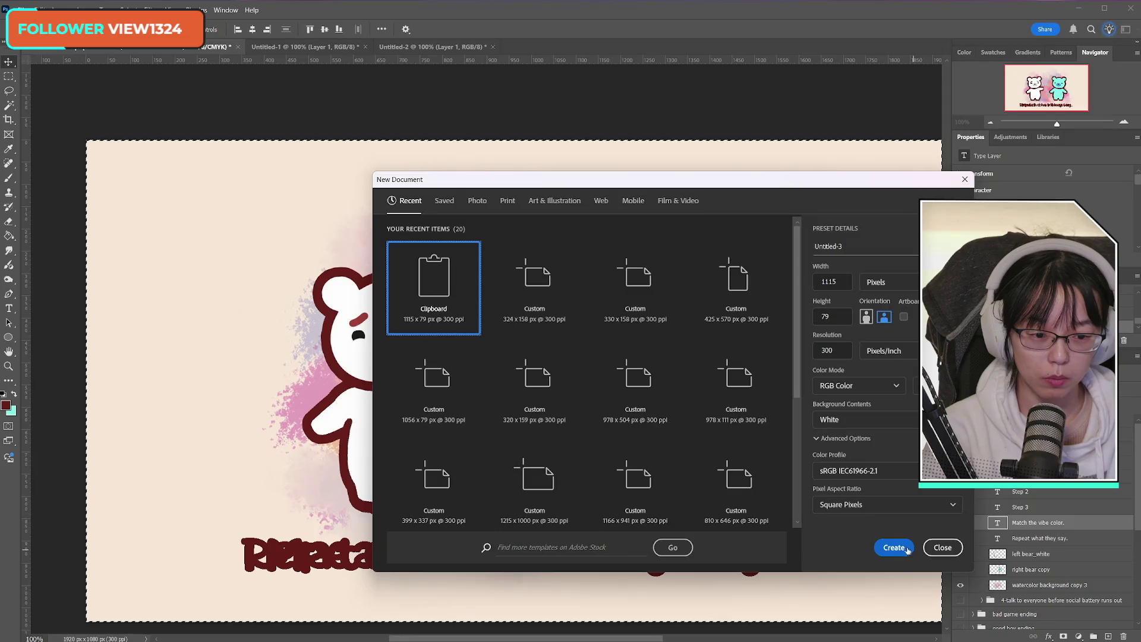
{"action": "left_click", "coordinate": [910, 552]}
{"action": "key", "text": "ctrl+v"}
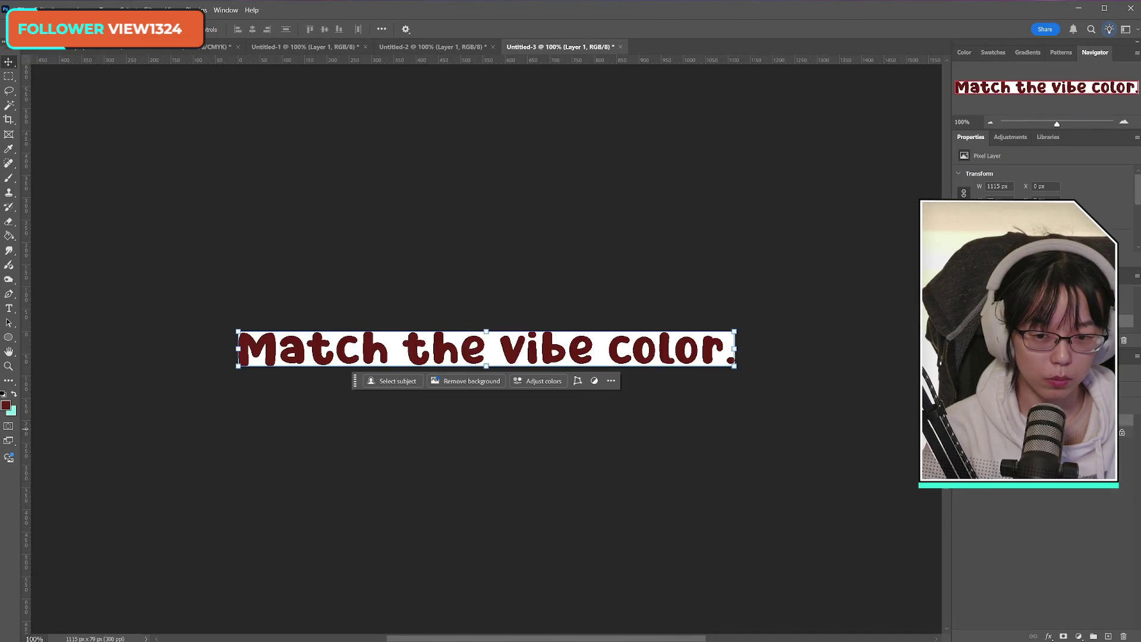
Save it as a PNG copy named ab_tutorial_2_text and go back to the bears artwork
{"action": "left_click", "coordinate": [20, 10]}
{"action": "left_click", "coordinate": [36, 142]}
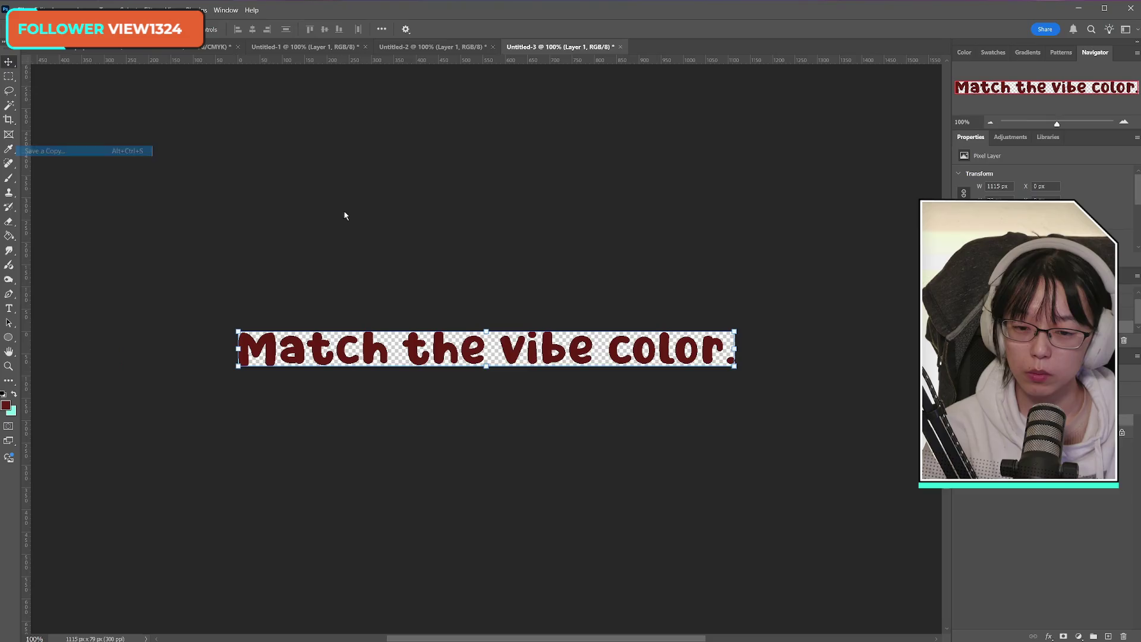
{"action": "left_click", "coordinate": [332, 452]}
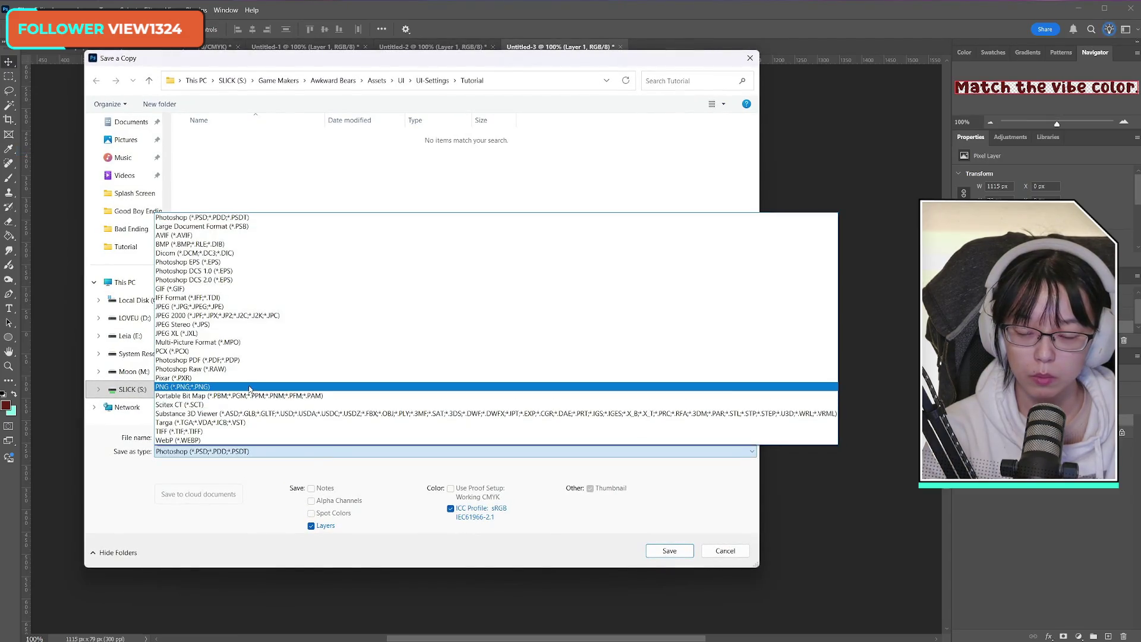
{"action": "left_click", "coordinate": [333, 393]}
{"action": "left_click", "coordinate": [268, 253]}
{"action": "double_click", "coordinate": [193, 437]}
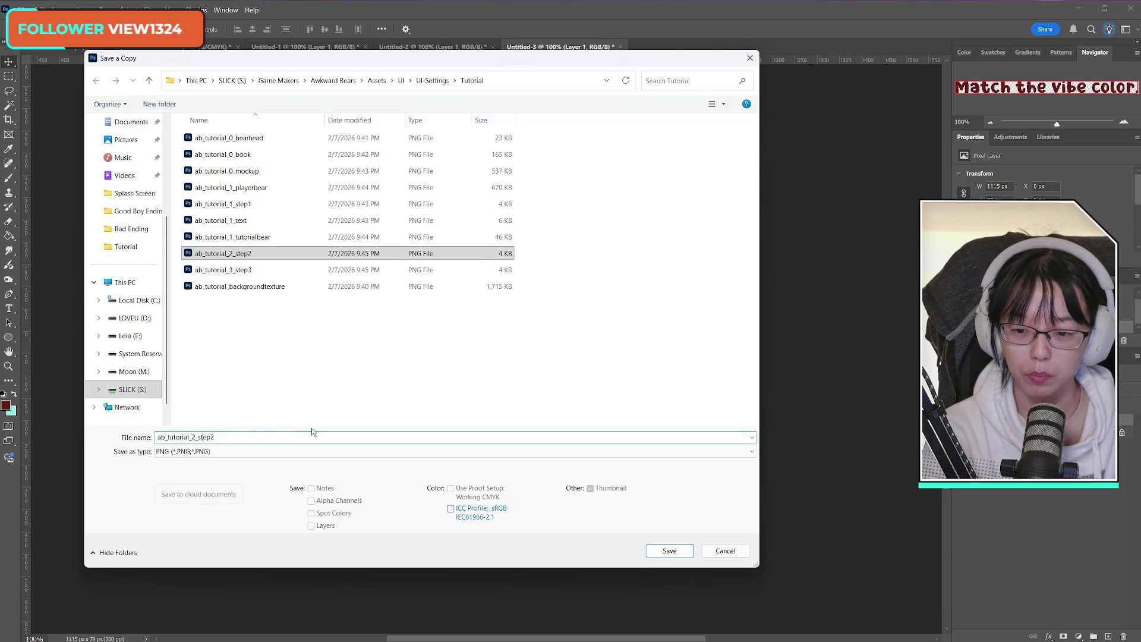
{"action": "key", "text": "Delete"}
{"action": "key", "text": "Delete"}
{"action": "key", "text": "Delete"}
{"action": "type", "text": "t"}
{"action": "key", "text": "Return"}
{"action": "key", "text": "Return"}
{"action": "left_click", "coordinate": [217, 47]}
{"action": "key", "text": "ctrl+a"}
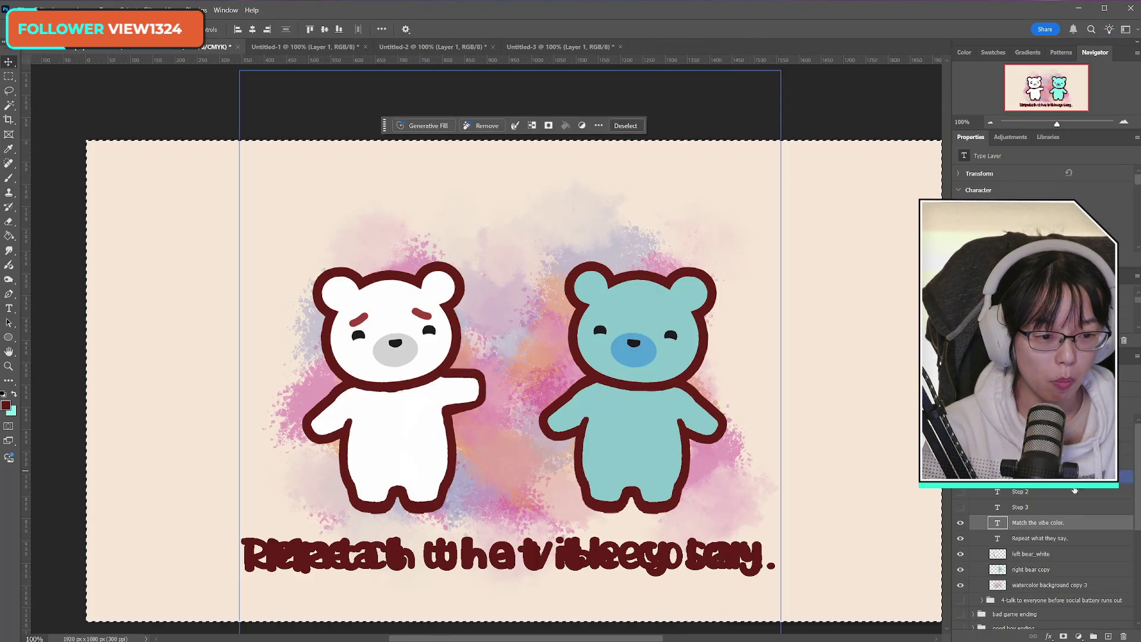
Copy the 'Repeat what they say.' caption layer into a new clipboard-sized document
{"action": "left_click", "coordinate": [1034, 538]}
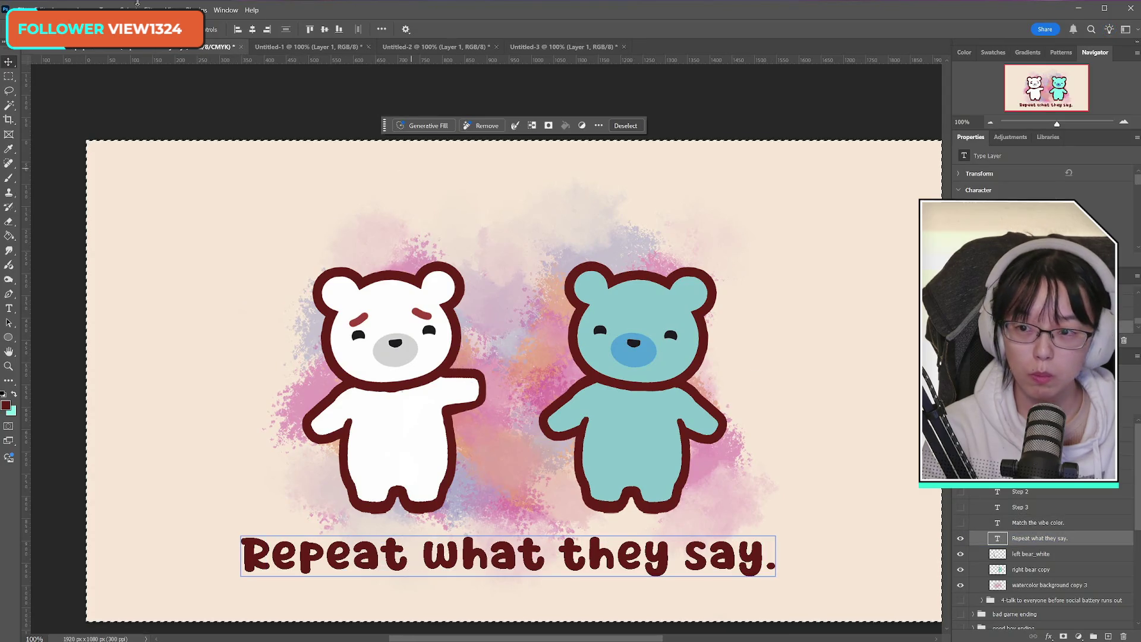
{"action": "left_click", "coordinate": [21, 10]}
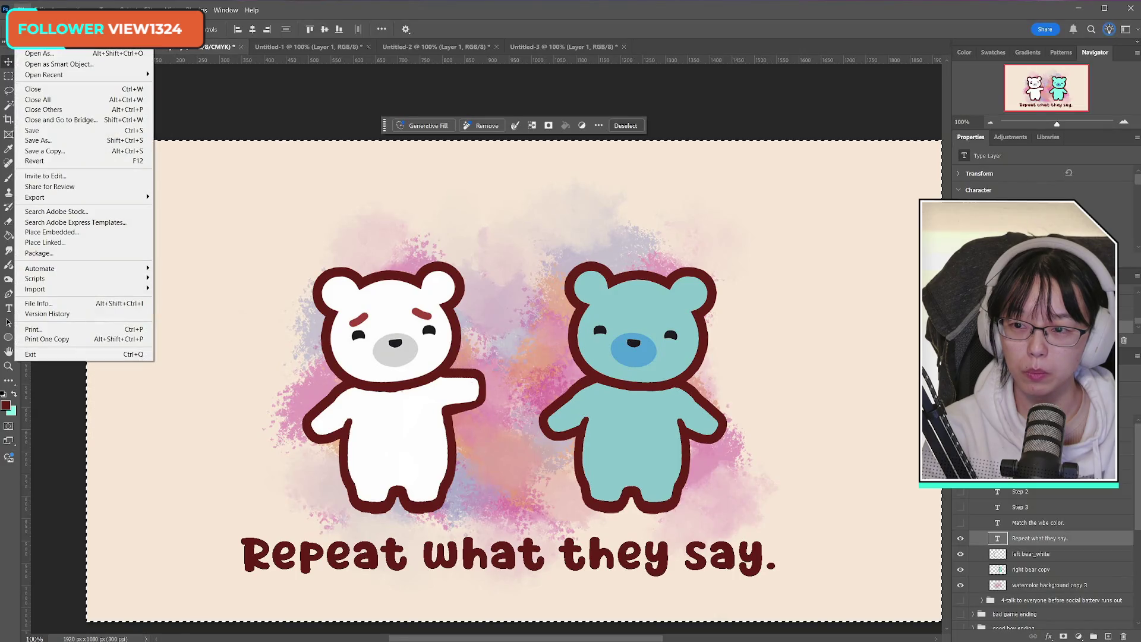
{"action": "key", "text": "ctrl+n"}
{"action": "left_click", "coordinate": [894, 547]}
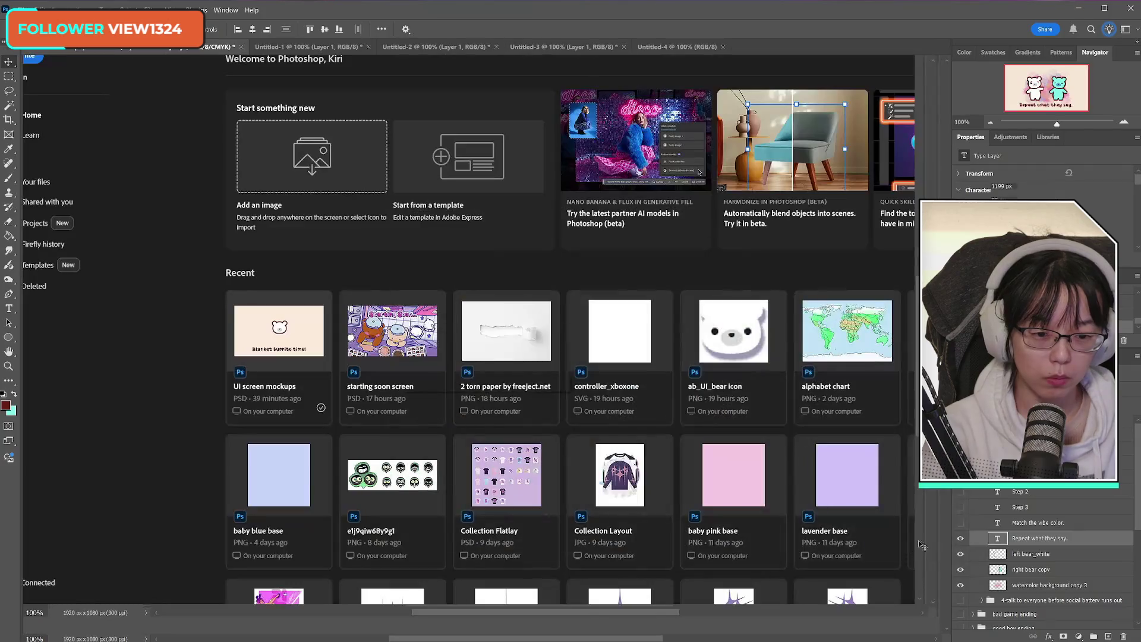
{"action": "key", "text": "ctrl+v"}
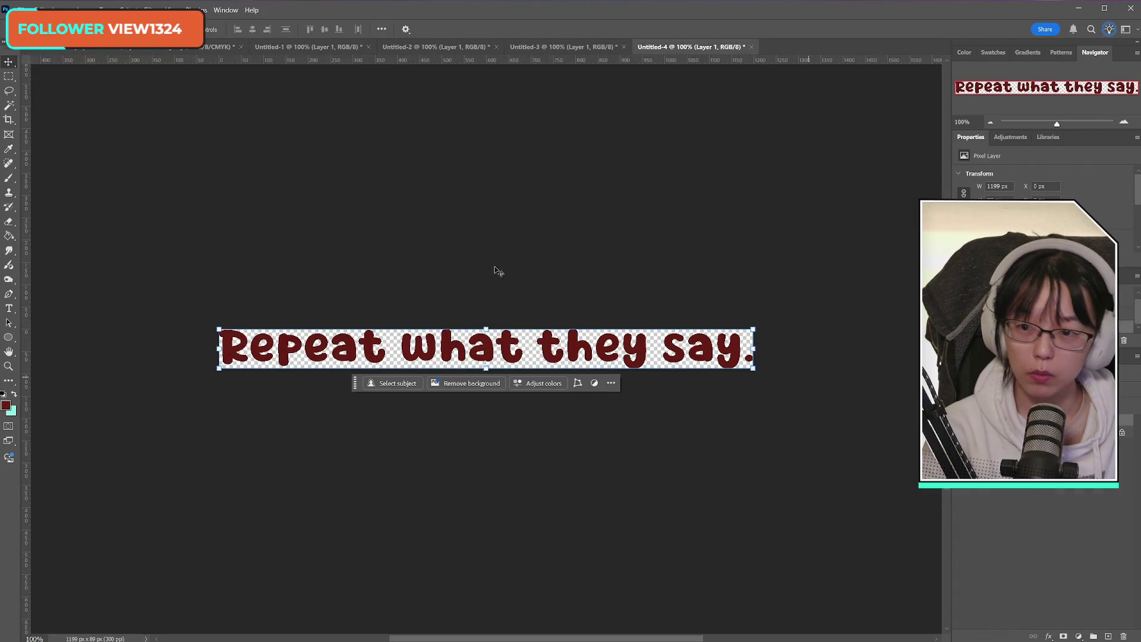
Save the caption as a PNG copy named ab_tutorial_3_text in the Tutorial folder
{"action": "left_click", "coordinate": [24, 10]}
{"action": "left_click", "coordinate": [42, 149]}
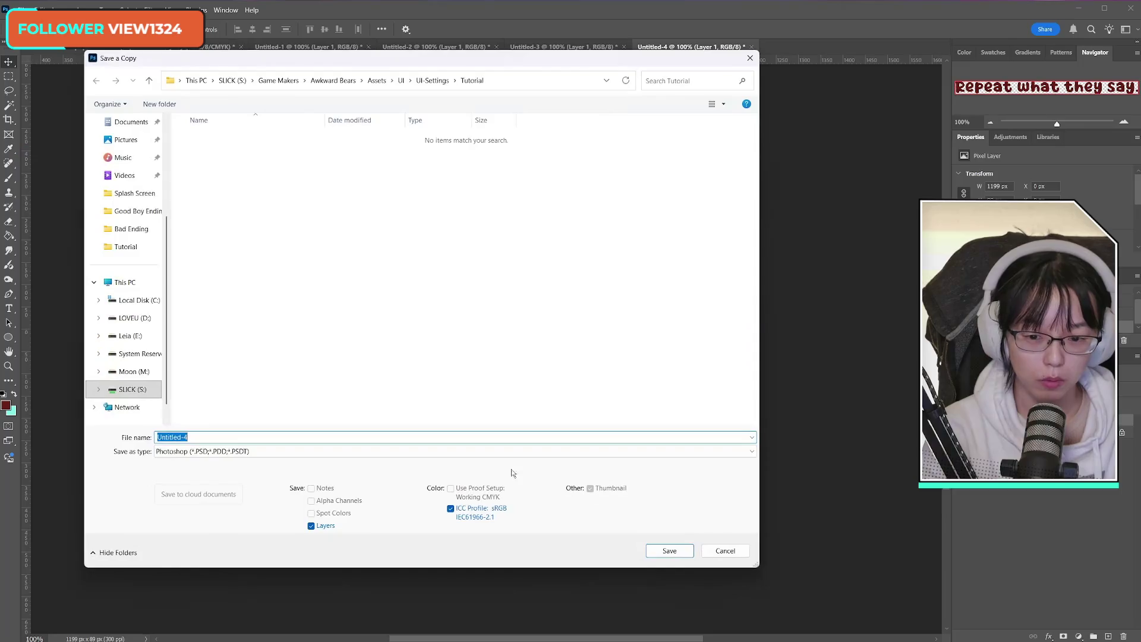
{"action": "left_click", "coordinate": [401, 452]}
{"action": "scroll", "coordinate": [357, 411], "scroll_direction": "down", "scroll_amount": 2}
{"action": "left_click", "coordinate": [255, 382]}
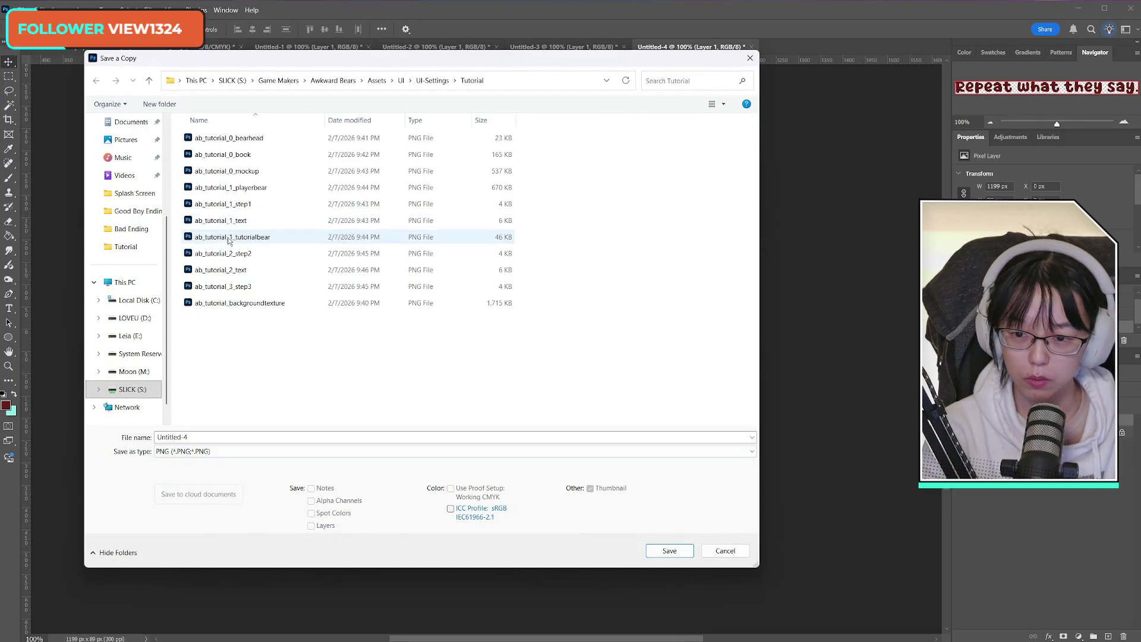
{"action": "left_click", "coordinate": [255, 286]}
{"action": "left_click", "coordinate": [241, 438]}
{"action": "key", "text": "BackSpace"}
{"action": "key", "text": "BackSpace"}
{"action": "key", "text": "BackSpace"}
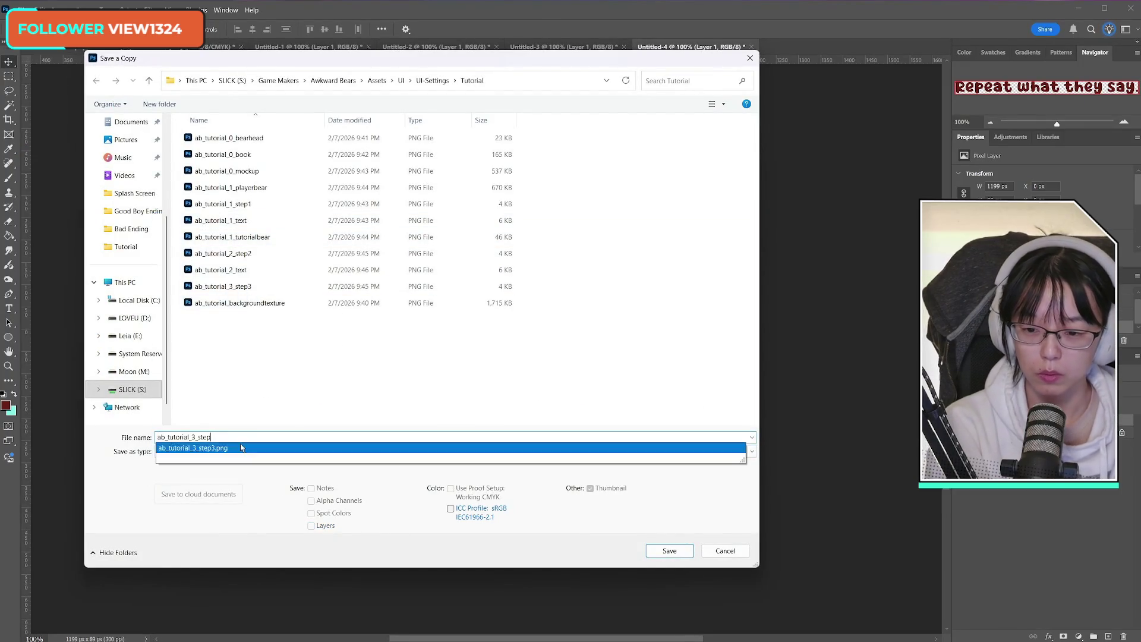
{"action": "type", "text": "text"}
{"action": "key", "text": "Return"}
{"action": "key", "text": "Return"}
{"action": "left_click", "coordinate": [185, 51]}
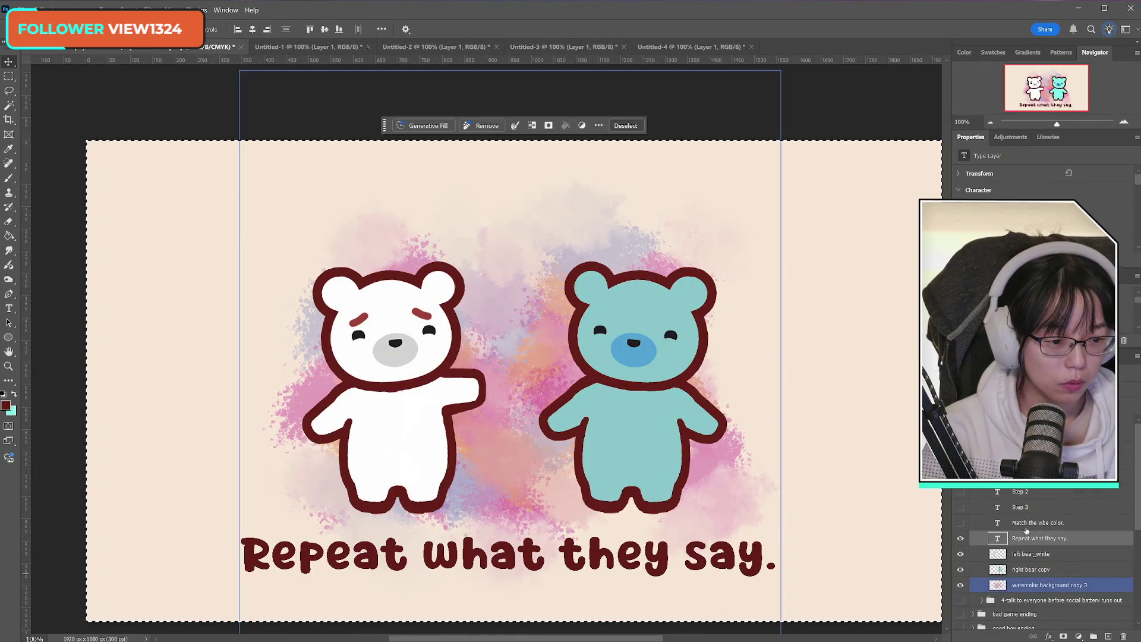
Select the left white bear and right blue bear layers, then select the whole canvas
{"action": "left_click", "coordinate": [1043, 560]}
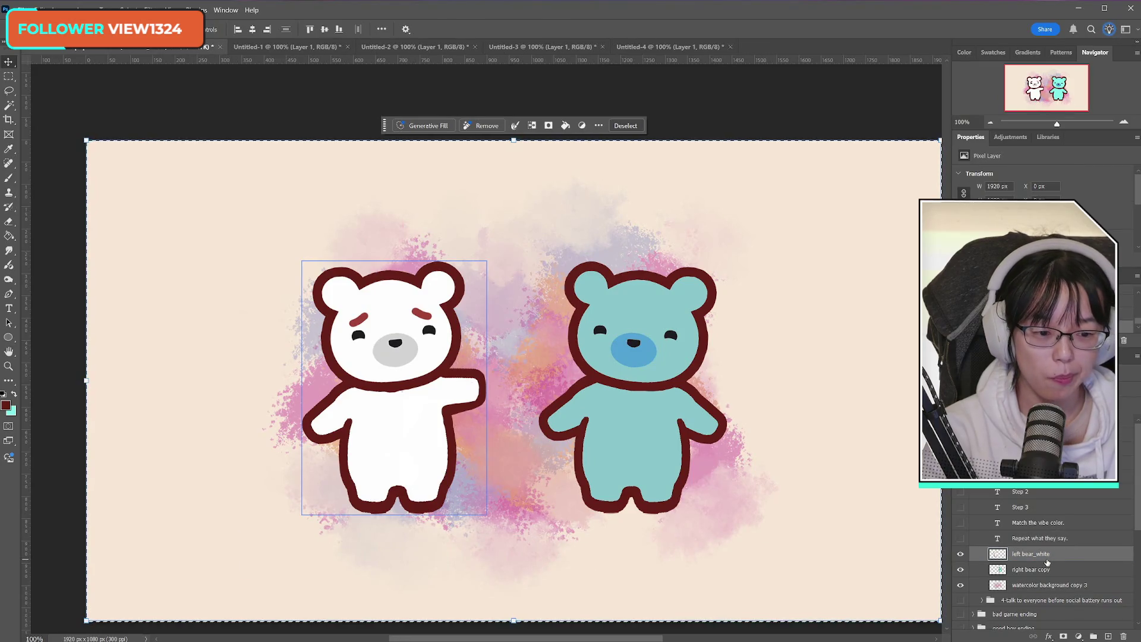
{"action": "left_click", "coordinate": [1050, 571]}
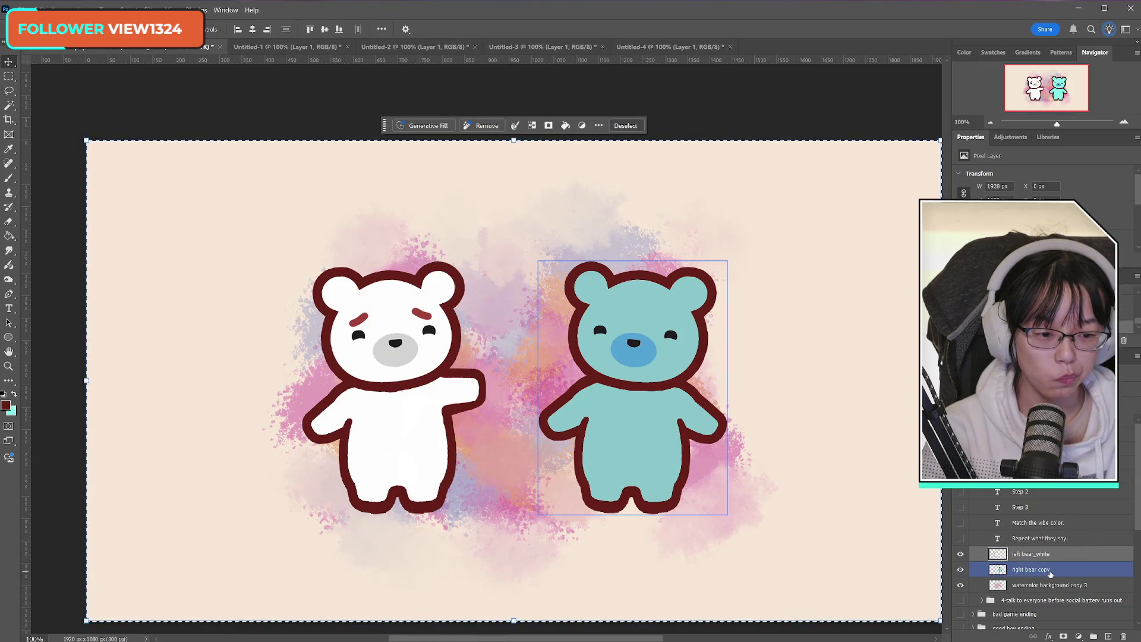
{"action": "left_click", "coordinate": [1054, 554]}
{"action": "left_click", "coordinate": [1055, 570]}
{"action": "left_click", "coordinate": [1054, 570], "text": "ctrl"}
{"action": "scroll", "coordinate": [1058, 535], "scroll_direction": "down", "scroll_amount": 1}
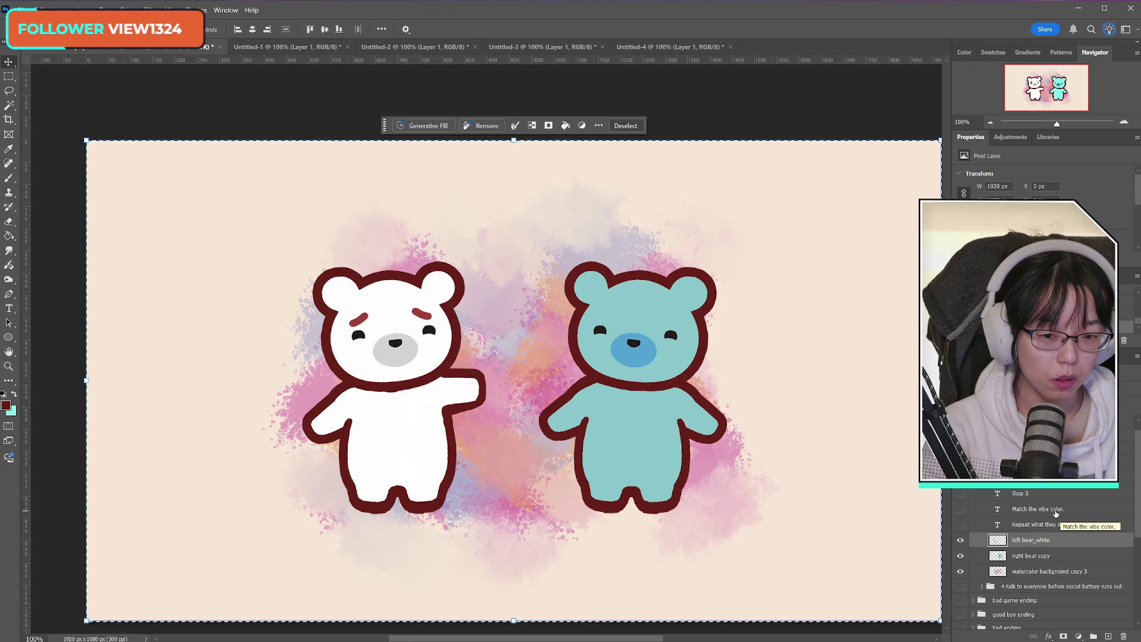
{"action": "mouse_move", "coordinate": [194, 634]}
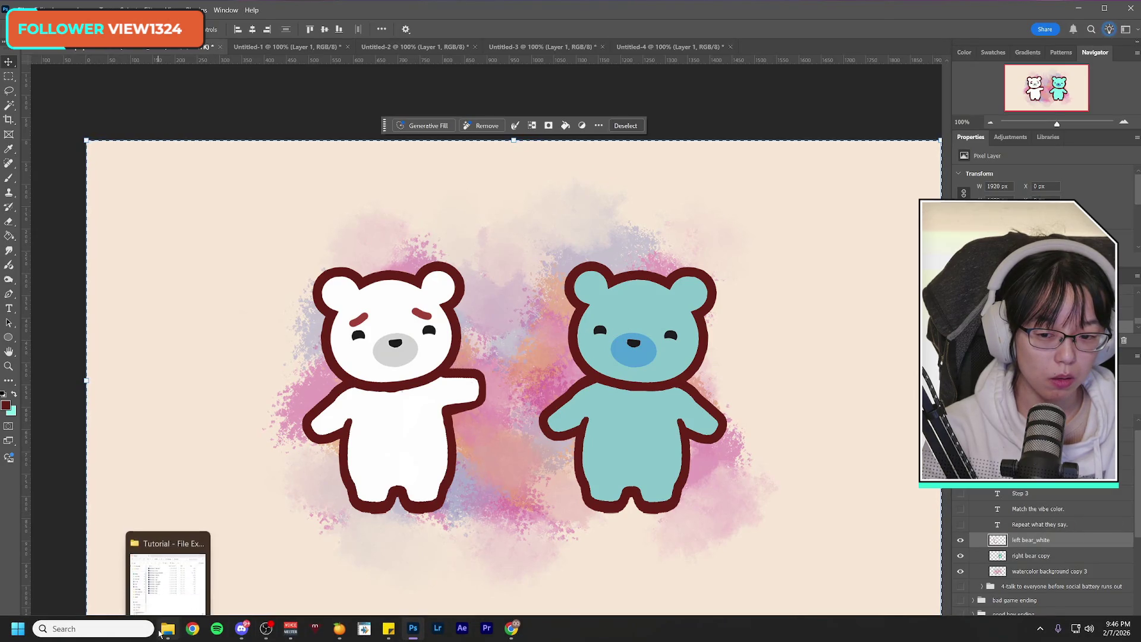
{"action": "key", "text": "ctrl+d"}
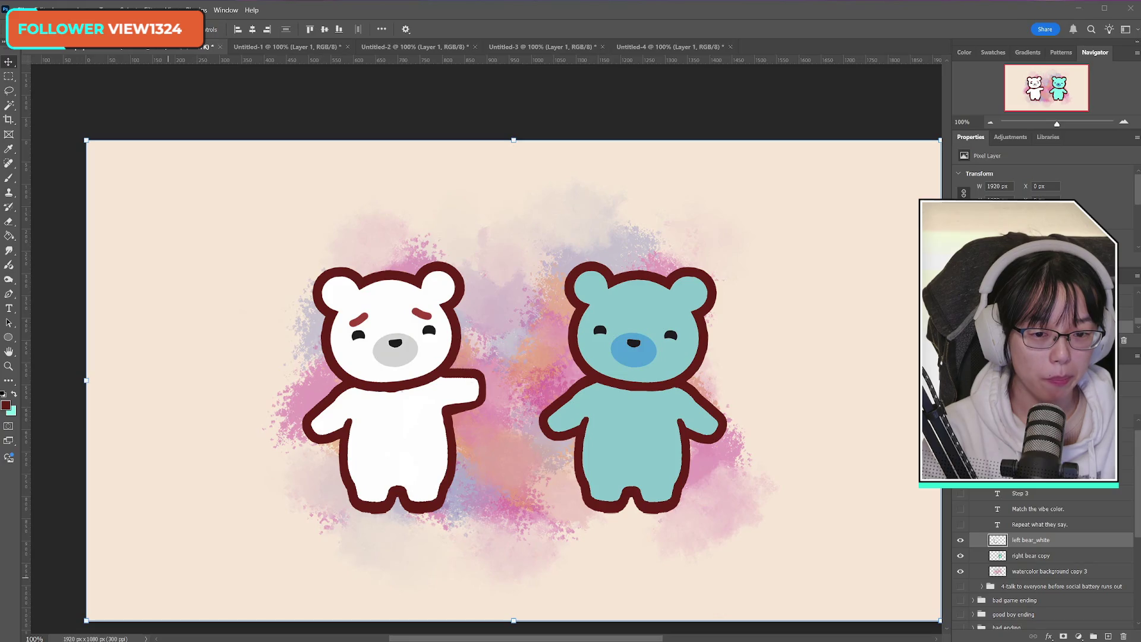
{"action": "key", "text": "ctrl+a"}
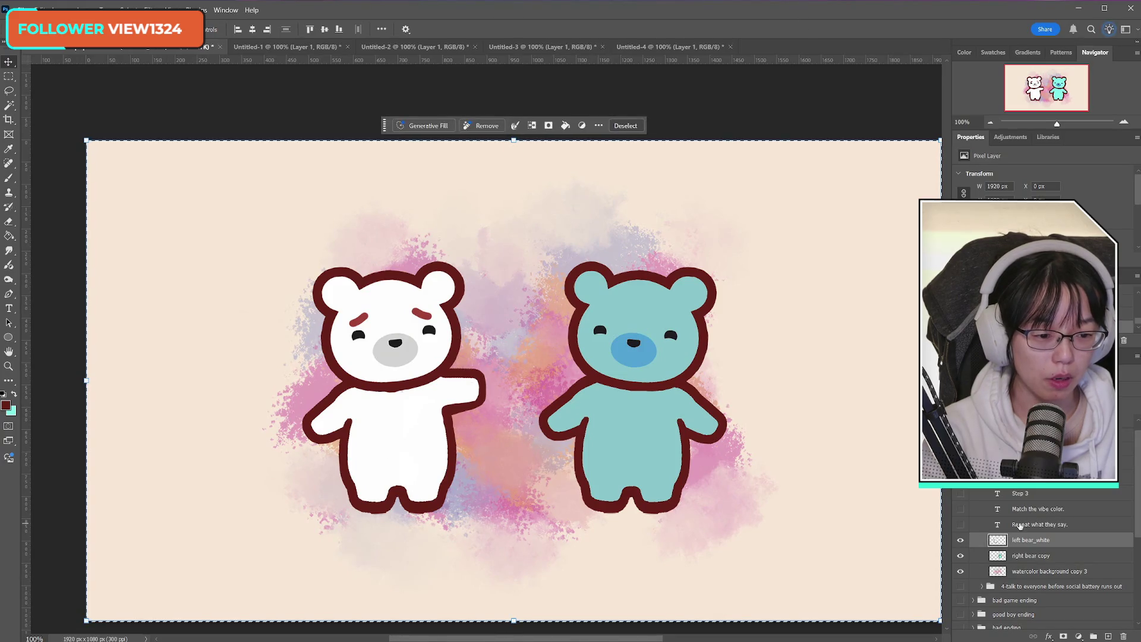
Hide the white and blue bear layers and expand the Step 4 artwork group onto the canvas
{"action": "left_click", "coordinate": [959, 541]}
{"action": "left_click", "coordinate": [960, 540]}
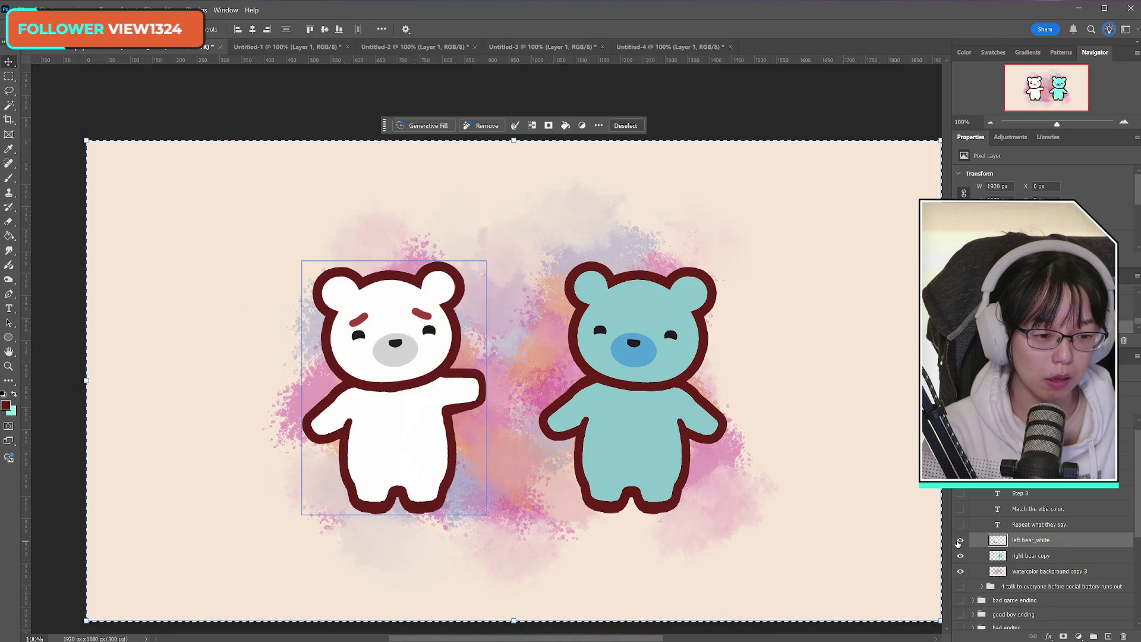
{"action": "left_click", "coordinate": [960, 540]}
{"action": "left_click", "coordinate": [961, 556]}
{"action": "left_click", "coordinate": [961, 571]}
{"action": "left_click", "coordinate": [961, 571]}
{"action": "left_click", "coordinate": [961, 571]}
{"action": "left_click", "coordinate": [1058, 586]}
{"action": "left_click", "coordinate": [961, 571]}
{"action": "left_click", "coordinate": [961, 586]}
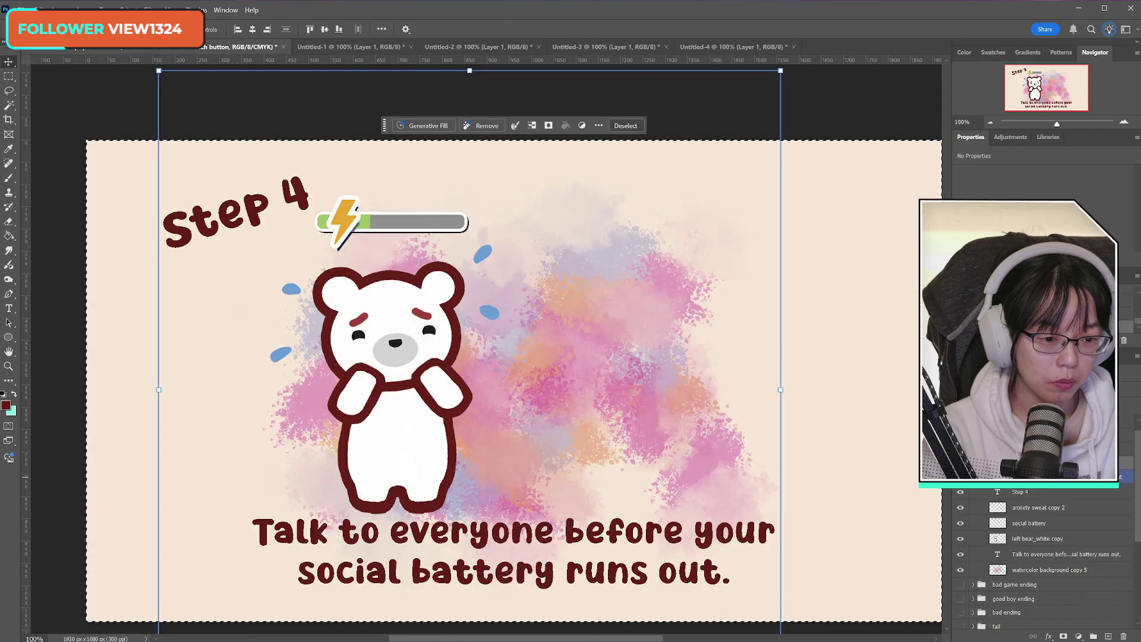
Copy the Step 4 heading into a new document and hide its white background
{"action": "left_click", "coordinate": [235, 217]}
{"action": "key", "text": "ctrl+c"}
{"action": "key", "text": "ctrl+n"}
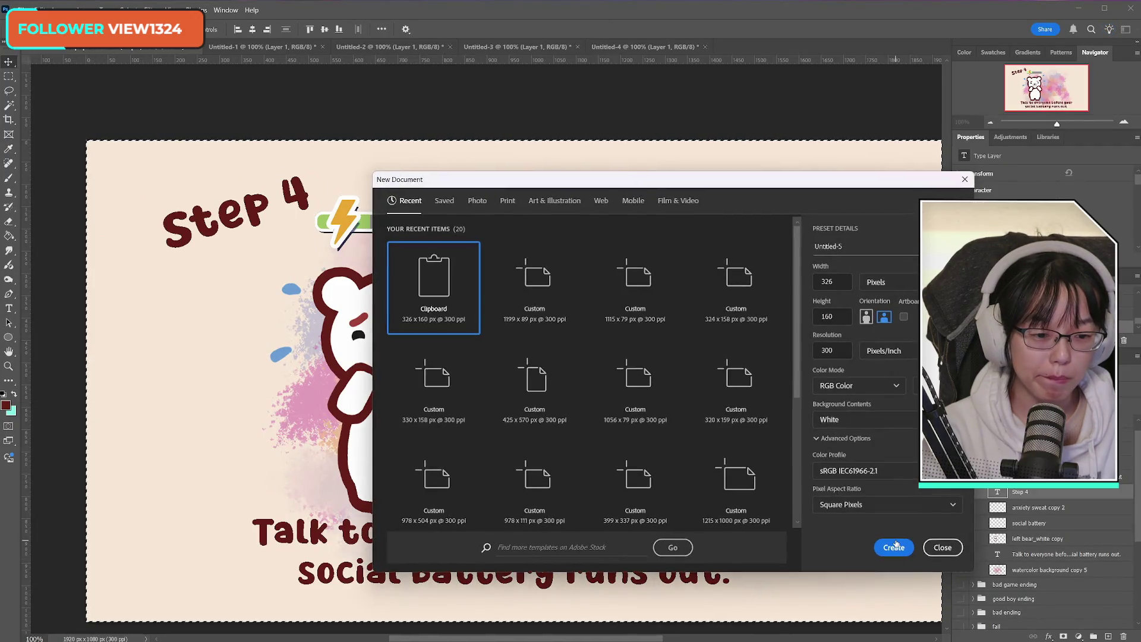
{"action": "left_click", "coordinate": [894, 547]}
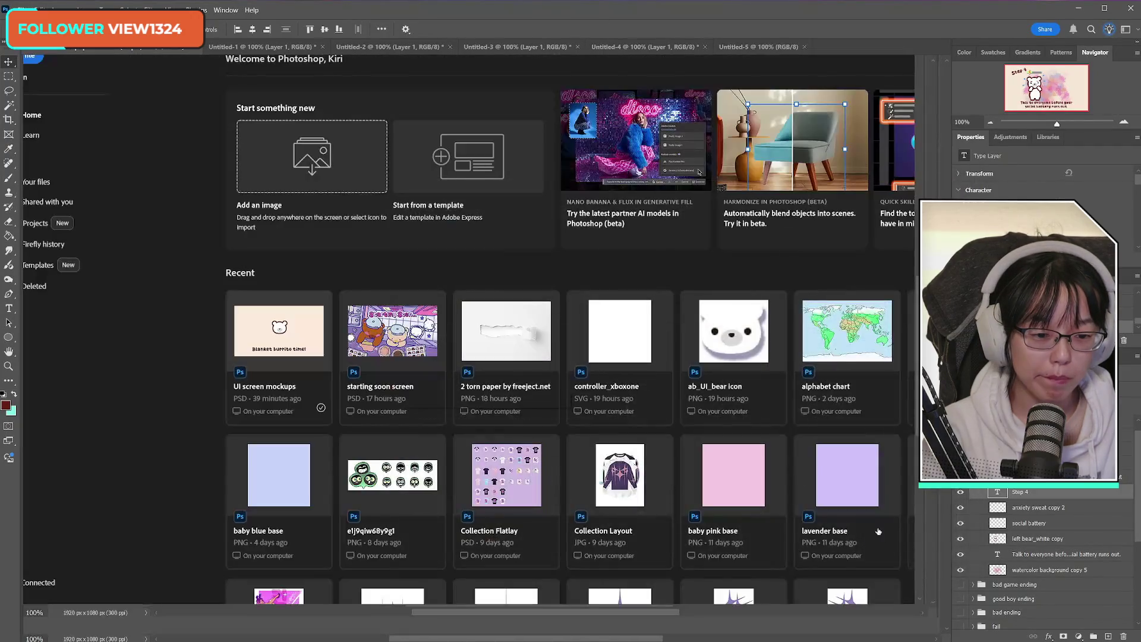
{"action": "key", "text": "ctrl+v"}
{"action": "left_click", "coordinate": [960, 436]}
Save the heading as a PNG copy named ab_tutorial_3_step4
{"action": "key", "text": "ctrl+alt+s"}
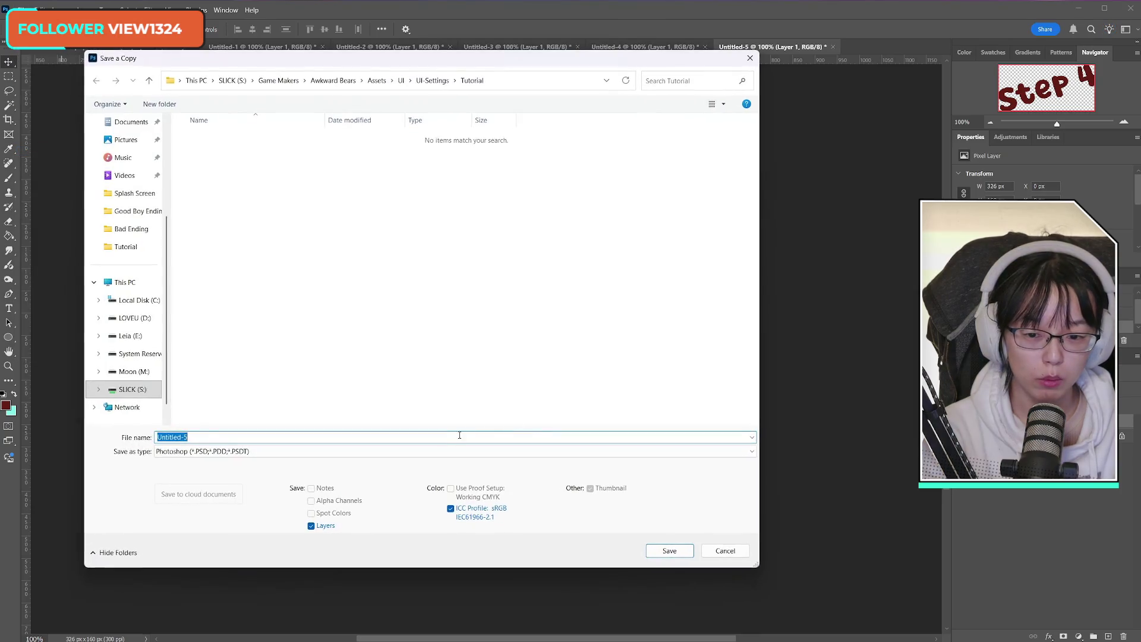
{"action": "left_click", "coordinate": [420, 452]}
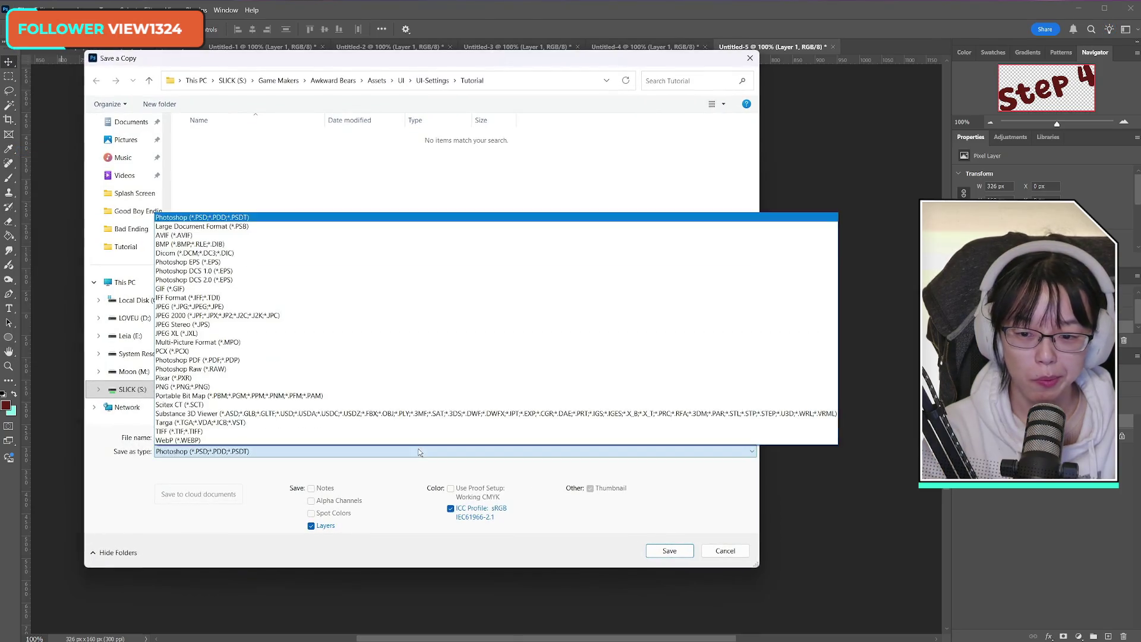
{"action": "left_click", "coordinate": [416, 387]}
{"action": "left_click", "coordinate": [255, 302]}
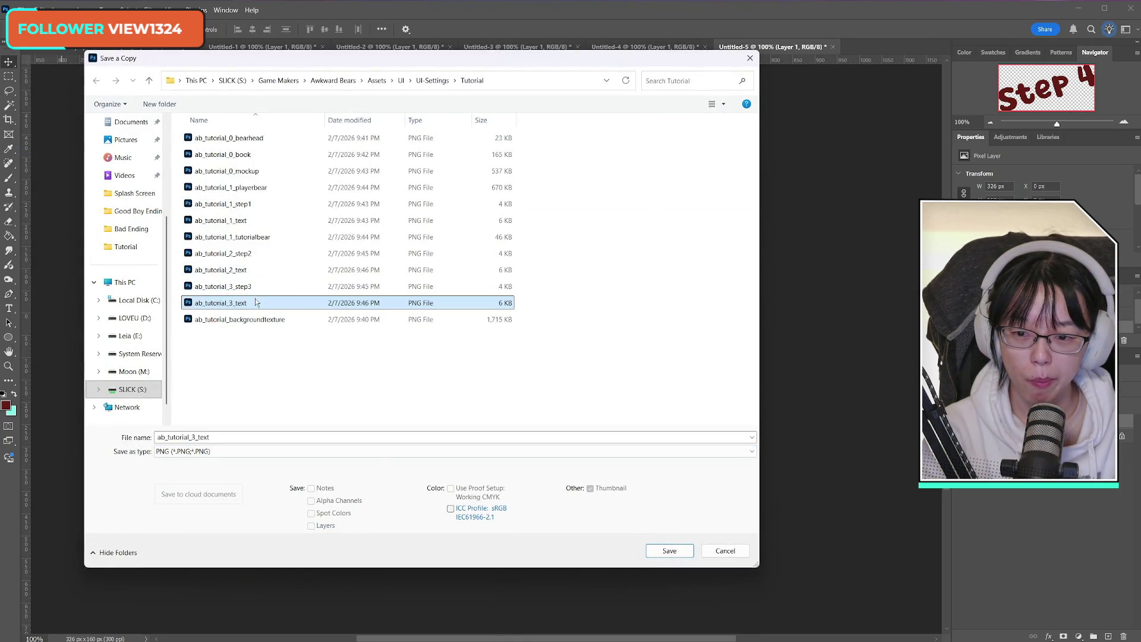
{"action": "left_click", "coordinate": [223, 437]}
{"action": "key", "text": "BackSpace"}
{"action": "type", "text": "step"}
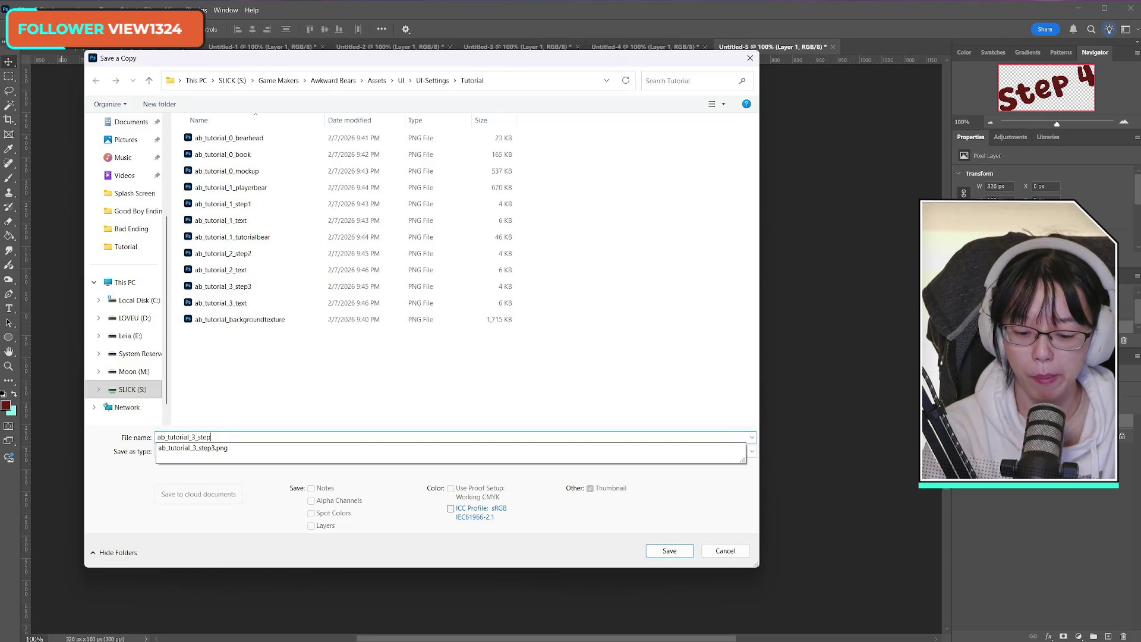
{"action": "type", "text": "4"}
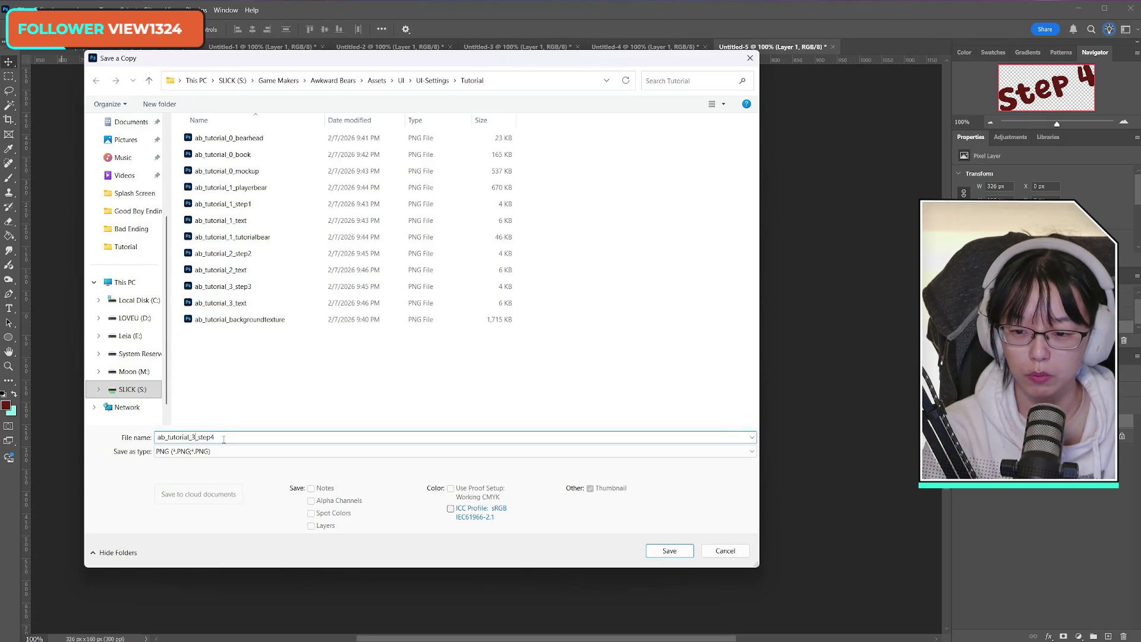
{"action": "key", "text": "Return"}
{"action": "key", "text": "Return"}
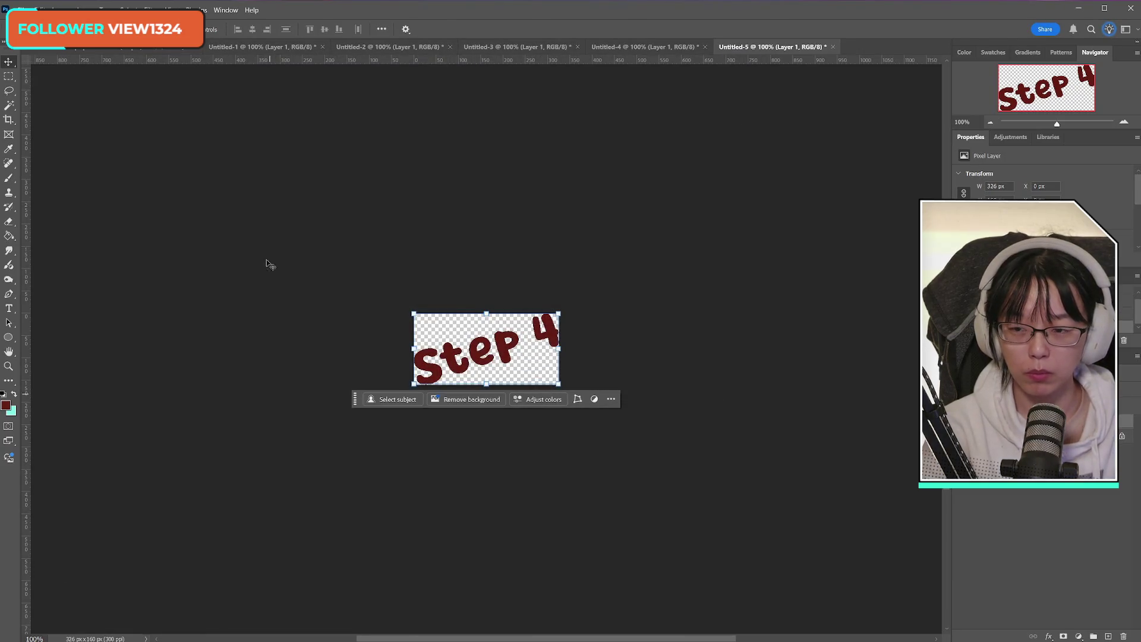
{"action": "left_click", "coordinate": [93, 48]}
Hide the Step 4 heading and paste the sweat drops into a new clipboard-sized document
{"action": "key", "text": "ctrl+a"}
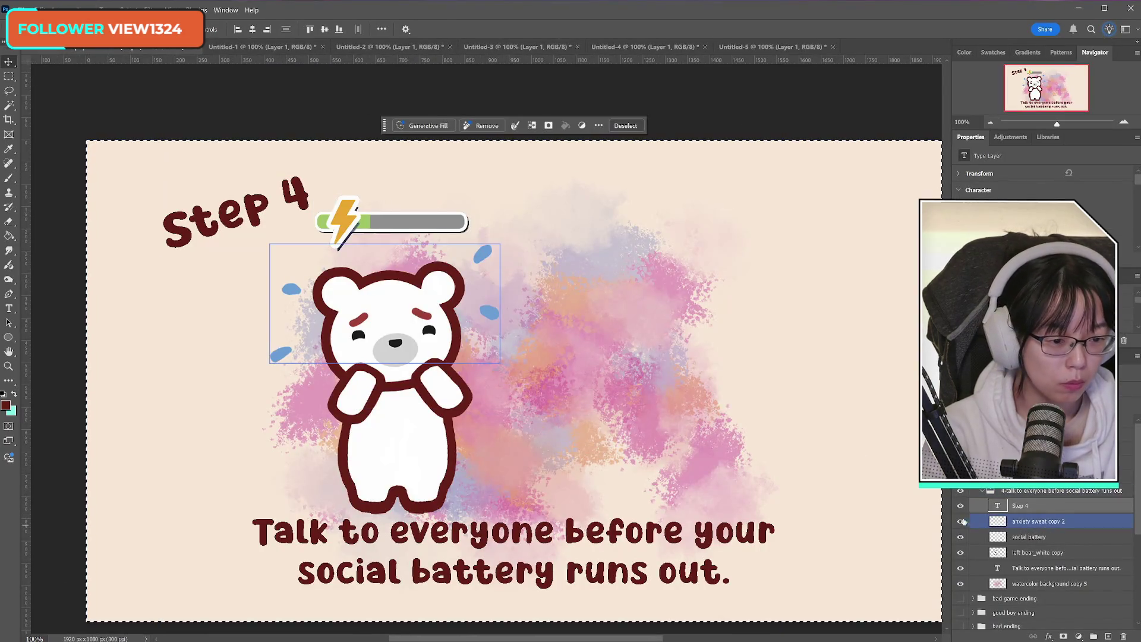
{"action": "left_click", "coordinate": [960, 506]}
{"action": "left_click", "coordinate": [962, 521]}
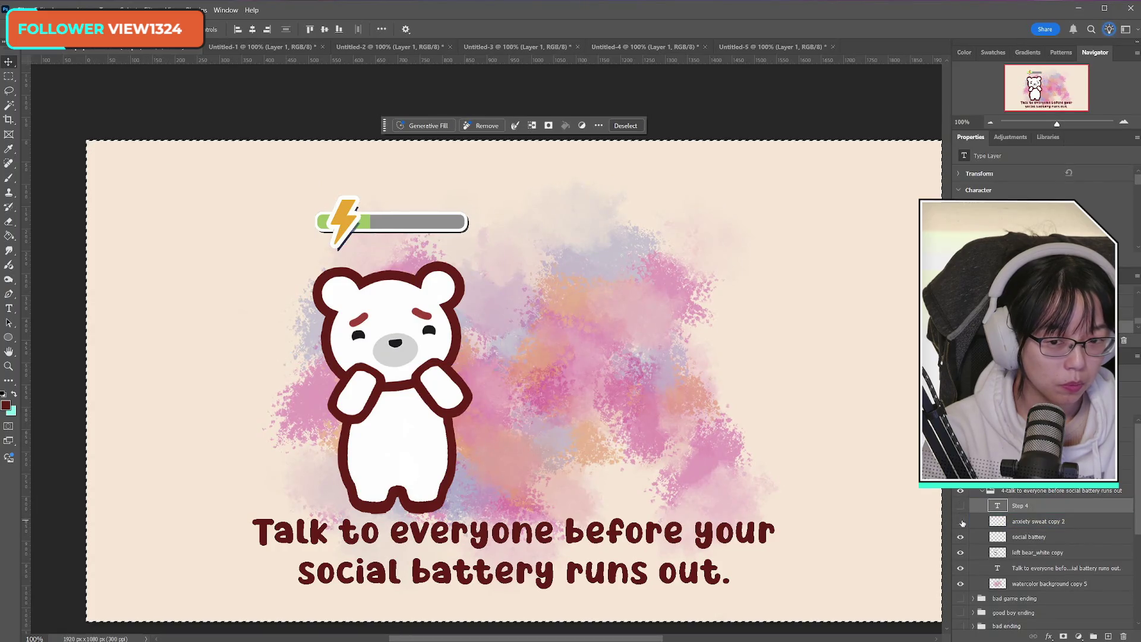
{"action": "left_click", "coordinate": [962, 521]}
{"action": "left_click", "coordinate": [961, 521]}
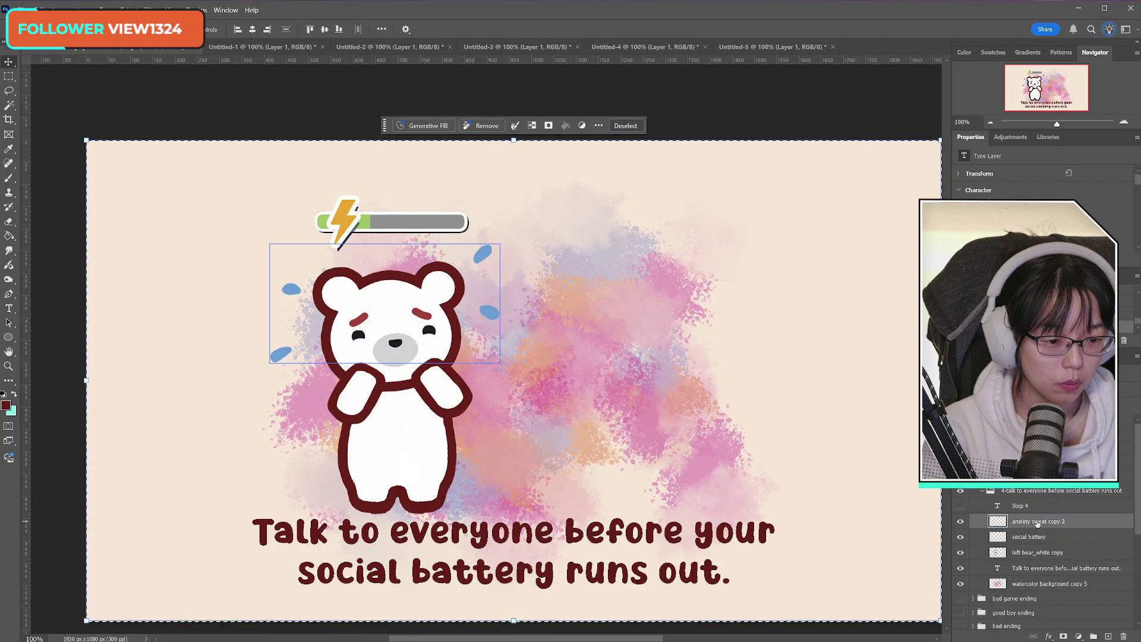
{"action": "key", "text": "alt+f"}
{"action": "key", "text": "n"}
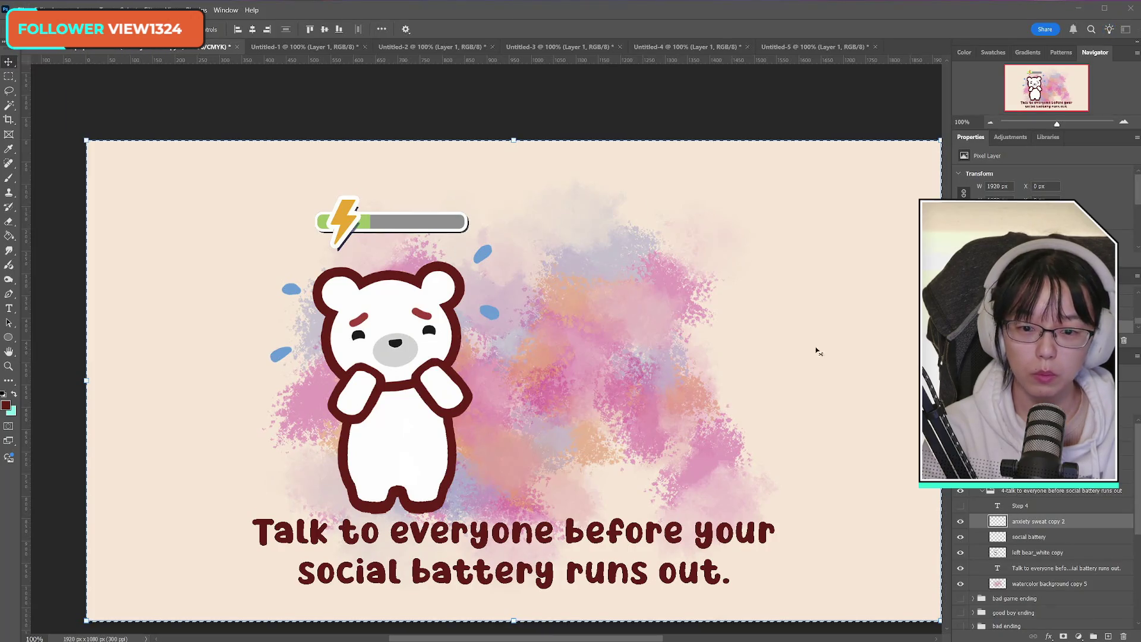
{"action": "left_click", "coordinate": [893, 547]}
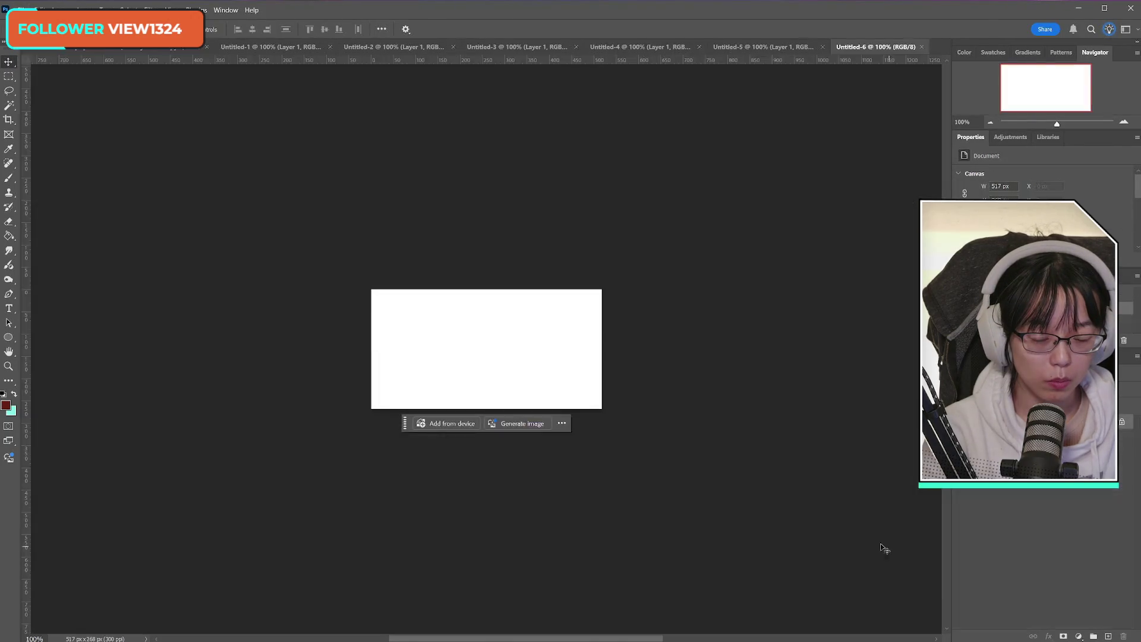
{"action": "key", "text": "ctrl+v"}
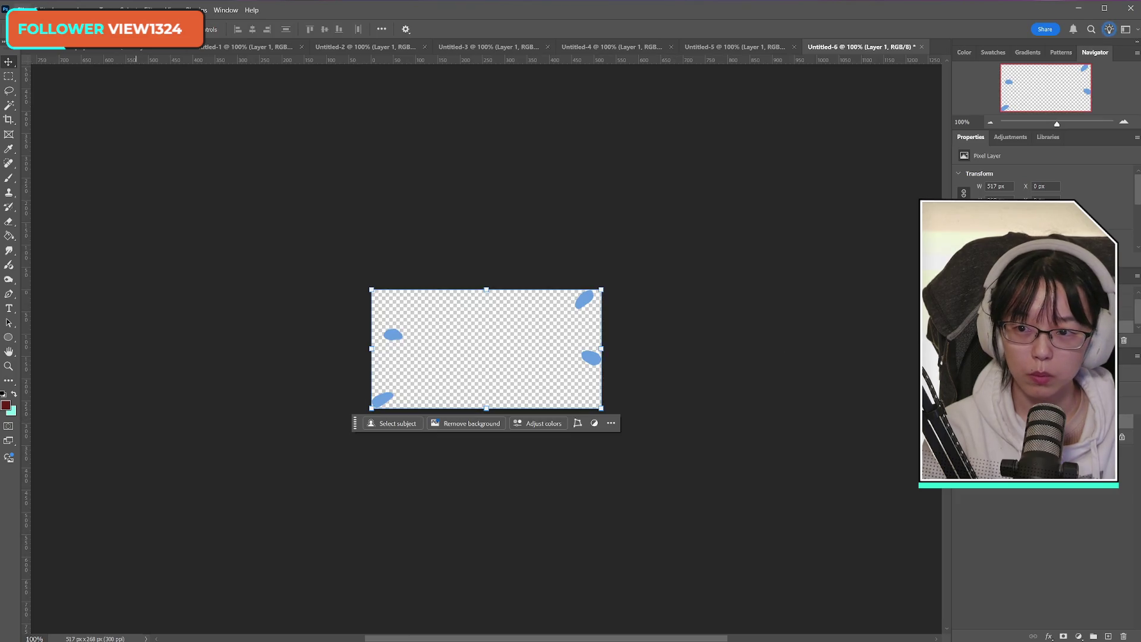
Save the sweat drops as a PNG copy named ab_tutorial_4_anxietysweat
{"action": "key", "text": "alt+f"}
{"action": "key", "text": "Down"}
{"action": "key", "text": "Down"}
{"action": "key", "text": "Down"}
{"action": "key", "text": "Return"}
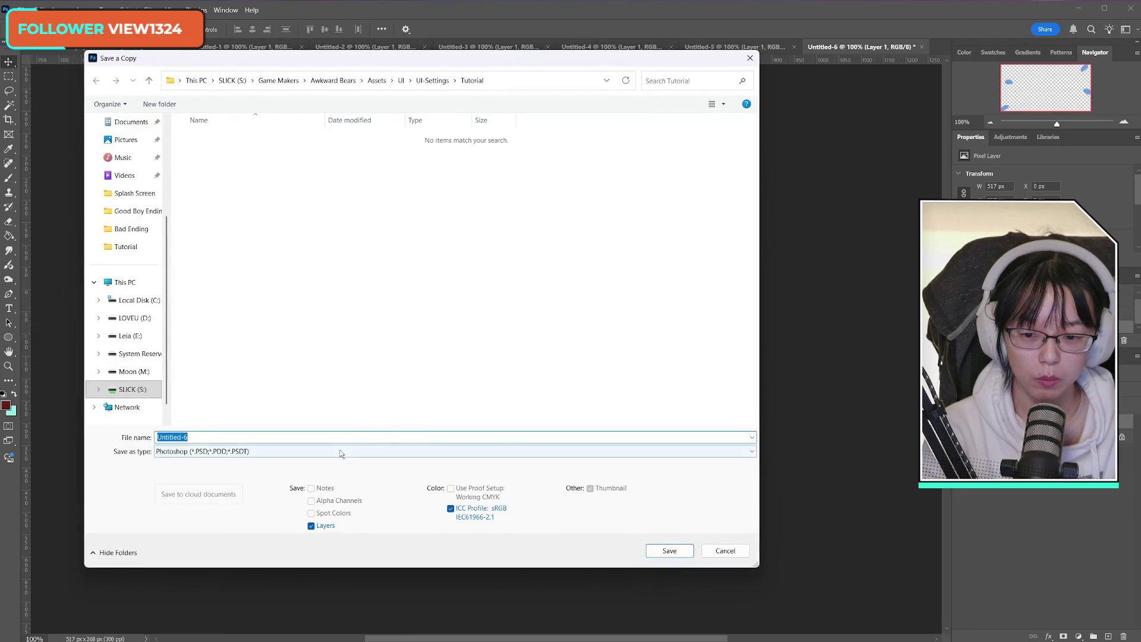
{"action": "left_click", "coordinate": [342, 452]}
{"action": "left_click", "coordinate": [313, 390]}
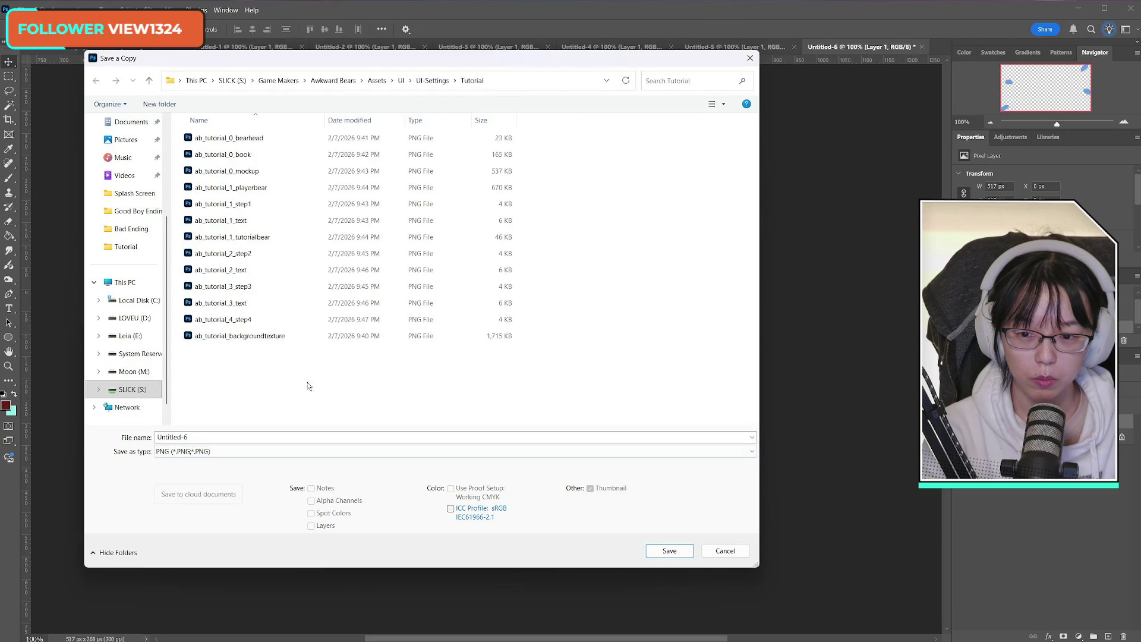
{"action": "left_click", "coordinate": [256, 321]}
{"action": "left_click", "coordinate": [254, 440]}
{"action": "key", "text": "BackSpace"}
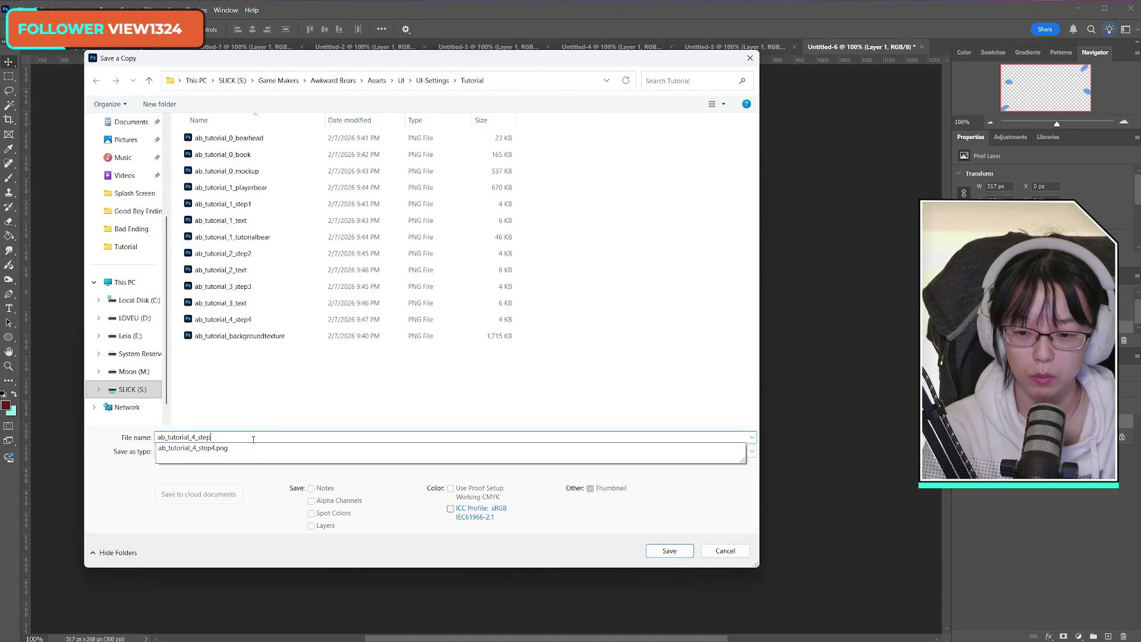
{"action": "type", "text": "anxietyswea"}
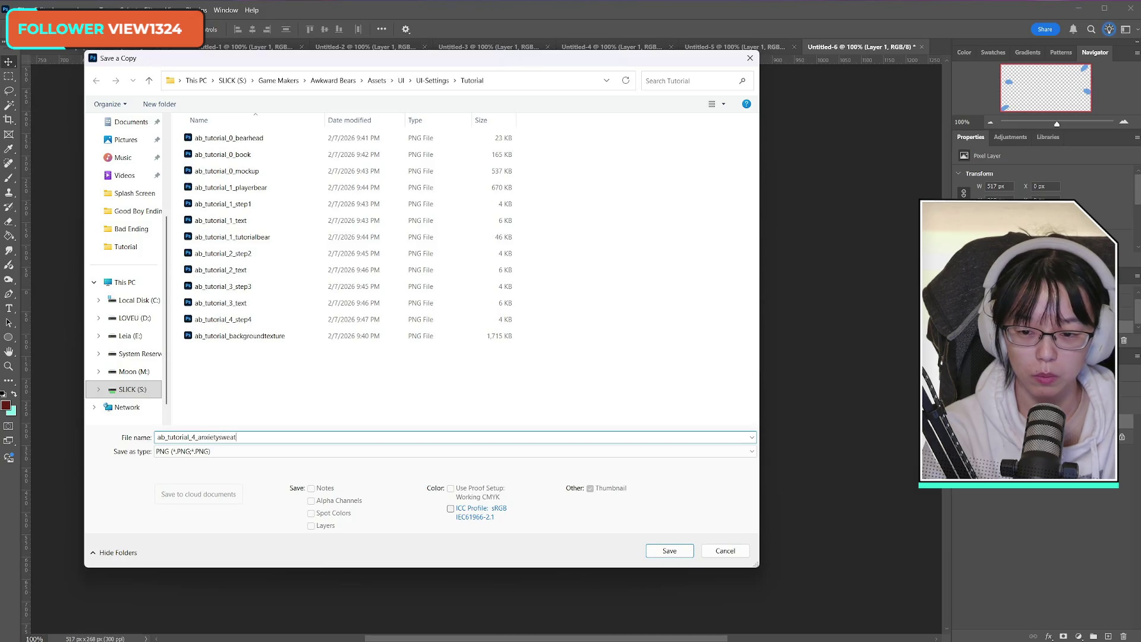
{"action": "key", "text": "Return"}
{"action": "key", "text": "Return"}
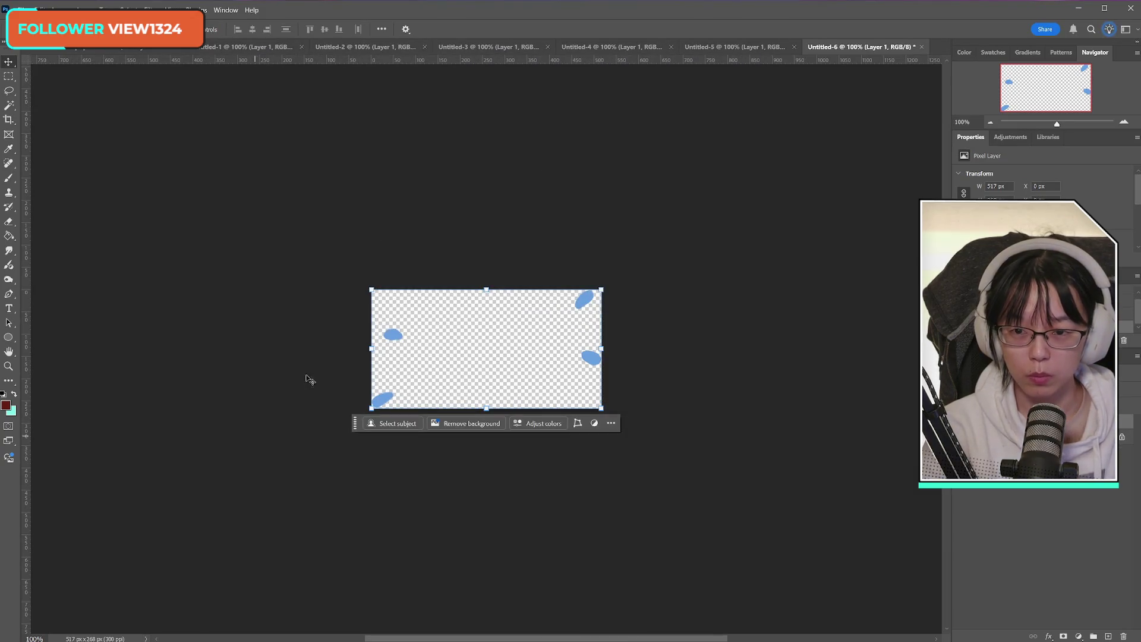
{"action": "left_click", "coordinate": [72, 52]}
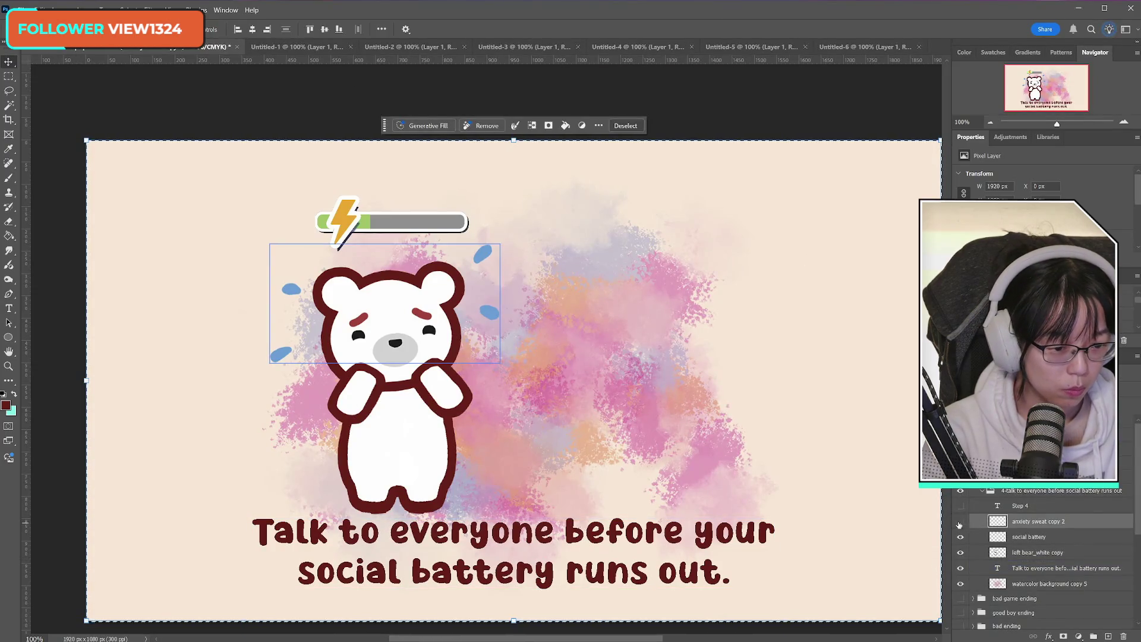
Hide the sweat drops, select the social battery layer, and cancel an early Save a Copy attempt
{"action": "left_click", "coordinate": [961, 521]}
{"action": "left_click", "coordinate": [1035, 537]}
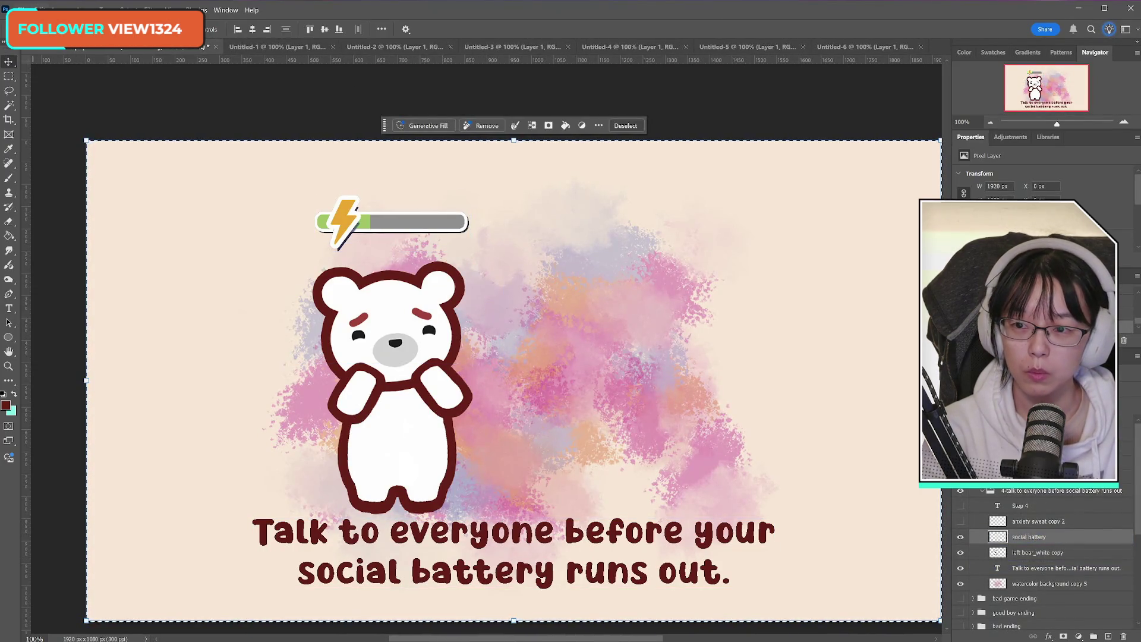
{"action": "left_click", "coordinate": [14, 11]}
{"action": "left_click", "coordinate": [45, 151]}
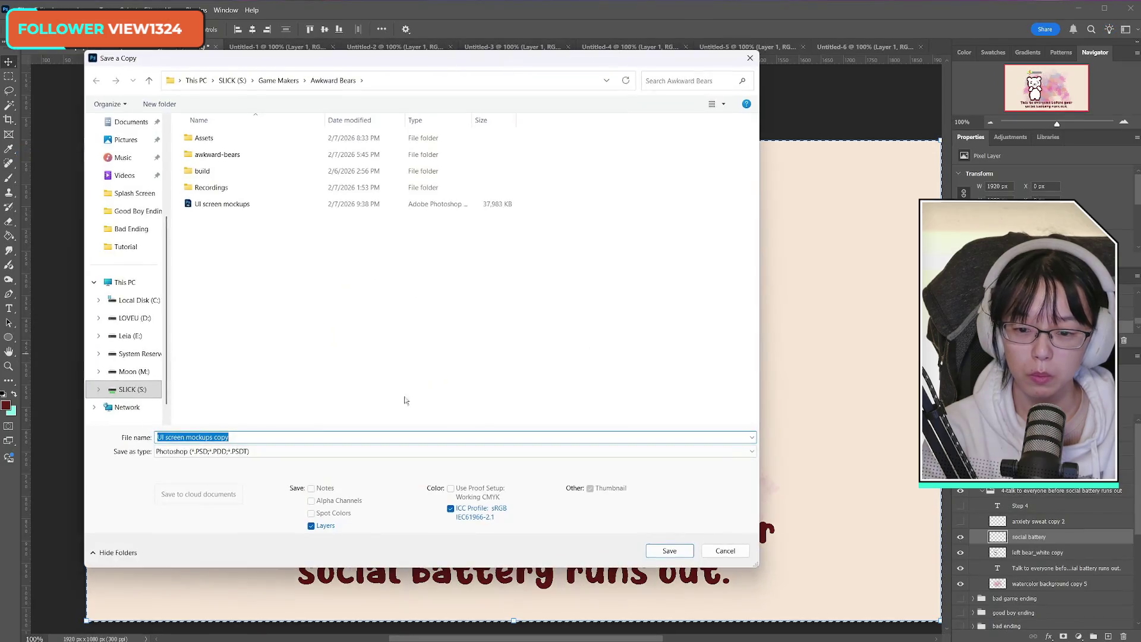
{"action": "left_click", "coordinate": [304, 453]}
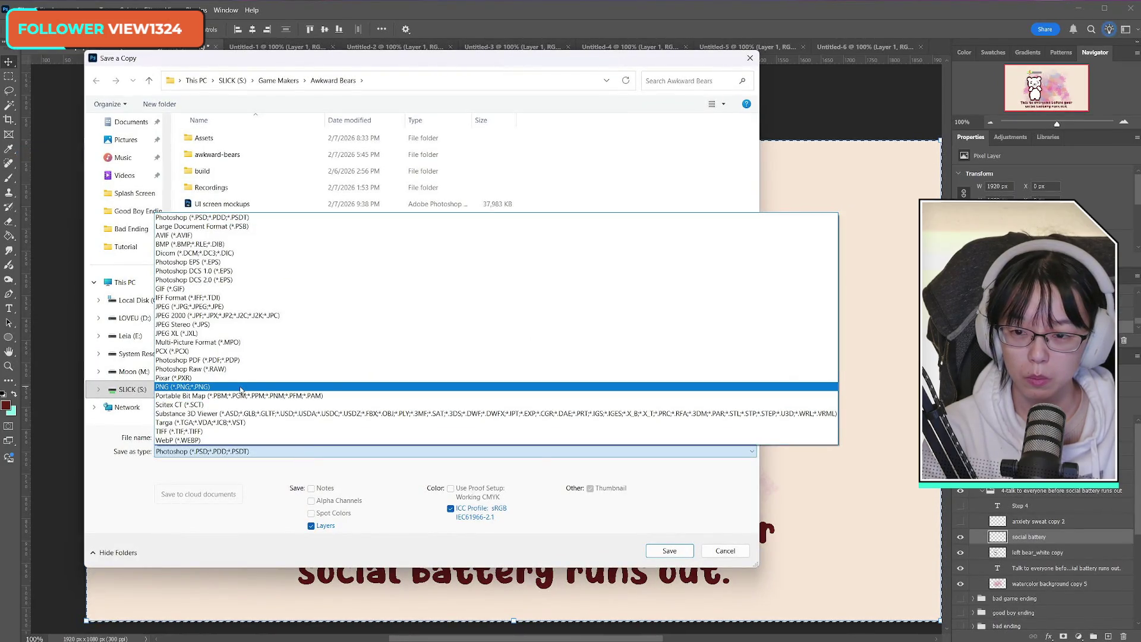
{"action": "left_click", "coordinate": [178, 440]}
{"action": "left_click", "coordinate": [670, 550]}
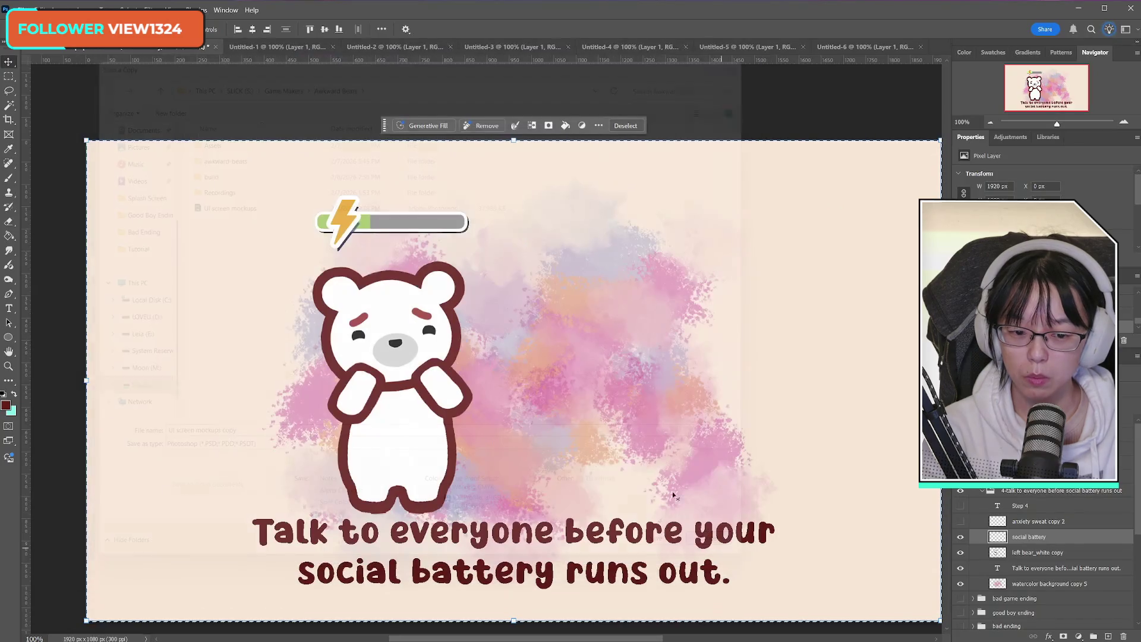
Create a clipboard-sized new document and paste the lightning battery bar into it
{"action": "left_click", "coordinate": [18, 10]}
{"action": "left_click", "coordinate": [35, 21]}
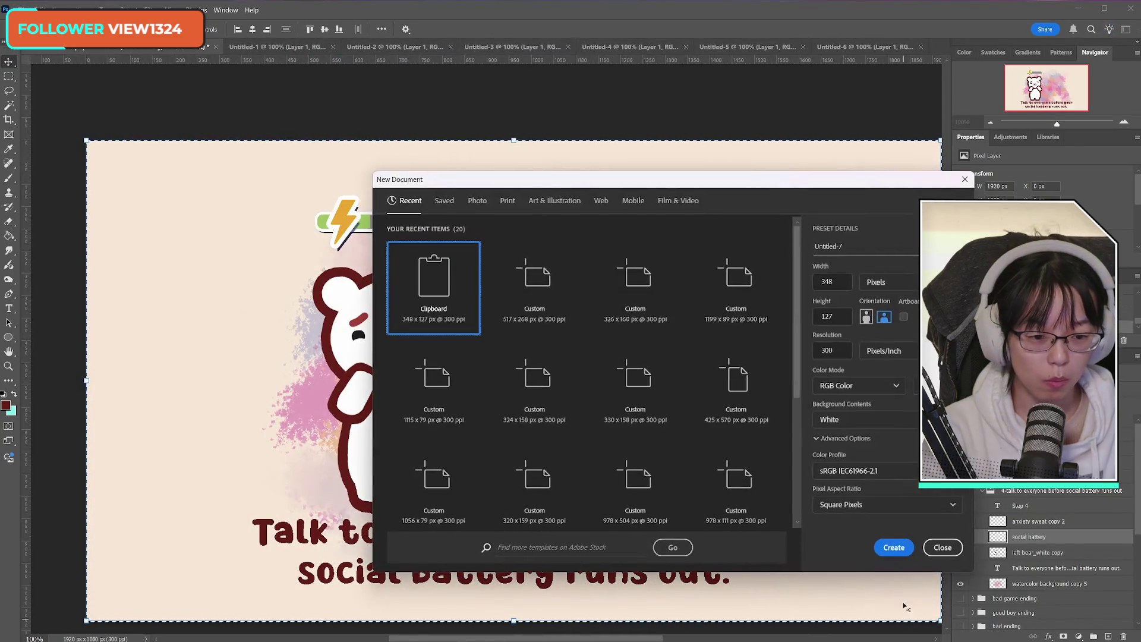
{"action": "left_click", "coordinate": [894, 547]}
{"action": "key", "text": "ctrl+v"}
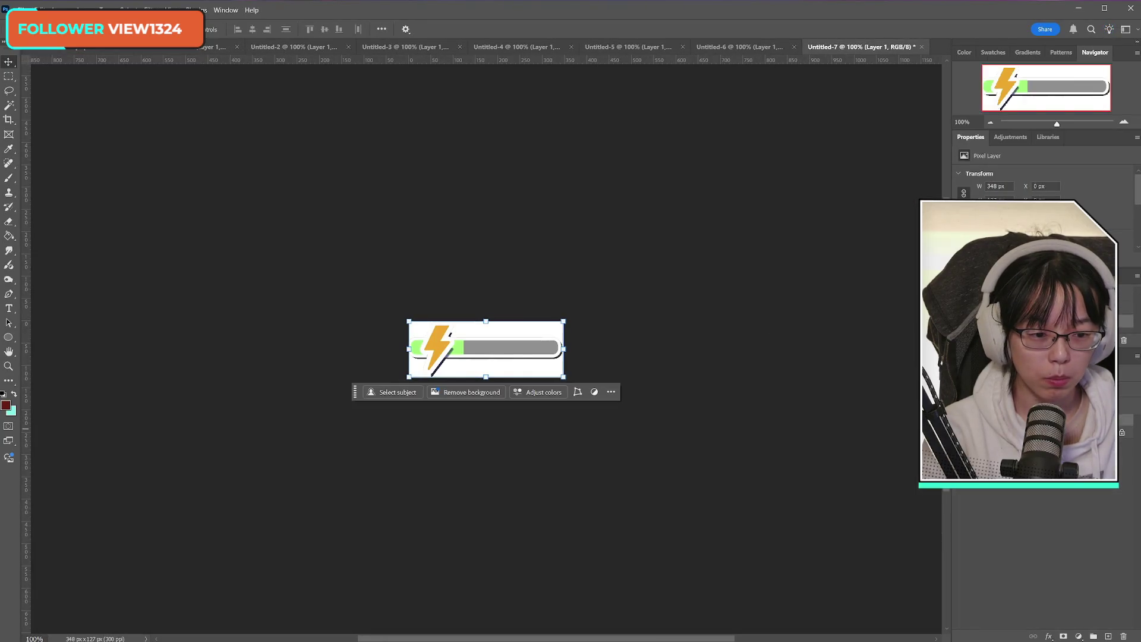
Save the battery bar as a PNG copy named ab_tutorial_4_social
{"action": "left_click", "coordinate": [18, 9]}
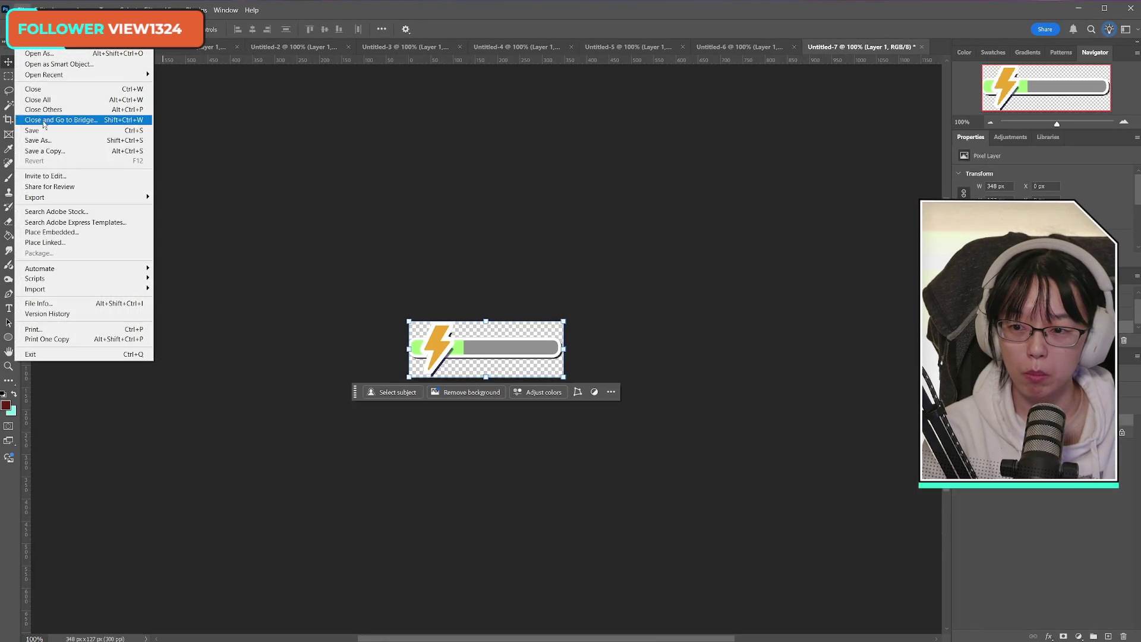
{"action": "left_click", "coordinate": [50, 154]}
{"action": "left_click", "coordinate": [302, 452]}
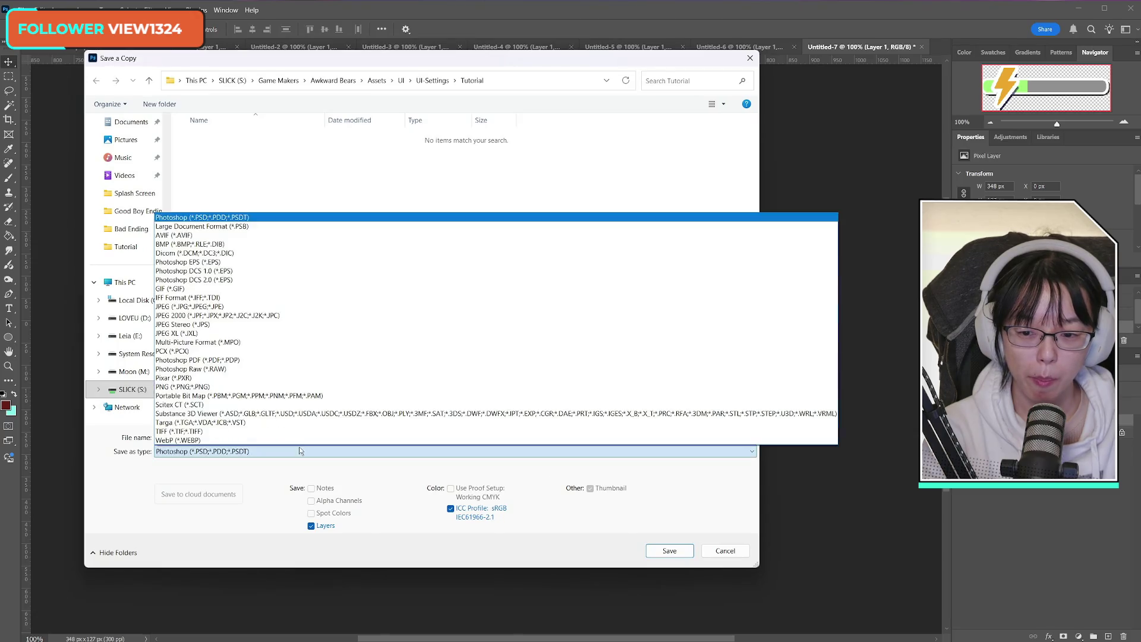
{"action": "left_click", "coordinate": [238, 387]}
{"action": "left_click", "coordinate": [250, 336]}
{"action": "double_click", "coordinate": [250, 436]}
{"action": "type", "text": "ab_tutorial_4_st"}
{"action": "key", "text": "BackSpace"}
{"action": "type", "text": "ocial batt"}
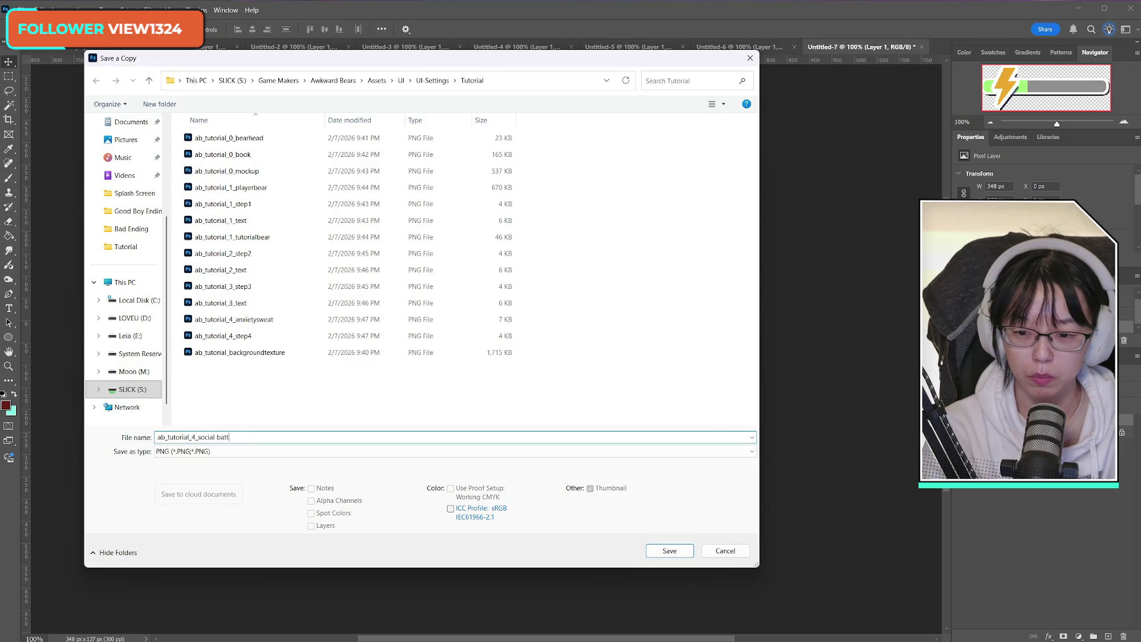
{"action": "key", "text": "Return"}
{"action": "key", "text": "Return"}
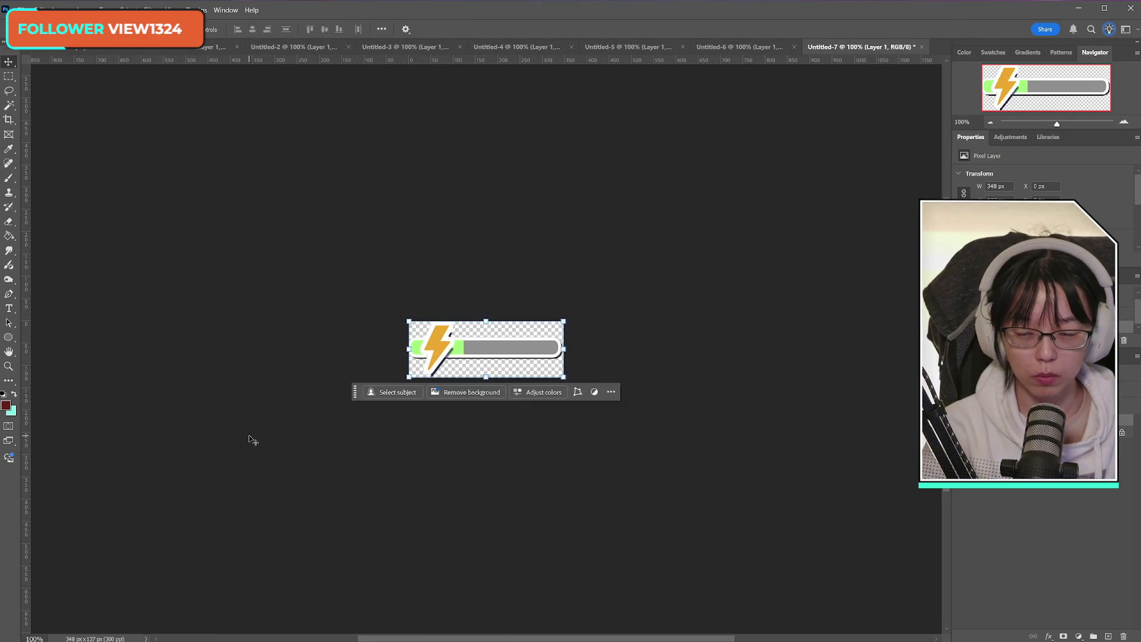
{"action": "left_click", "coordinate": [65, 48]}
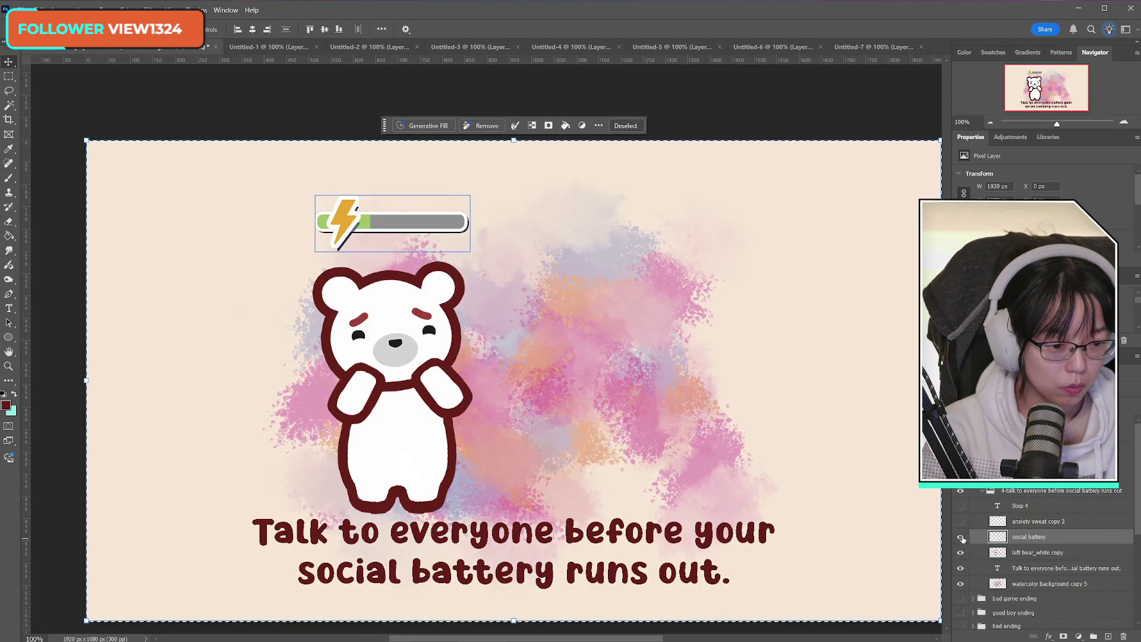
Make the social battery, anxiety sweat drops and Step 4 title layers visible again
{"action": "left_click", "coordinate": [961, 557]}
{"action": "left_click", "coordinate": [961, 554]}
{"action": "left_click", "coordinate": [961, 554]}
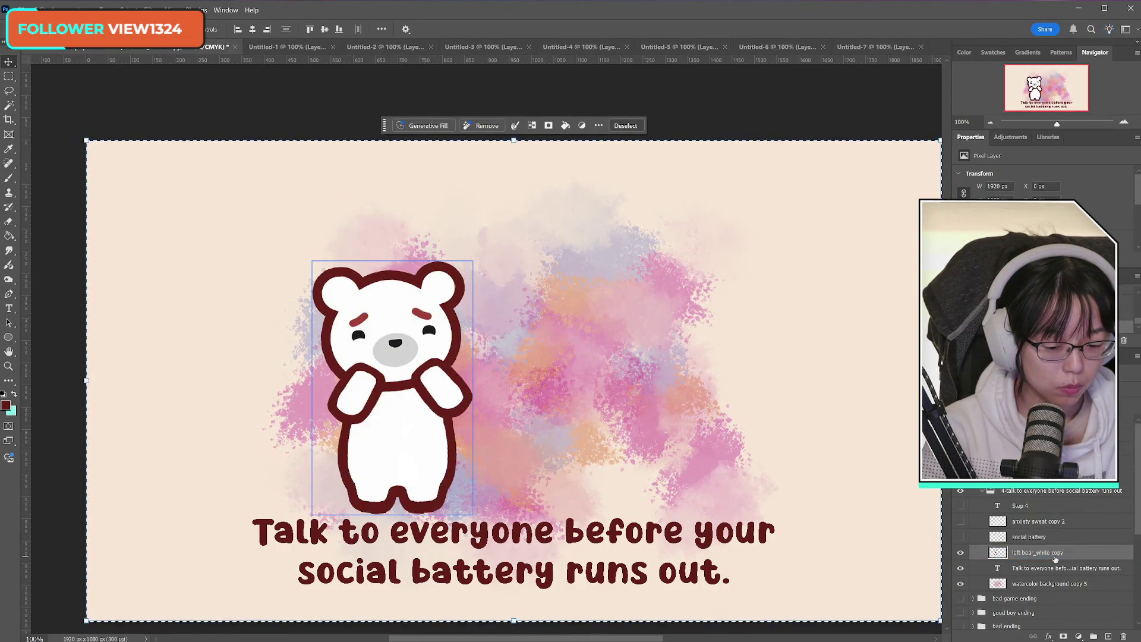
{"action": "left_click", "coordinate": [961, 536]}
{"action": "left_click", "coordinate": [961, 521]}
{"action": "left_click", "coordinate": [960, 506]}
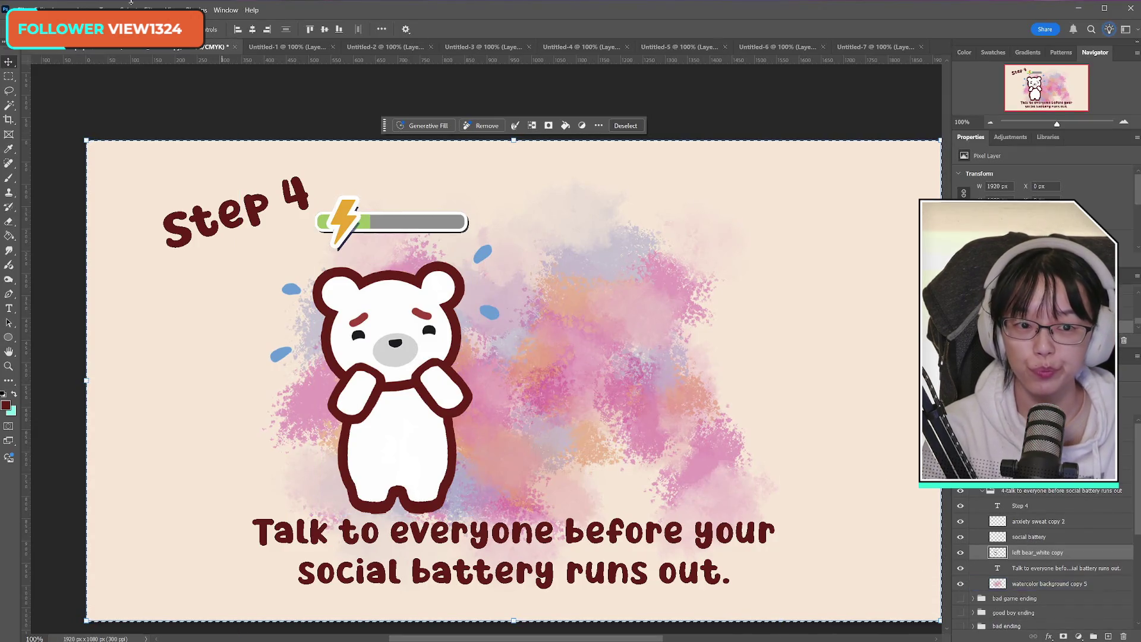
Paste the worried white bear into a new clipboard-sized document
{"action": "left_click", "coordinate": [23, 9]}
{"action": "left_click", "coordinate": [36, 62]}
{"action": "left_click", "coordinate": [885, 548]}
{"action": "key", "text": "ctrl+v"}
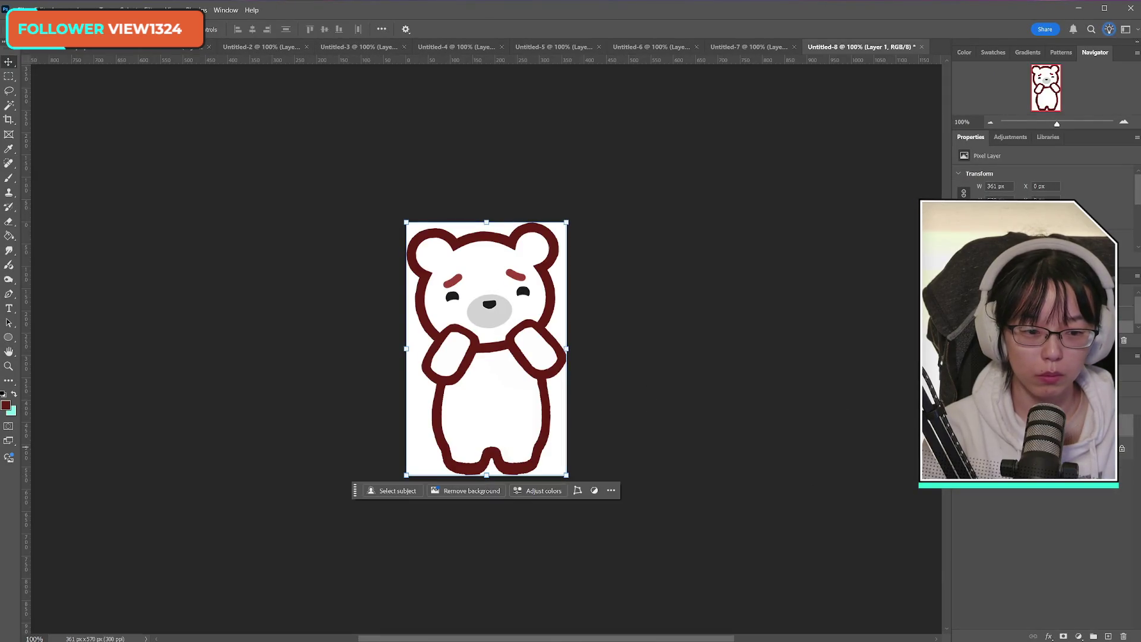
Save the bear as a PNG copy named ab_tutorial_4_playerbear in the Tutorial folder
{"action": "left_click", "coordinate": [22, 10]}
{"action": "left_click", "coordinate": [131, 152]}
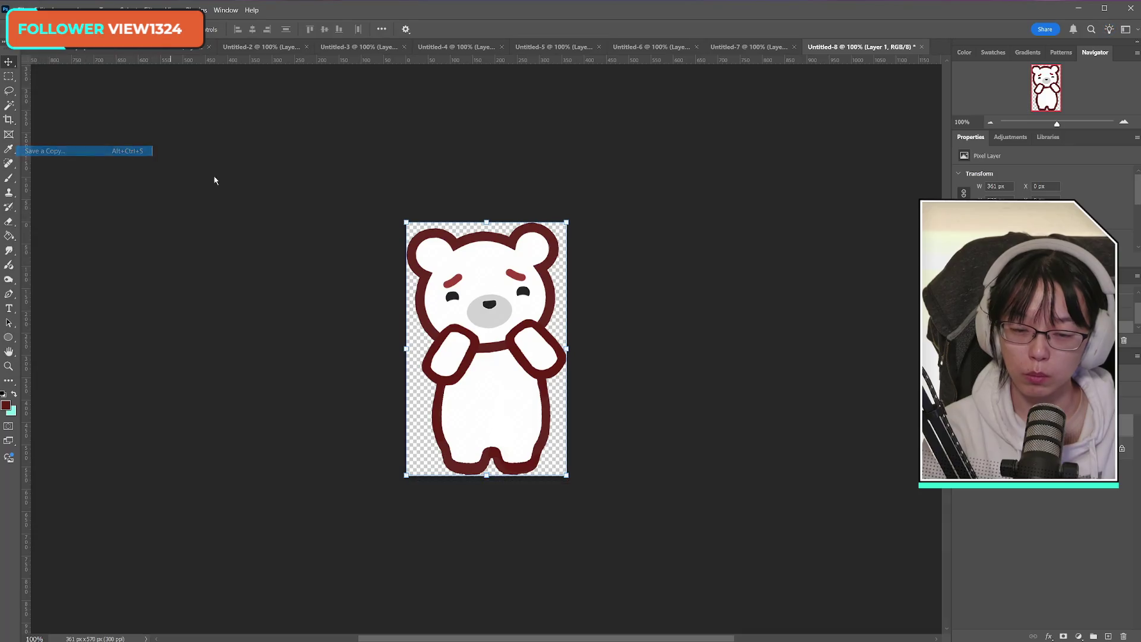
{"action": "left_click", "coordinate": [323, 452]}
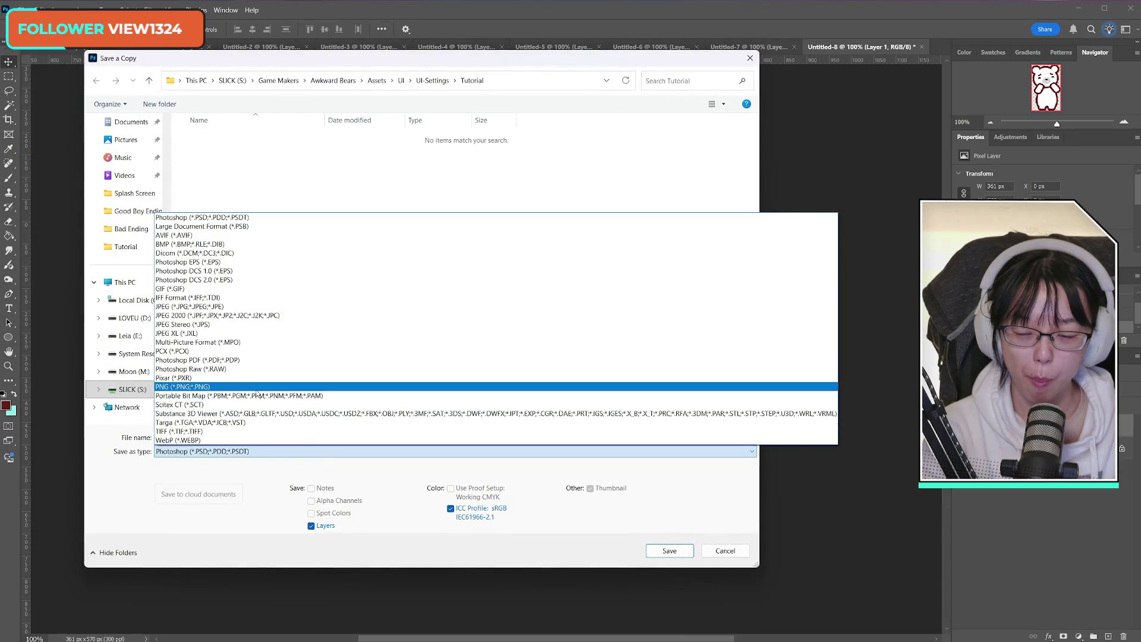
{"action": "left_click", "coordinate": [272, 388]}
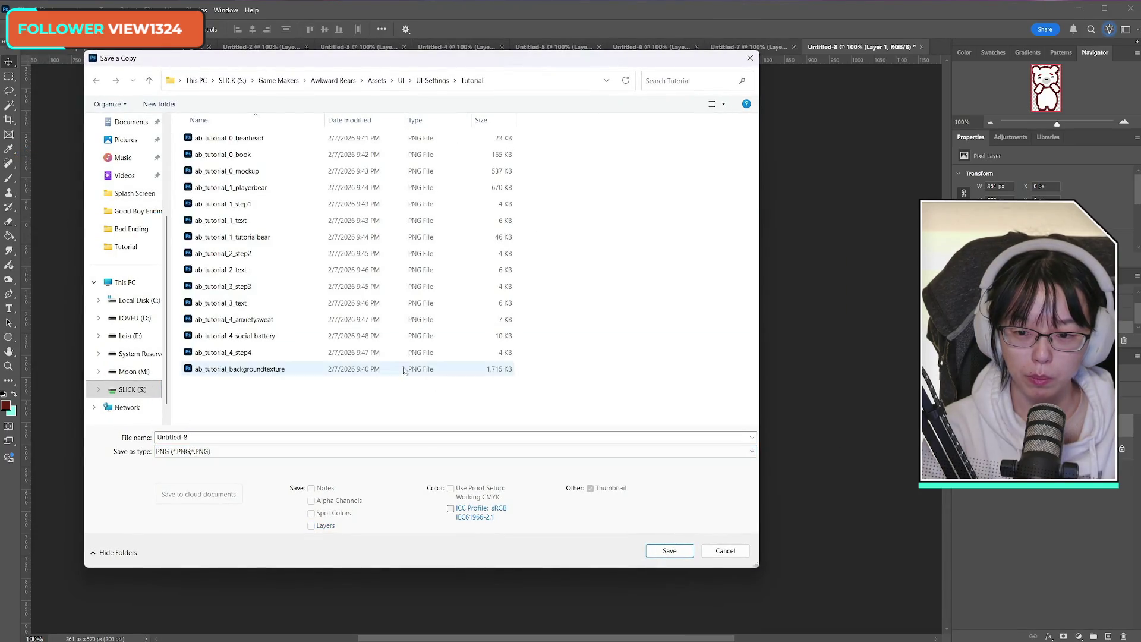
{"action": "left_click", "coordinate": [273, 336]}
{"action": "left_click", "coordinate": [265, 438]}
{"action": "key", "text": "BackSpace"}
{"action": "key", "text": "BackSpace"}
{"action": "key", "text": "BackSpace"}
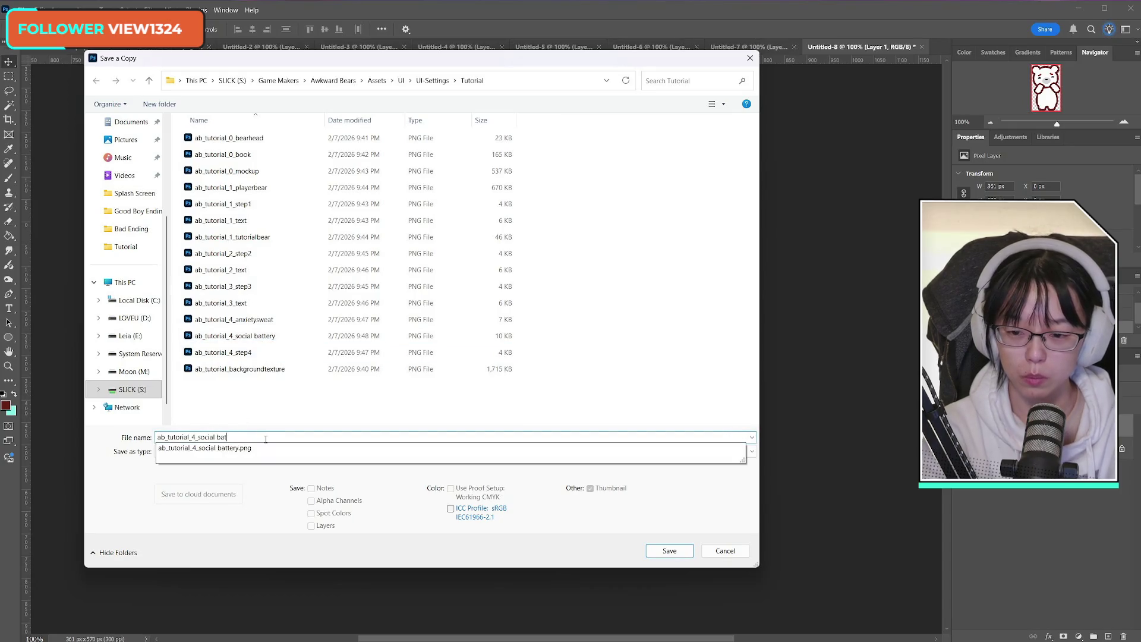
{"action": "key", "text": "BackSpace"}
{"action": "key", "text": "BackSpace"}
{"action": "key", "text": "BackSpace"}
{"action": "type", "text": "player"}
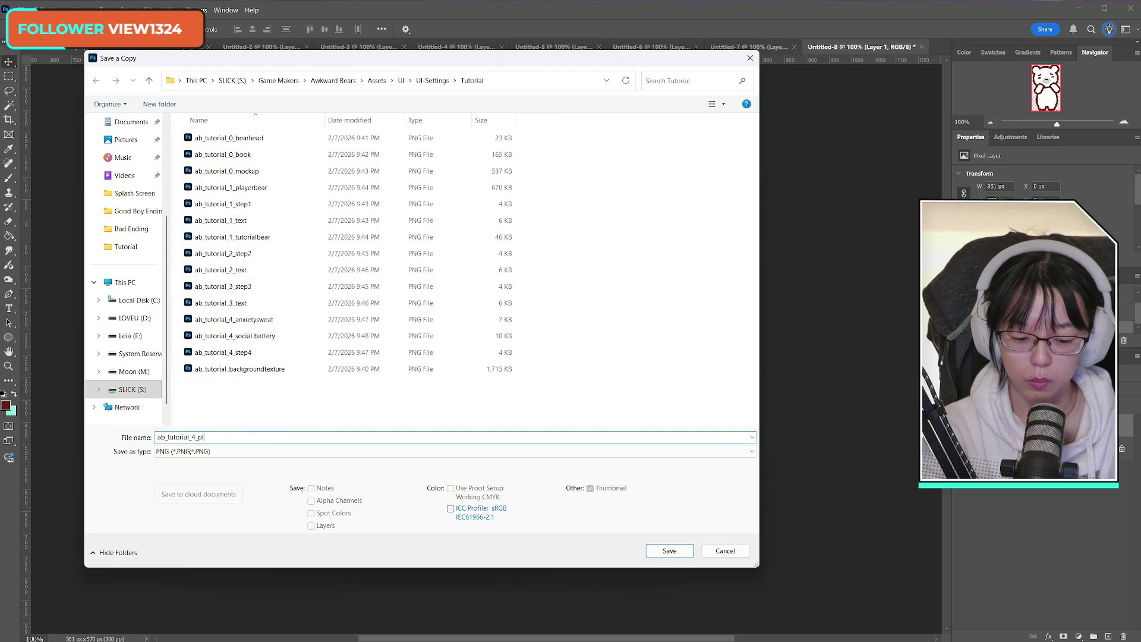
{"action": "type", "text": "ear"}
{"action": "key", "text": "Return"}
{"action": "key", "text": "Return"}
{"action": "left_click", "coordinate": [196, 50]}
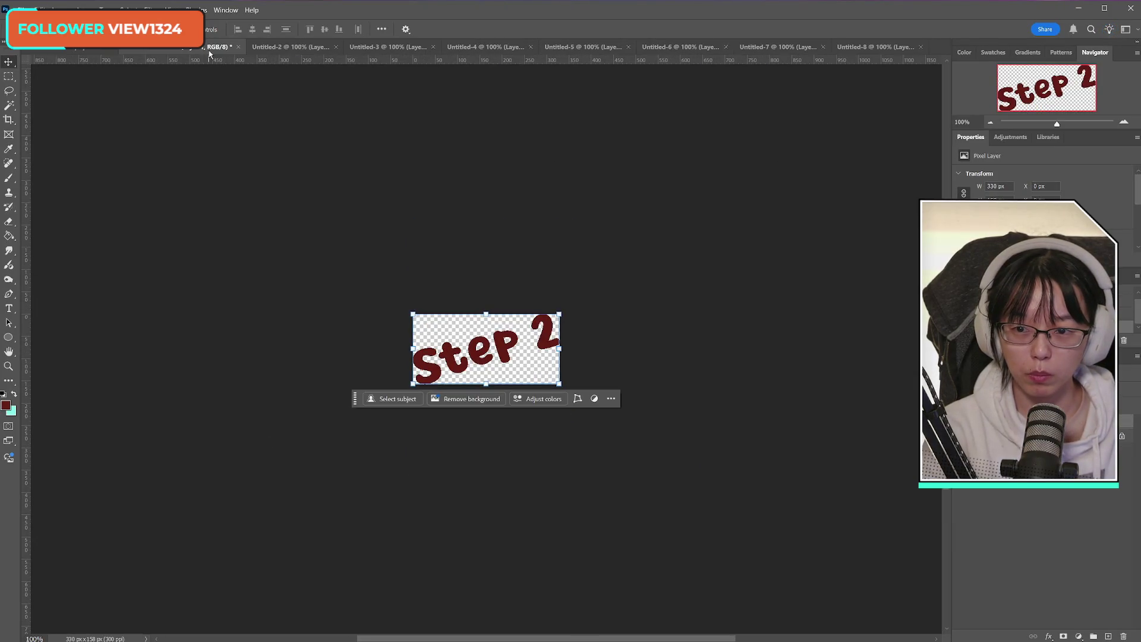
Close the Step 2, Step 3 and caption documents without saving
{"action": "left_click", "coordinate": [236, 48]}
{"action": "left_click", "coordinate": [586, 246]}
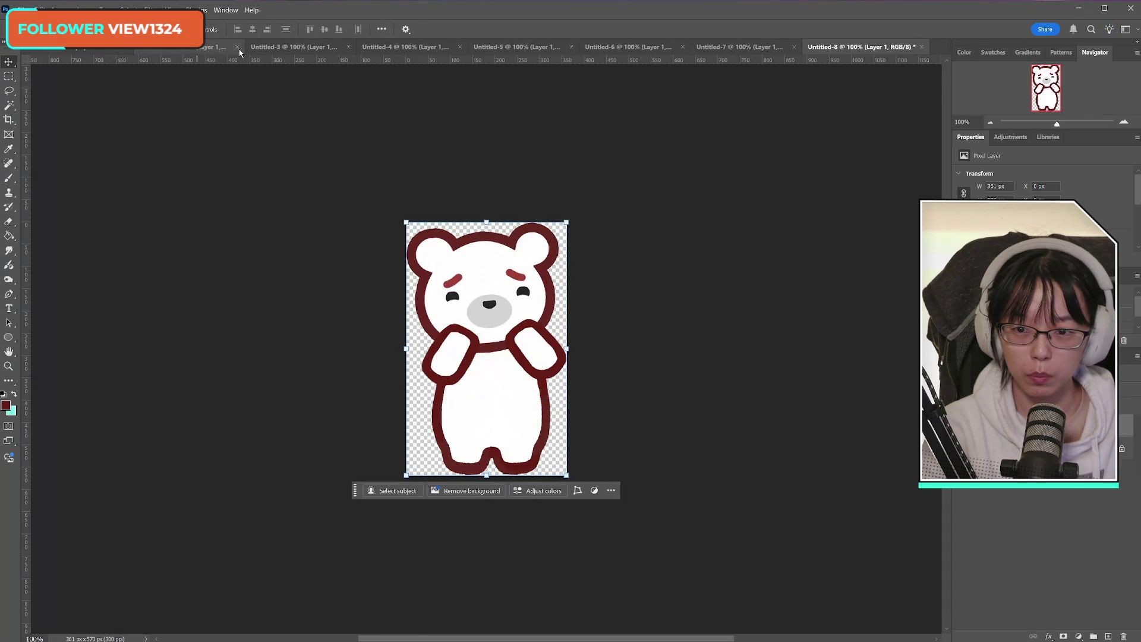
{"action": "left_click", "coordinate": [239, 48]}
{"action": "left_click", "coordinate": [586, 245]}
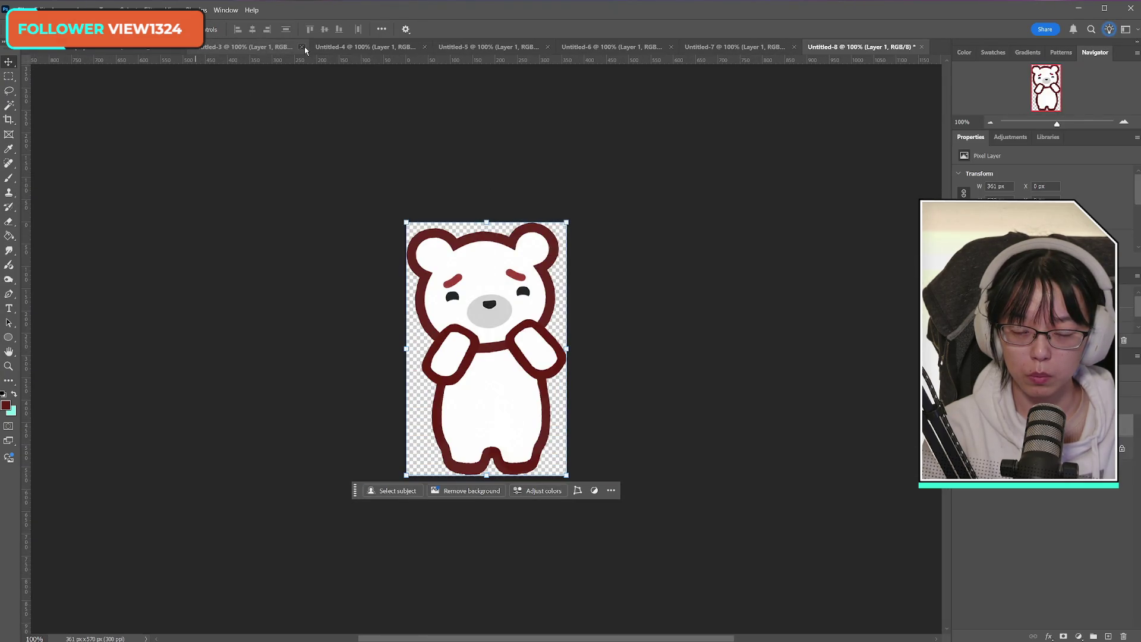
{"action": "left_click", "coordinate": [303, 48]}
{"action": "left_click", "coordinate": [586, 245]}
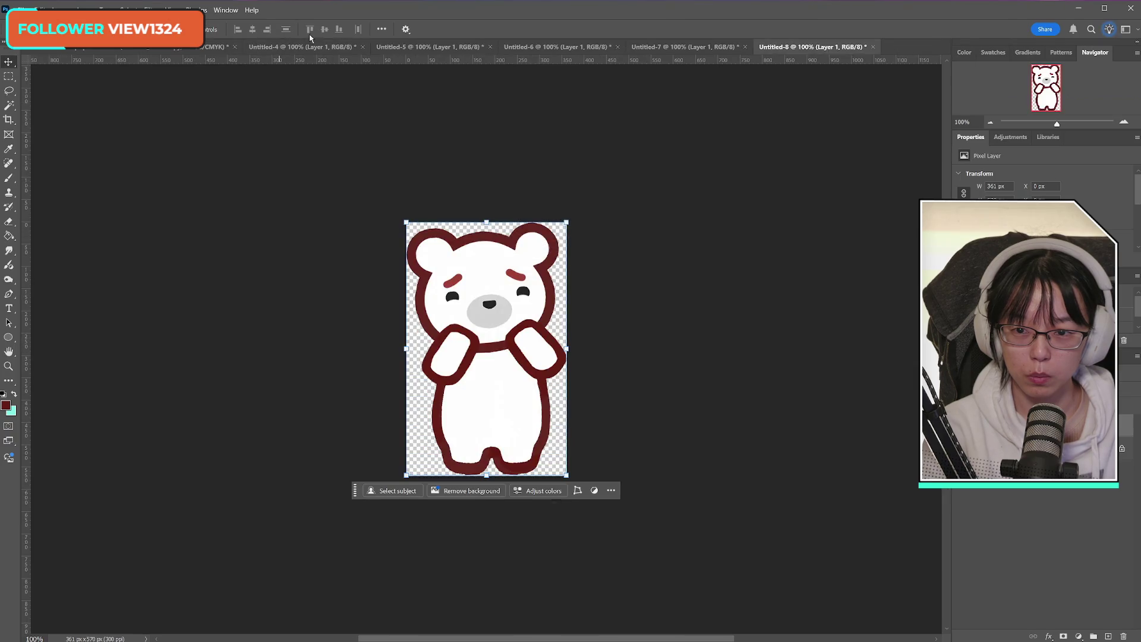
{"action": "left_click", "coordinate": [364, 48]}
{"action": "left_click", "coordinate": [586, 245]}
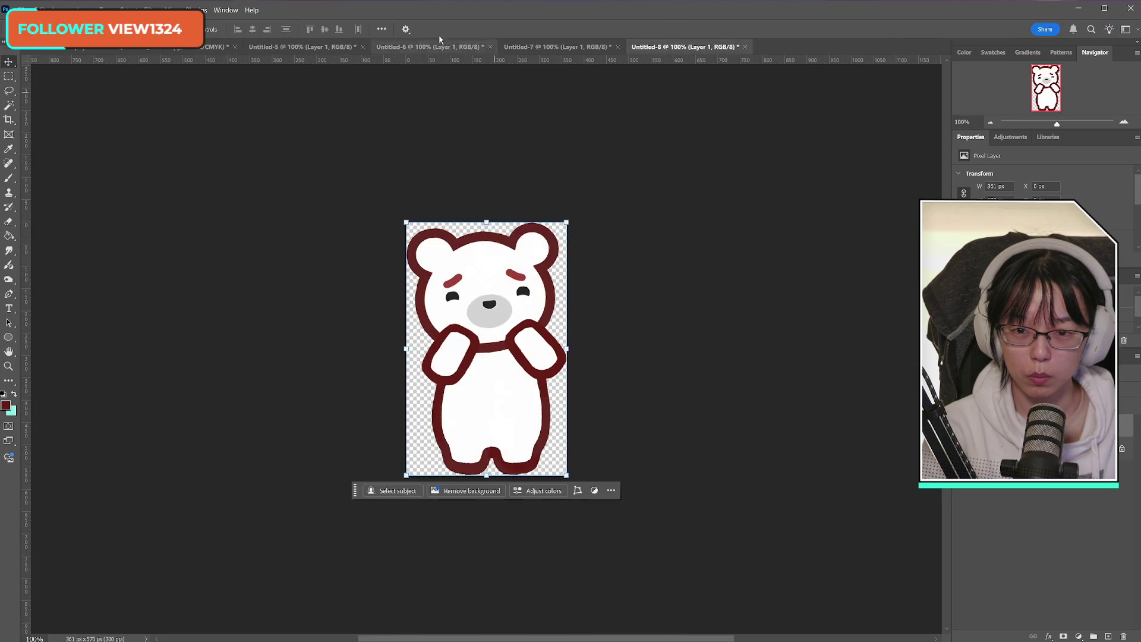
Close the remaining untitled documents, including the standalone bear, without saving
{"action": "left_click", "coordinate": [362, 47]}
{"action": "left_click", "coordinate": [587, 245]}
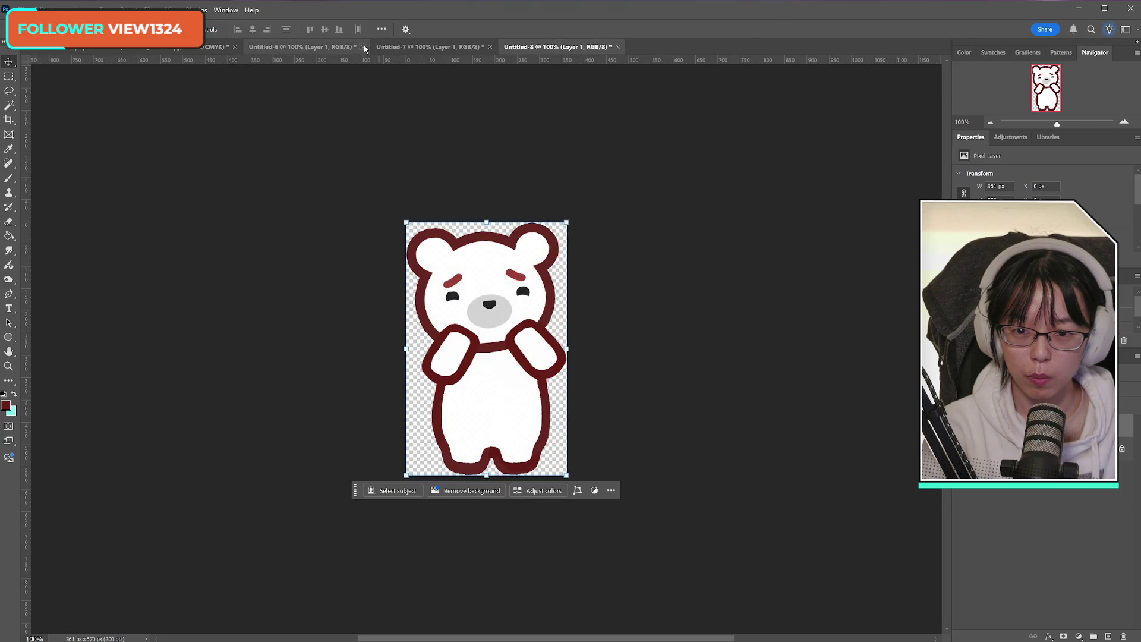
{"action": "left_click", "coordinate": [364, 48]}
{"action": "left_click", "coordinate": [587, 245]}
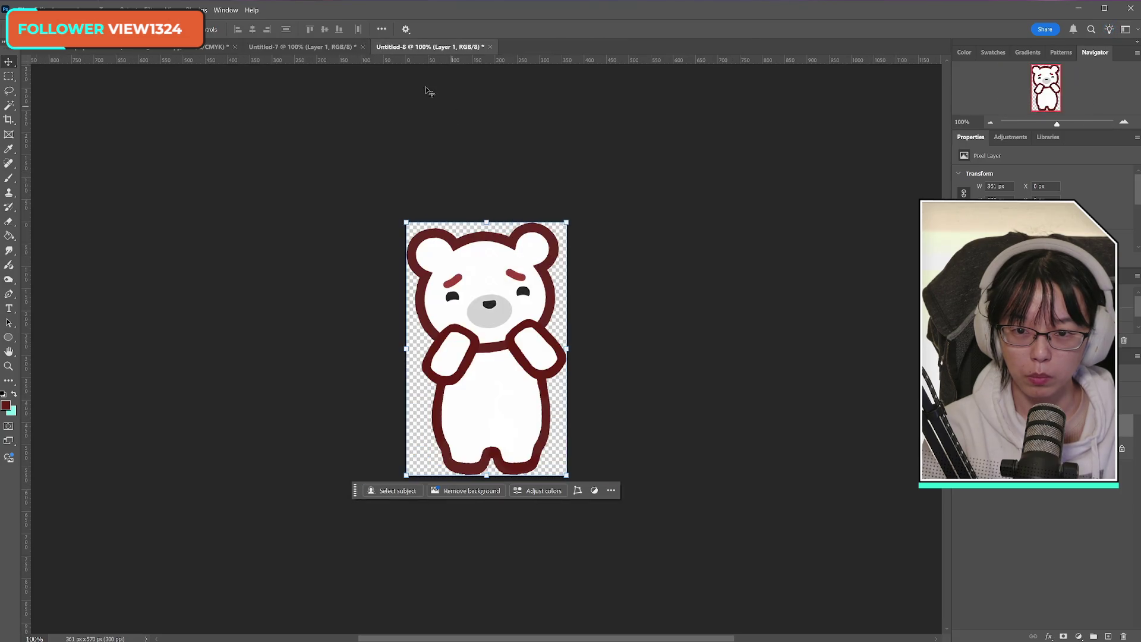
{"action": "left_click", "coordinate": [362, 47]}
{"action": "left_click", "coordinate": [586, 244]}
{"action": "left_click", "coordinate": [363, 47]}
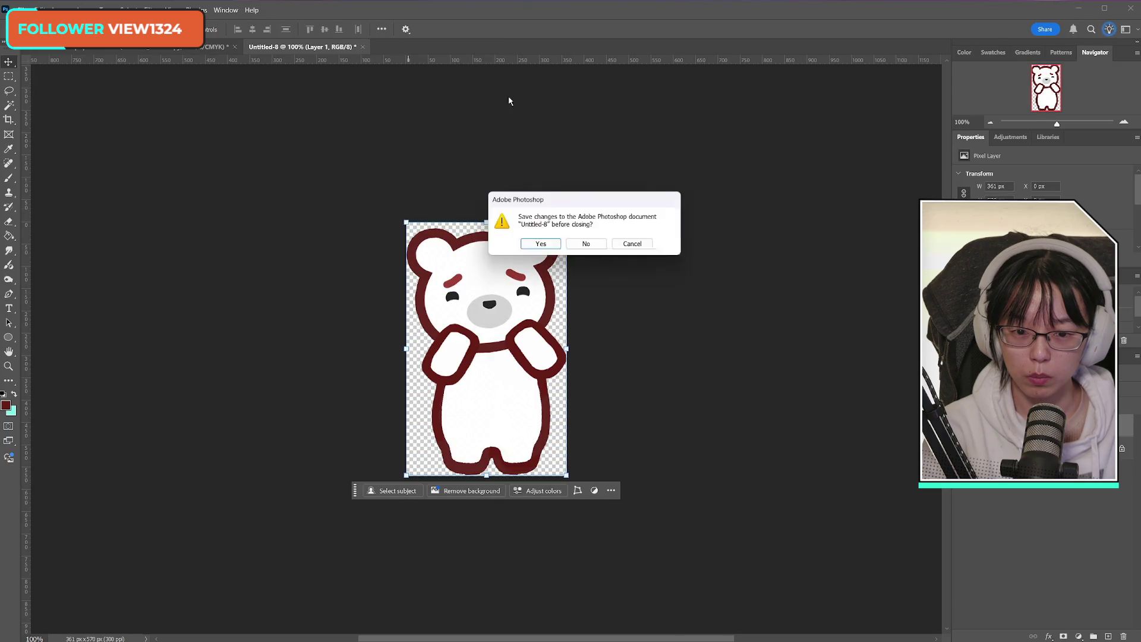
{"action": "left_click", "coordinate": [586, 244]}
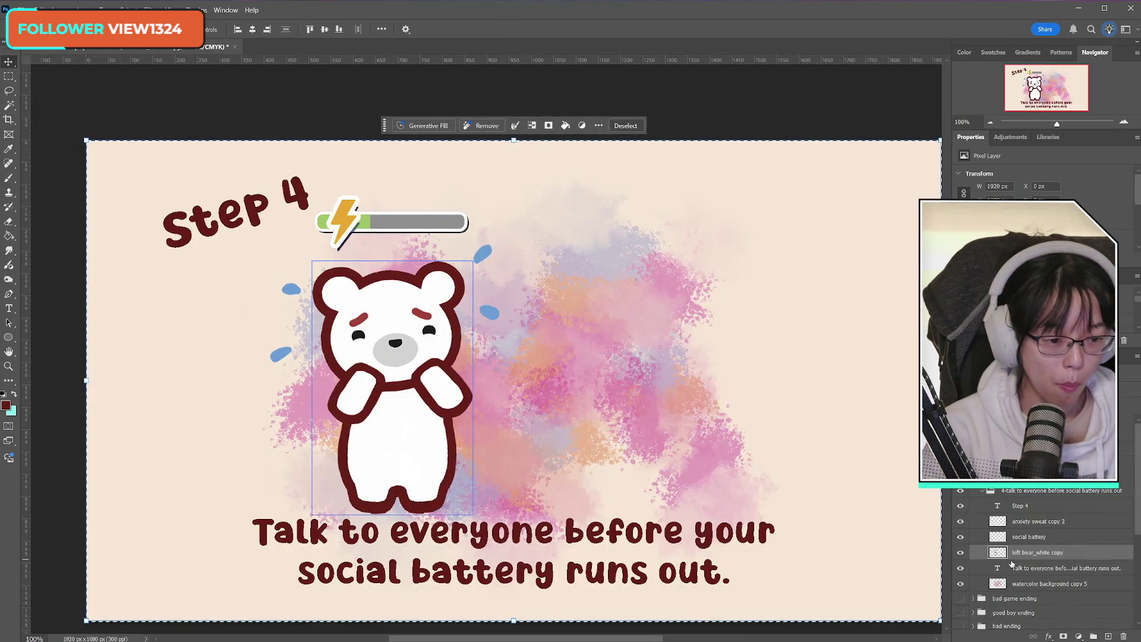
Hide the bear, battery, sweat-drop and Step 4 title layers so only the caption remains
{"action": "left_click", "coordinate": [960, 553]}
{"action": "left_click", "coordinate": [960, 553]}
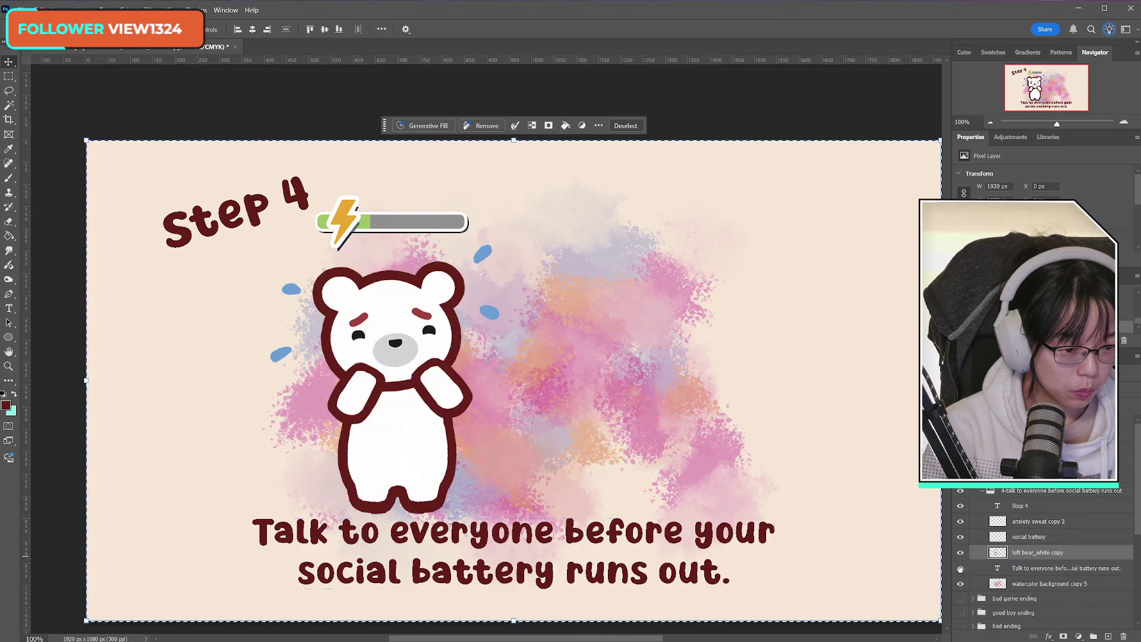
{"action": "left_click_drag", "start_coordinate": [960, 553], "coordinate": [960, 506]}
{"action": "left_click", "coordinate": [1033, 569]}
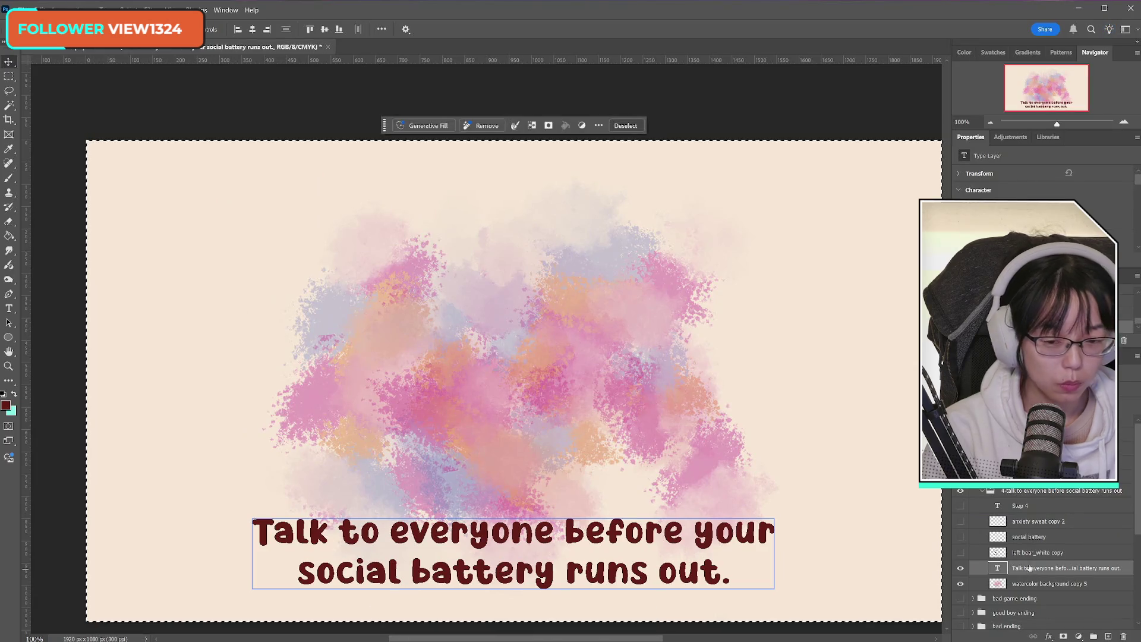
{"action": "left_click", "coordinate": [24, 10]}
{"action": "left_click", "coordinate": [447, 155]}
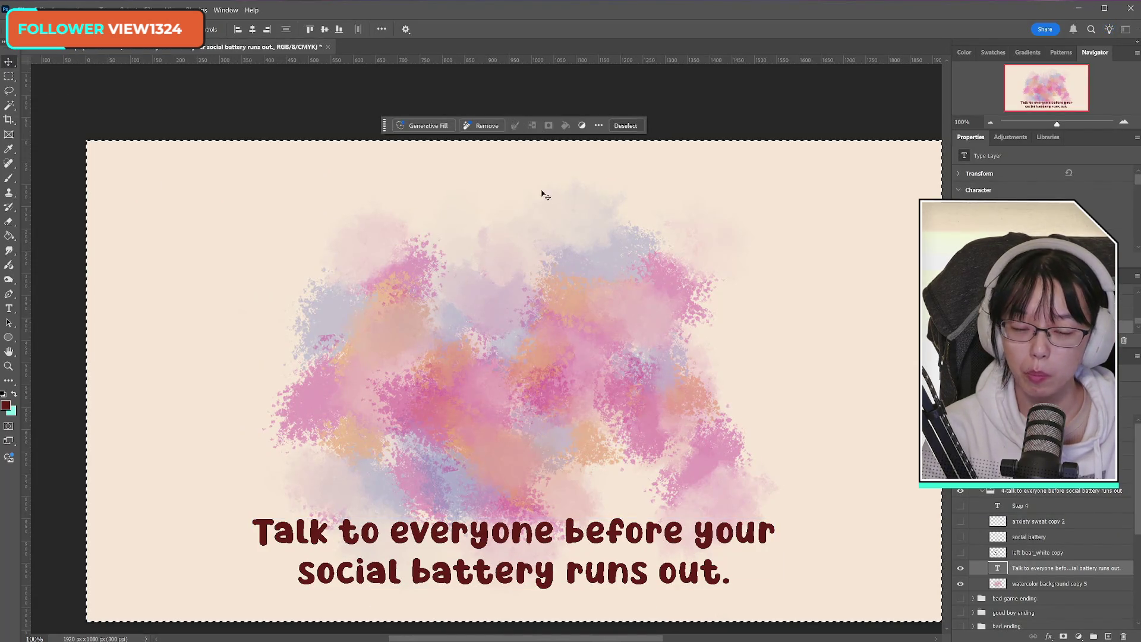
Paste the caption into a new 1172x159 document
{"action": "key", "text": "ctrl+n"}
{"action": "left_click", "coordinate": [894, 546]}
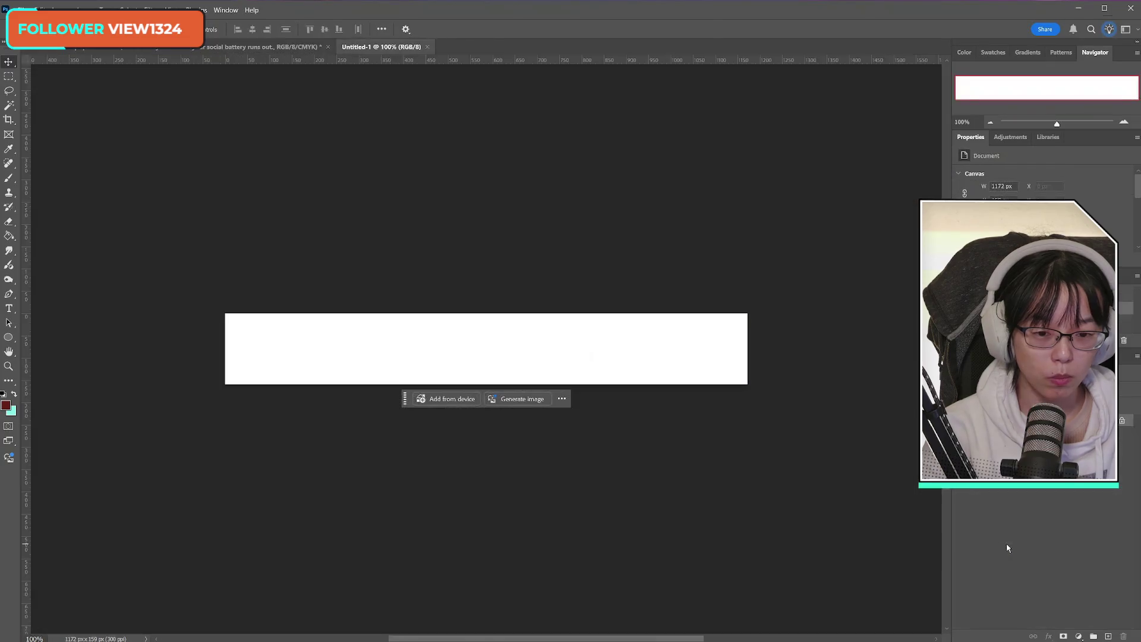
{"action": "key", "text": "ctrl+v"}
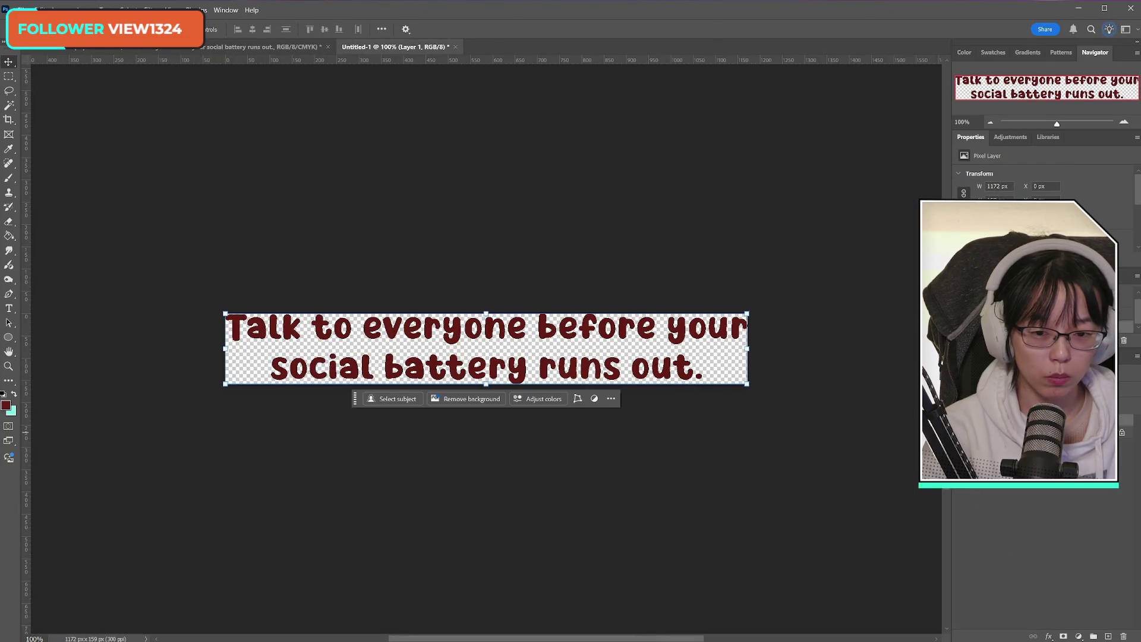
Save a copy of the caption document as the PNG ab_tutorial_4_text
{"action": "left_click", "coordinate": [22, 10]}
{"action": "left_click", "coordinate": [48, 156]}
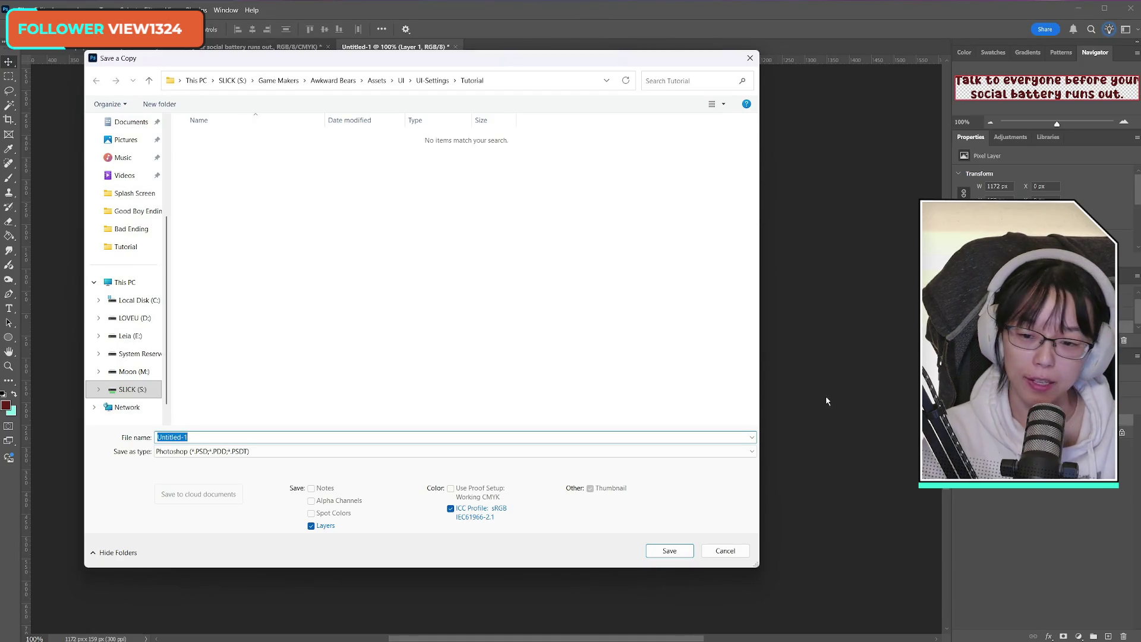
{"action": "left_click", "coordinate": [250, 453]}
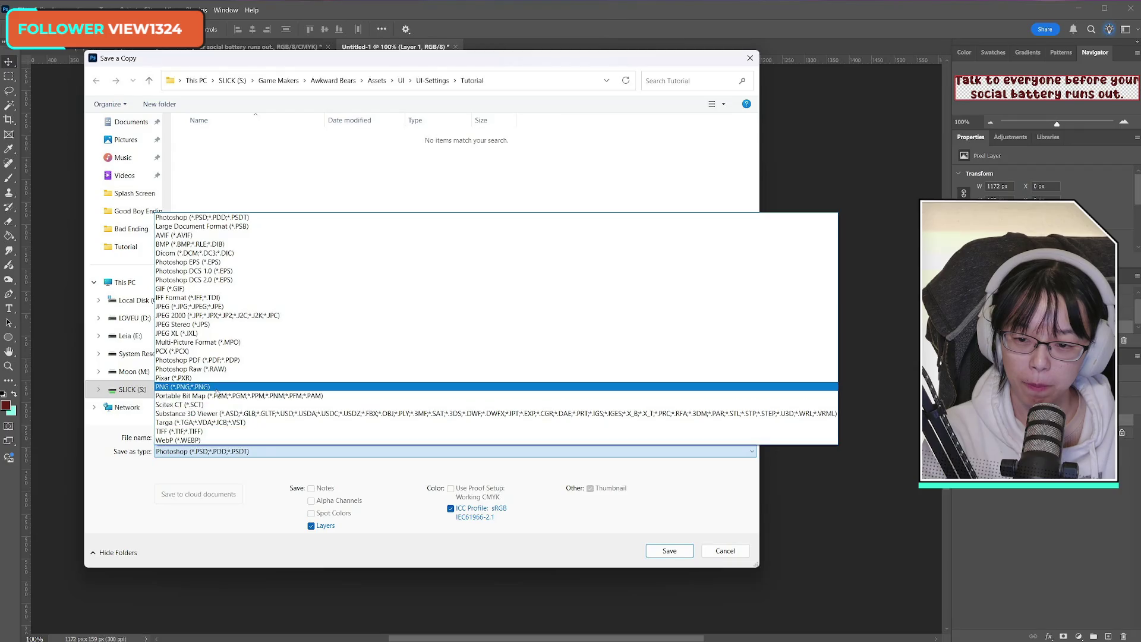
{"action": "left_click", "coordinate": [605, 397]}
{"action": "left_click", "coordinate": [226, 369]}
{"action": "left_click", "coordinate": [255, 439]}
{"action": "left_click", "coordinate": [268, 436]}
{"action": "key", "text": "BackSpace"}
{"action": "key", "text": "BackSpace"}
{"action": "key", "text": "BackSpace"}
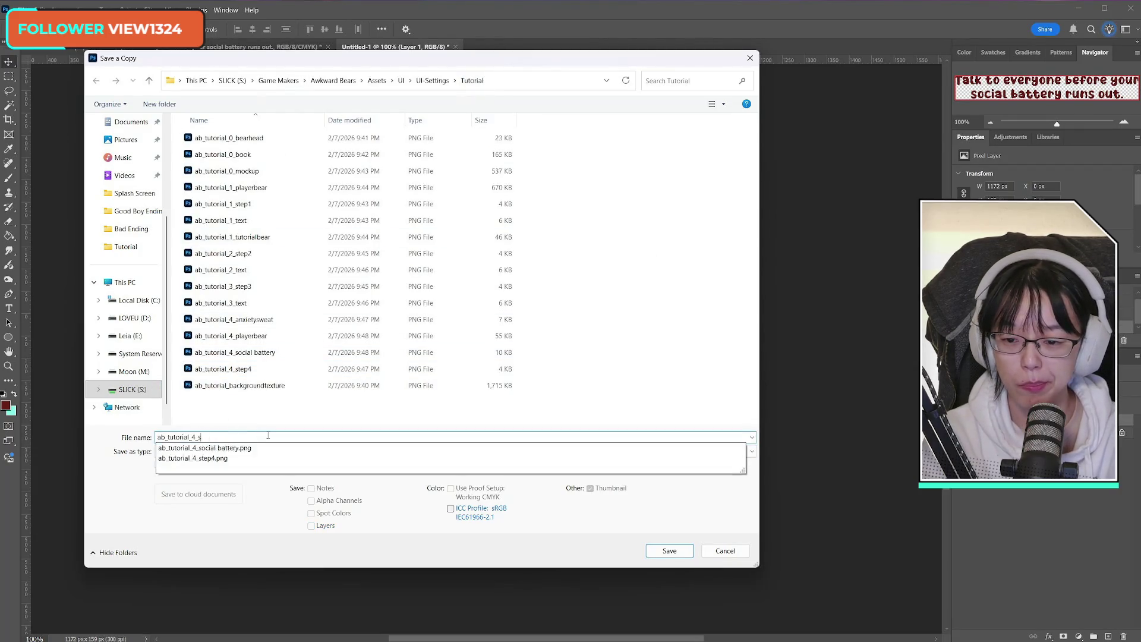
{"action": "type", "text": "text"}
{"action": "key", "text": "Return"}
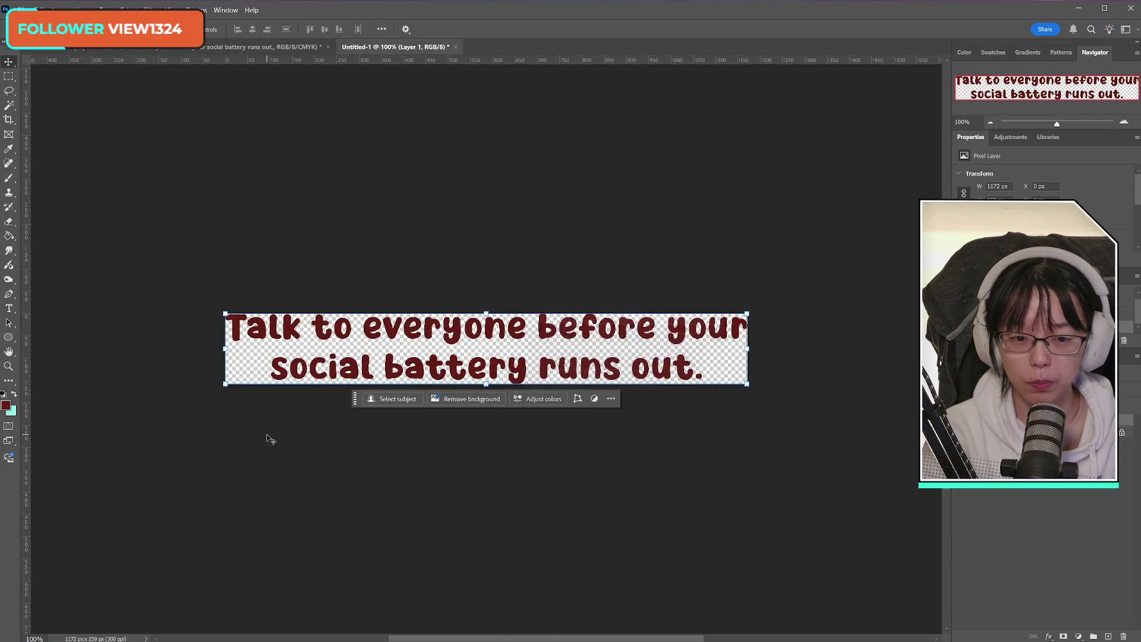
{"action": "left_click", "coordinate": [254, 48]}
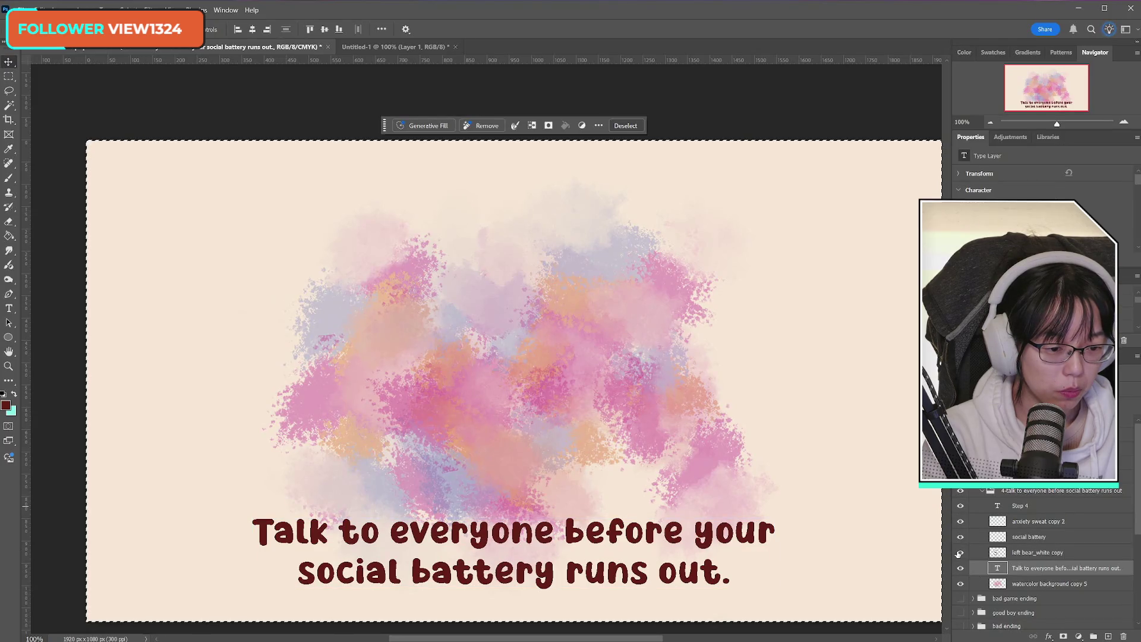
Make the bear, battery, sweat-drop and title layers visible again, undoing a stray paste
{"action": "left_click_drag", "start_coordinate": [963, 555], "coordinate": [961, 506]}
{"action": "left_click", "coordinate": [1020, 521]}
{"action": "left_click", "coordinate": [1018, 553]}
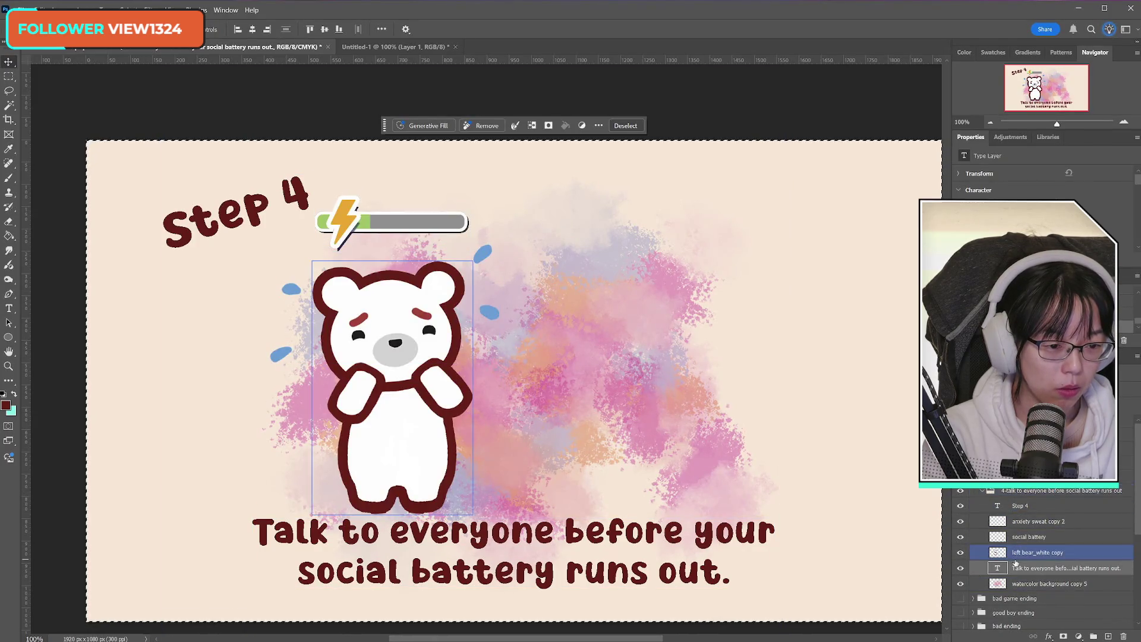
{"action": "left_click", "coordinate": [1035, 552], "text": "ctrl"}
{"action": "key", "text": "ctrl+v"}
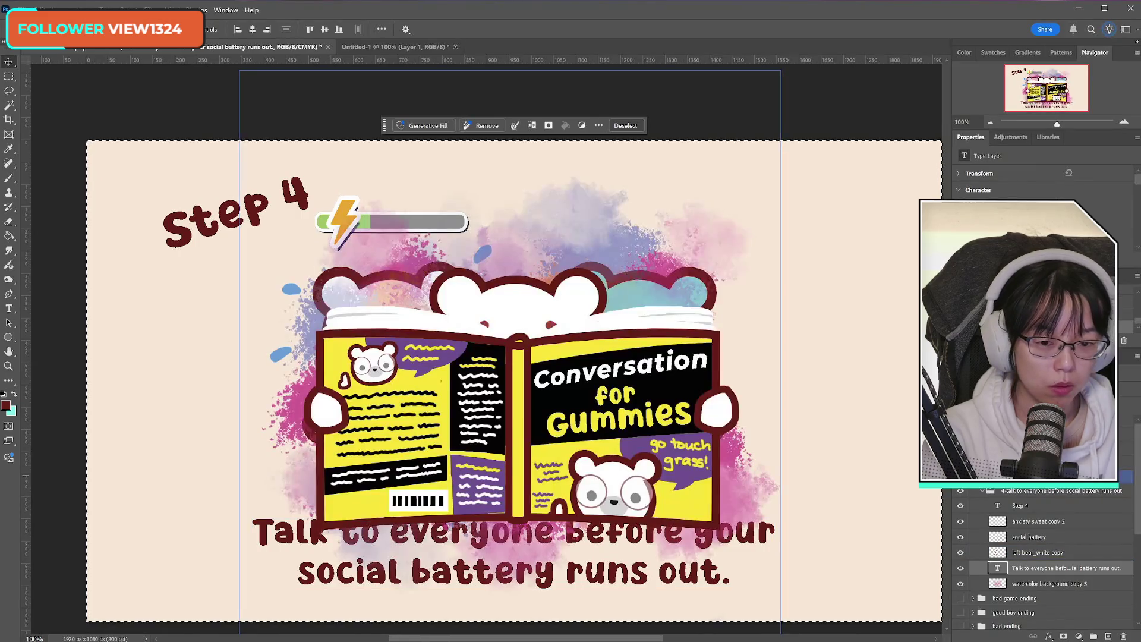
{"action": "key", "text": "ctrl+z"}
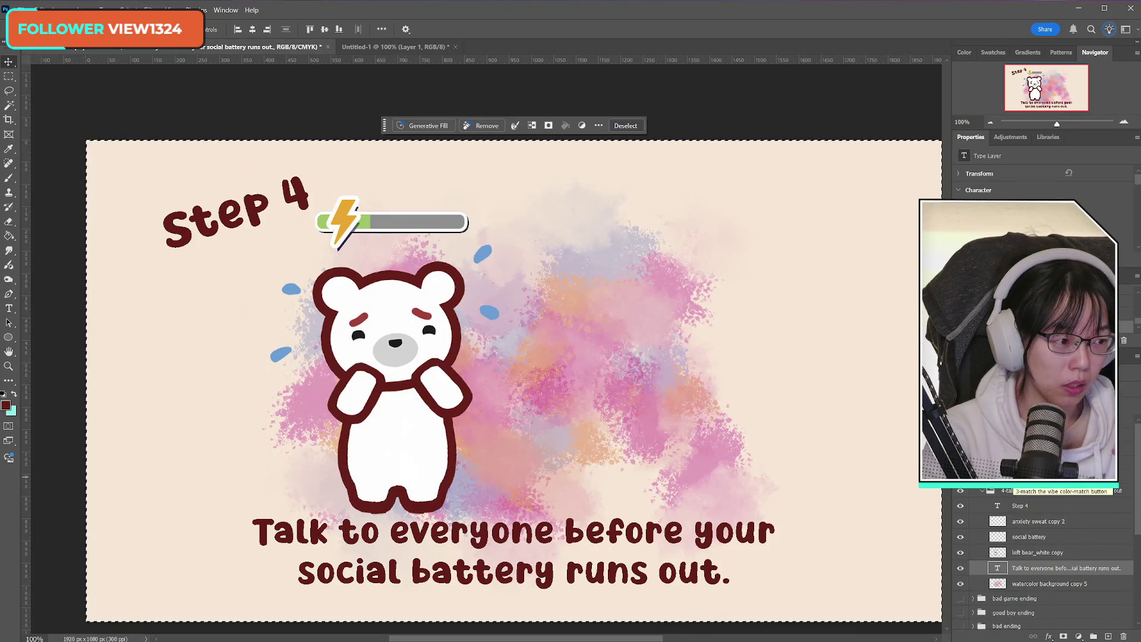
Collapse the Step 4 group, save the social battery document and clear the selection
{"action": "left_click", "coordinate": [986, 493]}
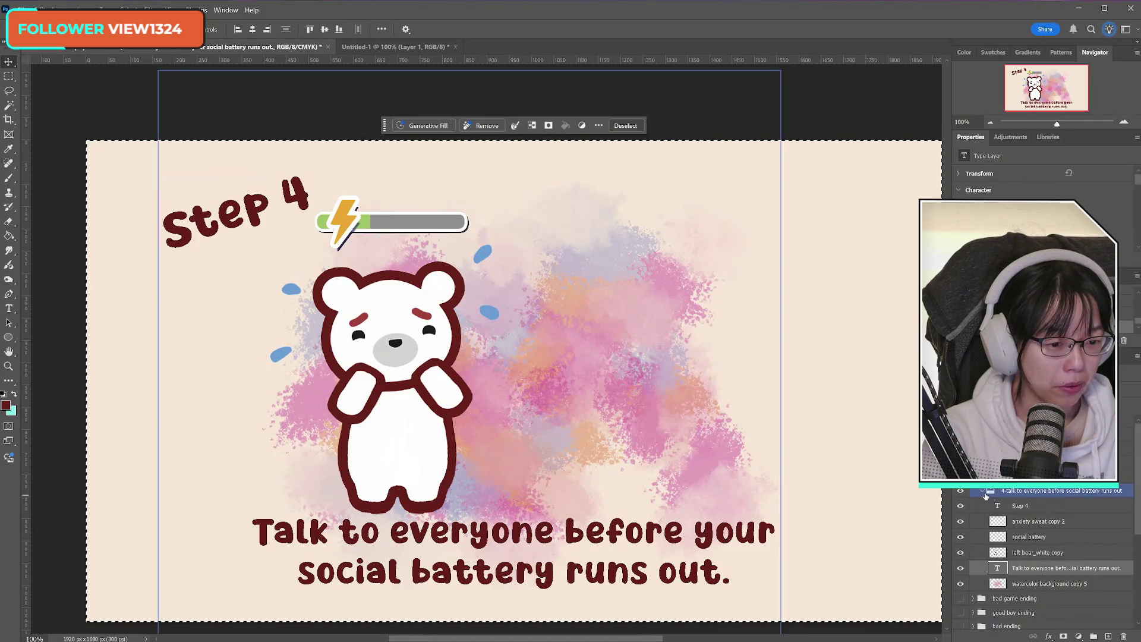
{"action": "left_click", "coordinate": [983, 492]}
{"action": "left_click", "coordinate": [963, 493]}
{"action": "left_click", "coordinate": [963, 492]}
{"action": "left_click", "coordinate": [21, 9]}
{"action": "left_click", "coordinate": [37, 131]}
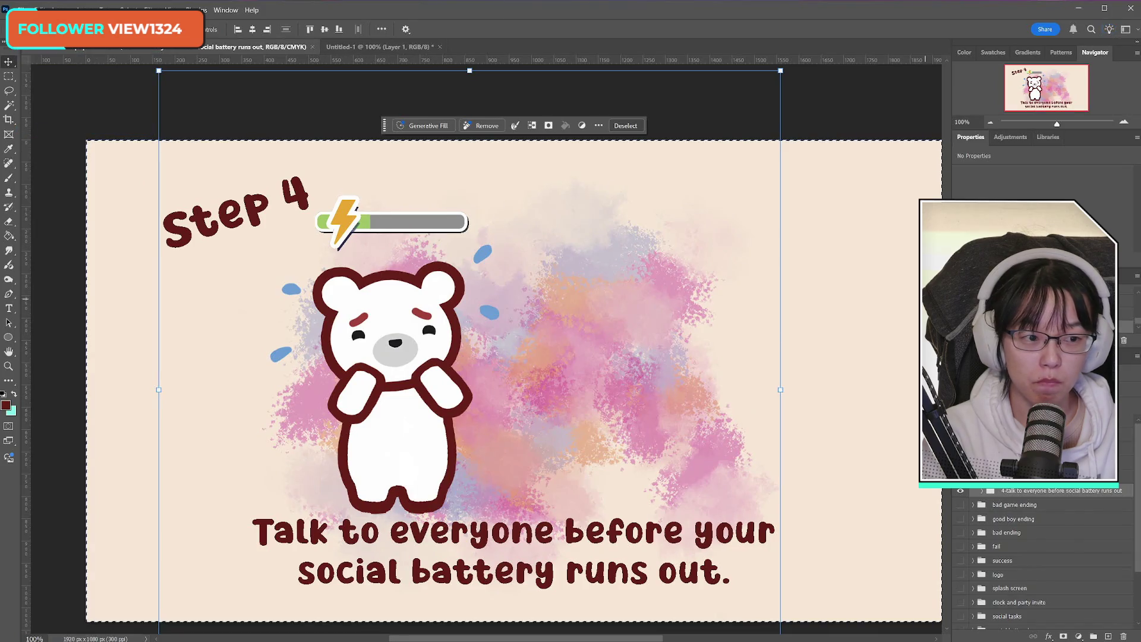
{"action": "key", "text": "ctrl+d"}
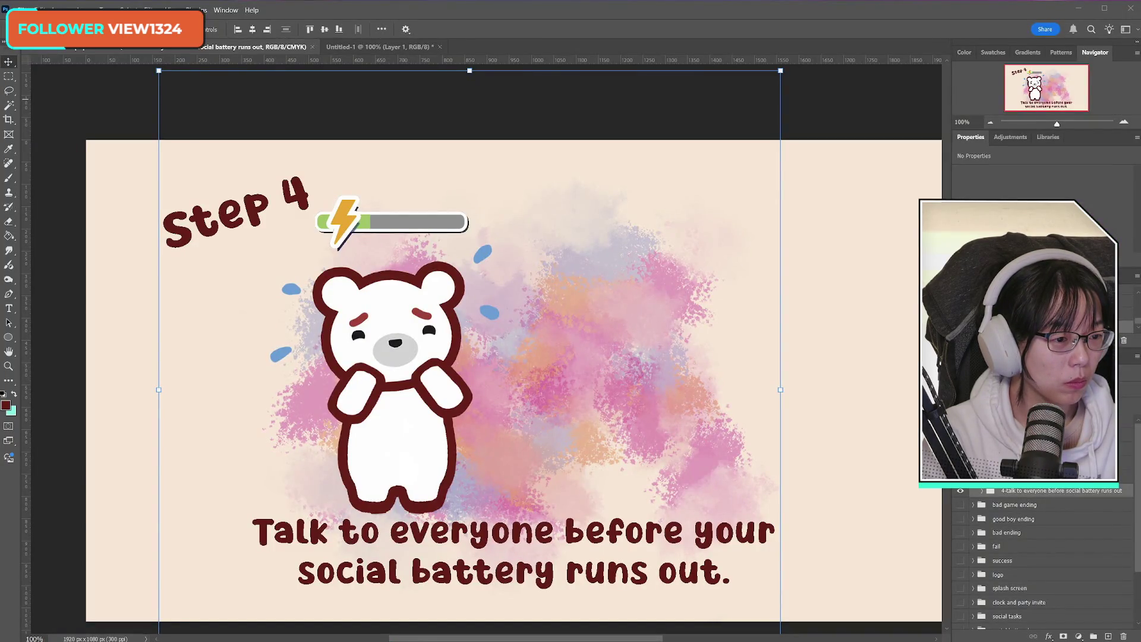
Put an x before the conversation, vibe colour, reply and social battery tasks
{"action": "key", "text": "alt+Tab"}
{"action": "type", "text": "x "}
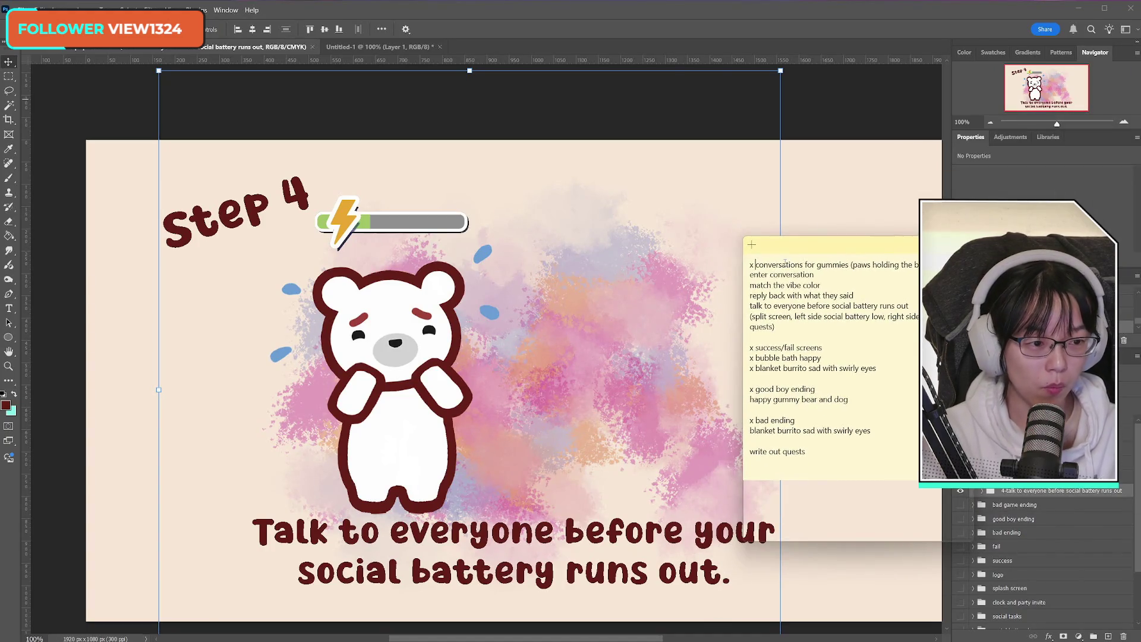
{"action": "type", "text": "x x"}
{"action": "key", "text": "Down"}
{"action": "type", "text": "x x"}
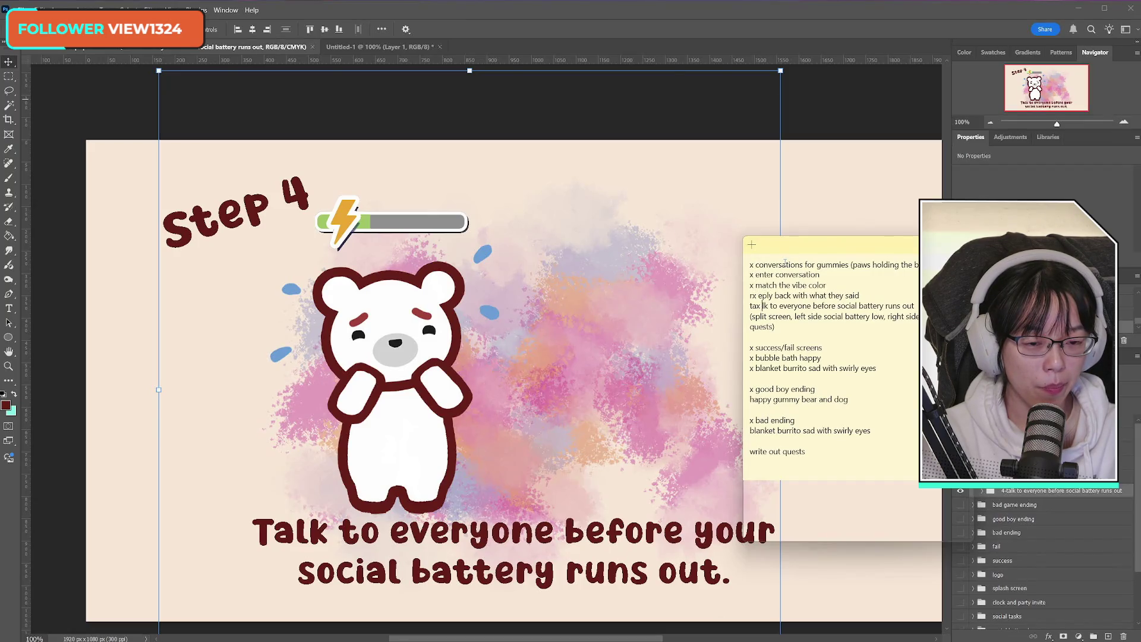
{"action": "key", "text": "BackSpace"}
{"action": "key", "text": "BackSpace"}
{"action": "key", "text": "Up"}
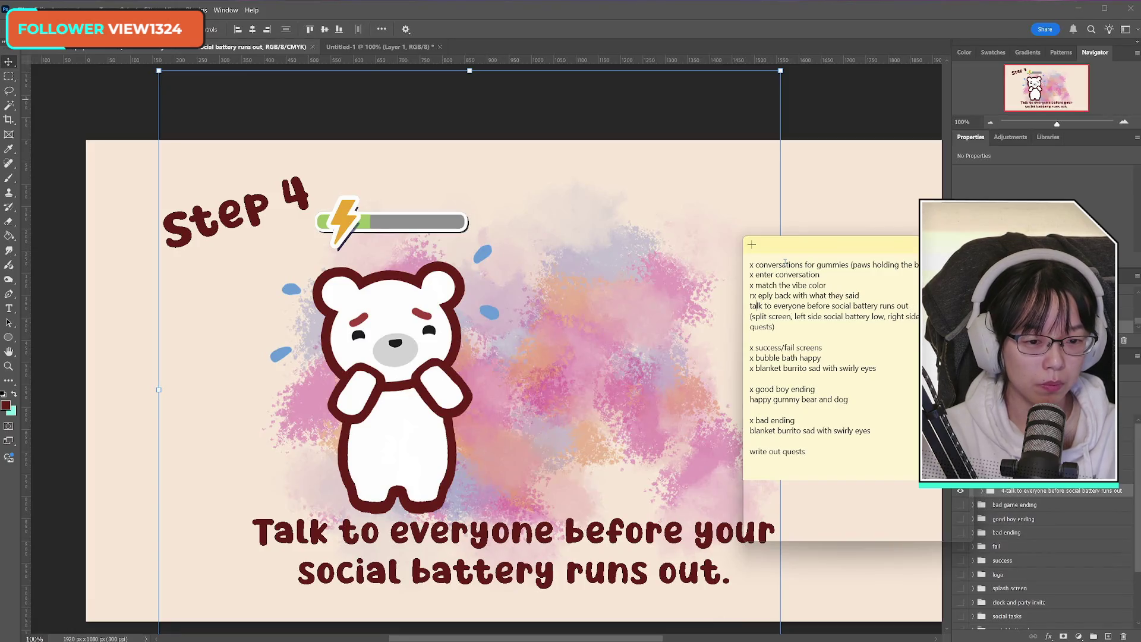
{"action": "key", "text": "BackSpace"}
{"action": "key", "text": "BackSpace"}
{"action": "key", "text": "Left"}
{"action": "type", "text": "x "}
{"action": "type", "text": " x"}
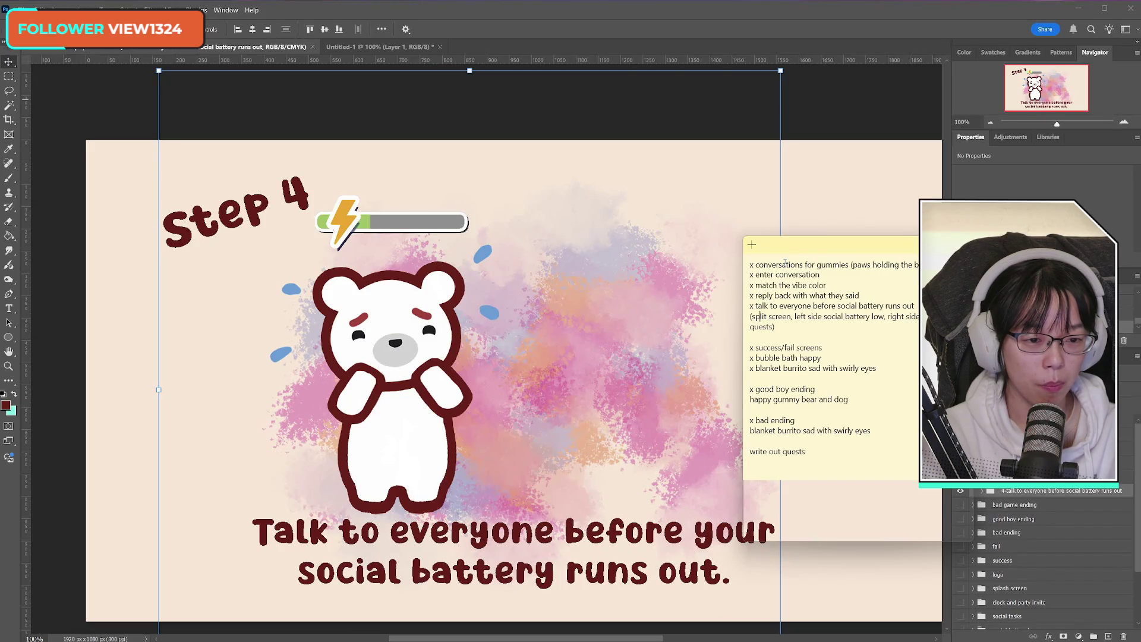
Reposition the sticky note slightly and put it away
{"action": "mouse_move", "coordinate": [840, 245]}
{"action": "left_mouse_down"}
{"action": "mouse_move", "coordinate": [686, 237]}
{"action": "mouse_move", "coordinate": [812, 216]}
{"action": "left_mouse_up"}
{"action": "left_click_drag", "start_coordinate": [860, 290], "coordinate": [915, 290]}
{"action": "left_click", "coordinate": [845, 291]}
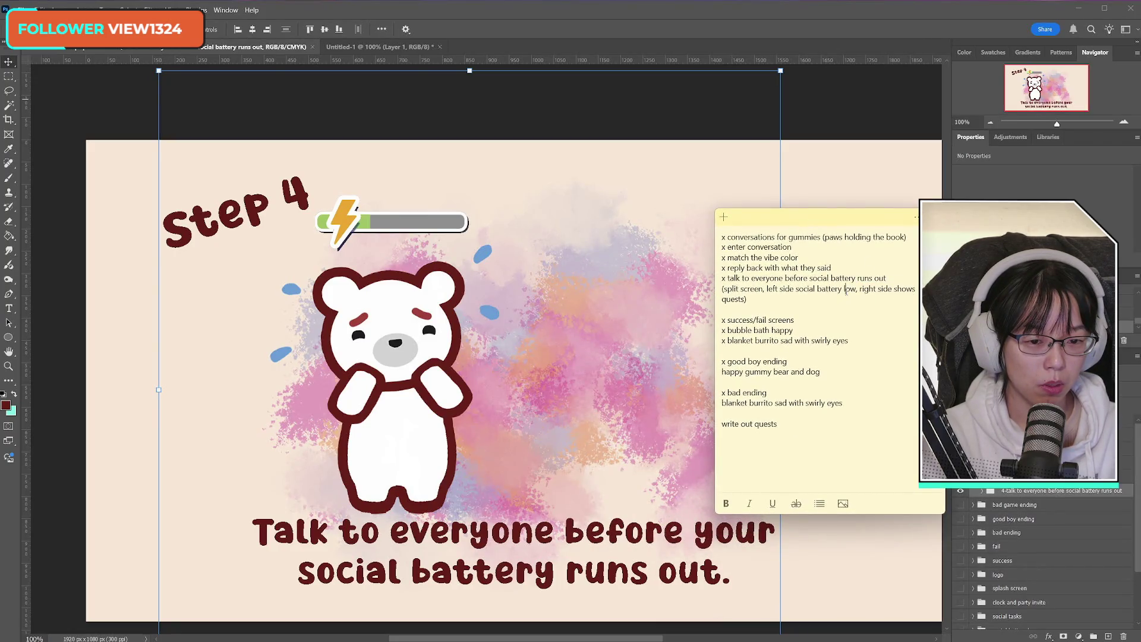
{"action": "key", "text": "alt+Tab"}
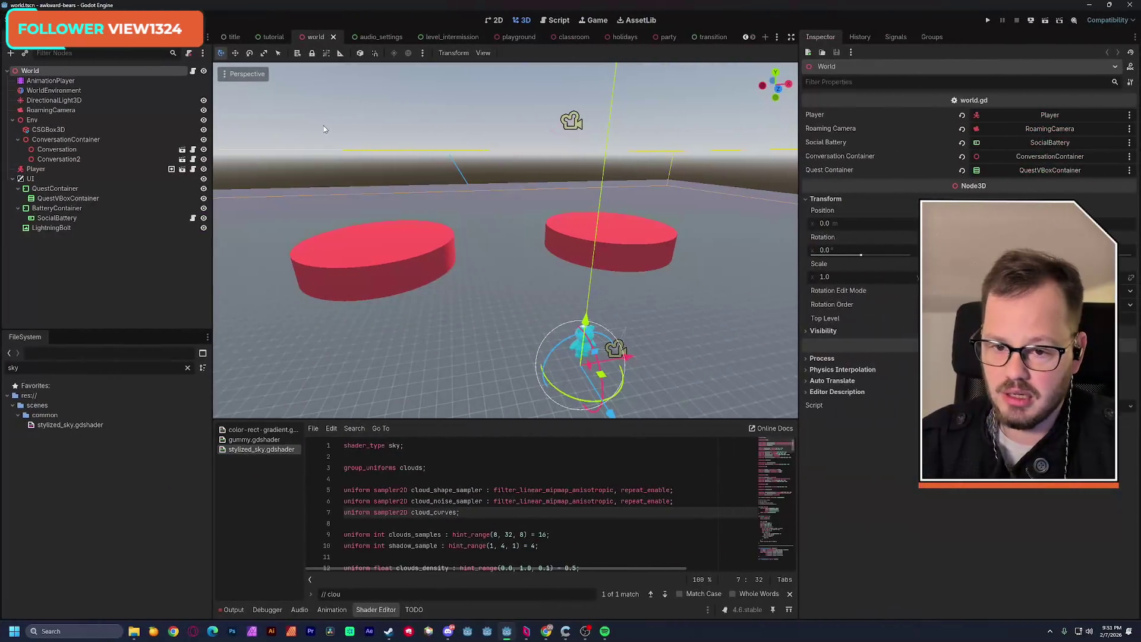
In the 2D view, filter FileSystem for 'ques' and drop quest_text.tscn under QuestVBoxContainer
{"action": "left_click_drag", "start_coordinate": [800, 140], "coordinate": [837, 139]}
{"action": "left_click", "coordinate": [498, 20]}
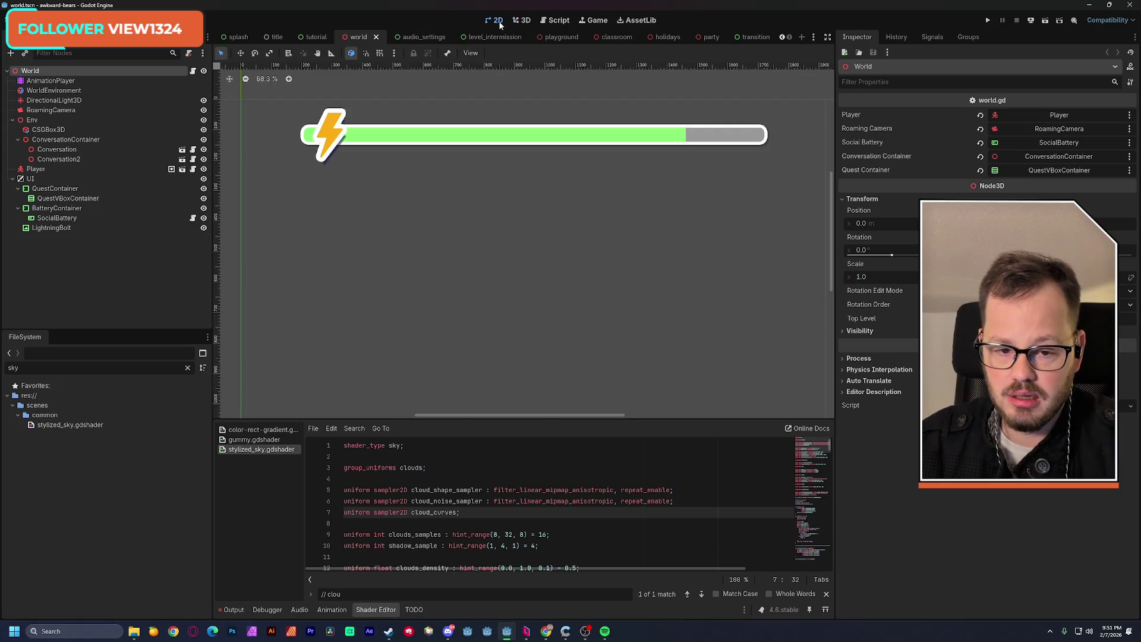
{"action": "double_click", "coordinate": [31, 369]}
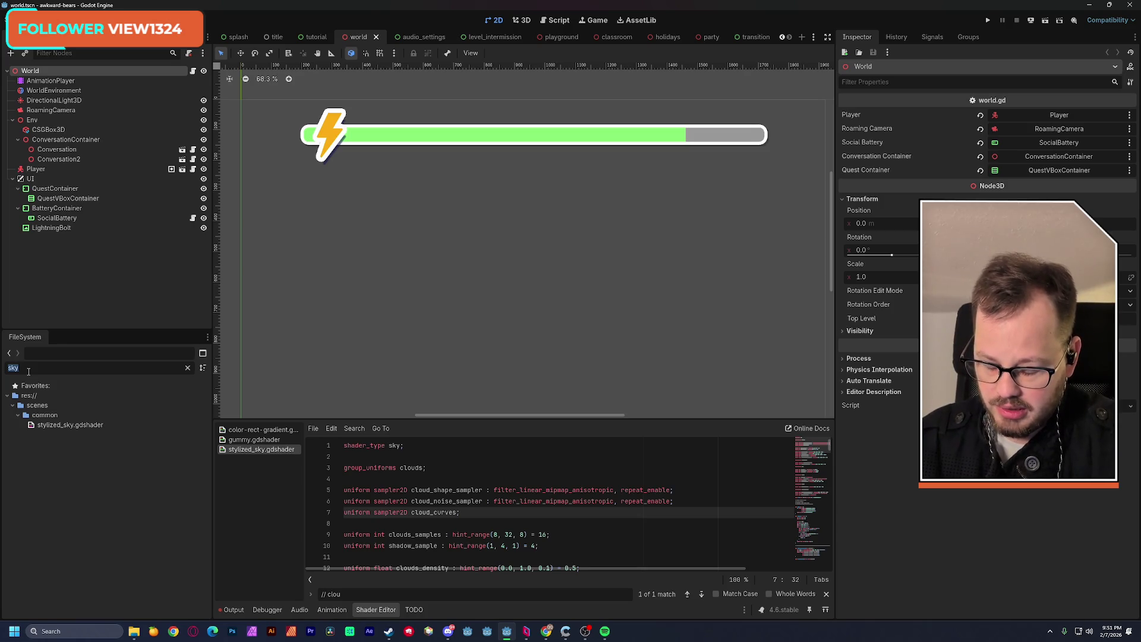
{"action": "type", "text": "ques"}
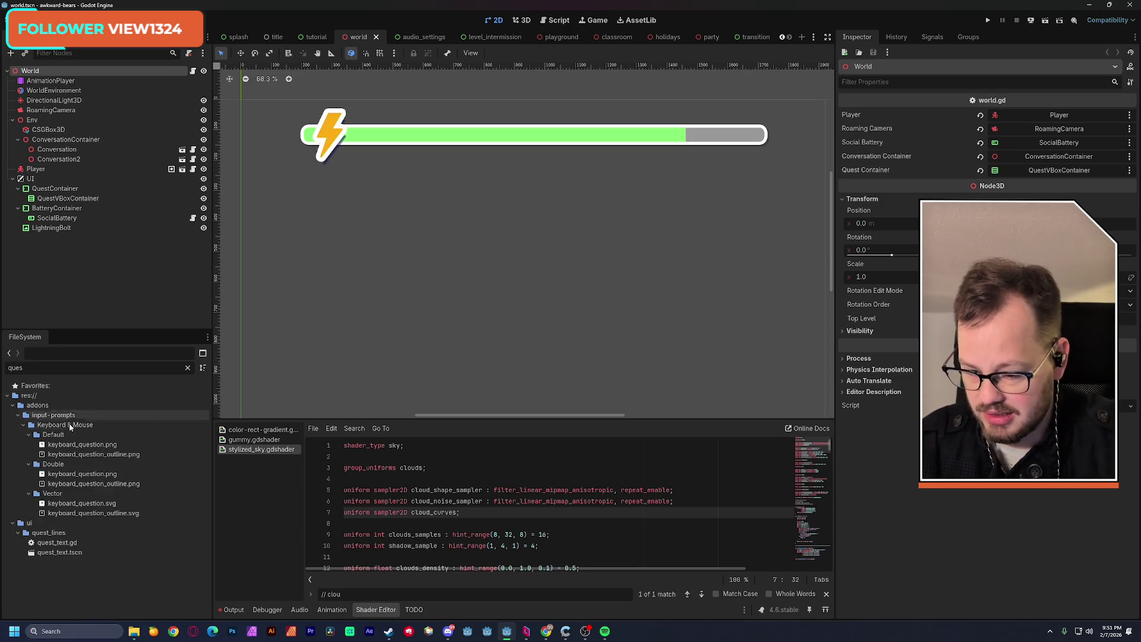
{"action": "mouse_move", "coordinate": [70, 552]}
{"action": "left_mouse_down"}
{"action": "mouse_move", "coordinate": [102, 416]}
{"action": "mouse_move", "coordinate": [86, 160]}
{"action": "mouse_move", "coordinate": [77, 201]}
{"action": "left_mouse_up"}
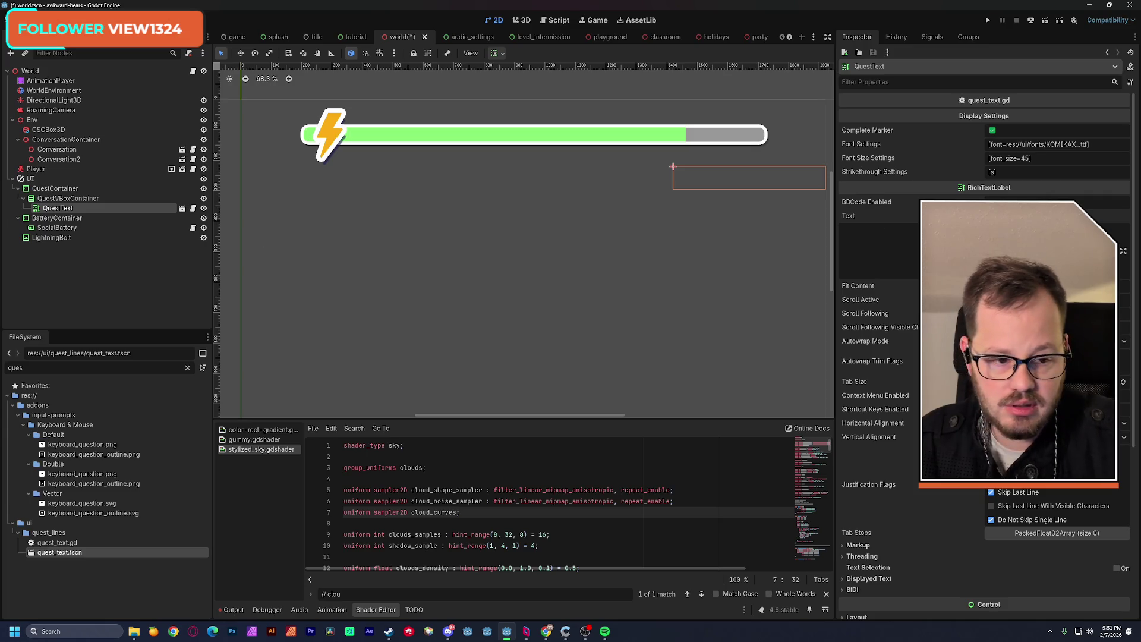
{"action": "type", "text": "asdfasdfasdf"}
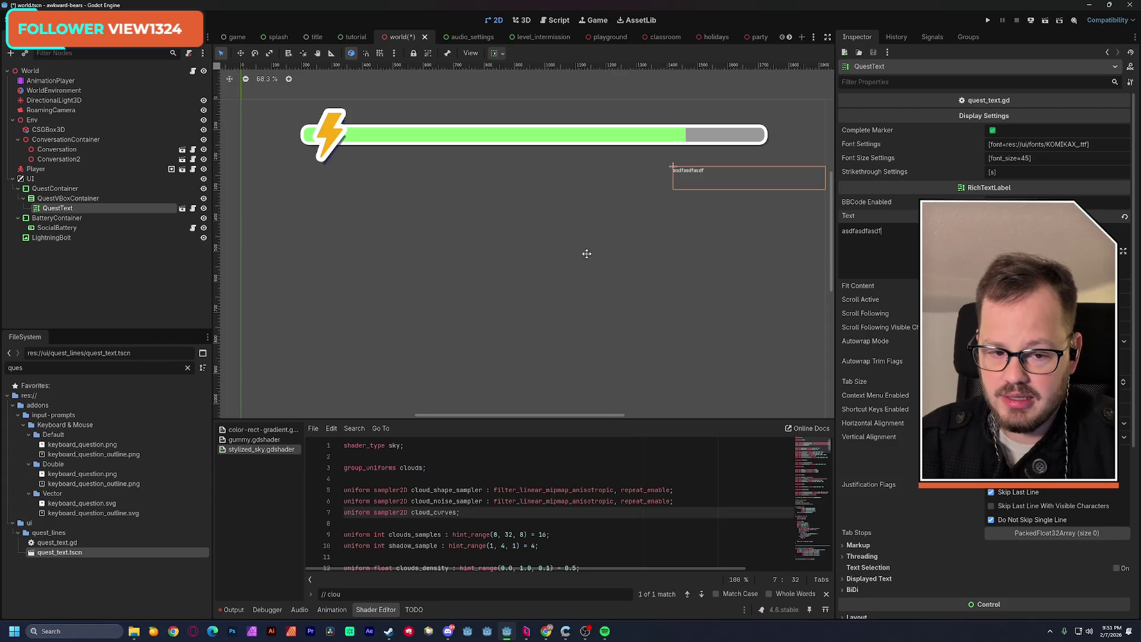
Paste the KOMIKAX_.ttf font tag at the start of the label's Text property
{"action": "scroll", "coordinate": [535, 253], "scroll_direction": "down", "scroll_amount": 2}
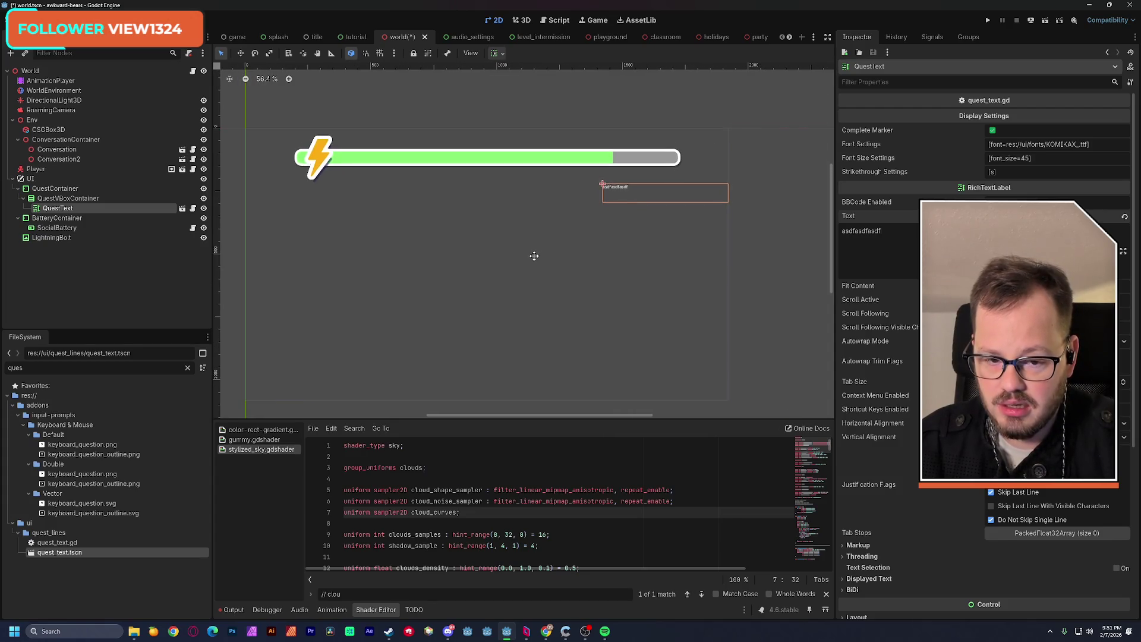
{"action": "left_click_drag", "start_coordinate": [534, 255], "coordinate": [544, 241]}
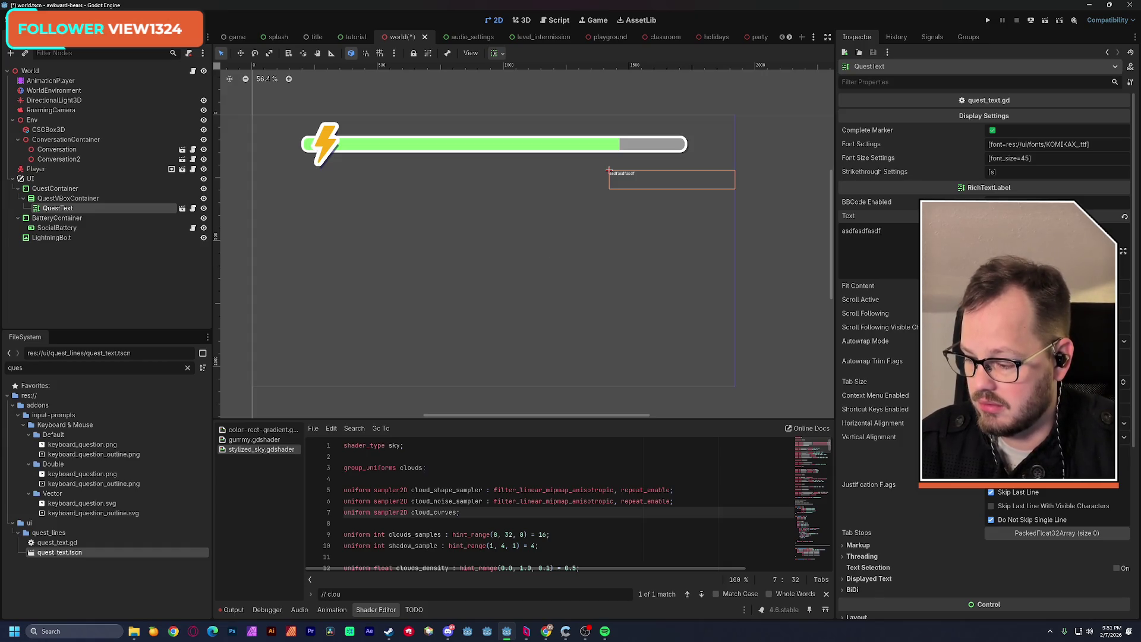
{"action": "key", "text": "alt+Tab"}
{"action": "key", "text": "alt+Tab"}
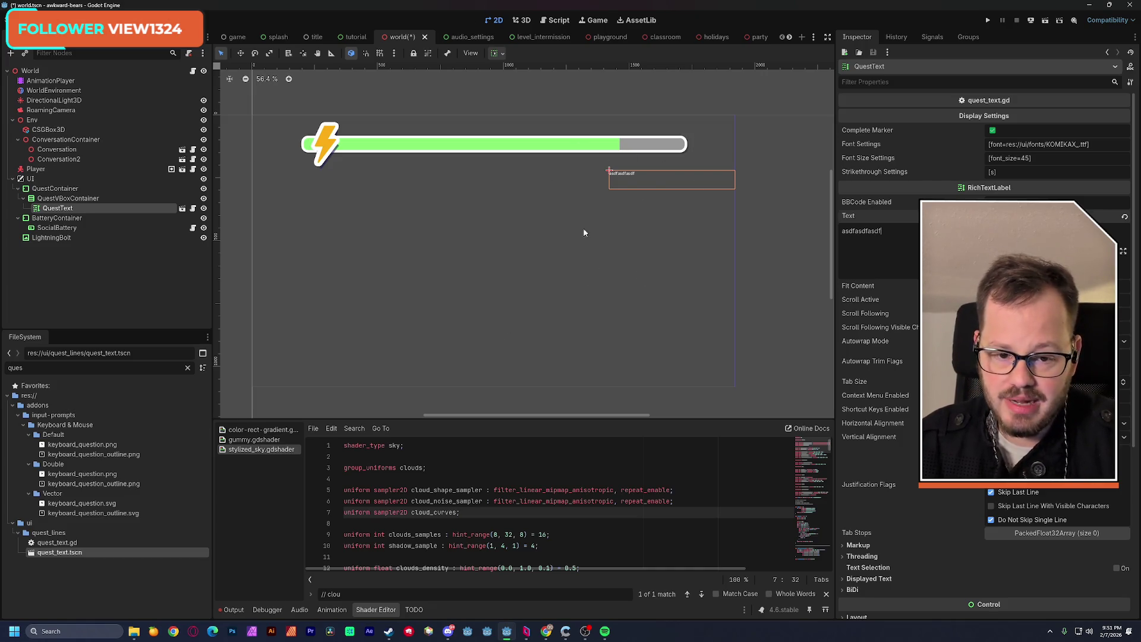
{"action": "scroll", "coordinate": [619, 226], "scroll_direction": "up", "scroll_amount": 8}
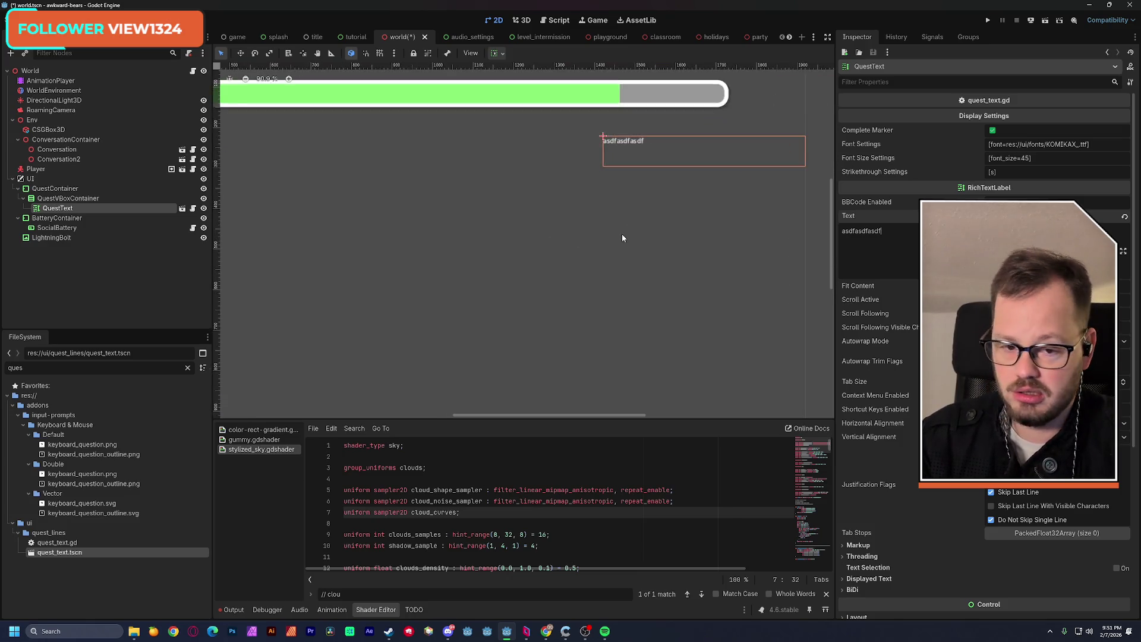
{"action": "left_click_drag", "start_coordinate": [637, 206], "coordinate": [470, 320]}
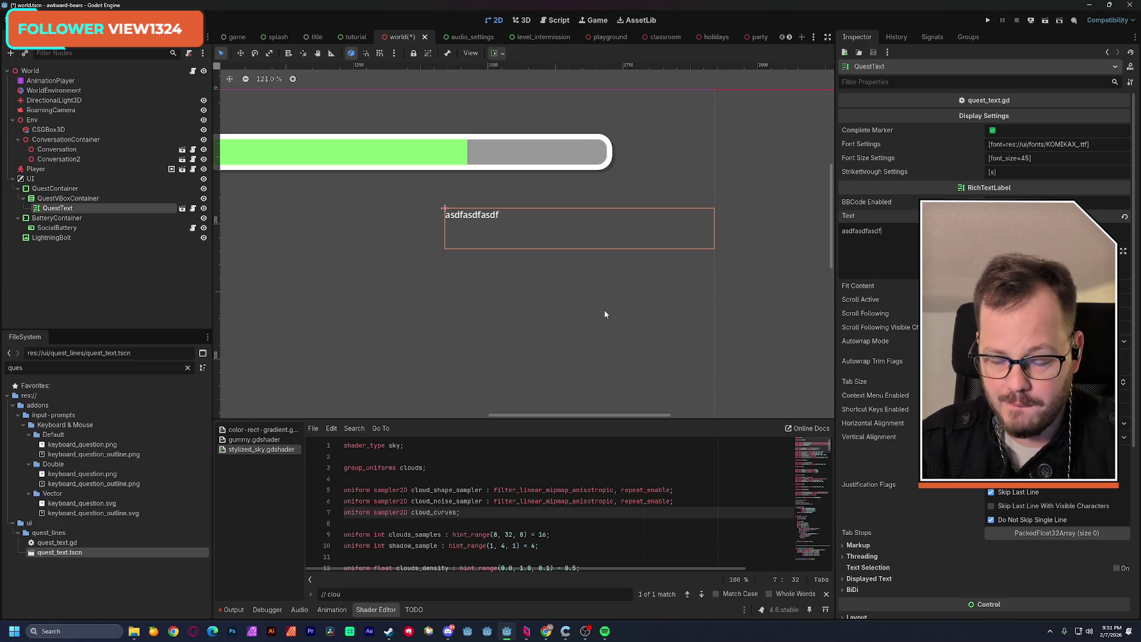
{"action": "scroll", "coordinate": [622, 303], "scroll_direction": "down", "scroll_amount": 5}
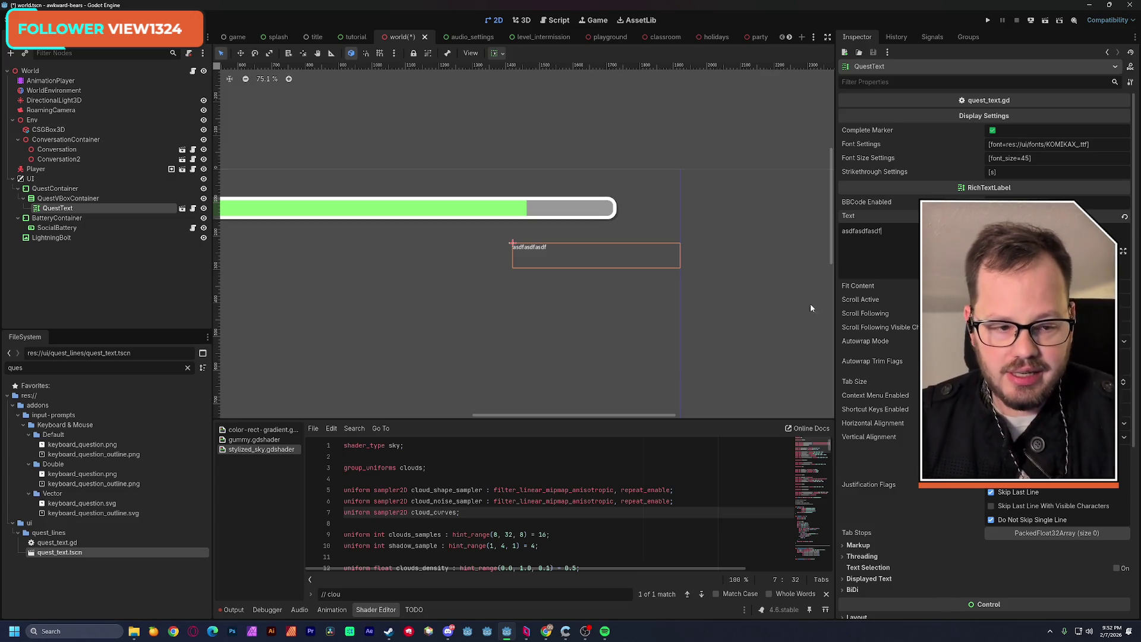
{"action": "left_click_drag", "start_coordinate": [1091, 145], "coordinate": [982, 144]}
{"action": "key", "text": "ctrl+c"}
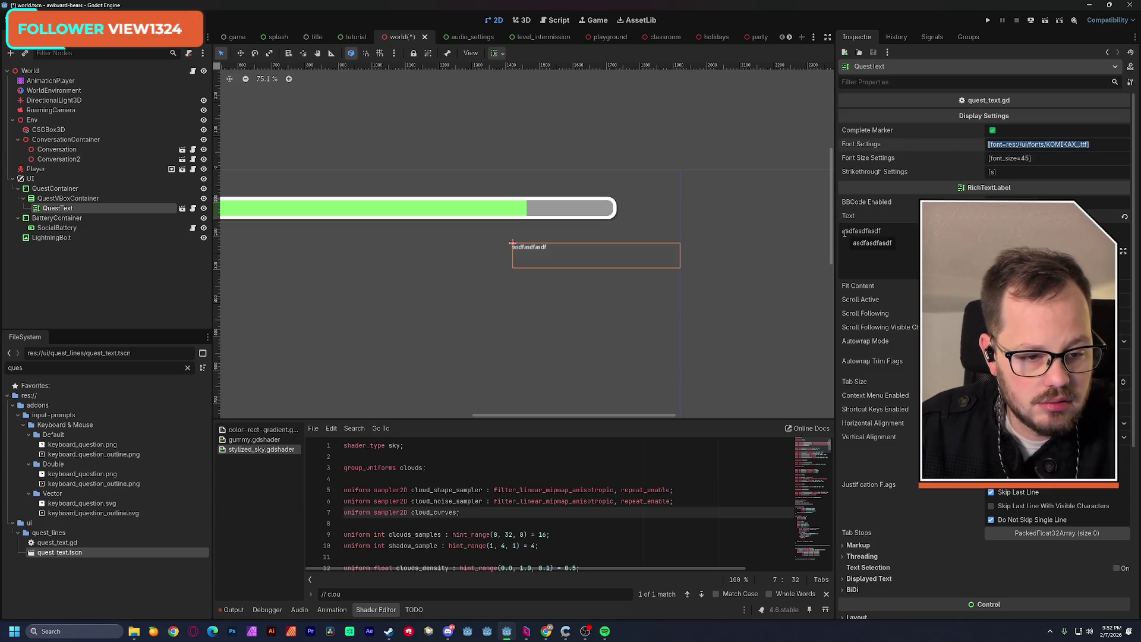
{"action": "left_click", "coordinate": [844, 232]}
{"action": "key", "text": "ctrl+v"}
Add the [font_size=45] tag right after the font tag in the Text property
{"action": "left_click_drag", "start_coordinate": [1040, 159], "coordinate": [997, 160]}
{"action": "key", "text": "ctrl+c"}
{"action": "left_click", "coordinate": [955, 230]}
{"action": "key", "text": "ctrl+v"}
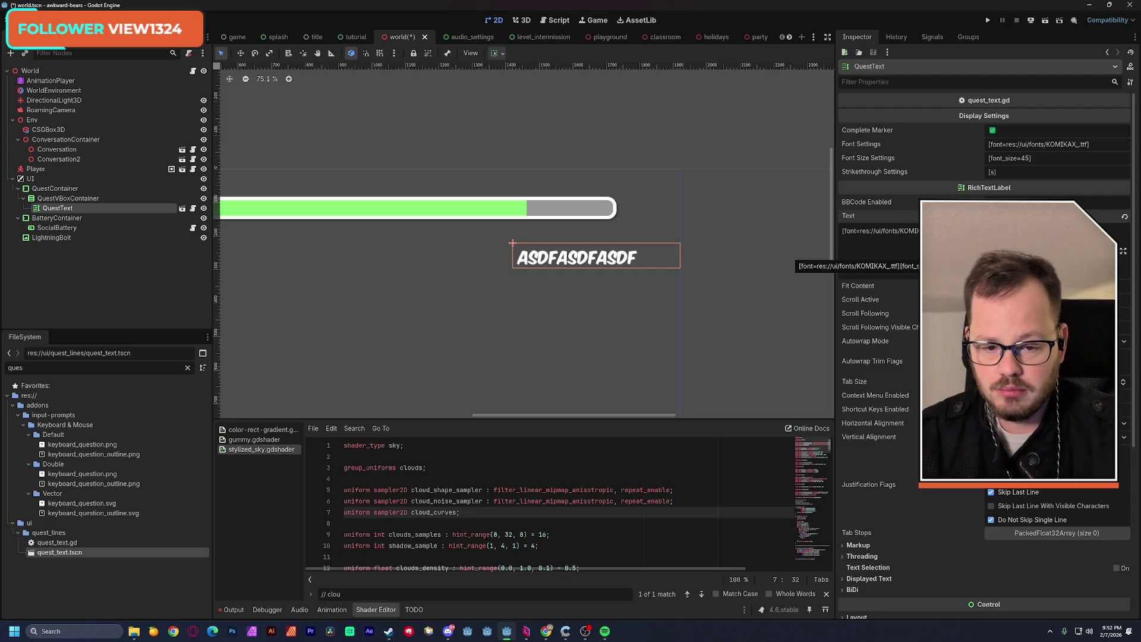
{"action": "scroll", "coordinate": [564, 289], "scroll_direction": "down", "scroll_amount": 1}
{"action": "scroll", "coordinate": [565, 290], "scroll_direction": "down", "scroll_amount": 2}
{"action": "left_click_drag", "start_coordinate": [560, 308], "coordinate": [594, 186]}
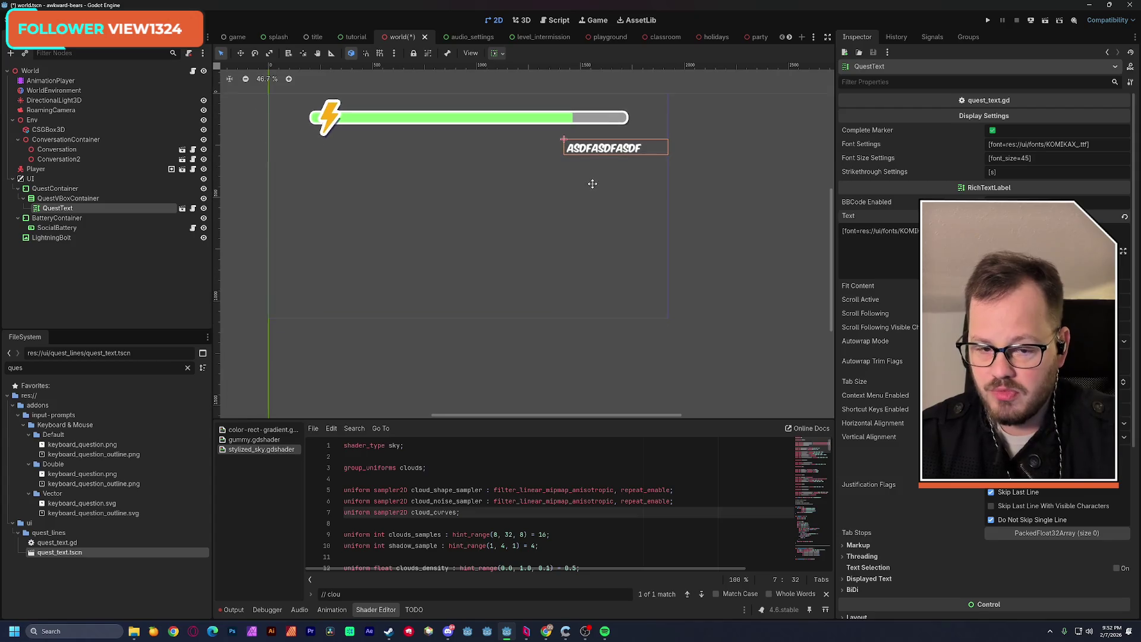
{"action": "left_click", "coordinate": [54, 188]}
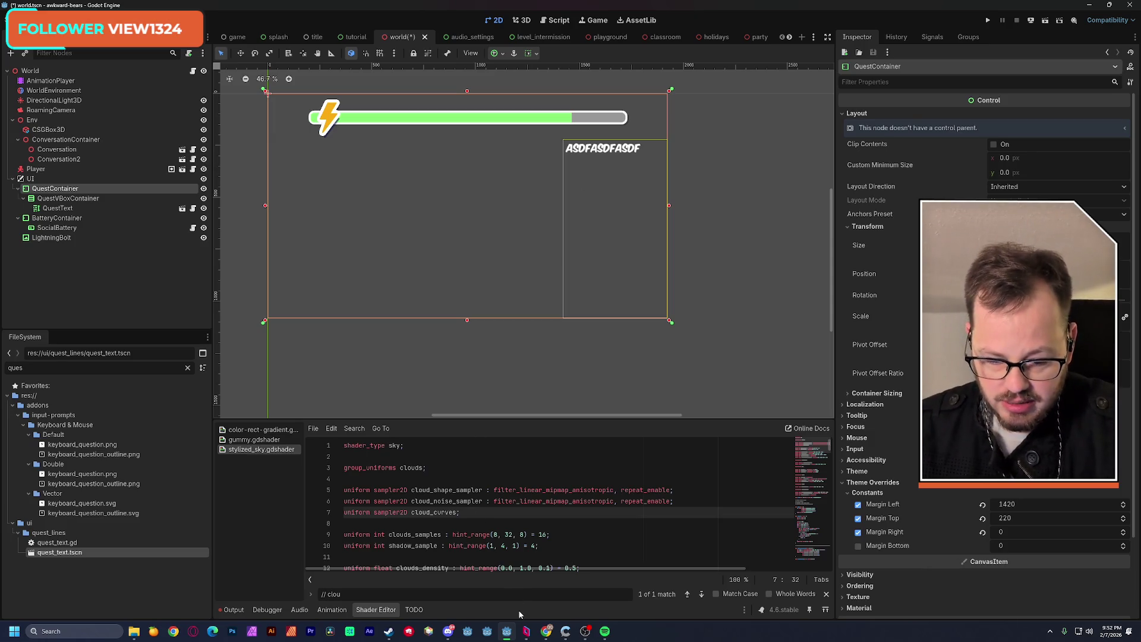
Pause the video playing in the browser tab
{"action": "mouse_move", "coordinate": [548, 631]}
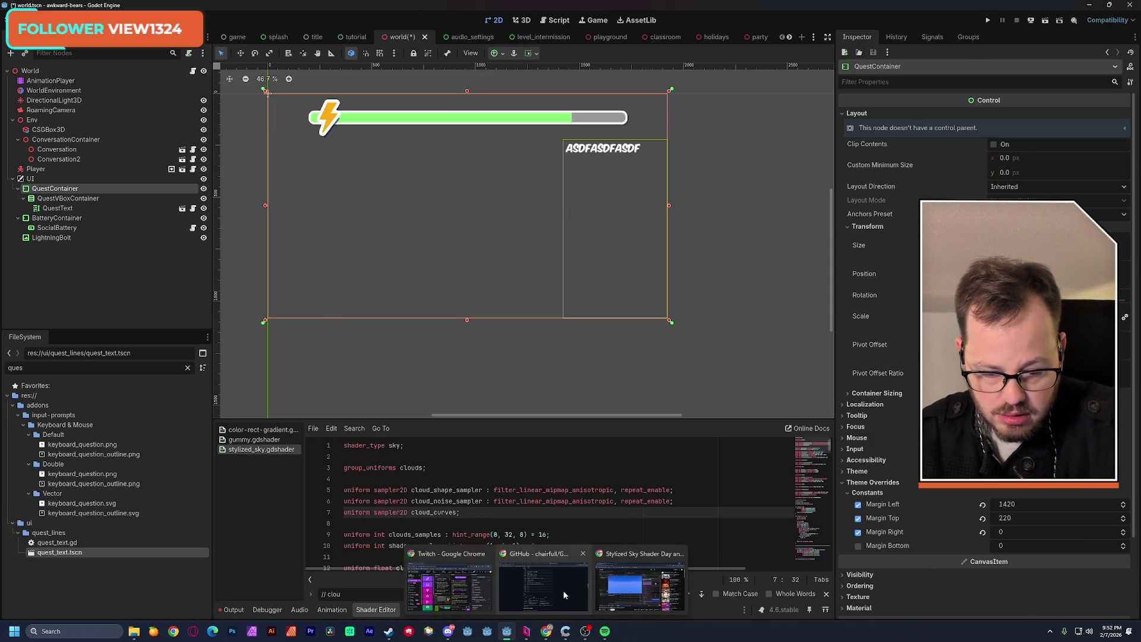
{"action": "left_click", "coordinate": [562, 591]}
{"action": "left_click", "coordinate": [598, 18]}
{"action": "left_click", "coordinate": [547, 191]}
{"action": "key", "text": "alt+Tab"}
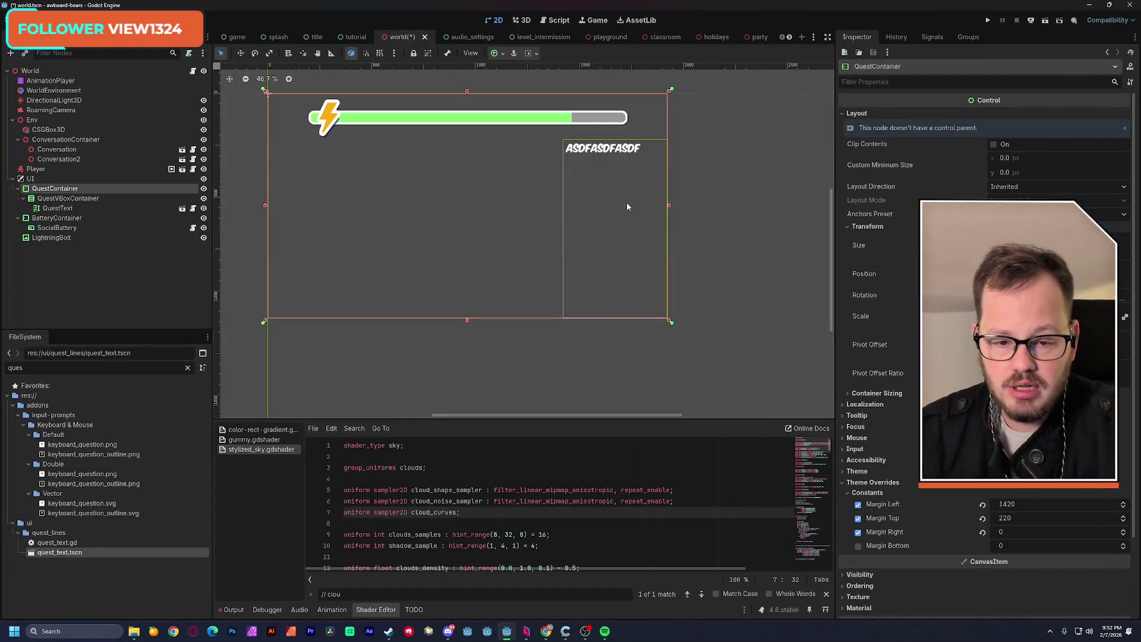
Change the QuestText label's placeholder to 'THIS IS QUEST TEXT'
{"action": "scroll", "coordinate": [609, 201], "scroll_direction": "up", "scroll_amount": 3}
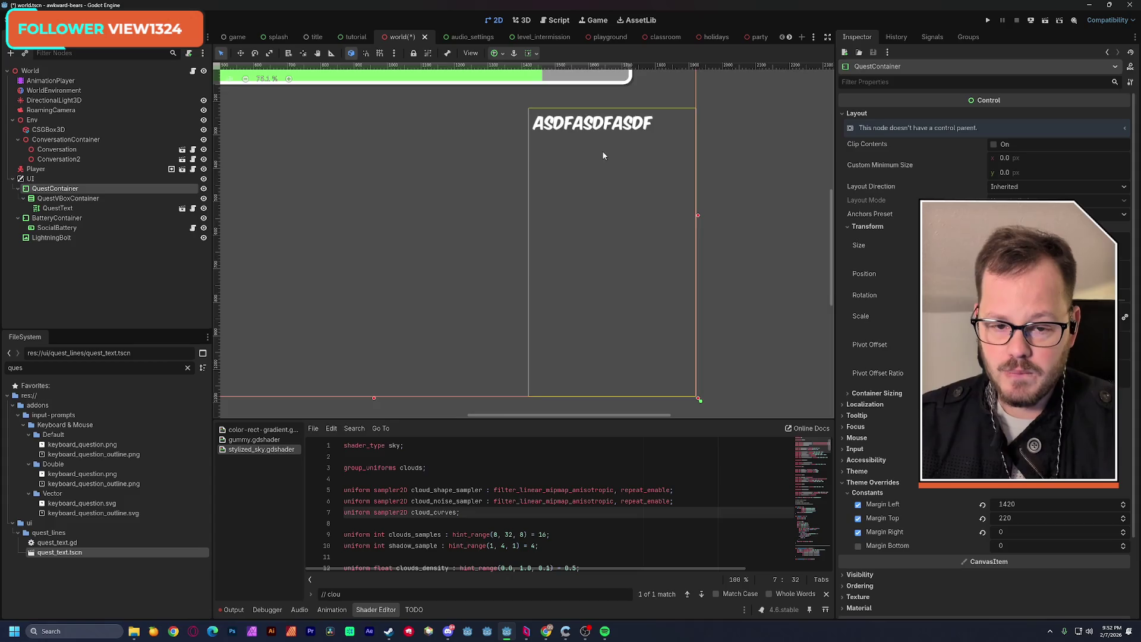
{"action": "left_click_drag", "start_coordinate": [601, 154], "coordinate": [558, 203]}
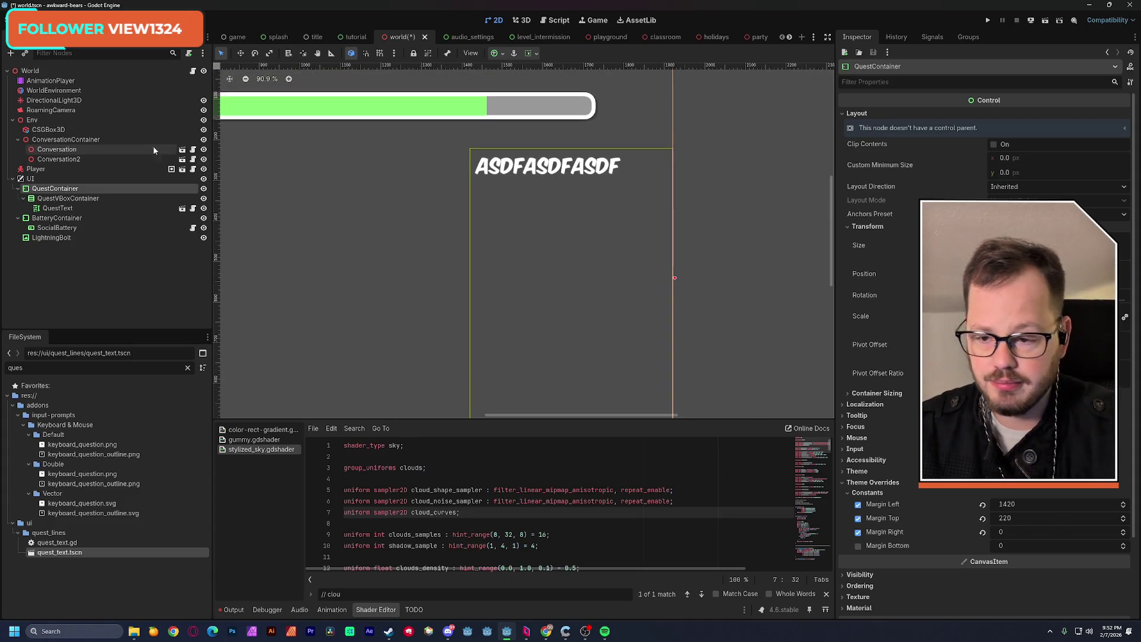
{"action": "left_click", "coordinate": [78, 208]}
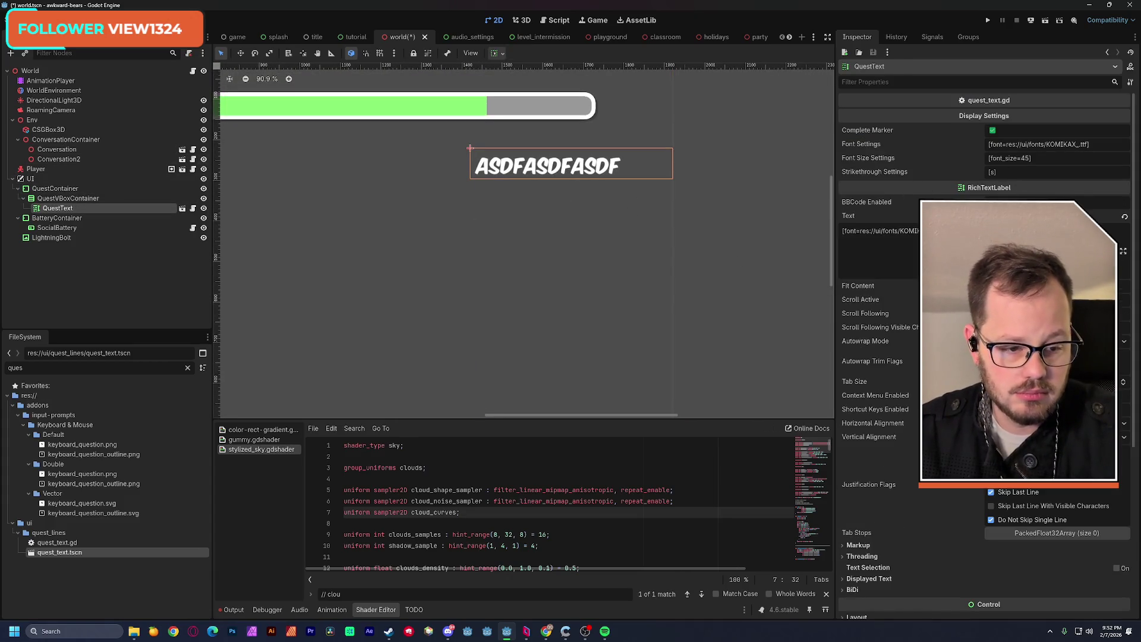
{"action": "type", "text": "THIS IS QUES"}
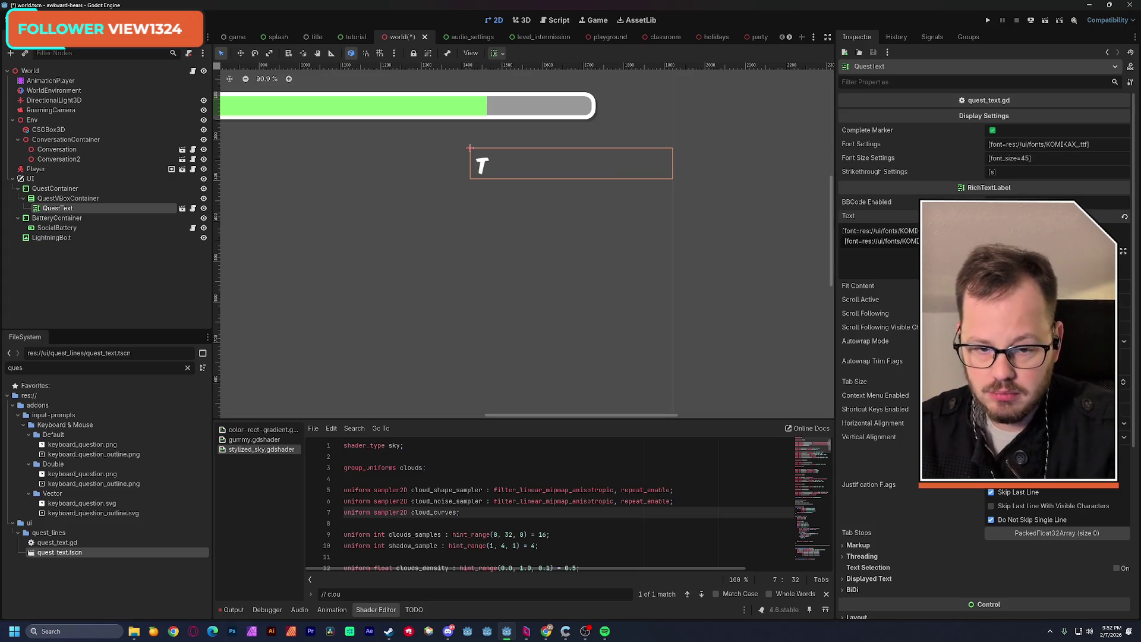
{"action": "type", "text": "T TEXT"}
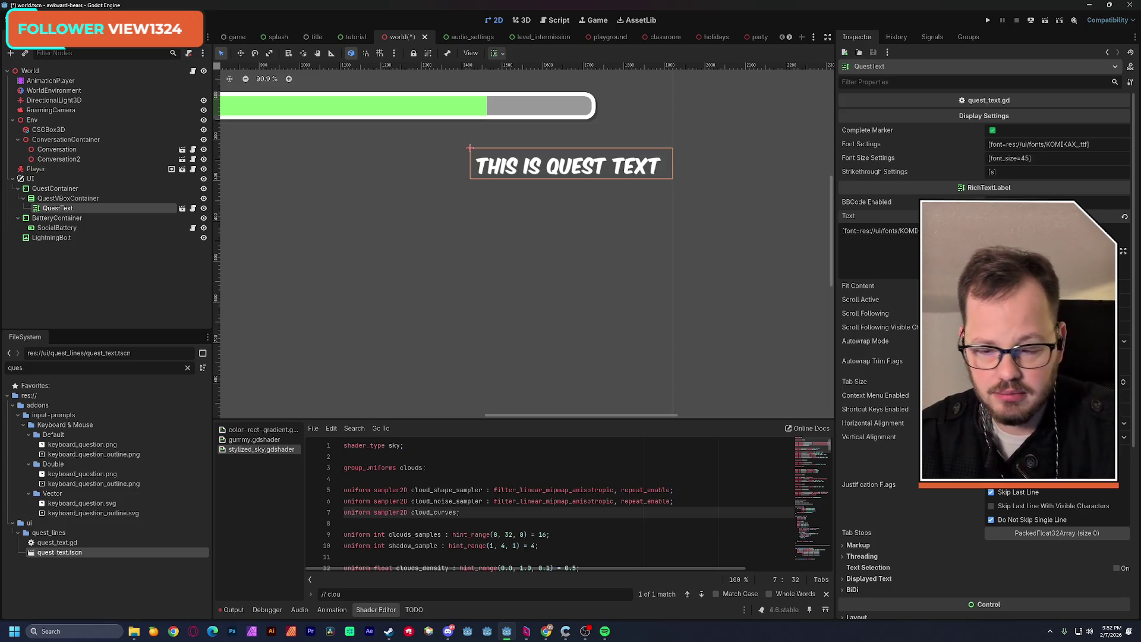
{"action": "left_click", "coordinate": [188, 368]}
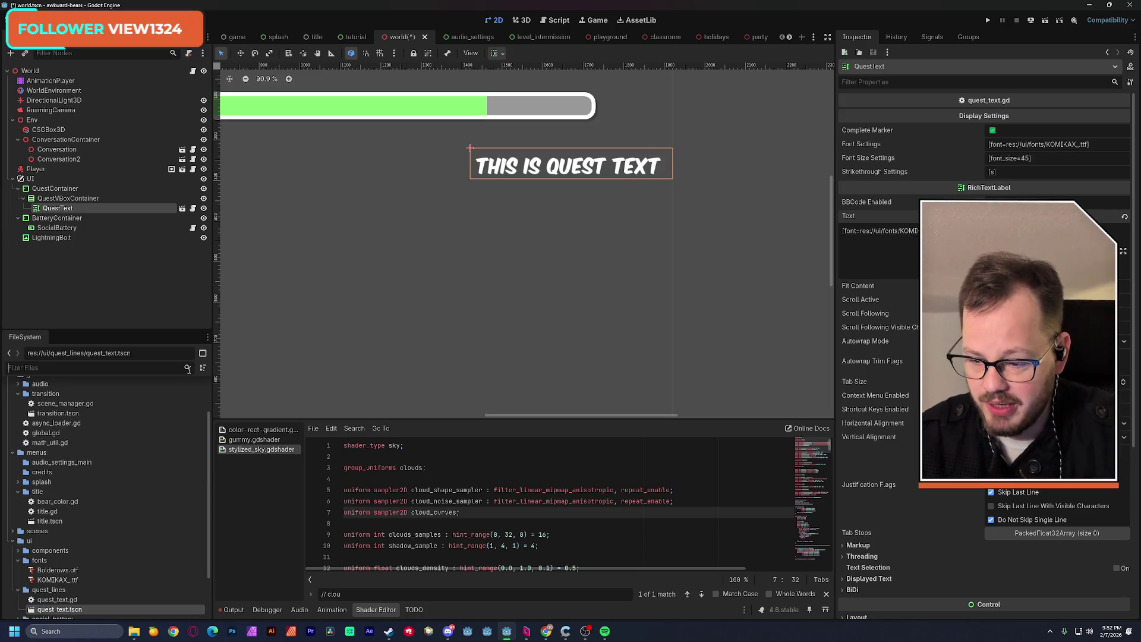
Replace the KOMIKAX path in the label's font tag with the copied Bolderows.otf path
{"action": "scroll", "coordinate": [151, 486], "scroll_direction": "down", "scroll_amount": 3}
{"action": "right_click", "coordinate": [49, 514]}
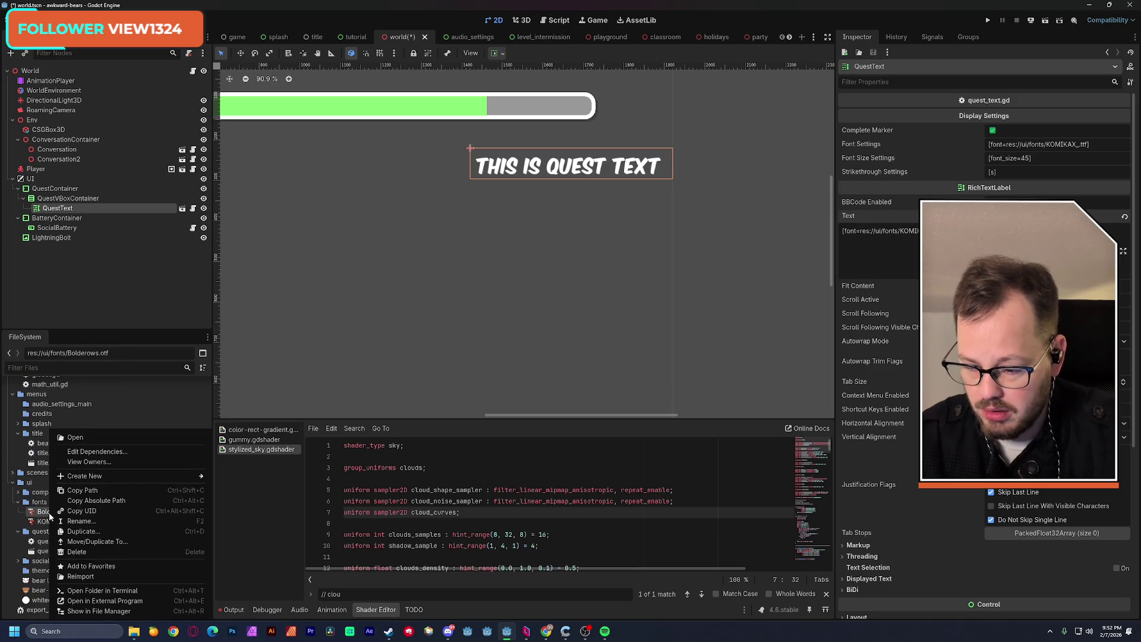
{"action": "left_click", "coordinate": [83, 491]}
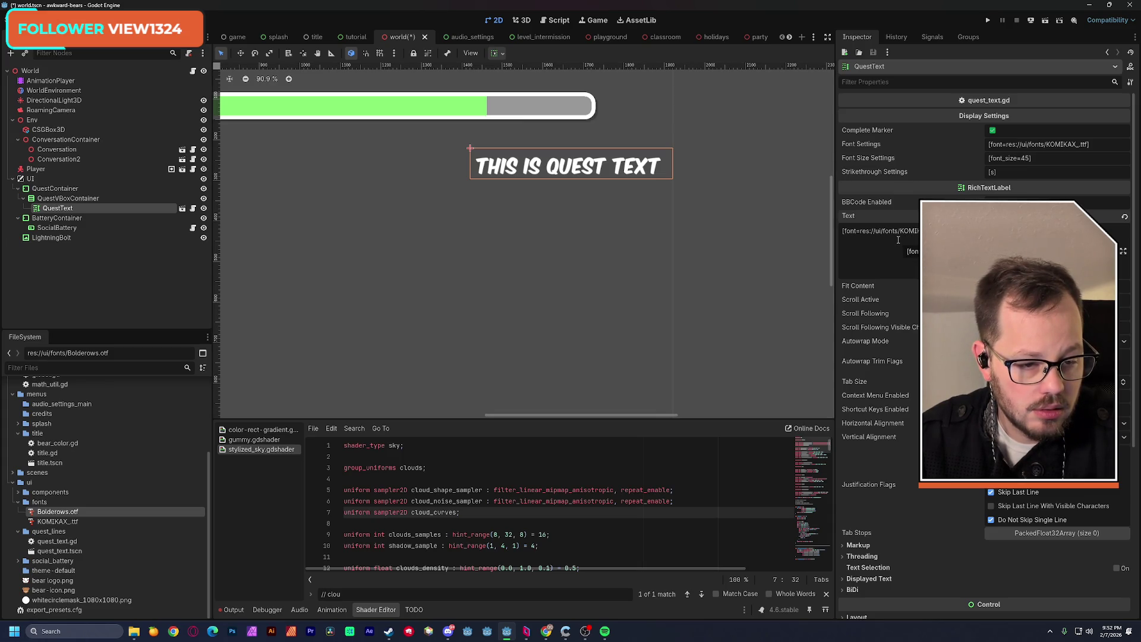
{"action": "left_click_drag", "start_coordinate": [860, 233], "coordinate": [963, 233]}
{"action": "key", "text": "ctrl+v"}
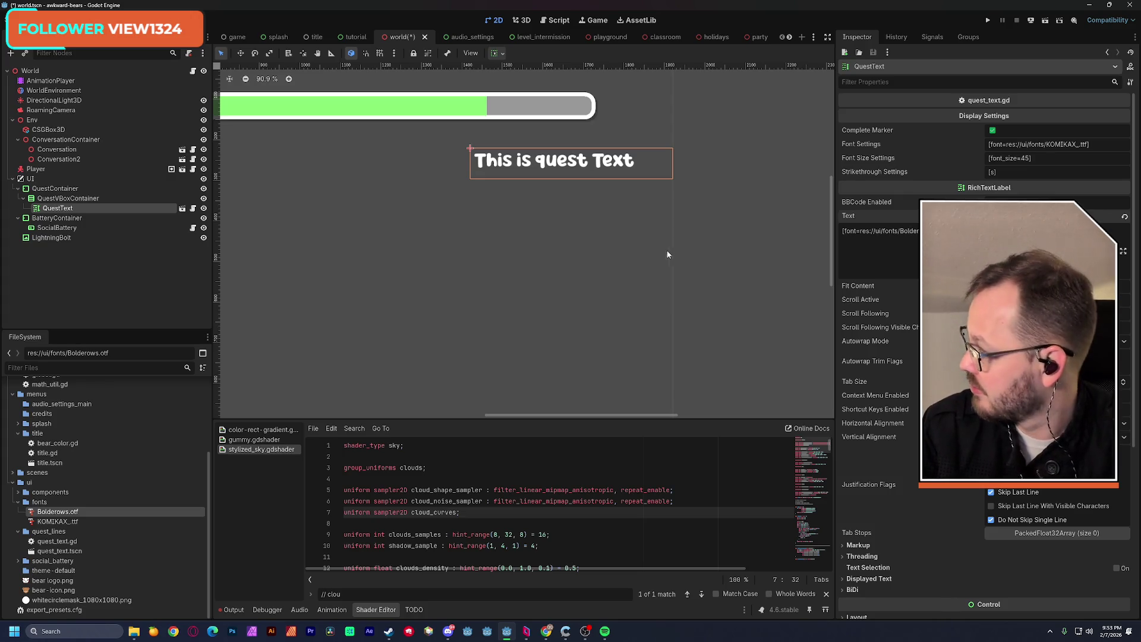
{"action": "scroll", "coordinate": [549, 215], "scroll_direction": "up", "scroll_amount": 5}
{"action": "scroll", "coordinate": [543, 279], "scroll_direction": "down", "scroll_amount": 2}
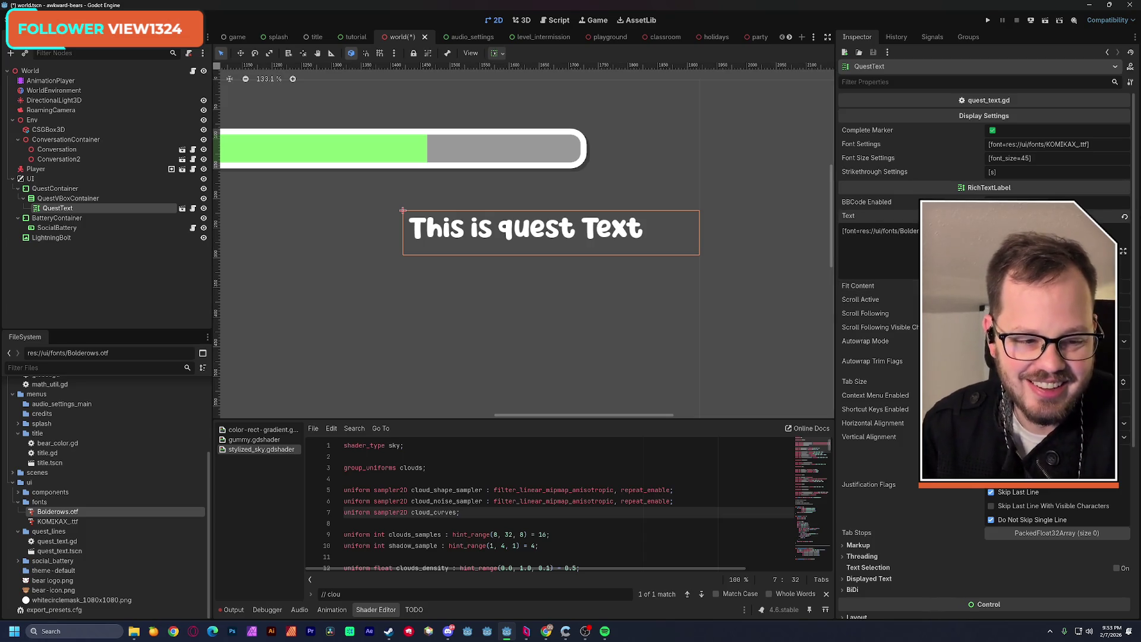
{"action": "key", "text": "BackSpace"}
{"action": "key", "text": "BackSpace"}
{"action": "key", "text": "BackSpace"}
{"action": "key", "text": "BackSpace"}
{"action": "key", "text": "BackSpace"}
{"action": "key", "text": "BackSpace"}
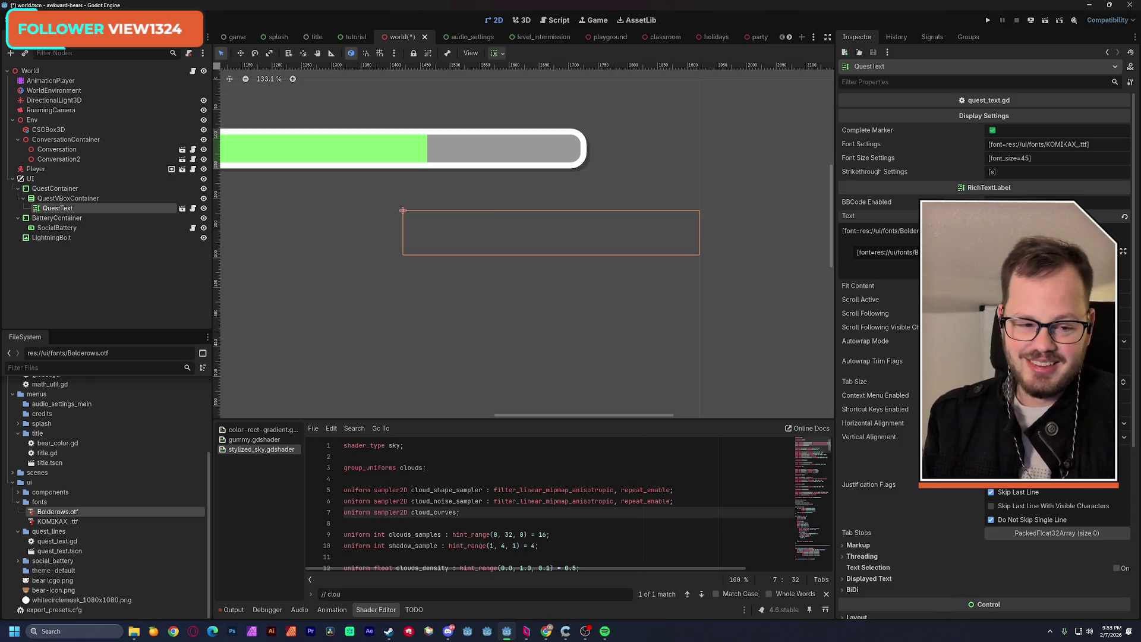
Clear the test words, restore the closing bracket, and enter 'Text quest text quest' as the label text
{"action": "type", "text": "hi Chat"}
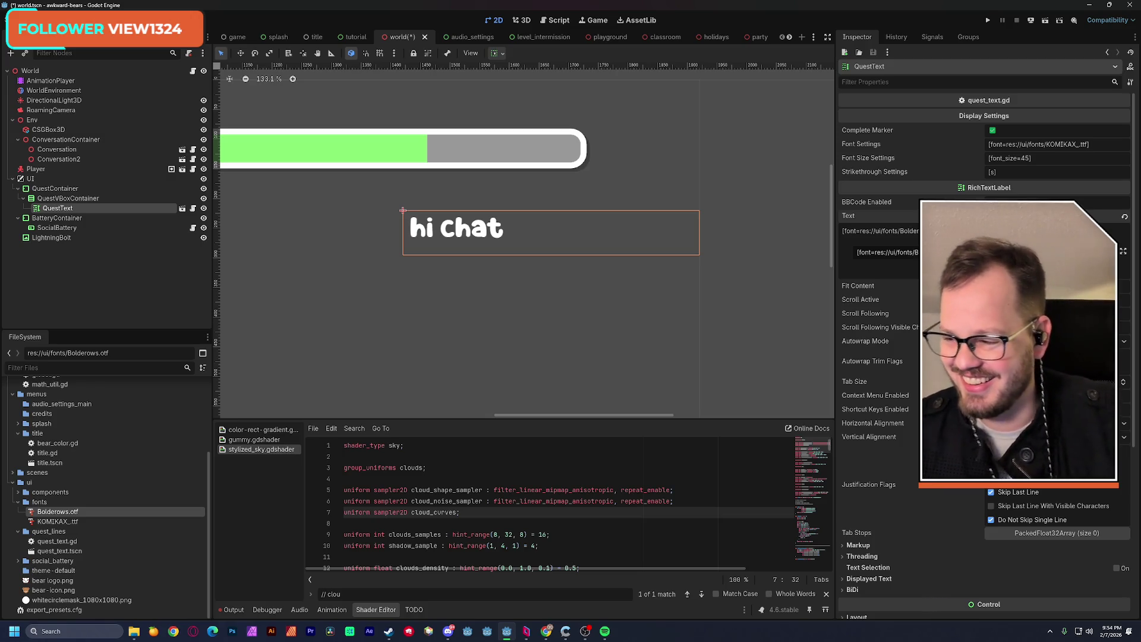
{"action": "key", "text": "BackSpace"}
{"action": "key", "text": "BackSpace"}
{"action": "key", "text": "BackSpace"}
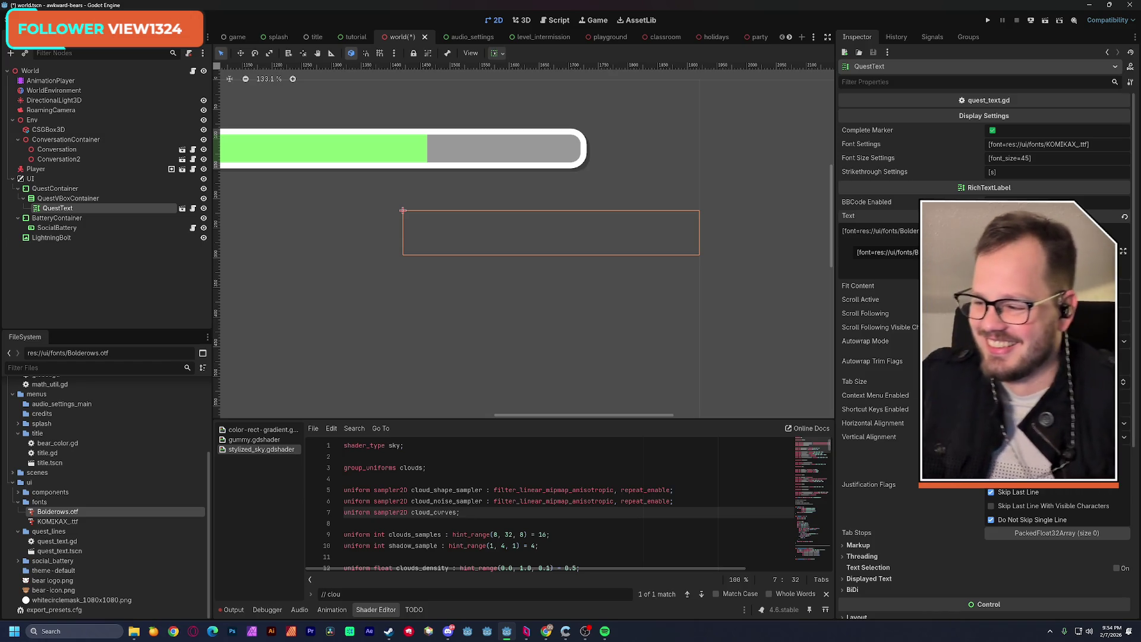
{"action": "type", "text": "stinky"}
{"action": "key", "text": "BackSpace"}
{"action": "key", "text": "BackSpace"}
{"action": "key", "text": "BackSpace"}
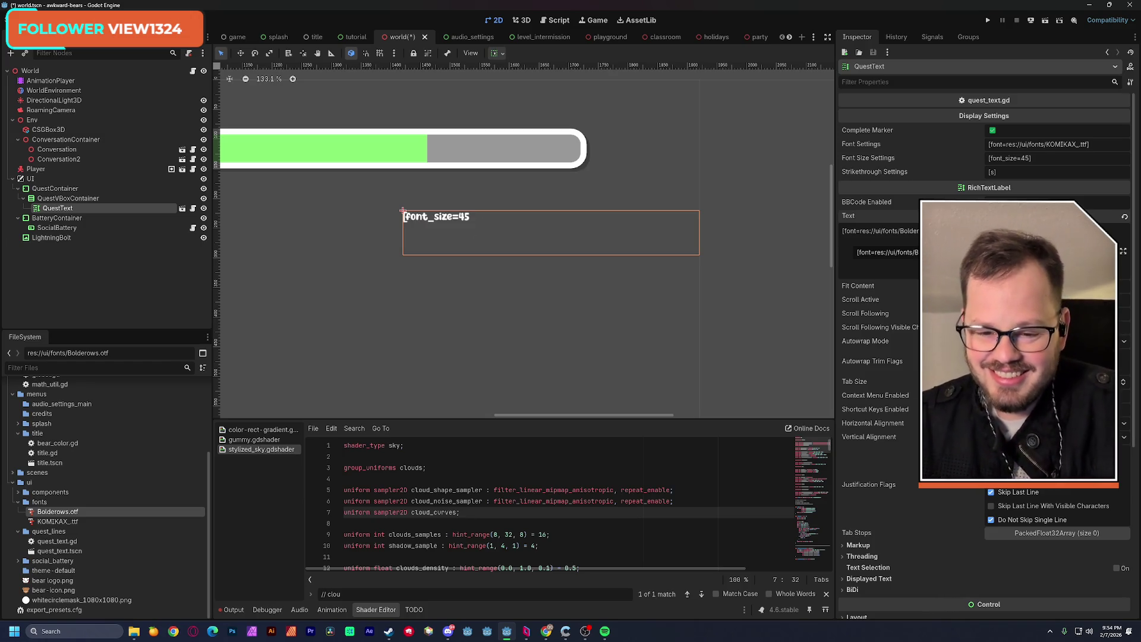
{"action": "type", "text": "peepeepoopoo"}
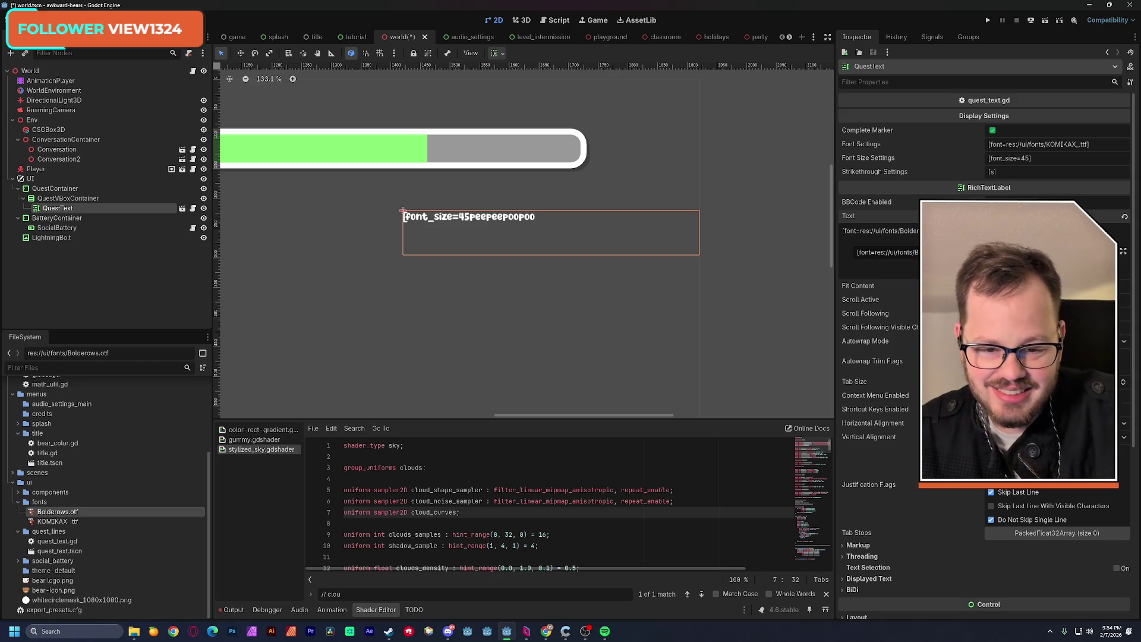
{"action": "type", "text": "heehee"}
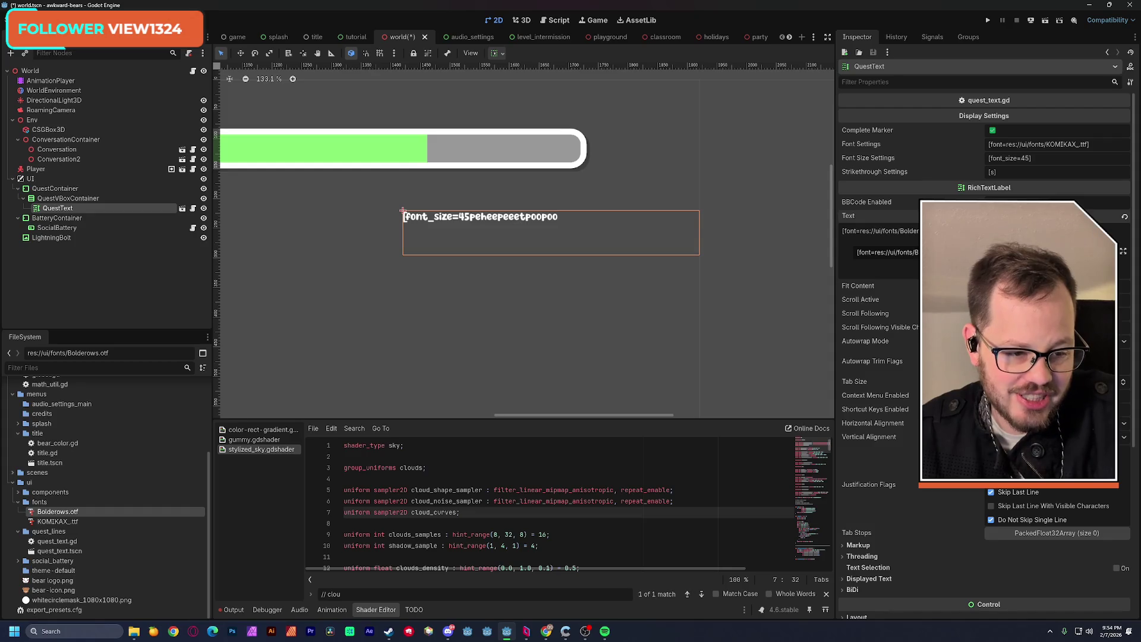
{"action": "type", "text": "]"}
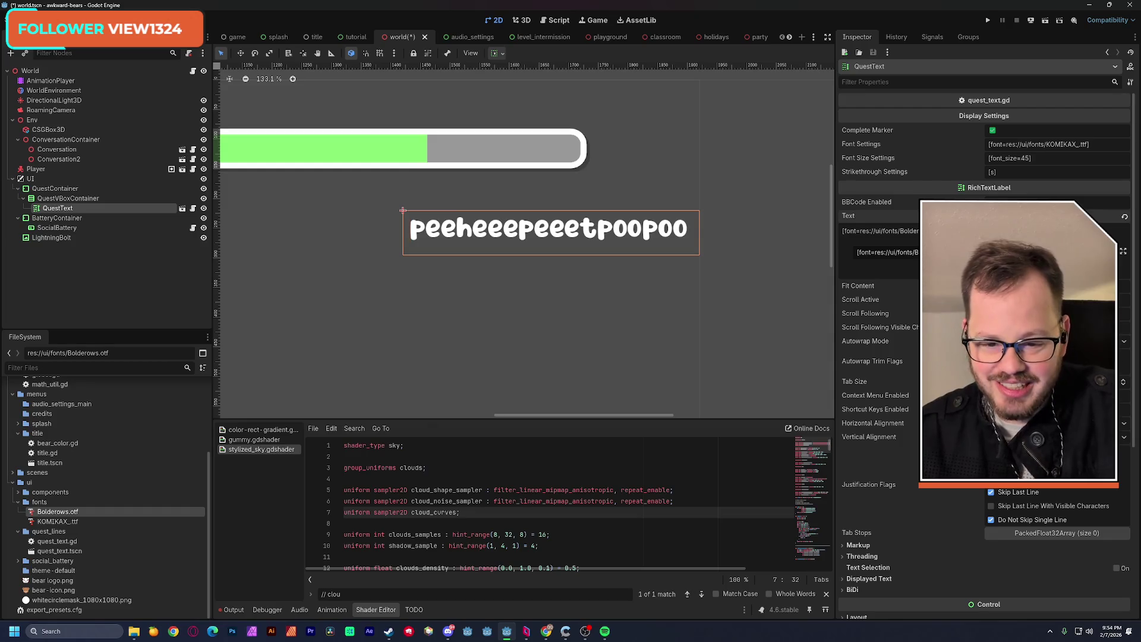
{"action": "key", "text": "BackSpace"}
{"action": "key", "text": "BackSpace"}
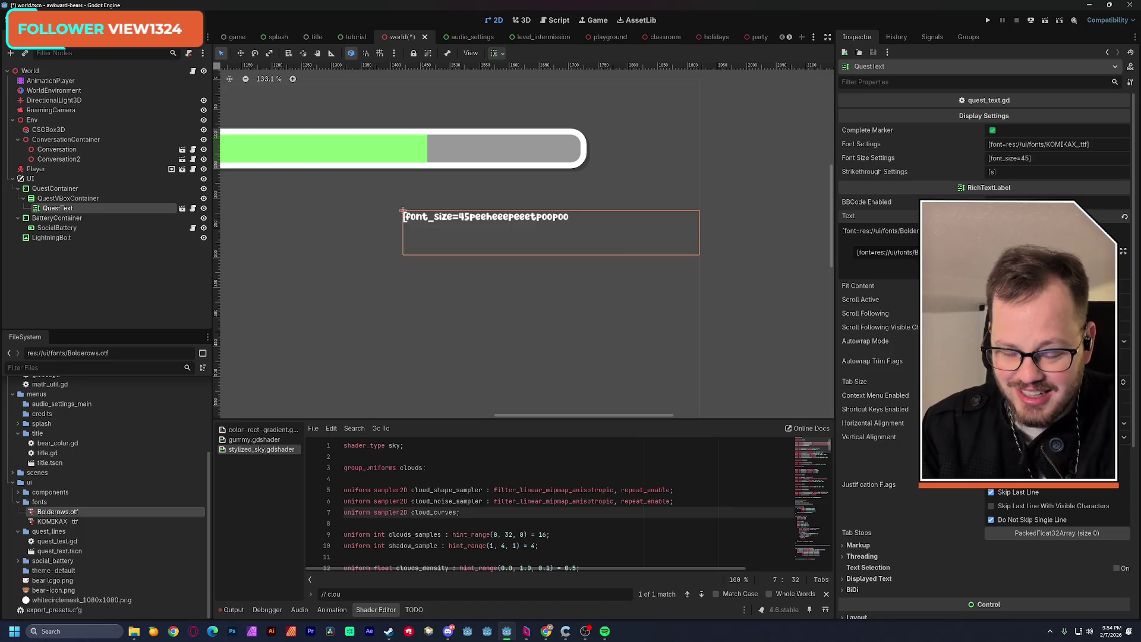
{"action": "type", "text": "]"}
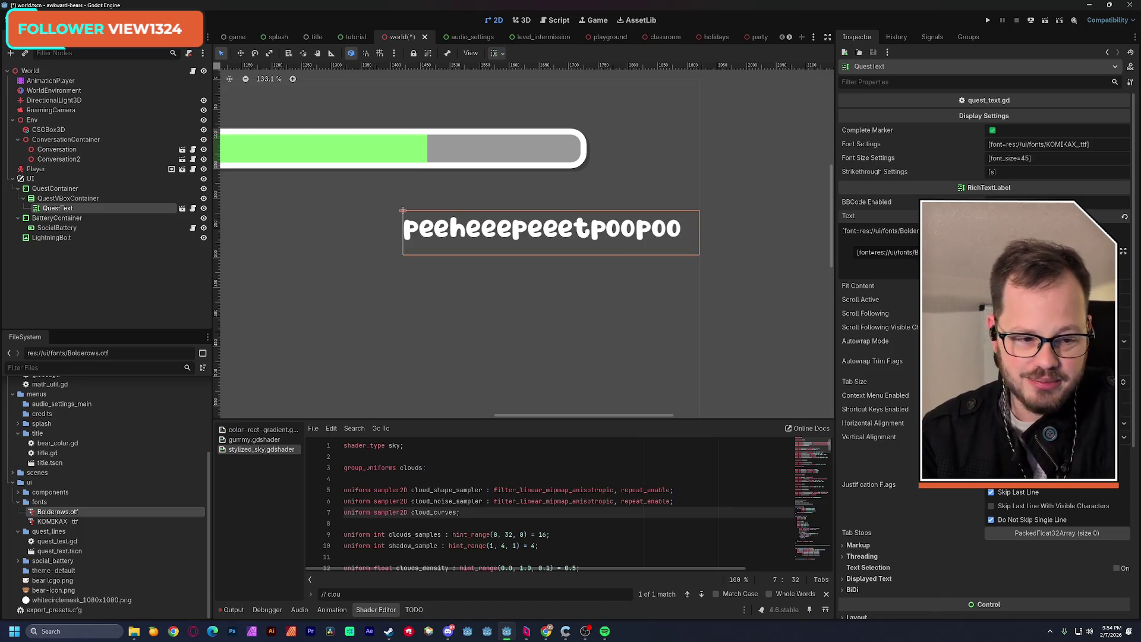
{"action": "key", "text": "BackSpace"}
{"action": "key", "text": "BackSpace"}
{"action": "key", "text": "BackSpace"}
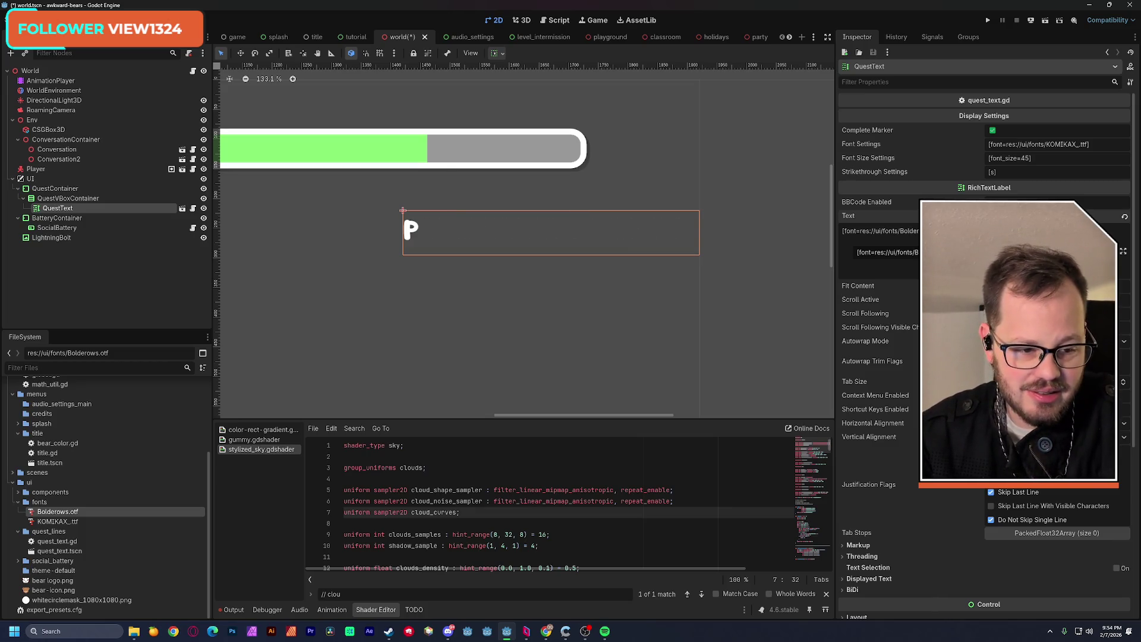
{"action": "type", "text": "Text quest"}
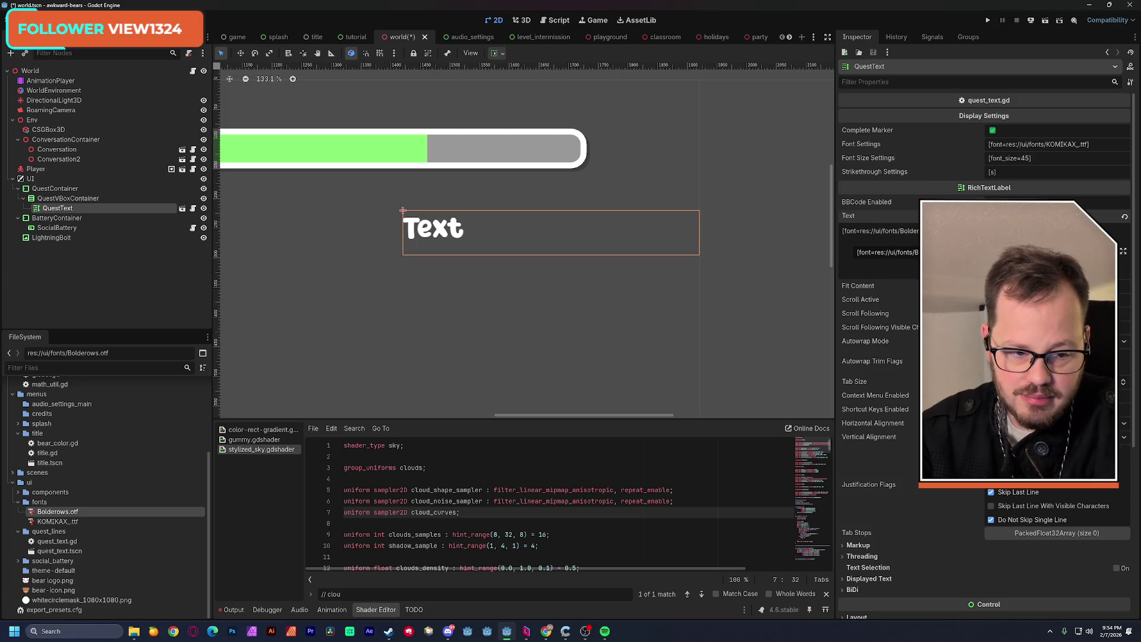
{"action": "type", "text": " text quest"}
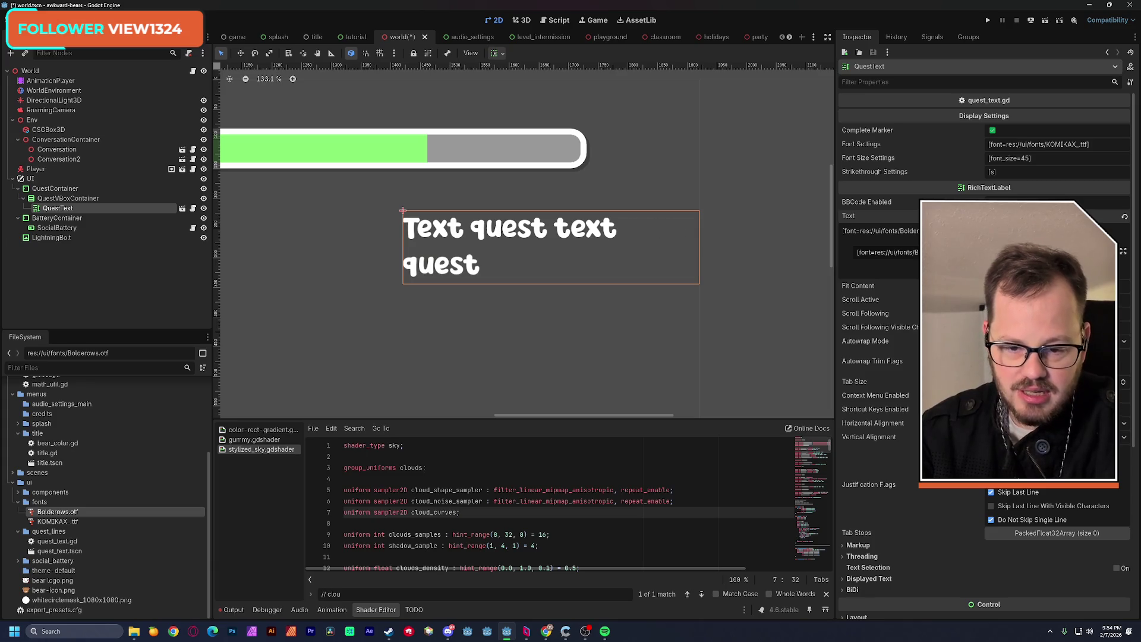
Set the quest label's Autowrap Mode to Off so the text stays on one line
{"action": "scroll", "coordinate": [618, 310], "scroll_direction": "down", "scroll_amount": 5}
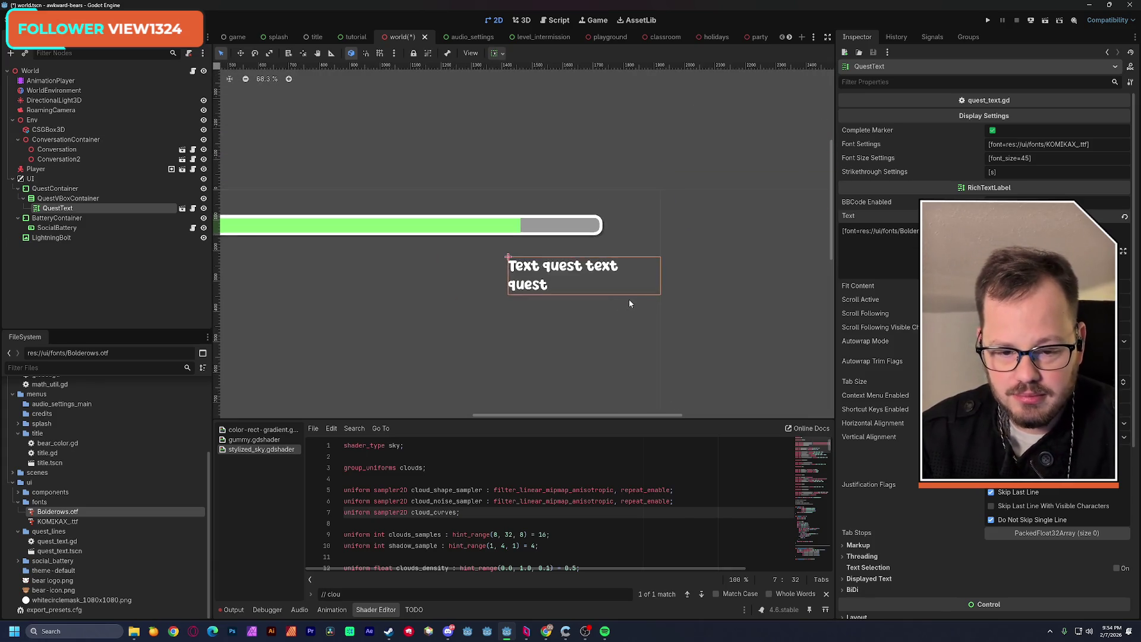
{"action": "left_click_drag", "start_coordinate": [576, 288], "coordinate": [654, 212]}
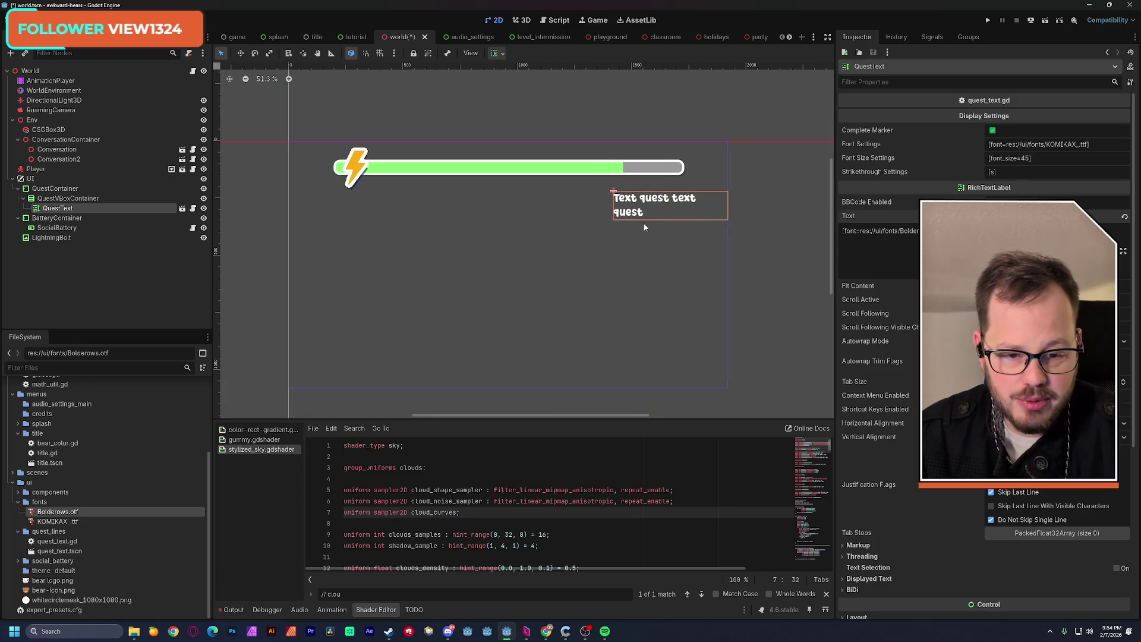
{"action": "scroll", "coordinate": [636, 219], "scroll_direction": "up", "scroll_amount": 7}
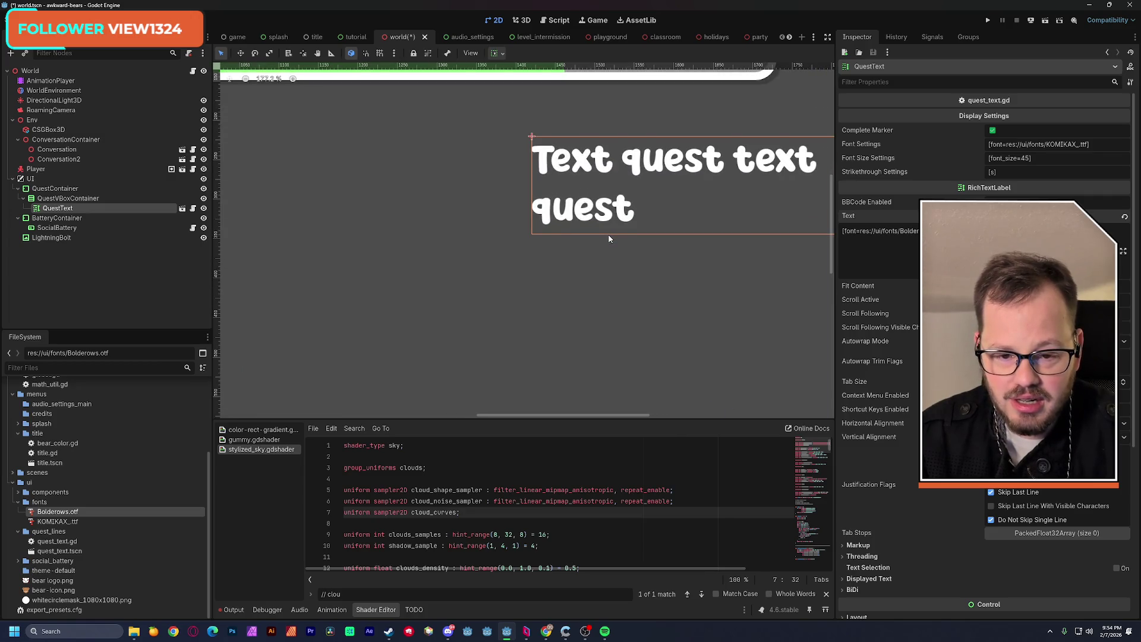
{"action": "left_click_drag", "start_coordinate": [612, 224], "coordinate": [592, 228]}
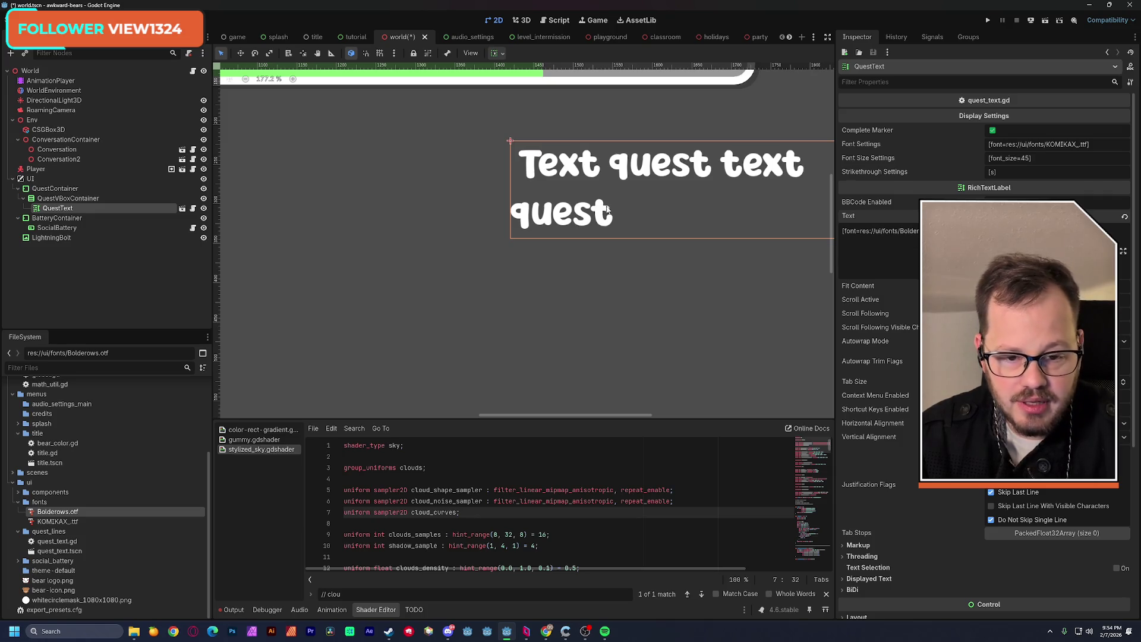
{"action": "left_click_drag", "start_coordinate": [600, 210], "coordinate": [489, 223]}
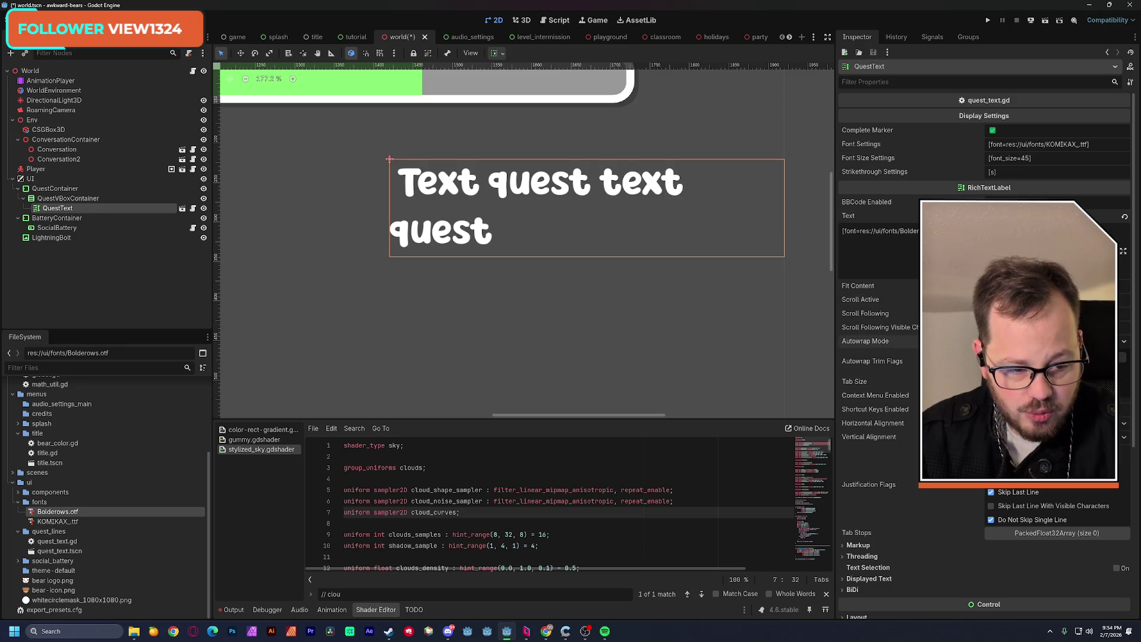
{"action": "left_click", "coordinate": [1023, 357]}
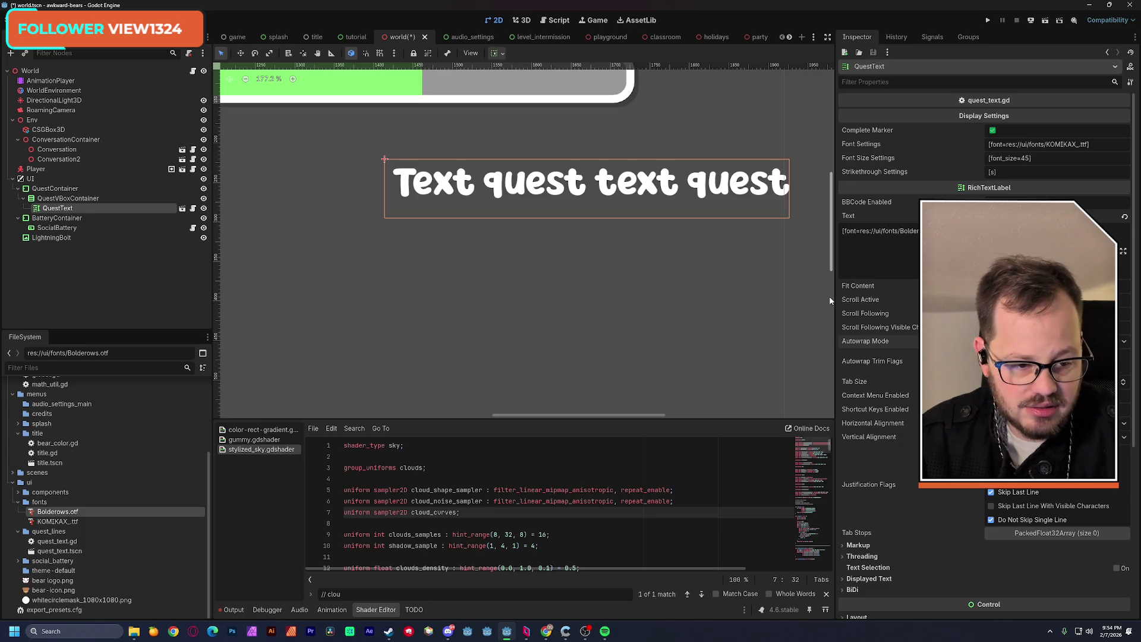
{"action": "mouse_move", "coordinate": [918, 373]}
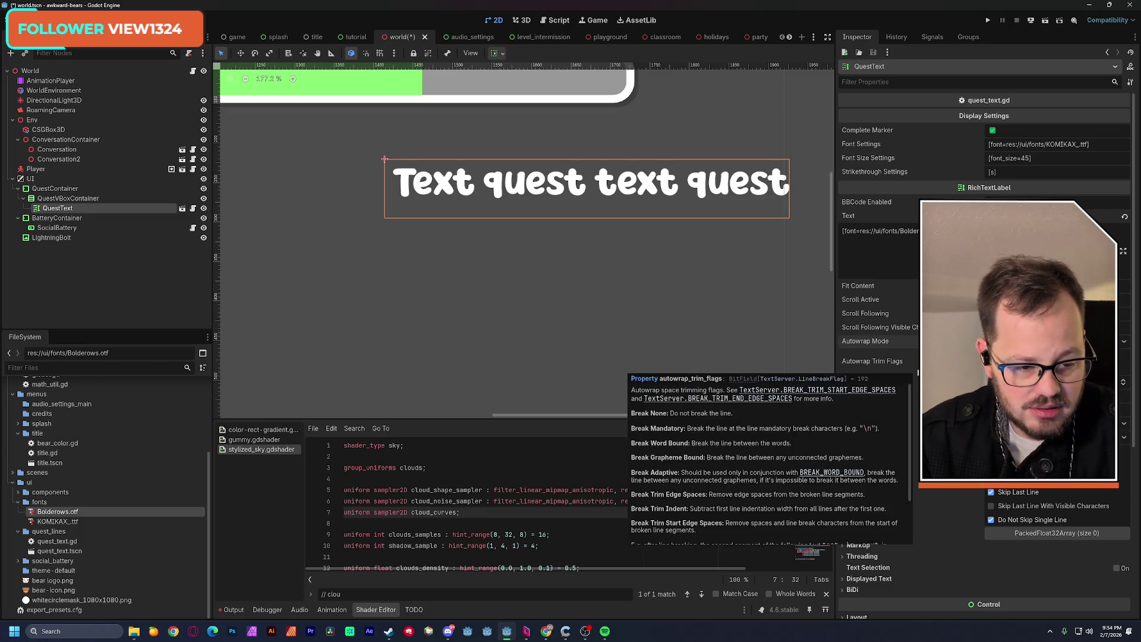
{"action": "scroll", "coordinate": [681, 295], "scroll_direction": "down", "scroll_amount": 4}
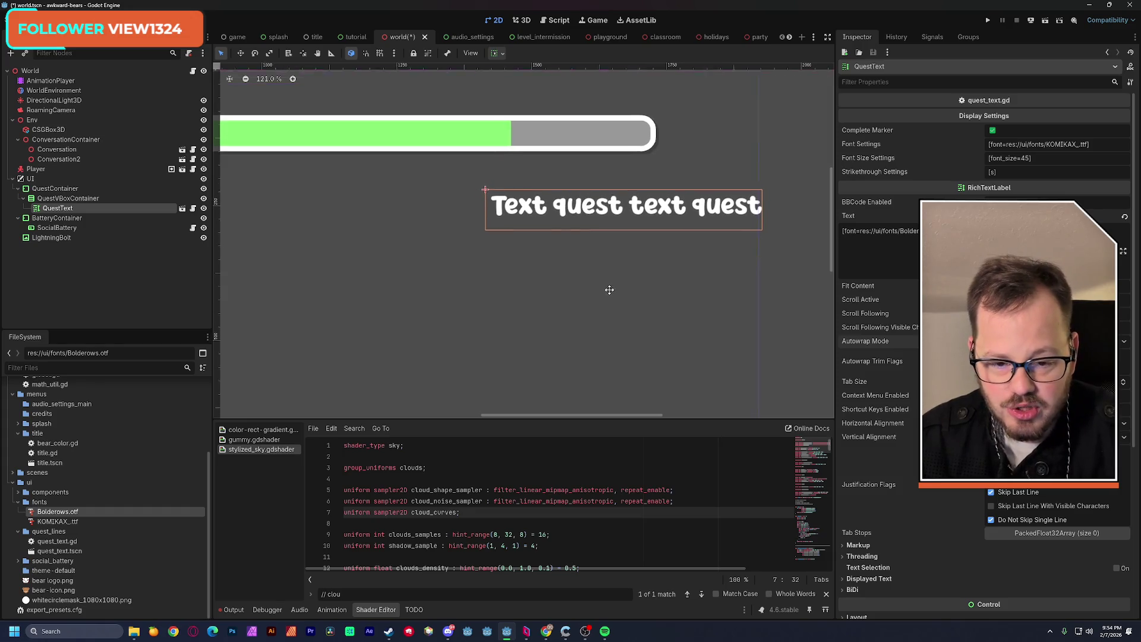
{"action": "left_click_drag", "start_coordinate": [612, 288], "coordinate": [604, 271]}
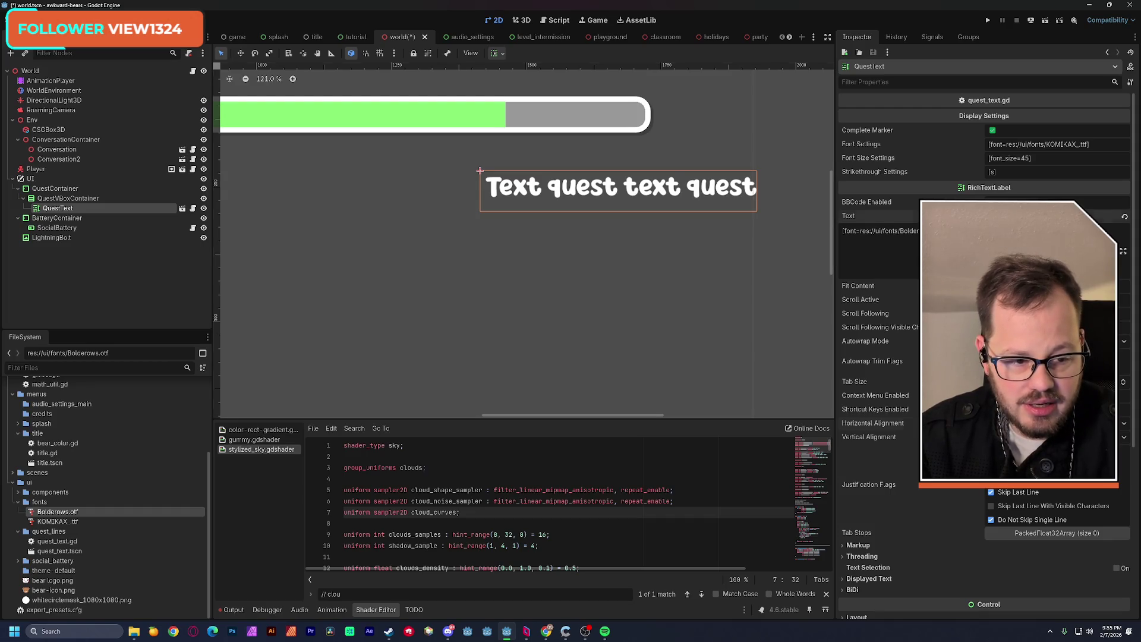
{"action": "key", "text": "BackSpace"}
{"action": "key", "text": "BackSpace"}
{"action": "key", "text": "BackSpace"}
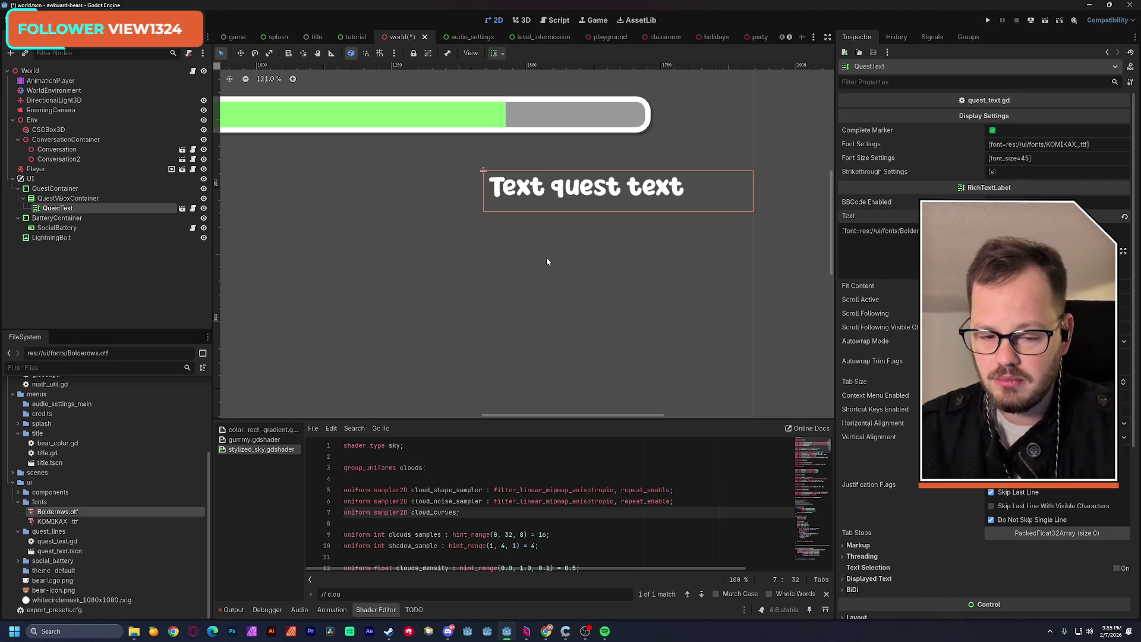
Save the world scene and run the game to see 'Text quest text'
{"action": "scroll", "coordinate": [553, 250], "scroll_direction": "down", "scroll_amount": 3}
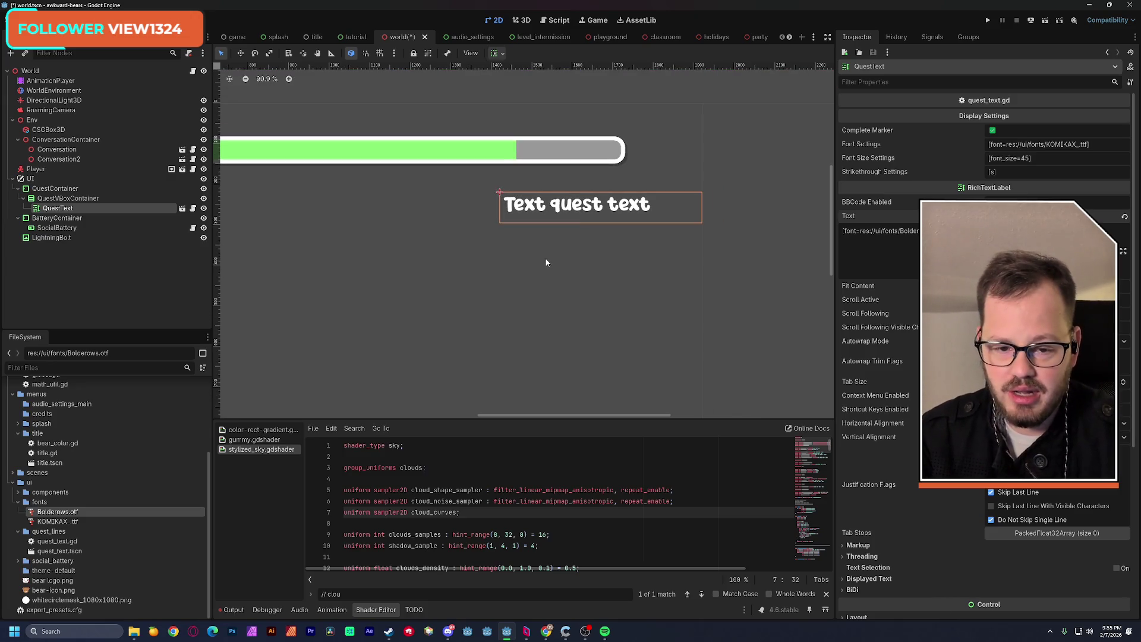
{"action": "mouse_move", "coordinate": [561, 237]}
{"action": "left_mouse_down"}
{"action": "mouse_move", "coordinate": [593, 226]}
{"action": "mouse_move", "coordinate": [591, 249]}
{"action": "left_mouse_up"}
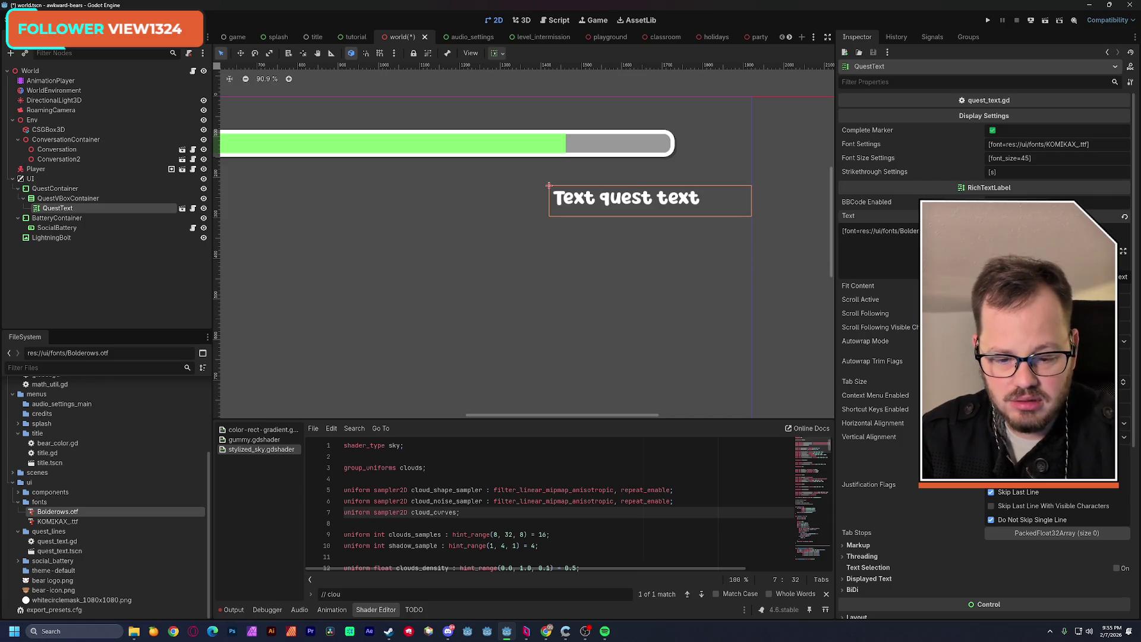
{"action": "scroll", "coordinate": [542, 223], "scroll_direction": "down", "scroll_amount": 2}
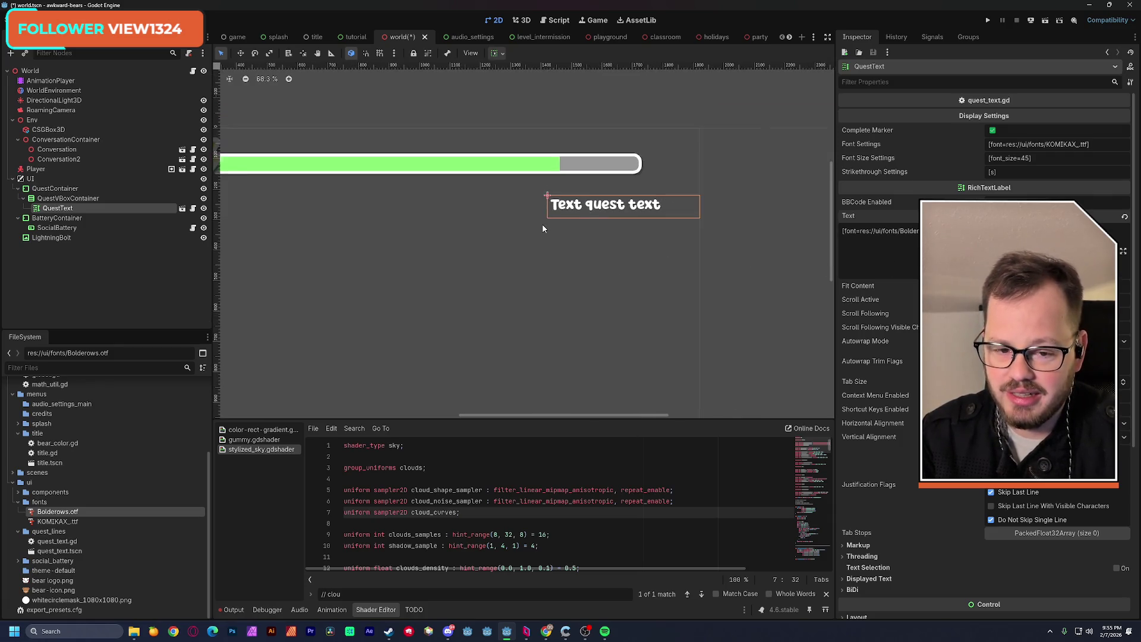
{"action": "scroll", "coordinate": [542, 228], "scroll_direction": "up", "scroll_amount": 3}
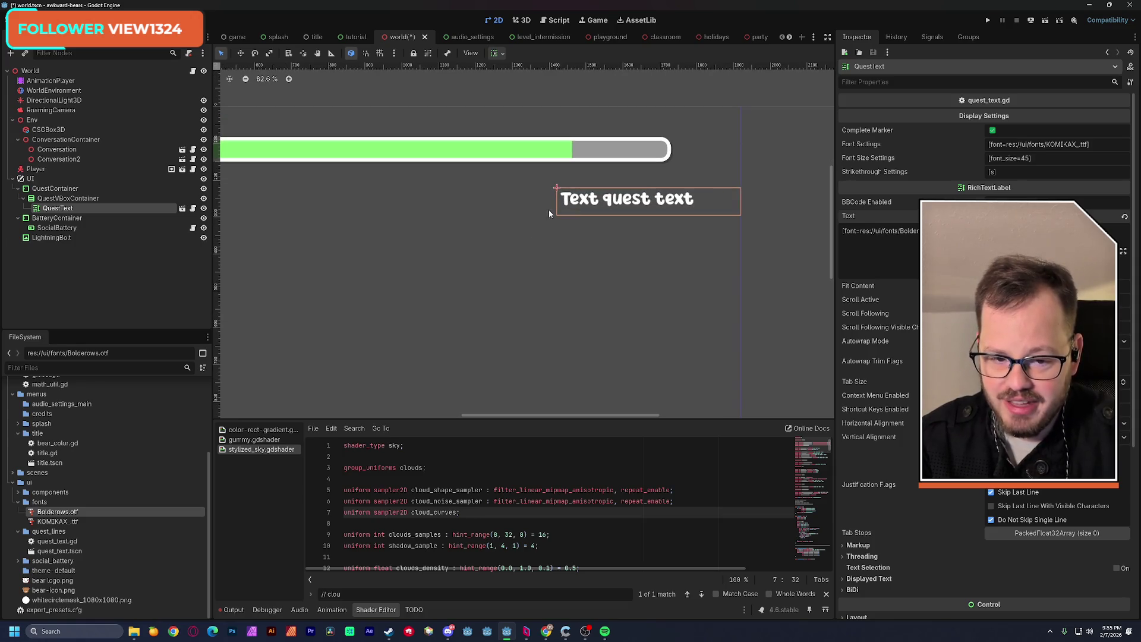
{"action": "key", "text": "ctrl+s"}
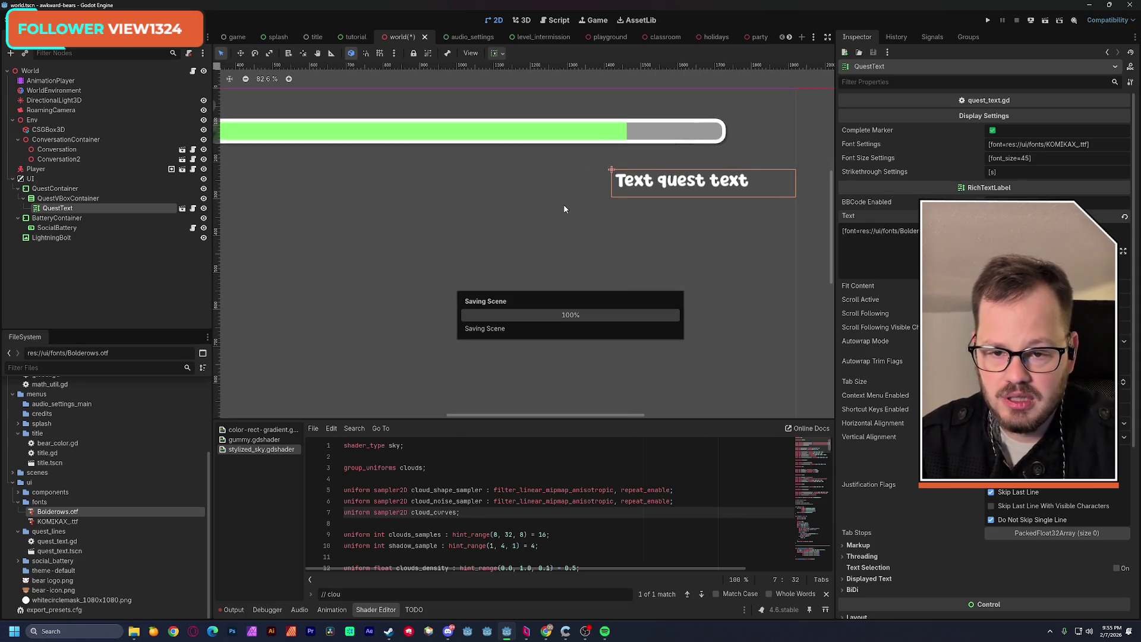
{"action": "left_click", "coordinate": [1046, 25]}
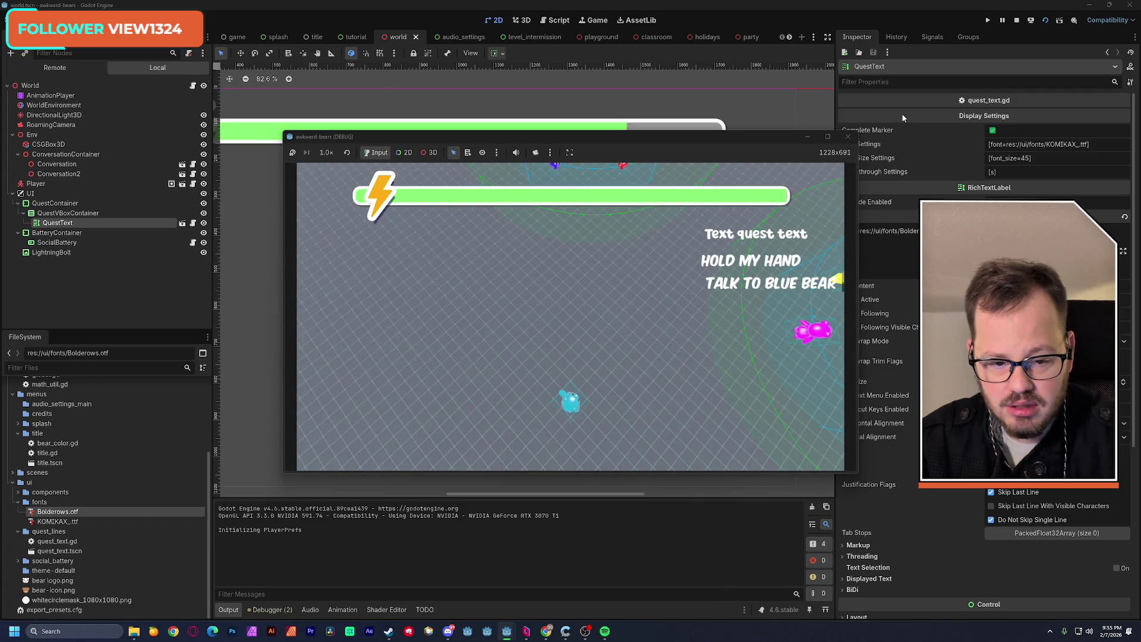
{"action": "left_click", "coordinate": [848, 137]}
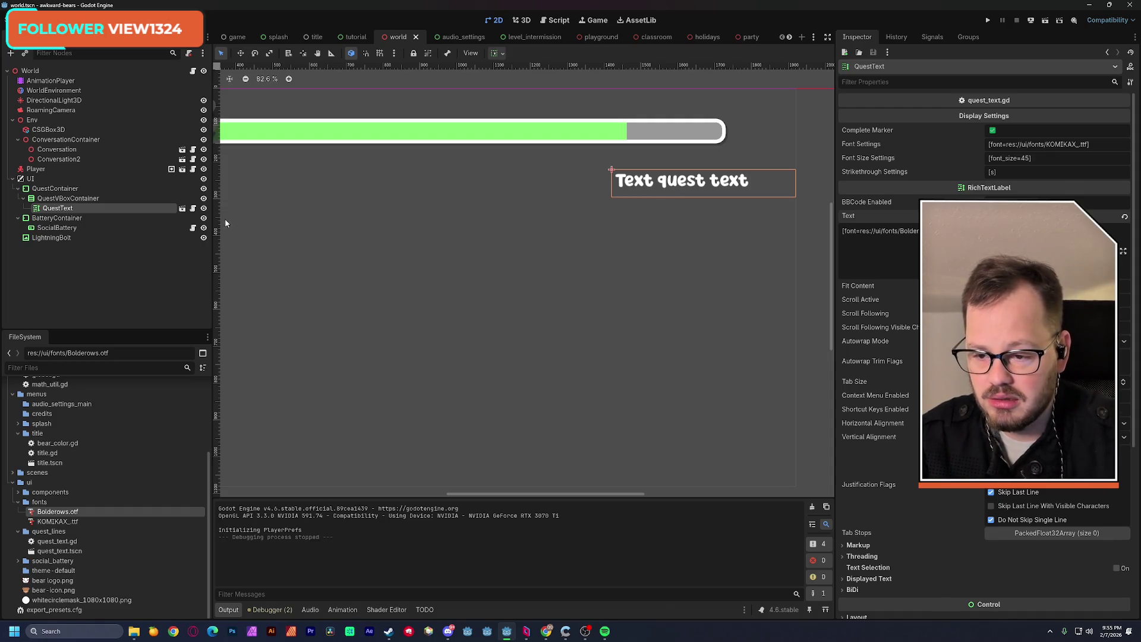
{"action": "left_click", "coordinate": [182, 208]}
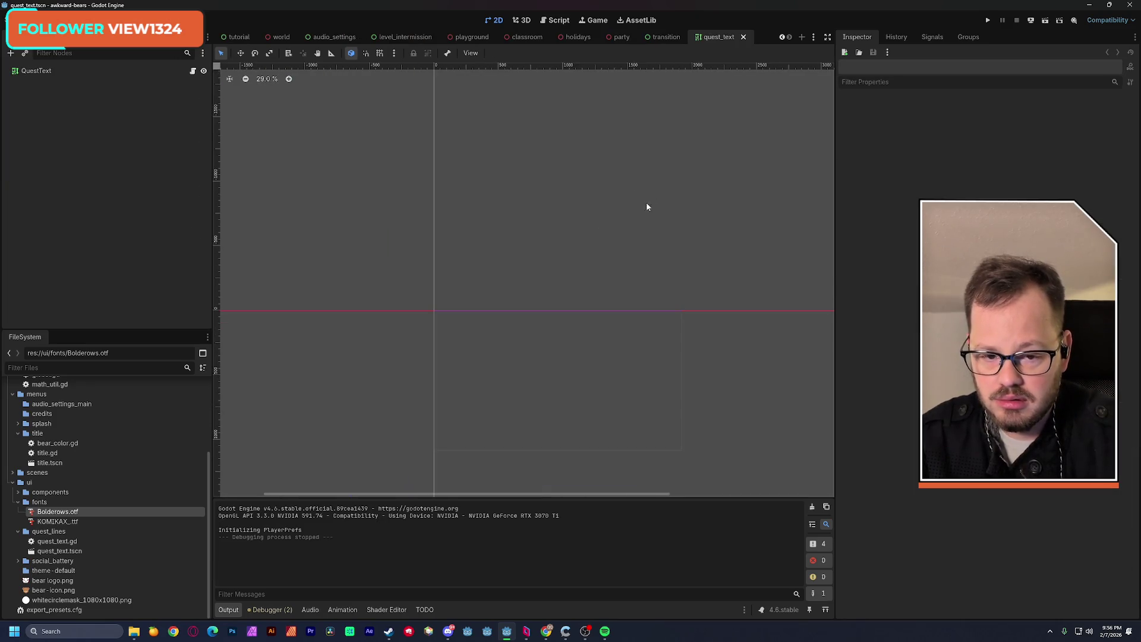
Select QuestText, try pasting the Bolderows path over the whole font setting, then revert it
{"action": "scroll", "coordinate": [582, 189], "scroll_direction": "down", "scroll_amount": 5}
{"action": "left_click", "coordinate": [66, 70]}
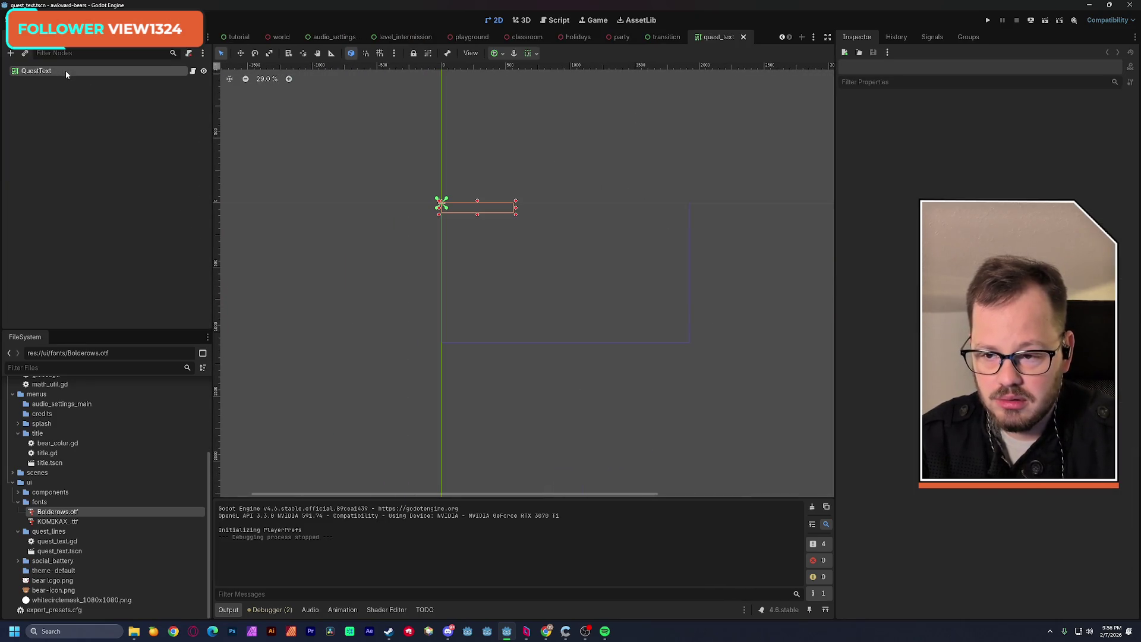
{"action": "left_click", "coordinate": [908, 241]}
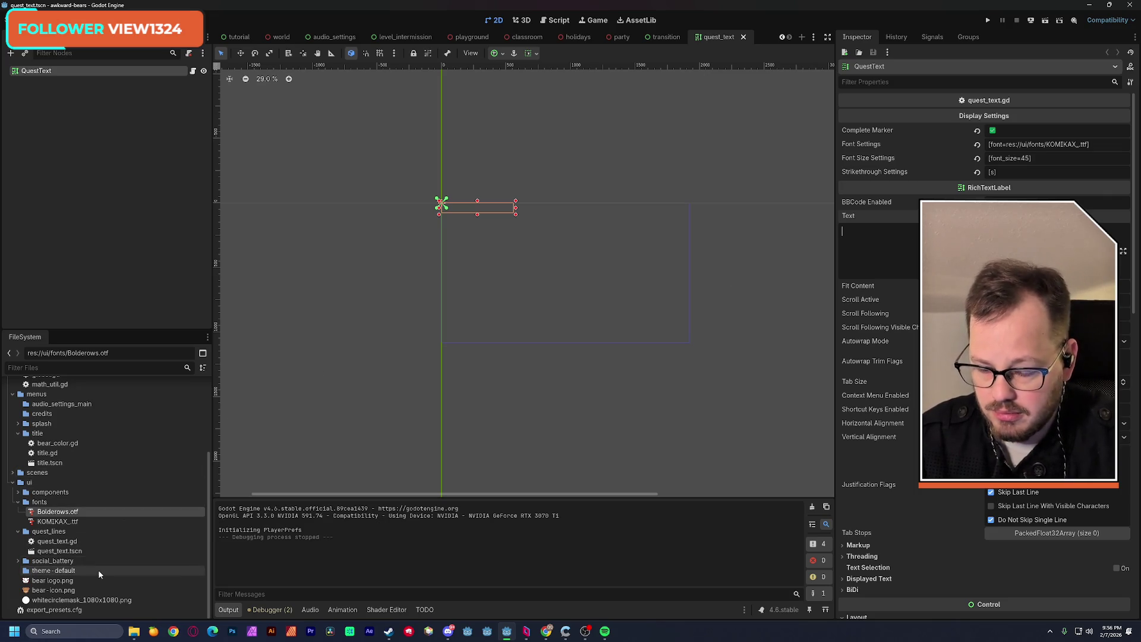
{"action": "triple_click", "coordinate": [1105, 146]}
{"action": "type", "text": "res://ui/fonts/Bolderows.otf"}
{"action": "key", "text": "Return"}
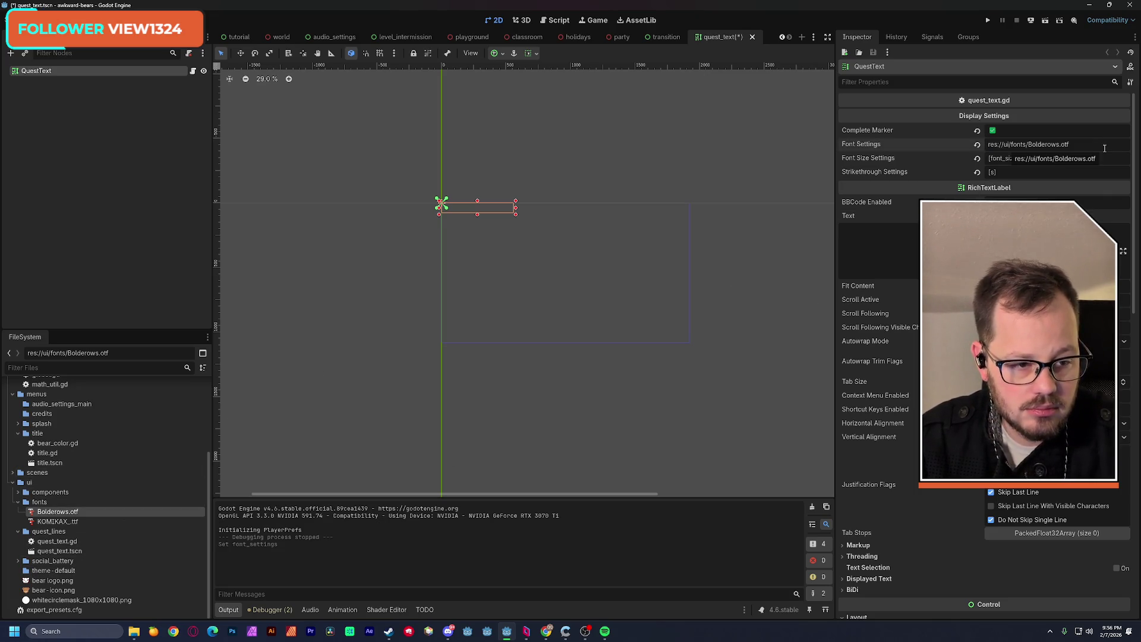
{"action": "key", "text": "ctrl+z"}
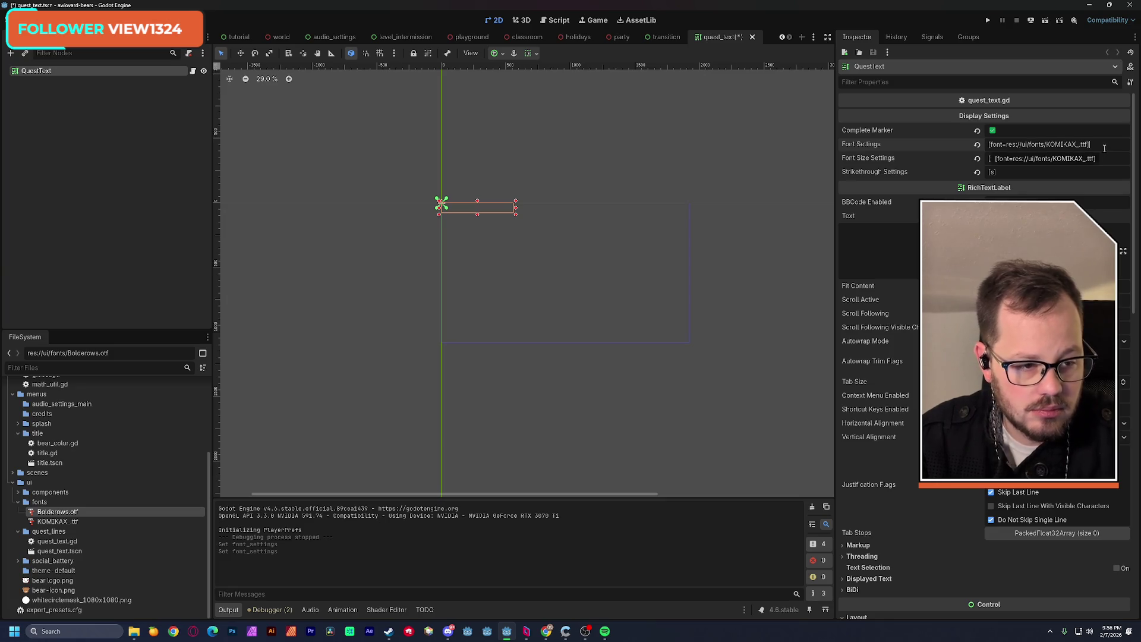
Swap KOMIKAX_.ttf in the label's font tag for res://ui/fonts/Bolderows.otf and refill the label text
{"action": "double_click", "coordinate": [1010, 144]}
{"action": "type", "text": "res://ui/fonts/Bolderows.otf"}
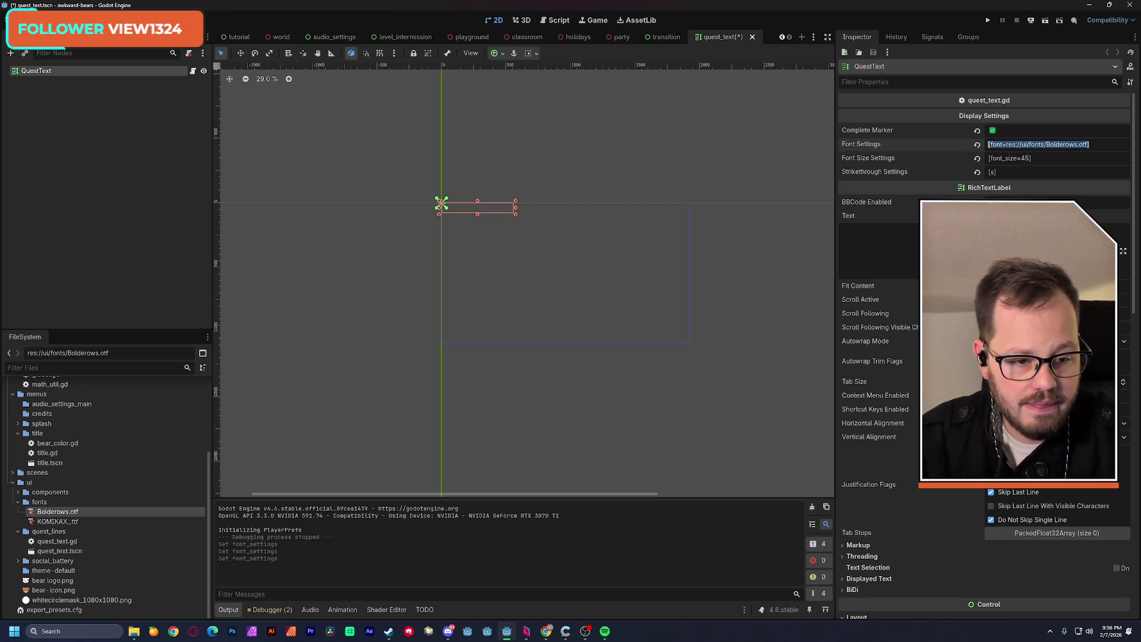
{"action": "left_click", "coordinate": [842, 231]}
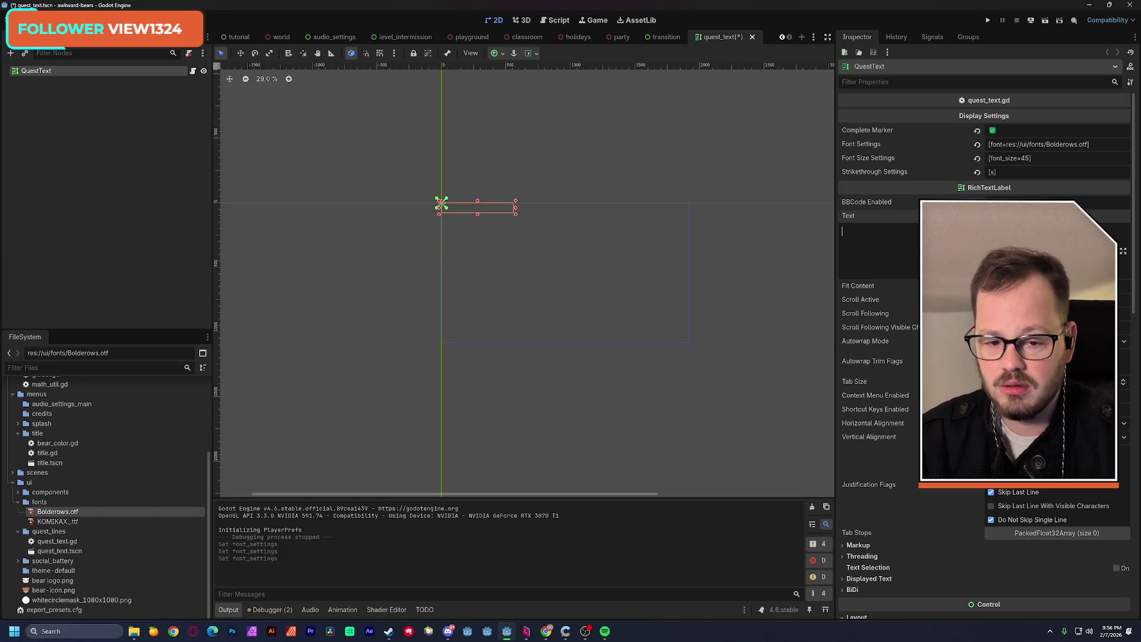
{"action": "key", "text": "ctrl+v"}
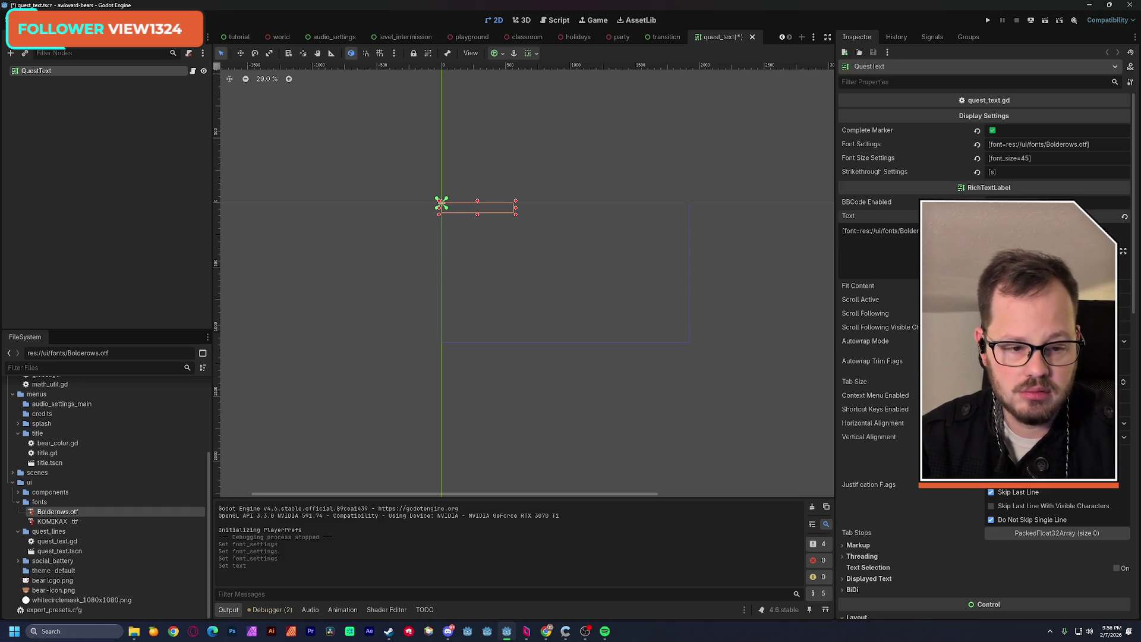
{"action": "left_click", "coordinate": [1010, 158]}
{"action": "key", "text": "Return"}
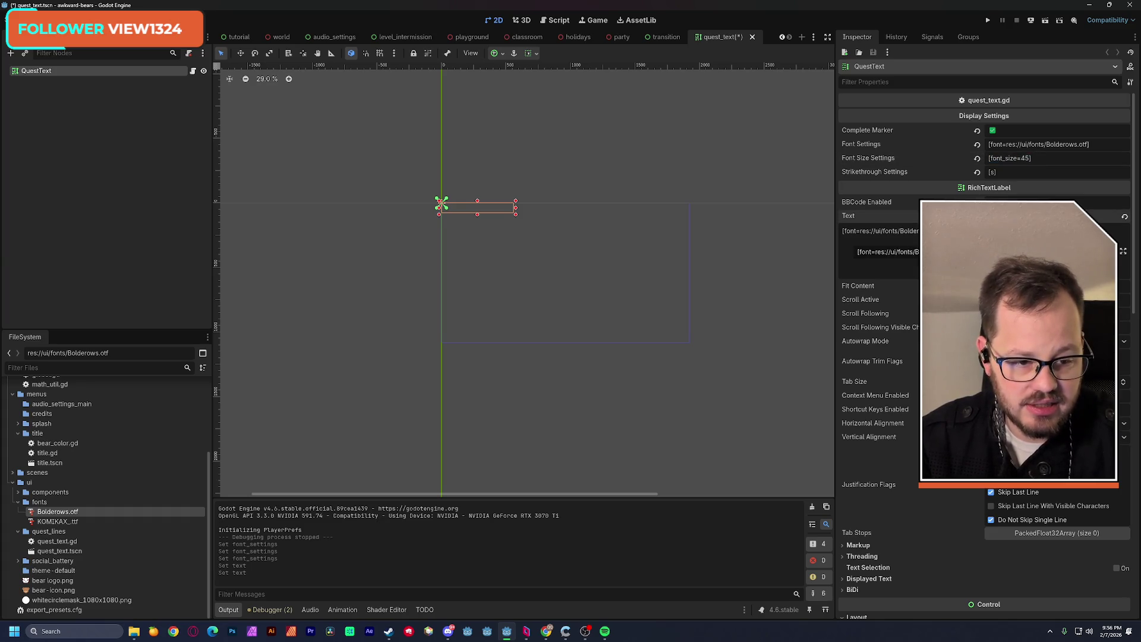
{"action": "scroll", "coordinate": [443, 204], "scroll_direction": "up", "scroll_amount": 7}
{"action": "scroll", "coordinate": [348, 209], "scroll_direction": "down", "scroll_amount": 2}
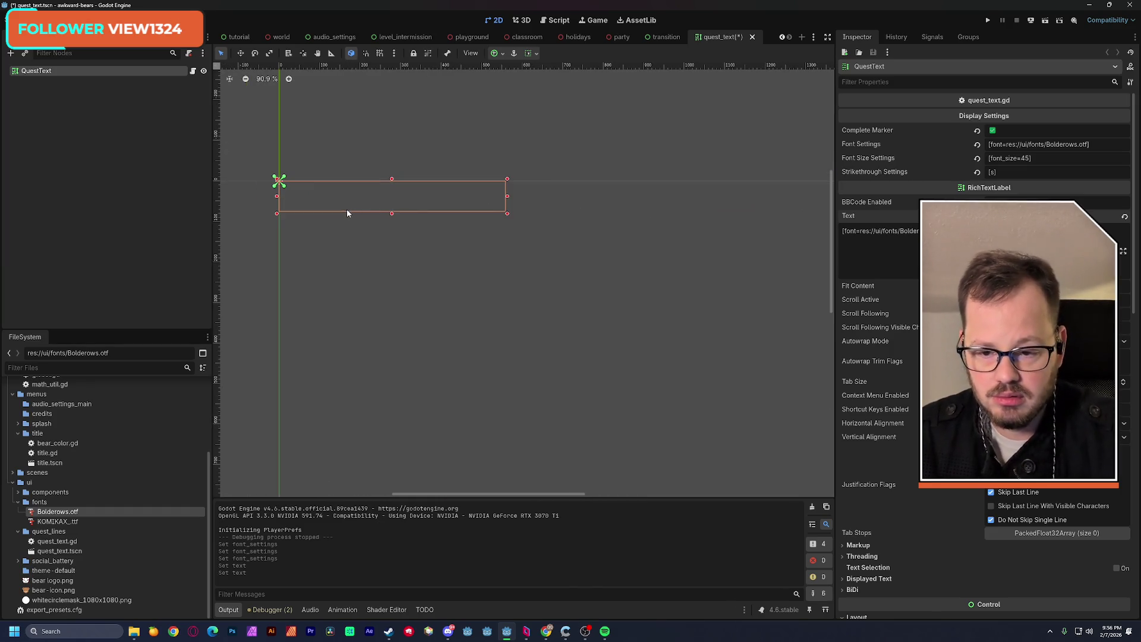
{"action": "left_click", "coordinate": [50, 110]}
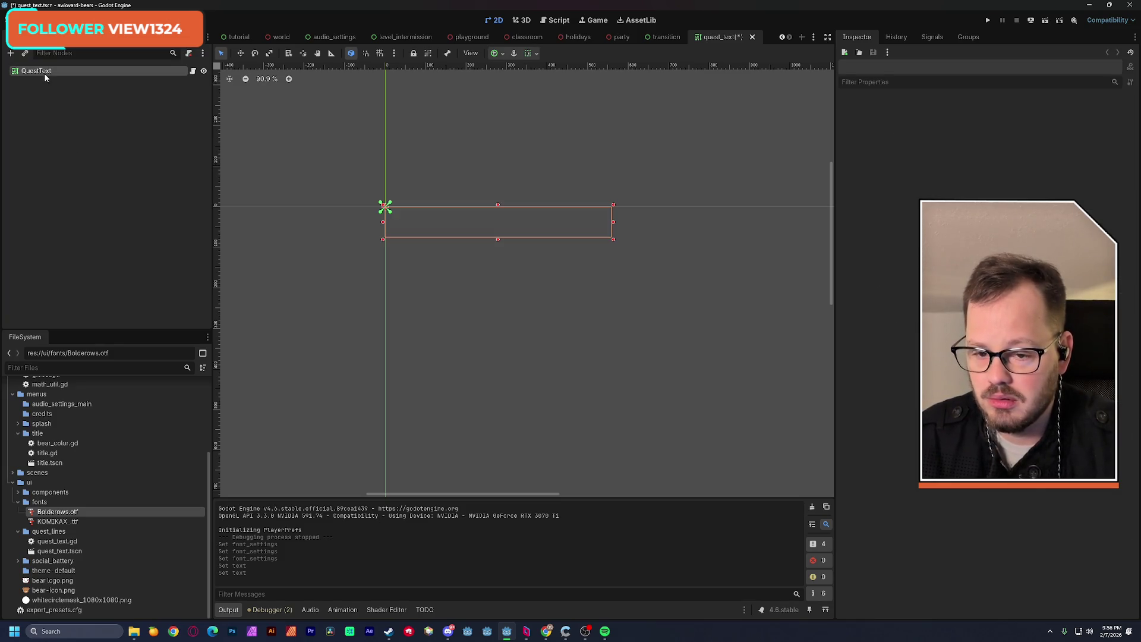
Create a Panel node as a child of QuestText, found by searching 'Panel'
{"action": "left_click", "coordinate": [50, 71]}
{"action": "key", "text": "ctrl+a"}
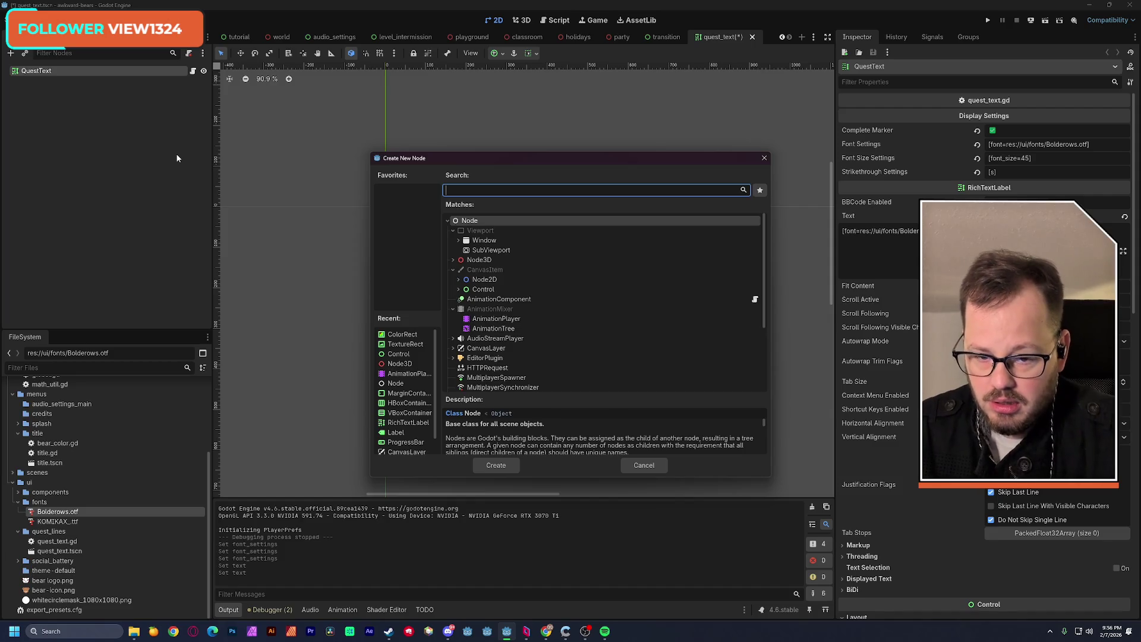
{"action": "type", "text": "pant"}
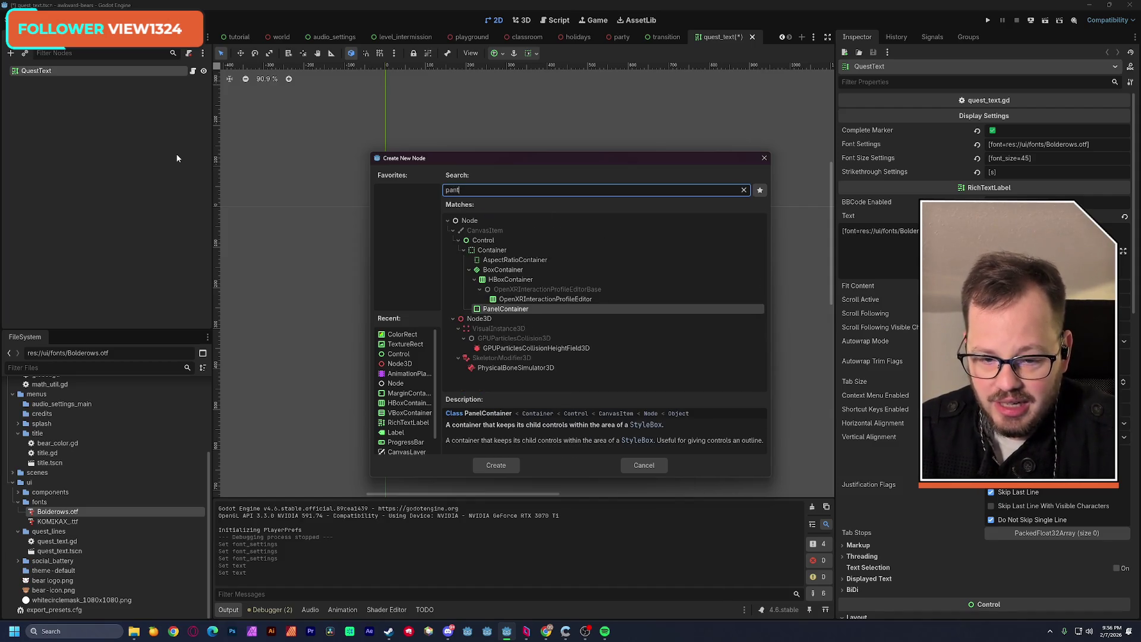
{"action": "key", "text": "BackSpace"}
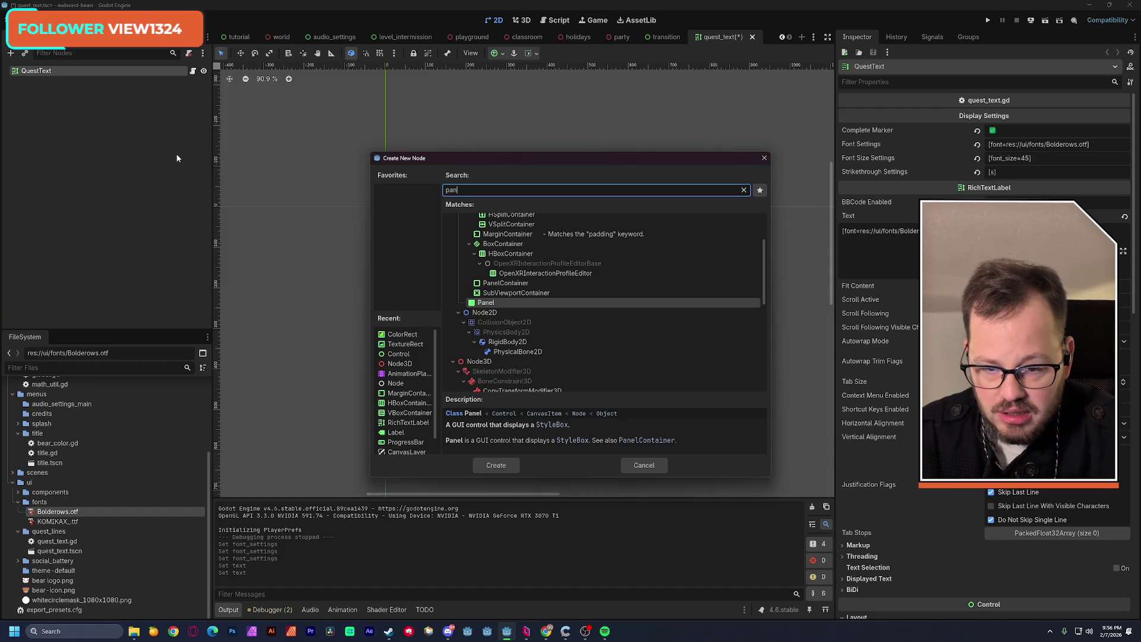
{"action": "key", "text": "Return"}
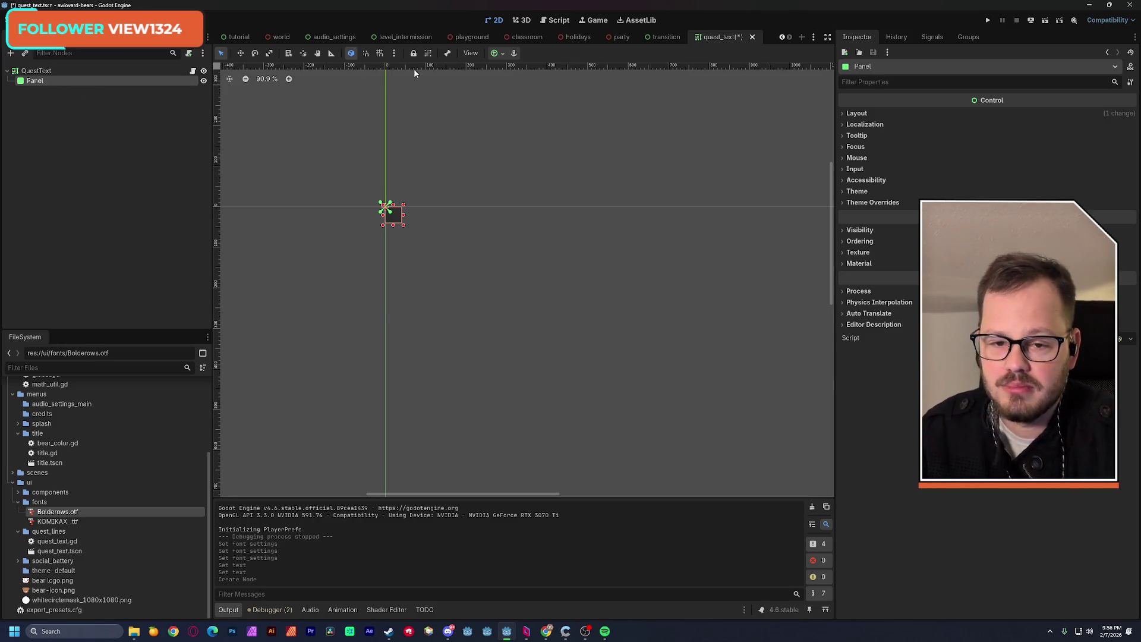
{"action": "left_click", "coordinate": [498, 53]}
Anchor the Panel to Full Rect and enable Fit Content on the QuestText label
{"action": "left_click", "coordinate": [548, 136]}
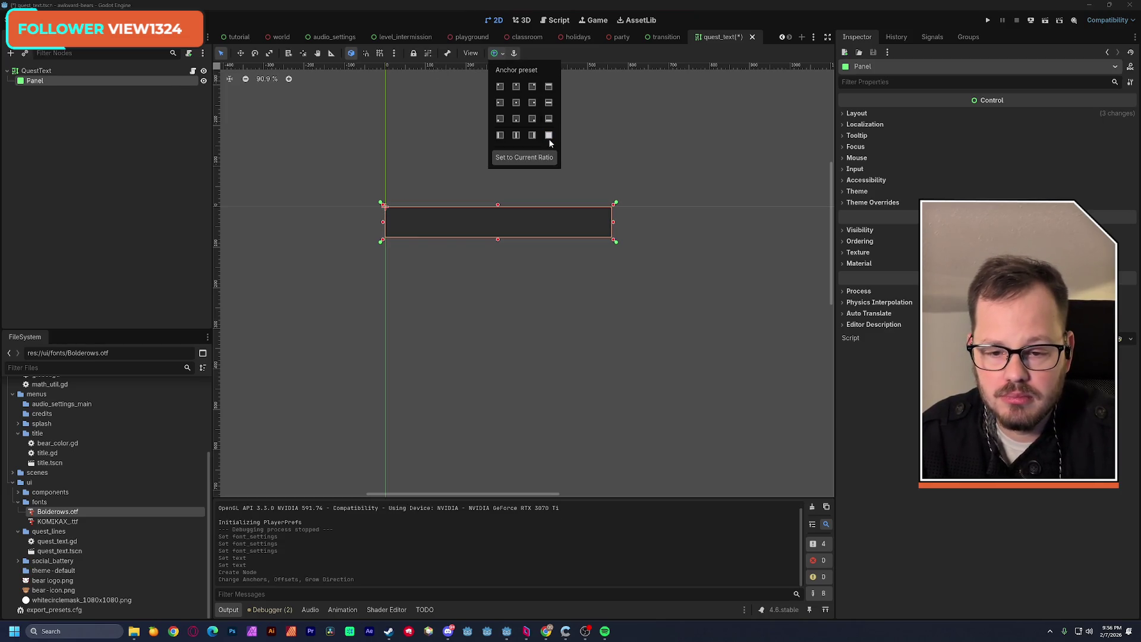
{"action": "left_click", "coordinate": [75, 70]}
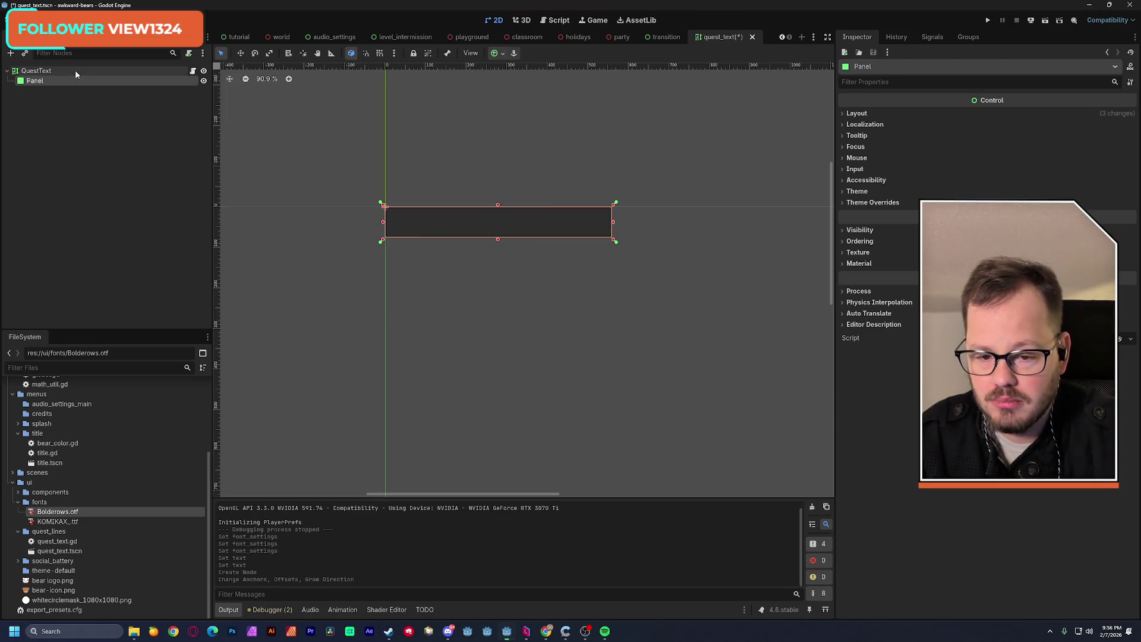
{"action": "left_click", "coordinate": [76, 71]}
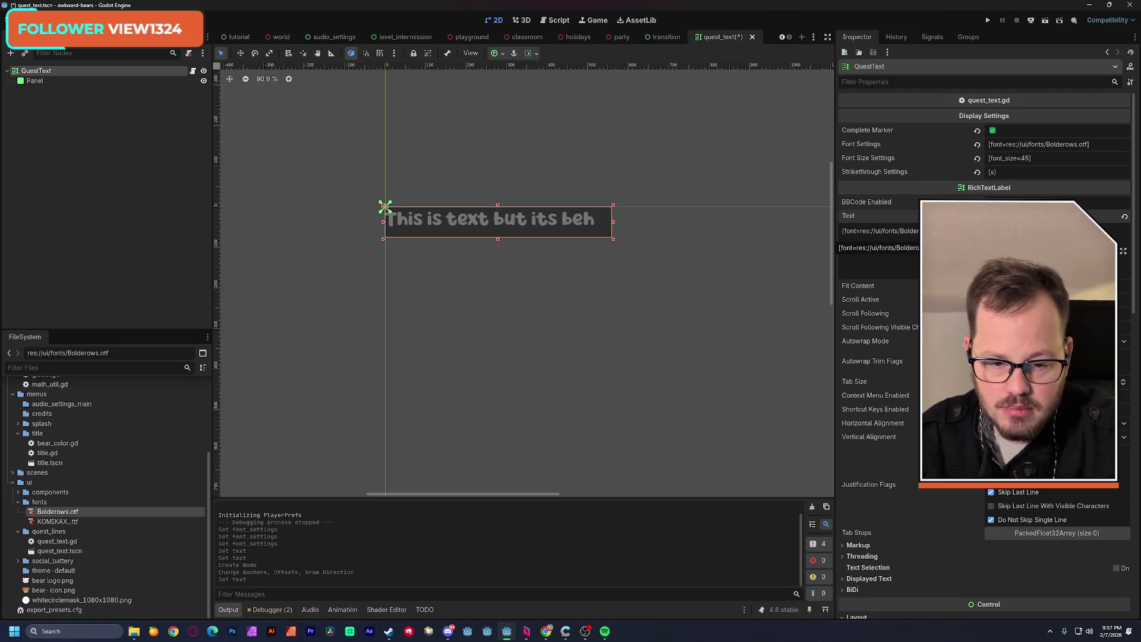
{"action": "left_click", "coordinate": [992, 299]}
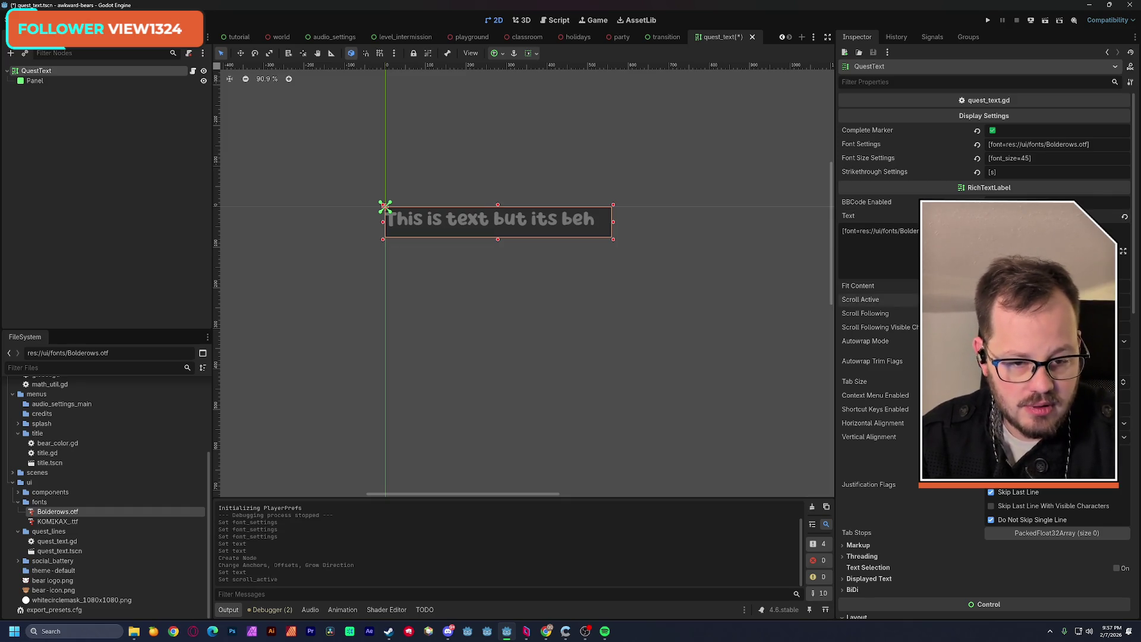
{"action": "key", "text": "ctrl+v"}
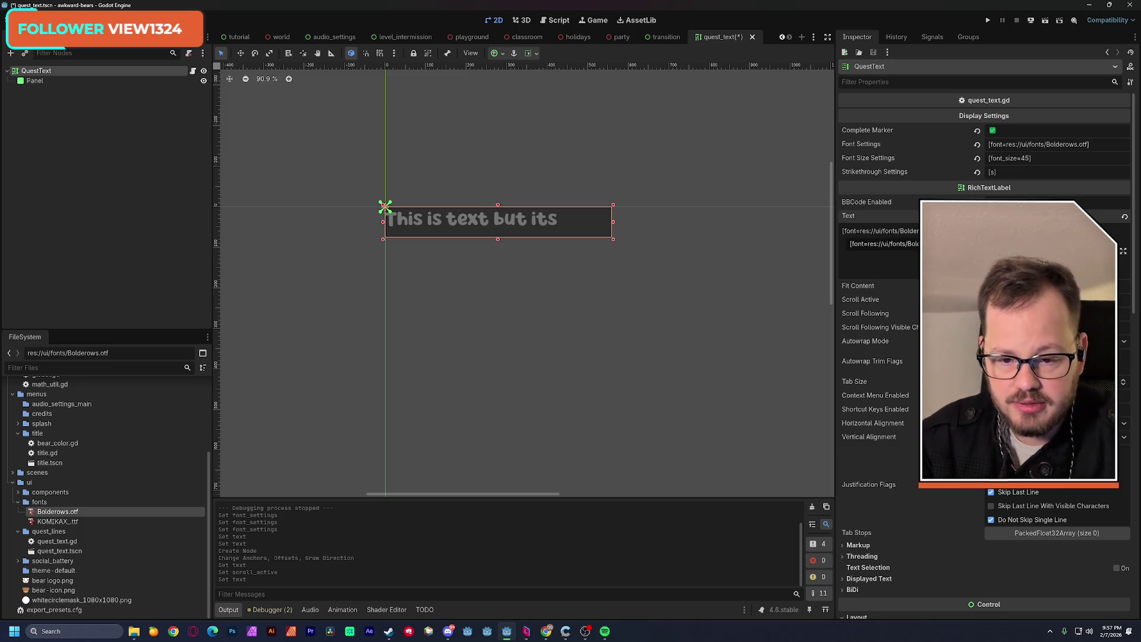
{"action": "key", "text": "ctrl+z"}
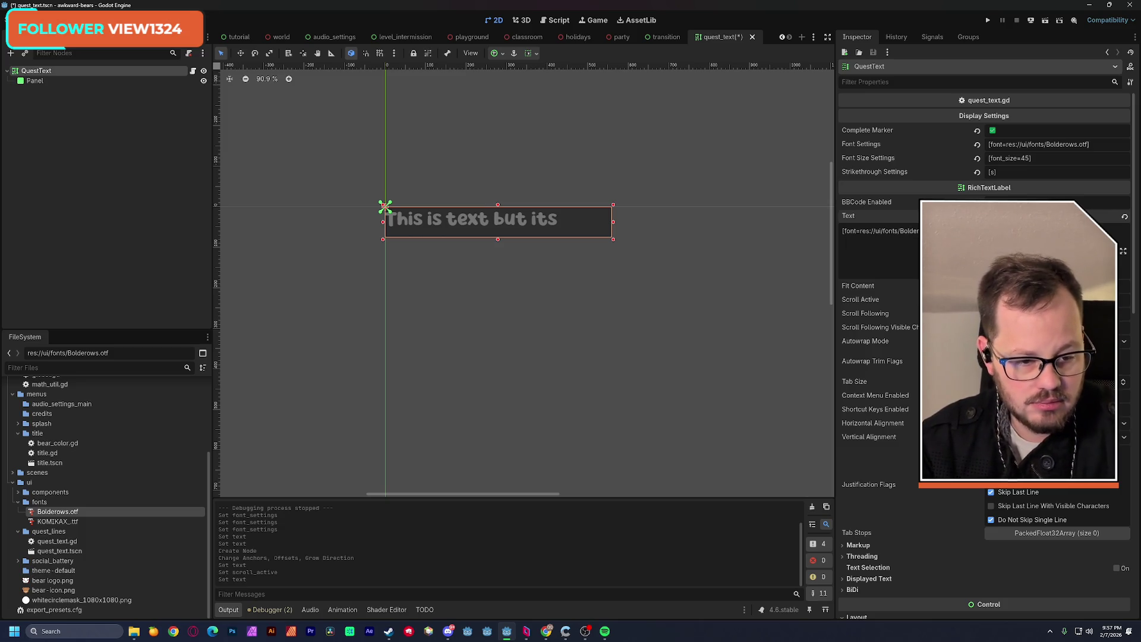
{"action": "left_click", "coordinate": [993, 285]}
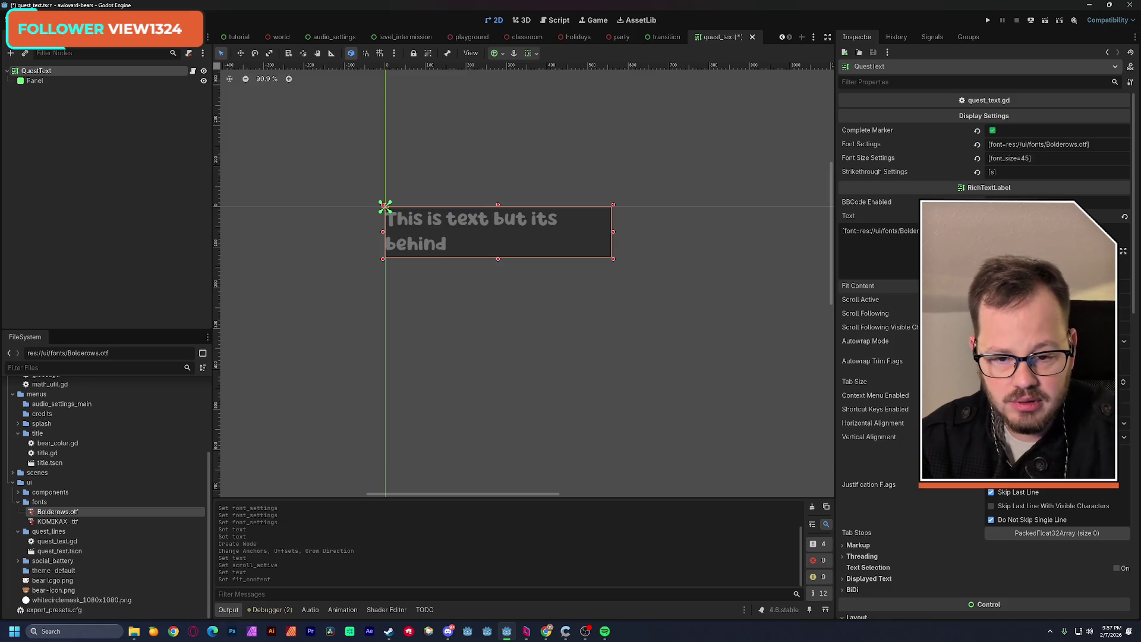
Change the Panel's Ordering Z Index so the label text renders in front of it
{"action": "left_click", "coordinate": [73, 81]}
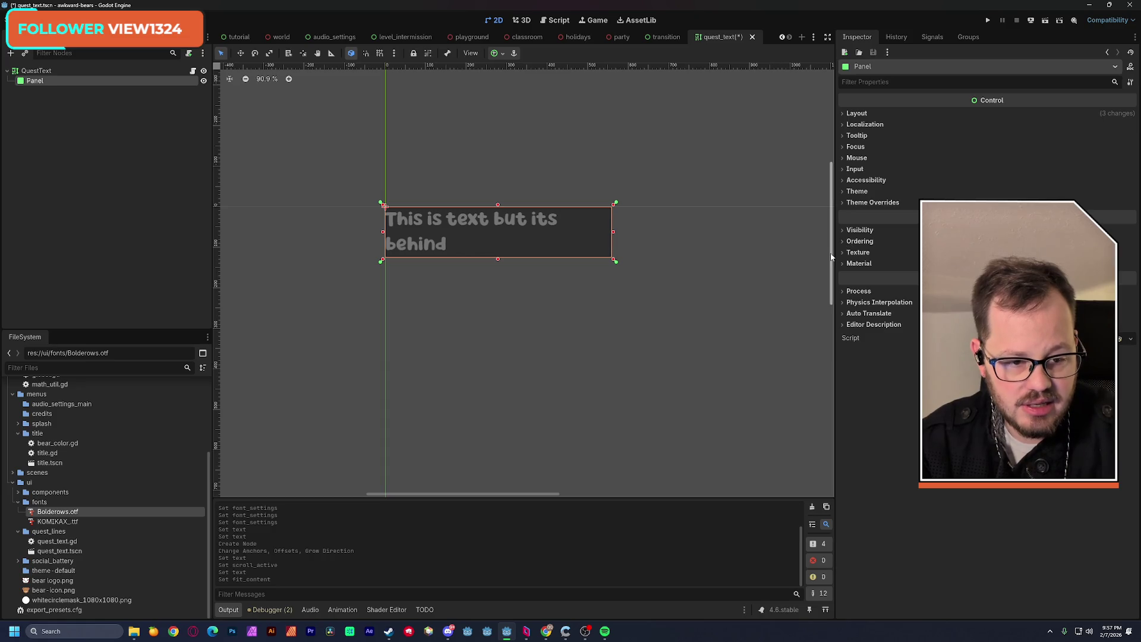
{"action": "left_click", "coordinate": [861, 242]}
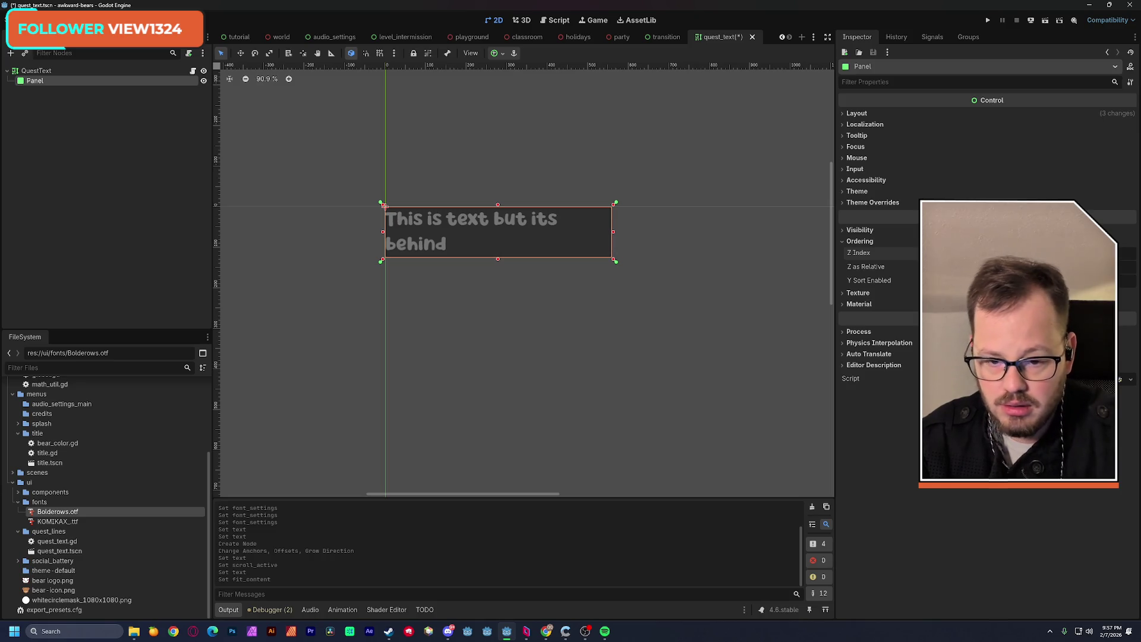
{"action": "left_click", "coordinate": [1130, 250]}
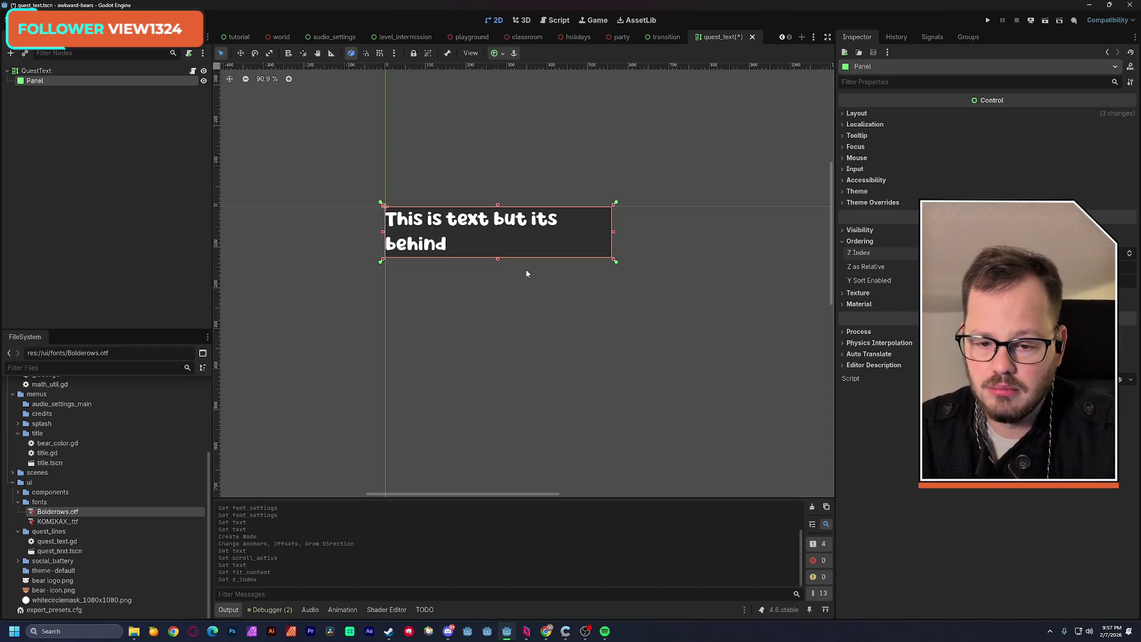
{"action": "scroll", "coordinate": [454, 235], "scroll_direction": "up", "scroll_amount": 5}
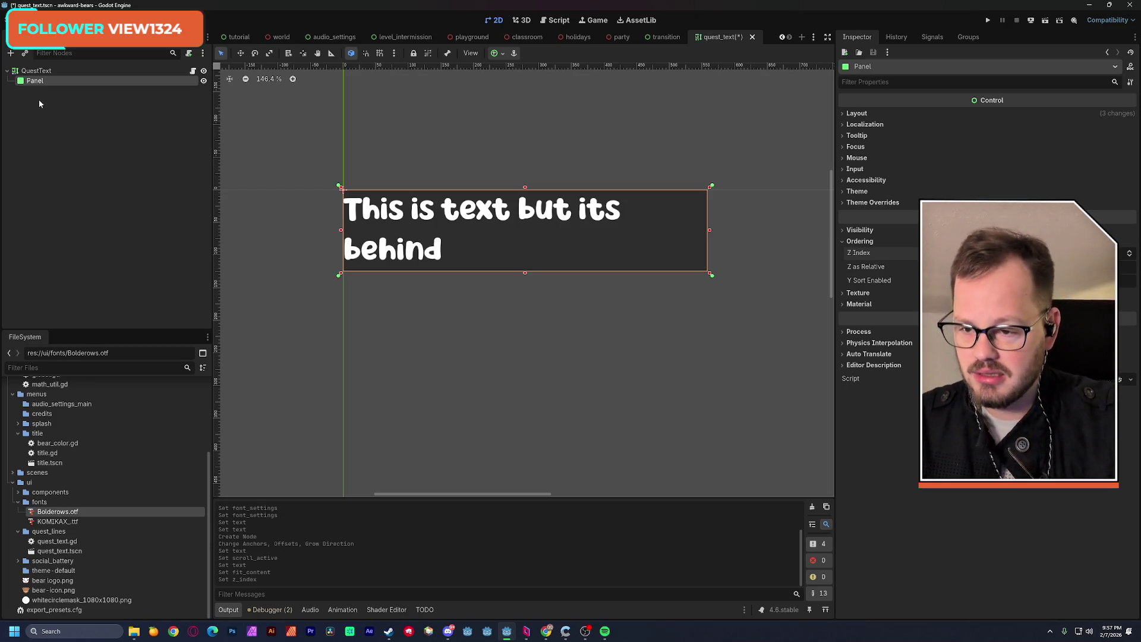
{"action": "left_click", "coordinate": [45, 72]}
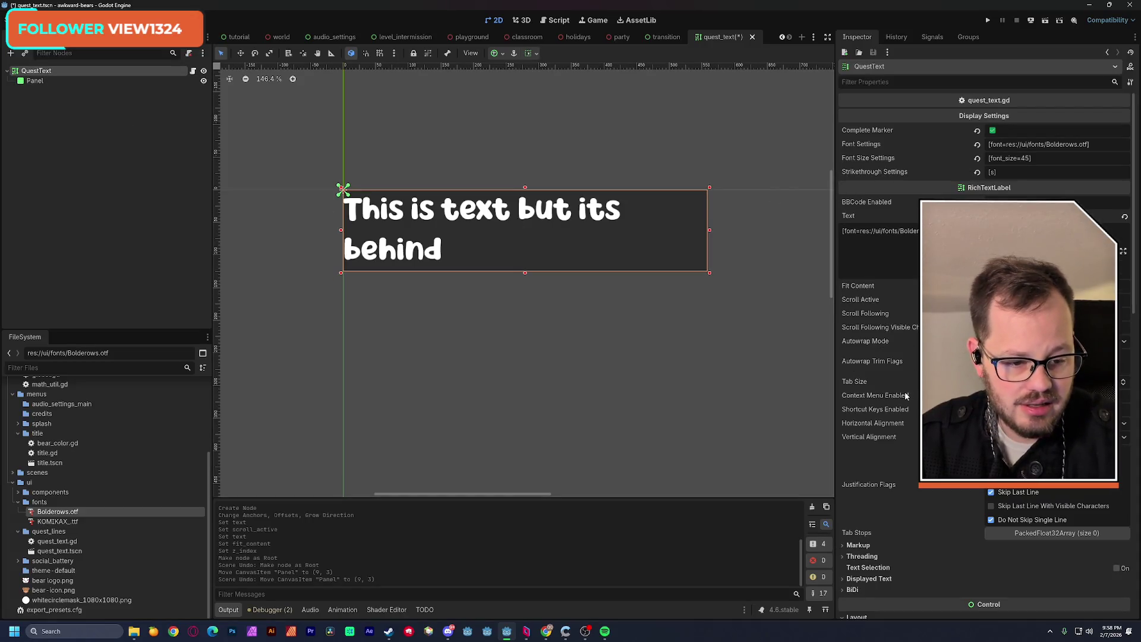
{"action": "mouse_move", "coordinate": [881, 453]}
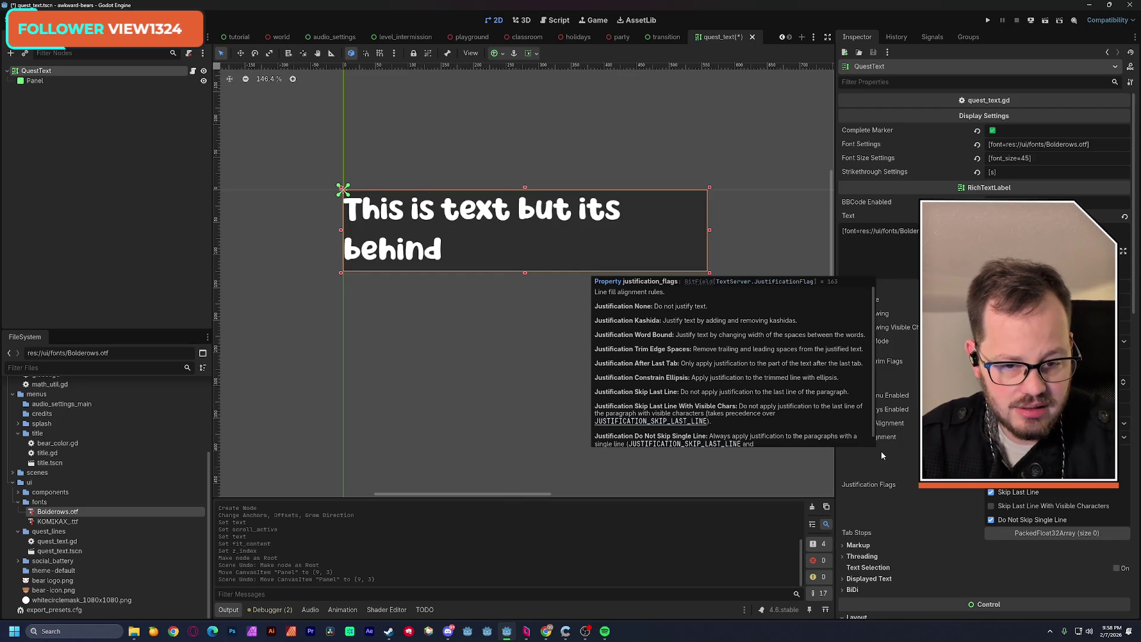
{"action": "scroll", "coordinate": [882, 452], "scroll_direction": "down", "scroll_amount": 2}
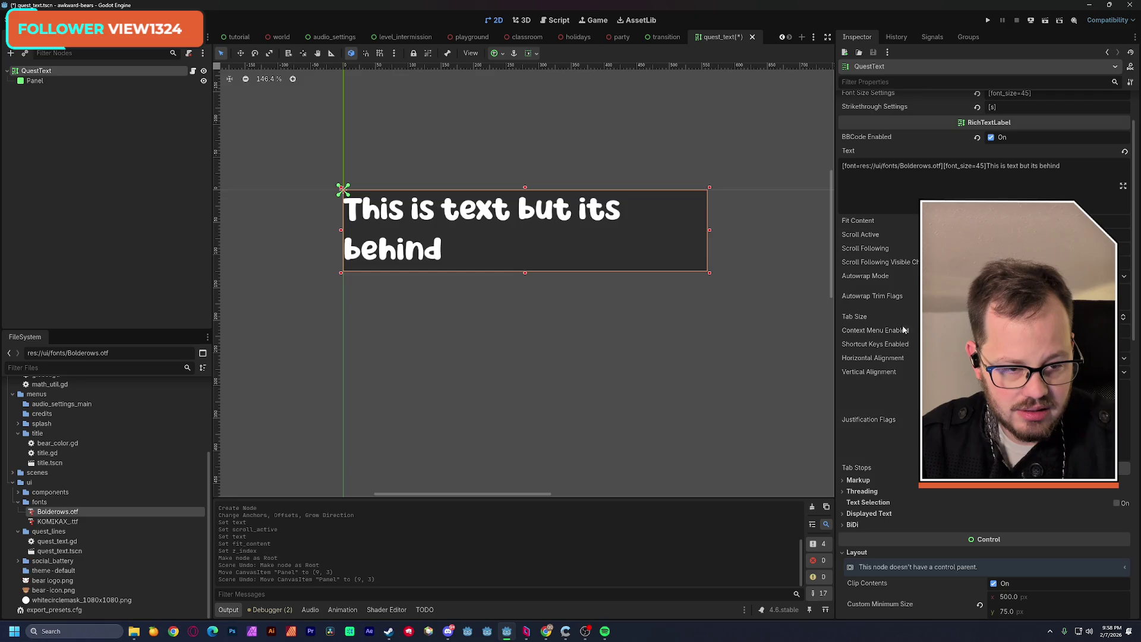
{"action": "mouse_move", "coordinate": [872, 295]}
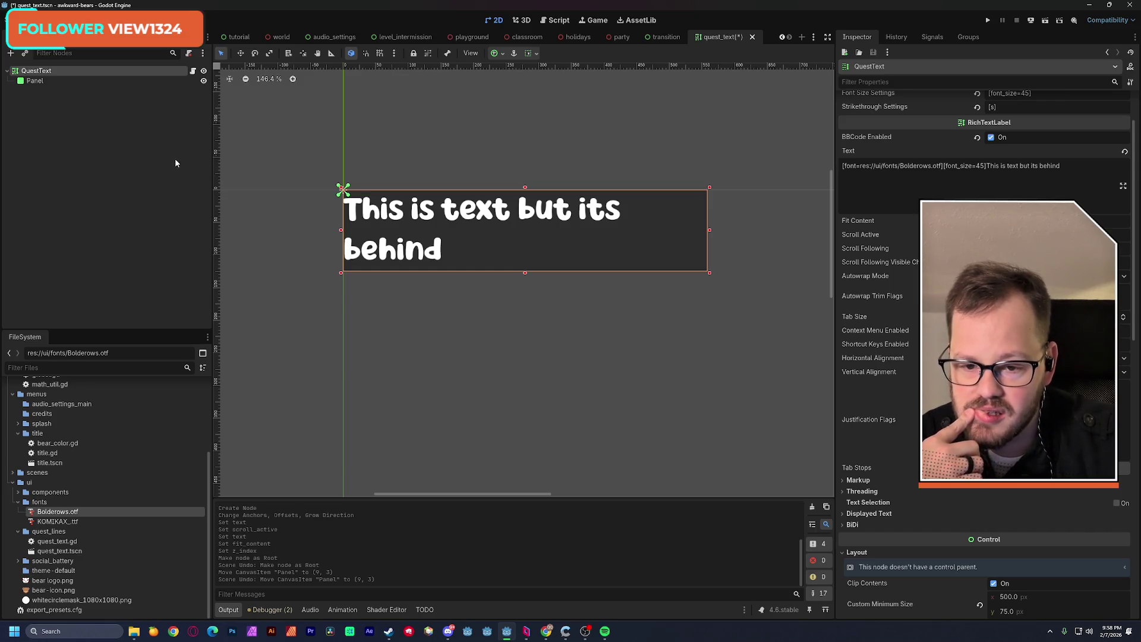
{"action": "right_click", "coordinate": [89, 139]}
{"action": "left_click", "coordinate": [104, 146]}
{"action": "type", "text": "marg"}
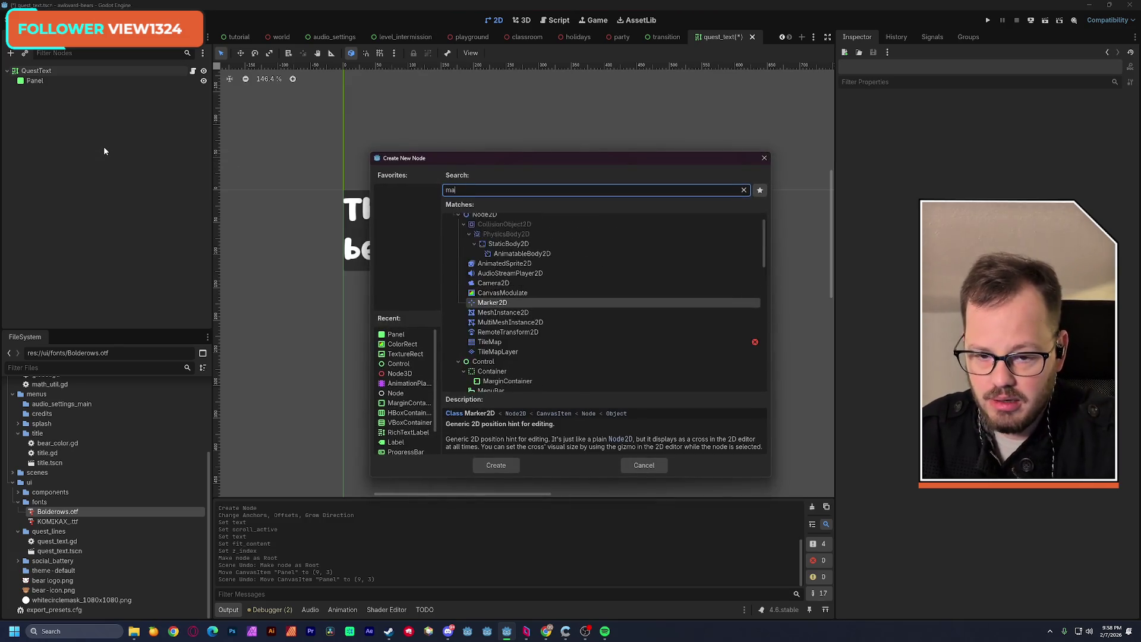
{"action": "key", "text": "Return"}
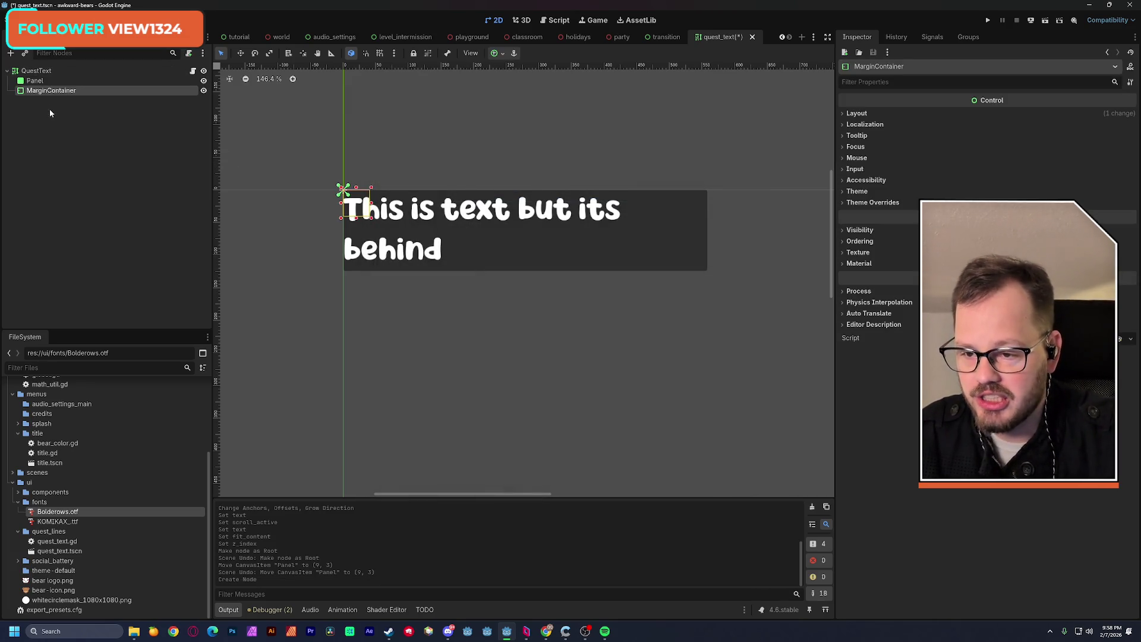
{"action": "right_click", "coordinate": [42, 92]}
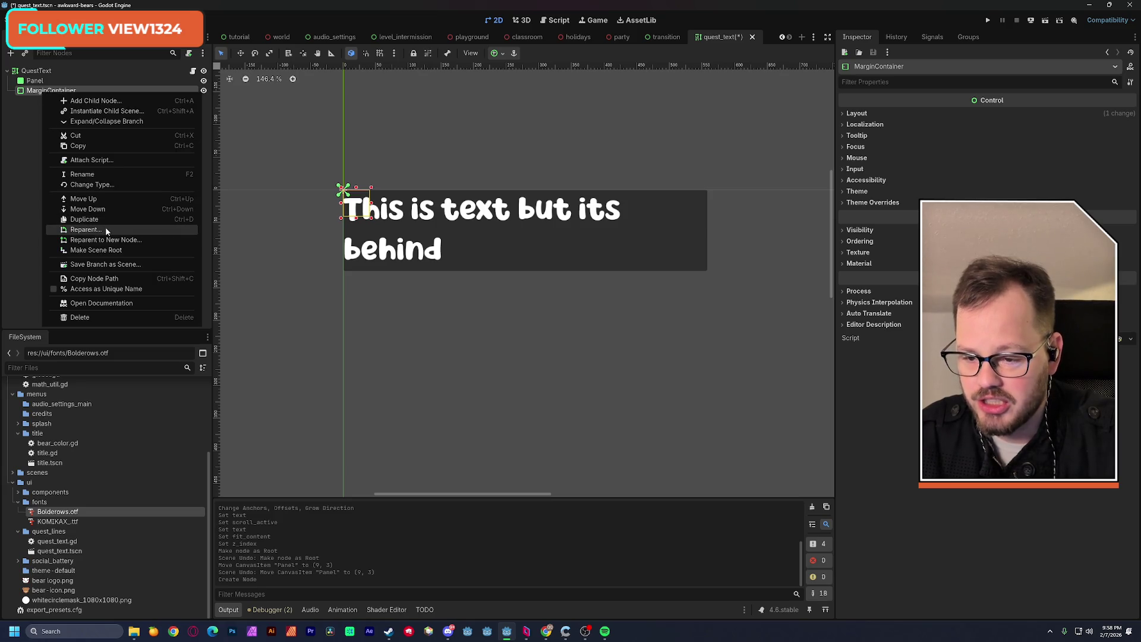
{"action": "left_click", "coordinate": [117, 252]}
{"action": "left_click", "coordinate": [51, 74]}
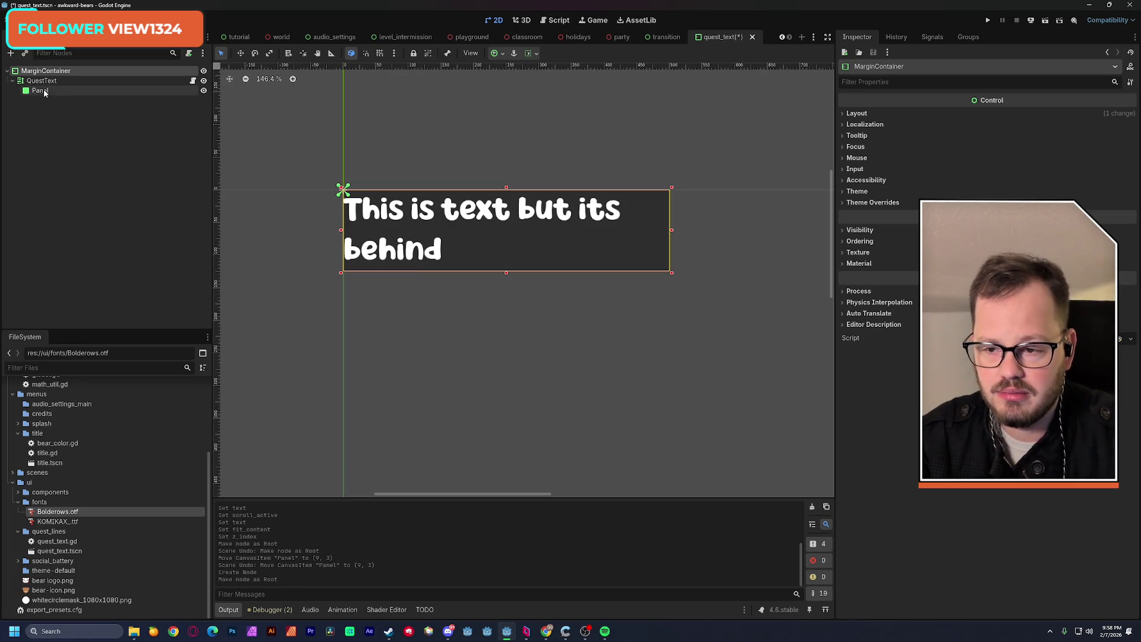
{"action": "left_click_drag", "start_coordinate": [44, 94], "coordinate": [52, 76]}
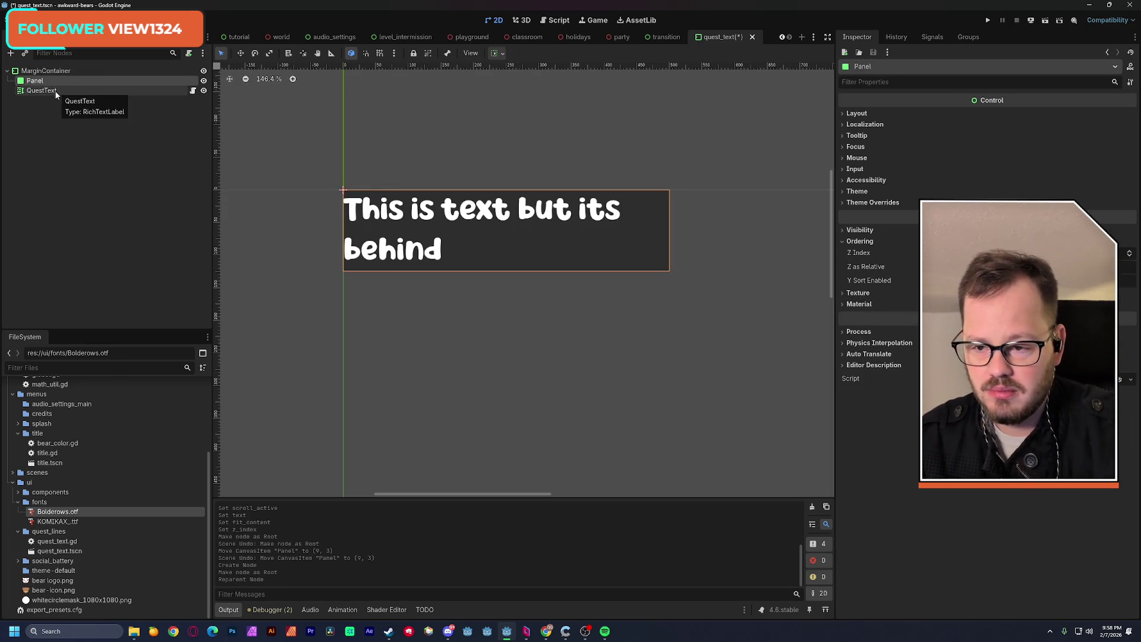
{"action": "left_click", "coordinate": [55, 90]}
{"action": "left_click", "coordinate": [1081, 171]}
{"action": "key", "text": "Return"}
{"action": "type", "text": "dies tgu"}
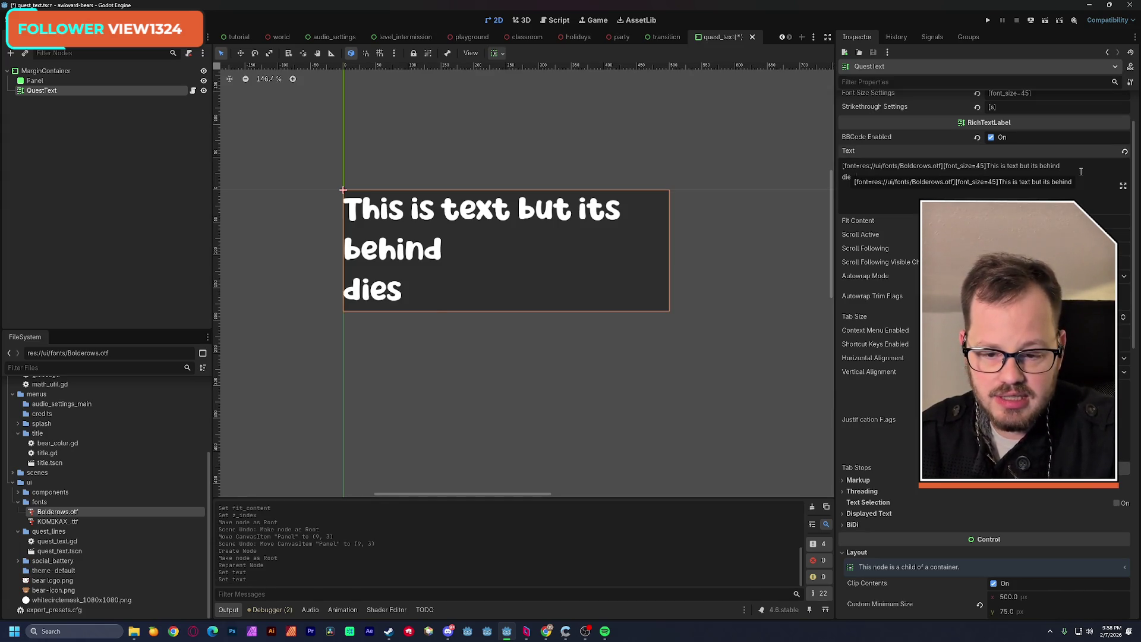
{"action": "key", "text": "BackSpace"}
{"action": "key", "text": "BackSpace"}
{"action": "key", "text": "BackSpace"}
{"action": "type", "text": "oes"}
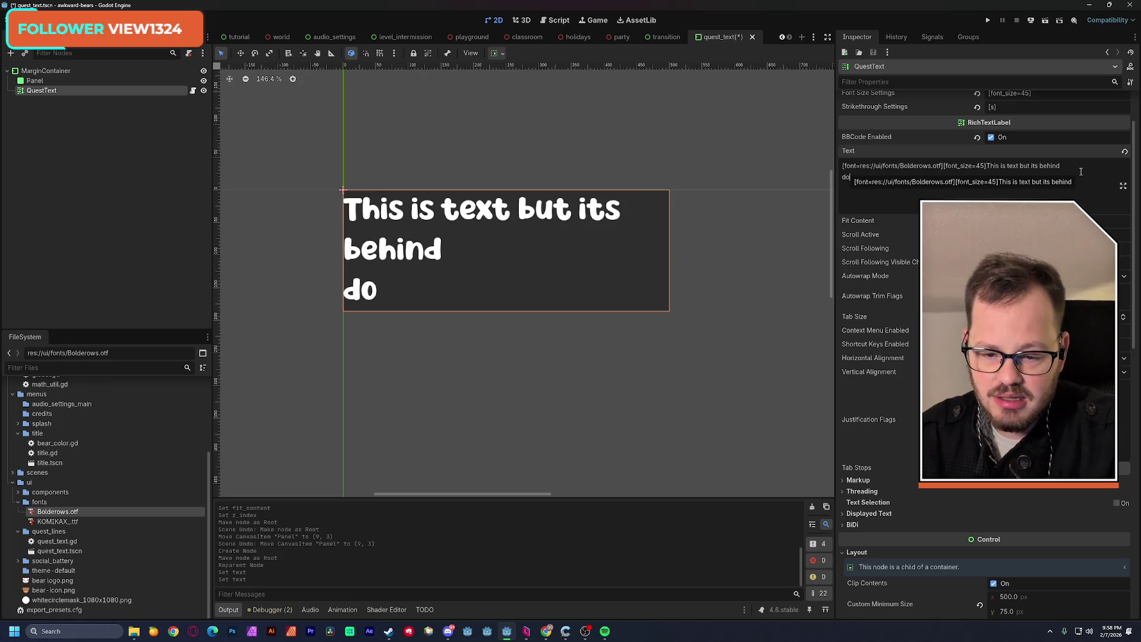
{"action": "type", "text": " this add to it"}
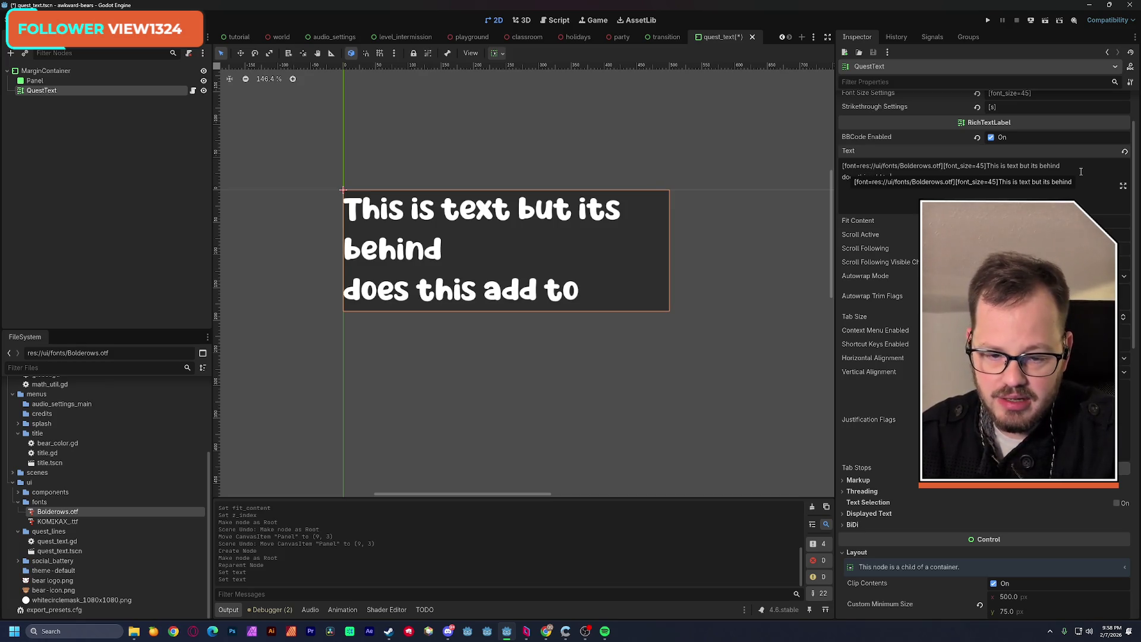
{"action": "left_click", "coordinate": [137, 72]}
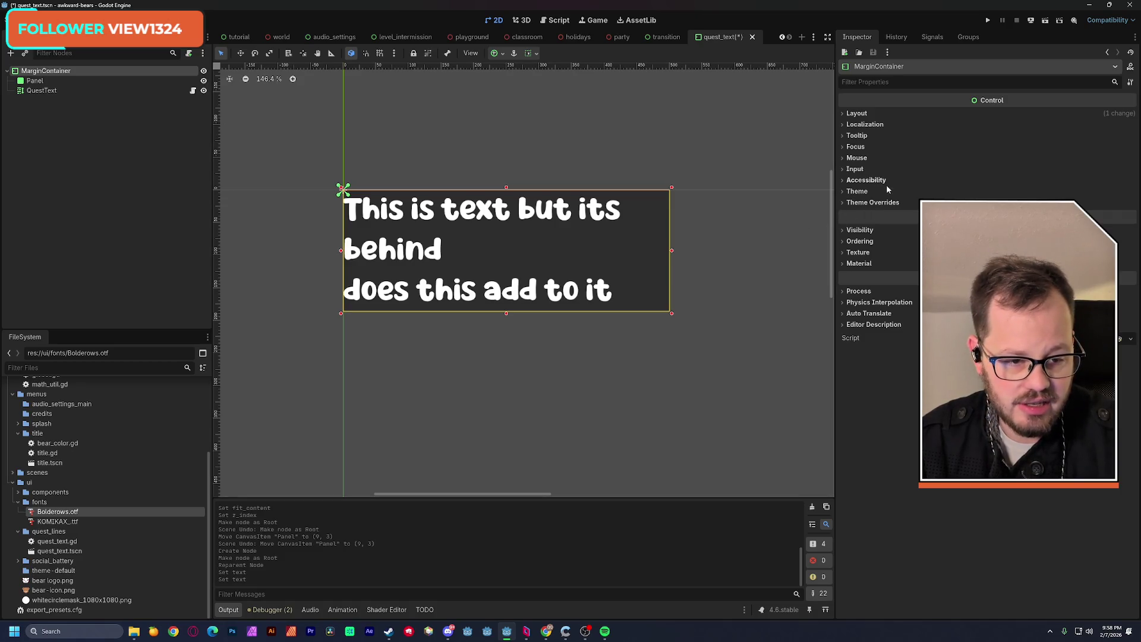
{"action": "left_click", "coordinate": [867, 203]}
{"action": "left_click", "coordinate": [868, 213]}
{"action": "left_click", "coordinate": [858, 225]}
{"action": "left_click_drag", "start_coordinate": [1011, 225], "coordinate": [1034, 225]}
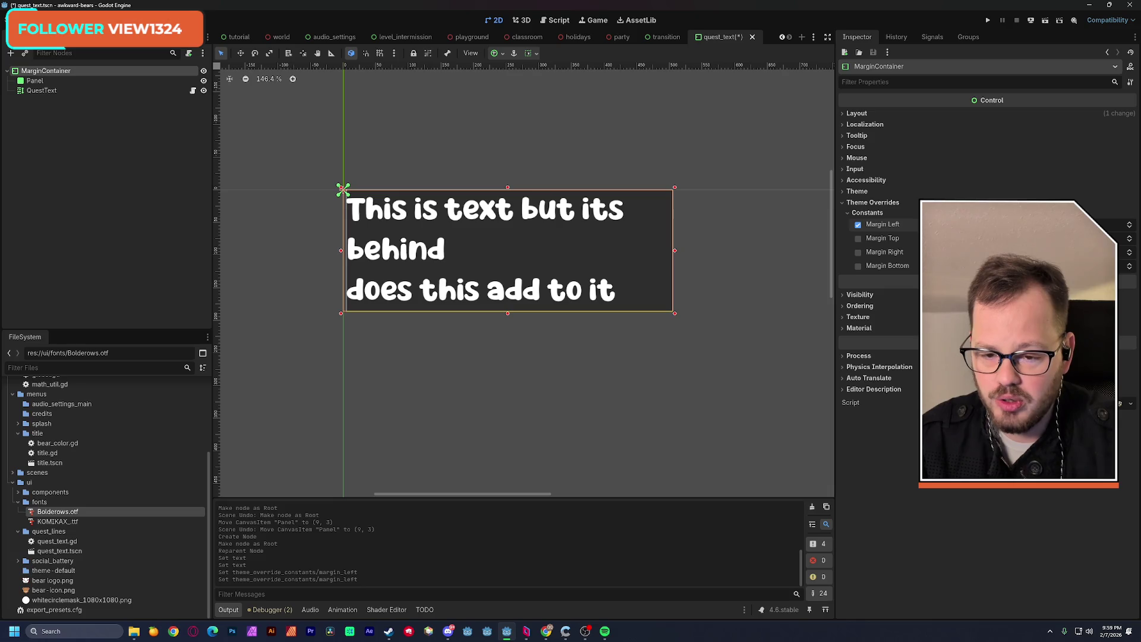
{"action": "key", "text": "ctrl+z"}
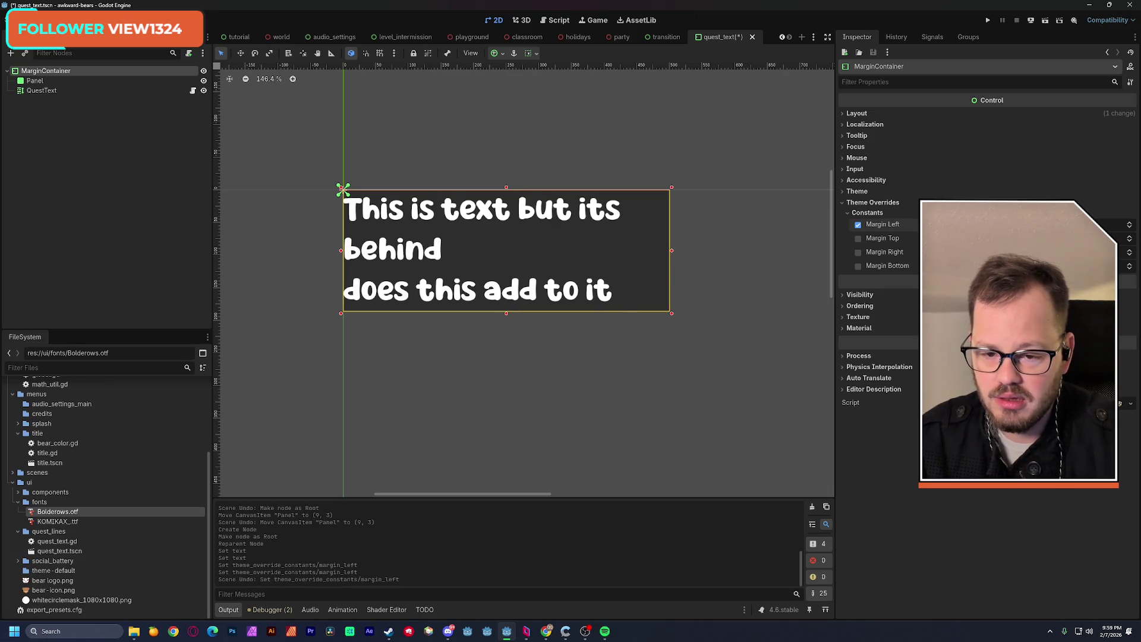
{"action": "right_click", "coordinate": [34, 85]}
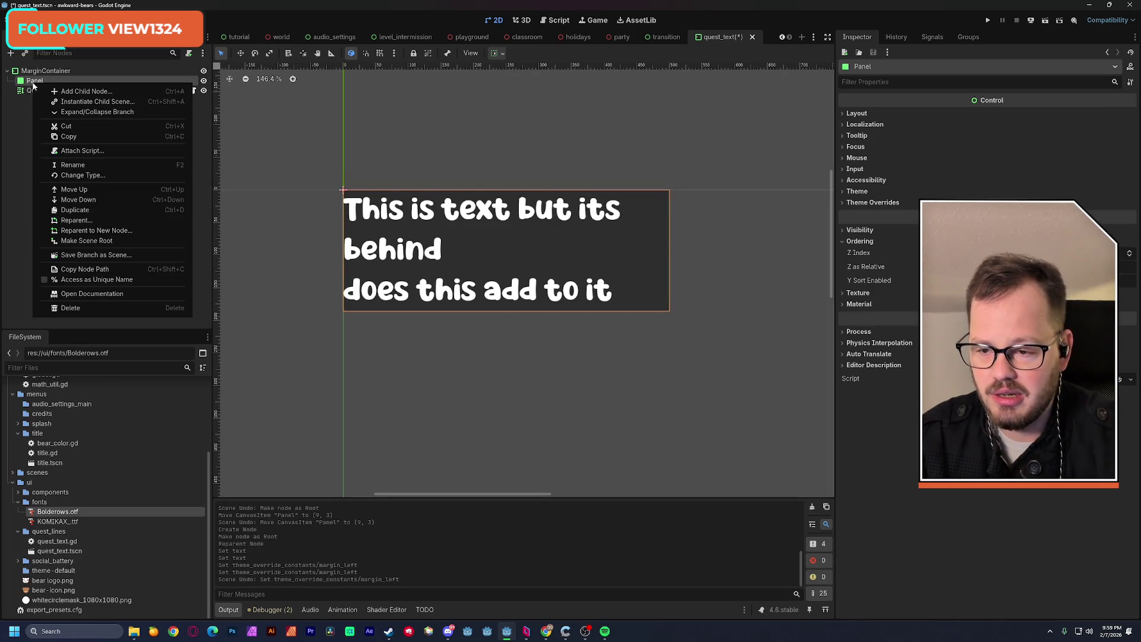
{"action": "left_click", "coordinate": [13, 150]}
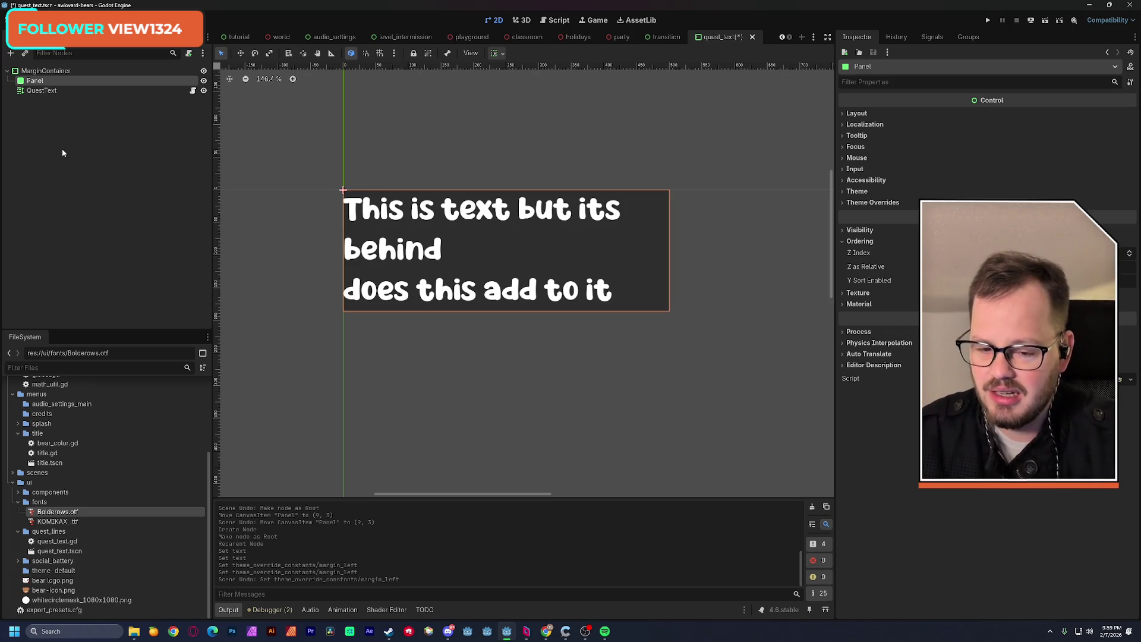
Undo the margin container and reparent changes, and revert an accidental label nudge
{"action": "key", "text": "ctrl+z"}
{"action": "key", "text": "ctrl+z"}
{"action": "key", "text": "ctrl+z"}
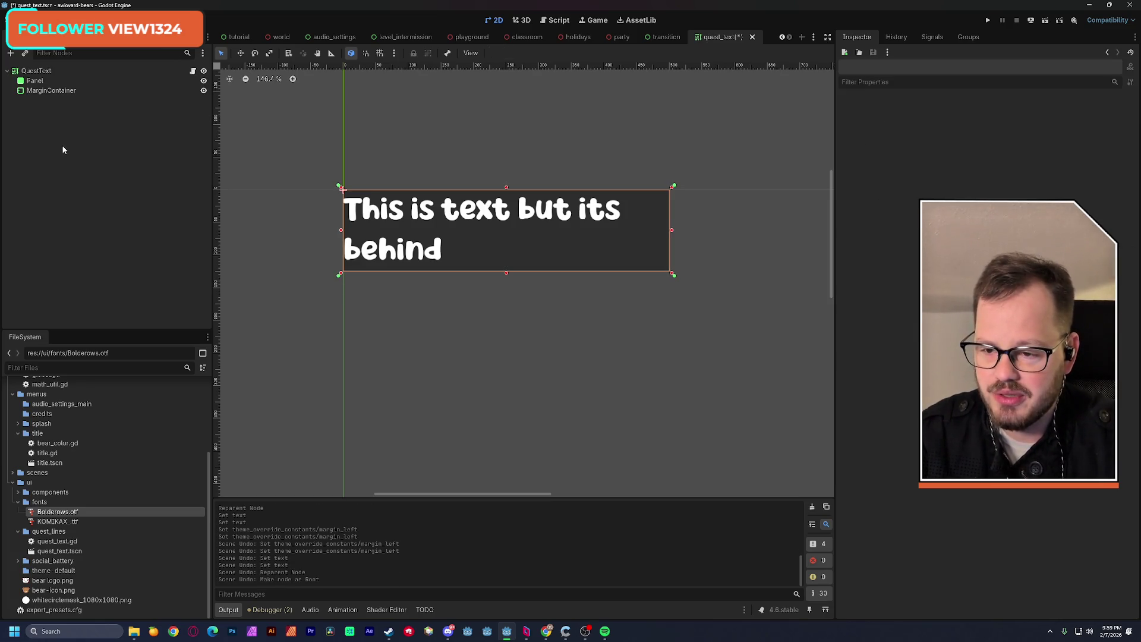
{"action": "key", "text": "ctrl+z"}
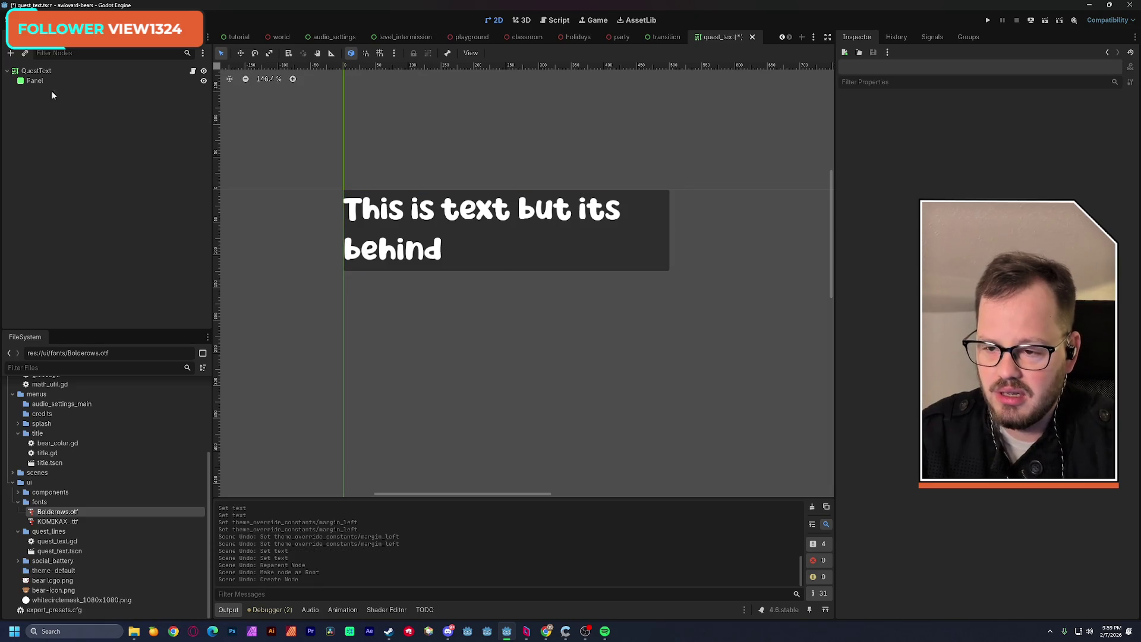
{"action": "left_click", "coordinate": [48, 71]}
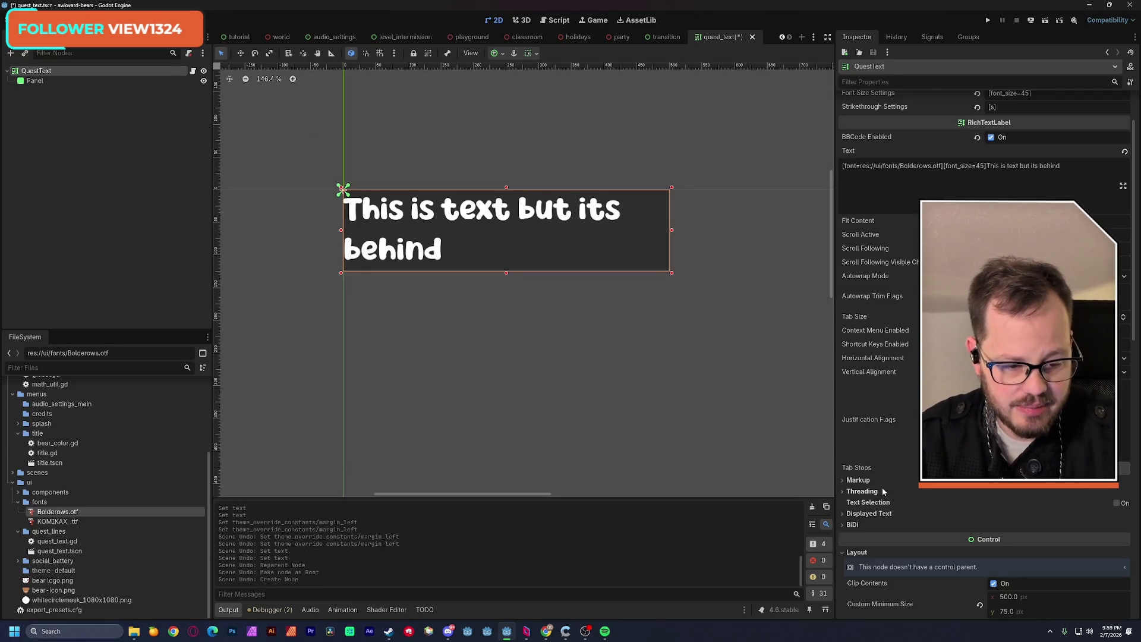
{"action": "scroll", "coordinate": [882, 487], "scroll_direction": "down", "scroll_amount": 3}
{"action": "scroll", "coordinate": [876, 492], "scroll_direction": "down", "scroll_amount": 2}
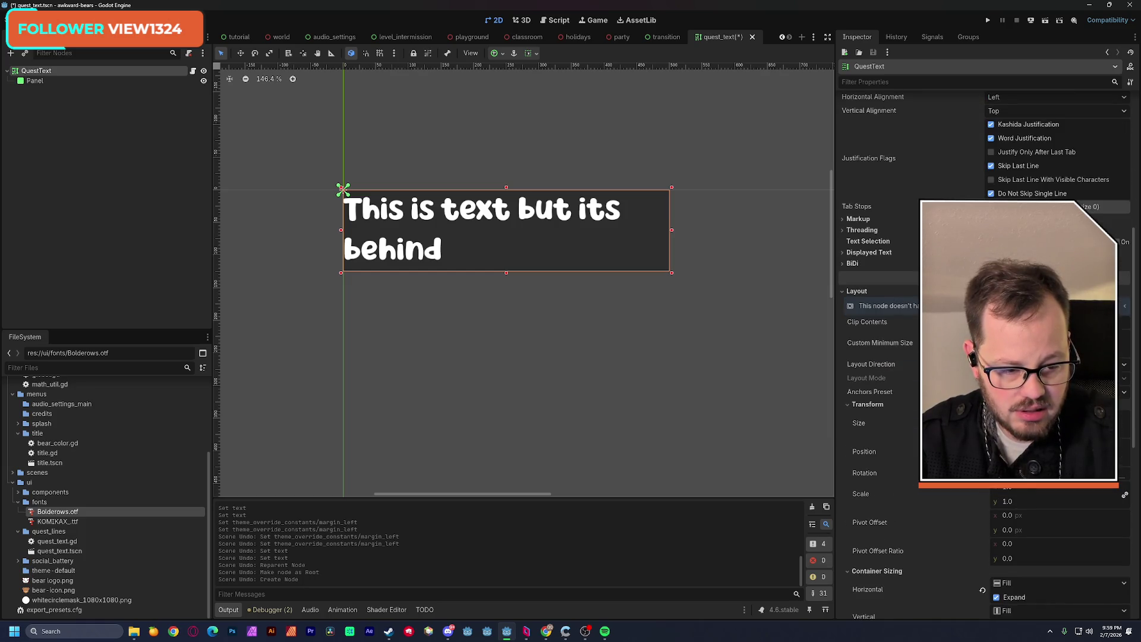
{"action": "left_click_drag", "start_coordinate": [1005, 451], "coordinate": [1015, 452]}
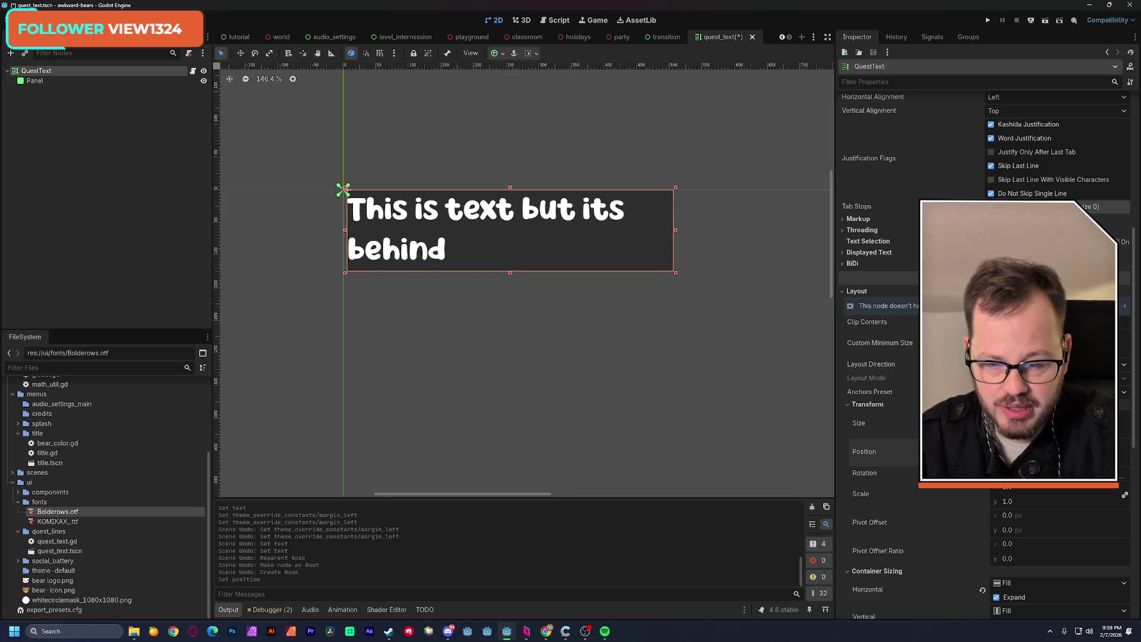
{"action": "key", "text": "ctrl+z"}
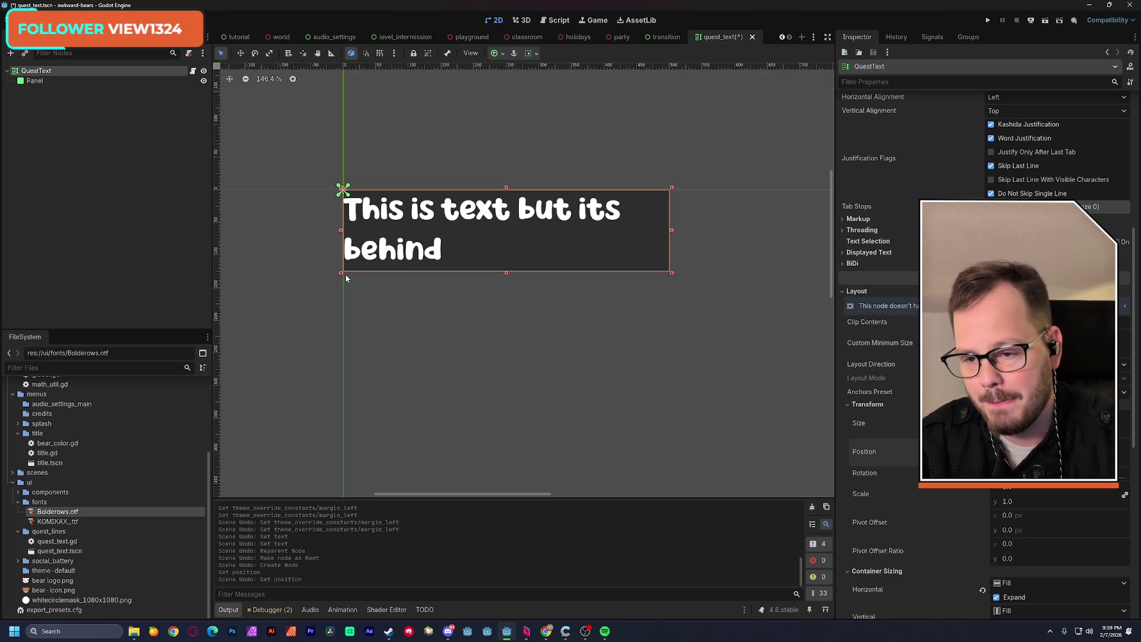
Check the Panel's layout size, revert an accidental widening, and reselect QuestText
{"action": "left_click", "coordinate": [34, 81]}
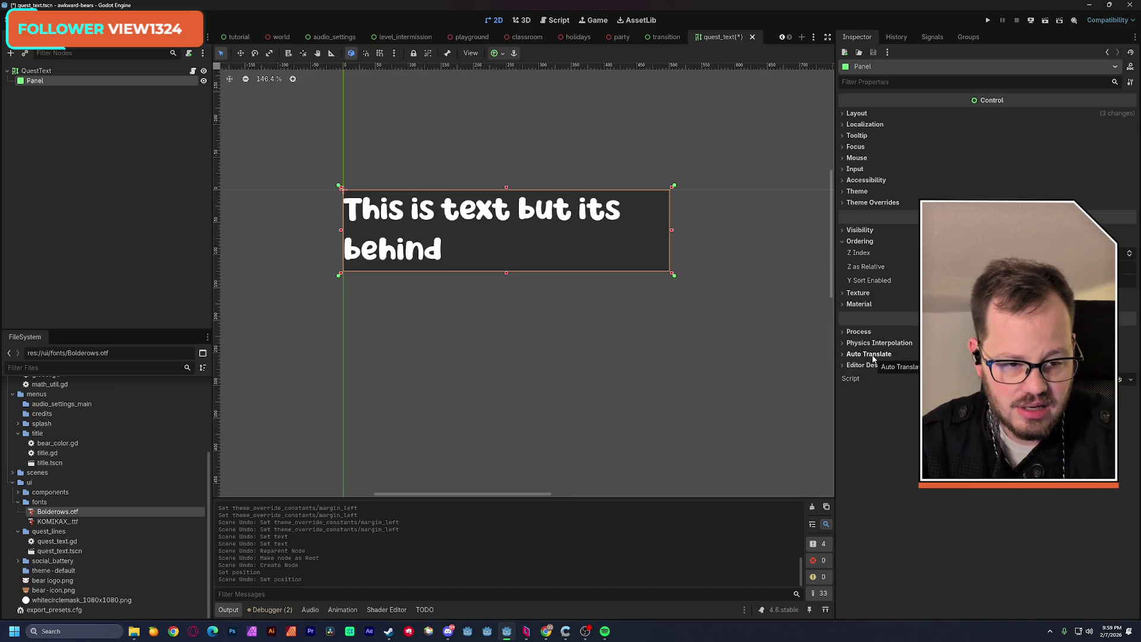
{"action": "left_click", "coordinate": [857, 114]}
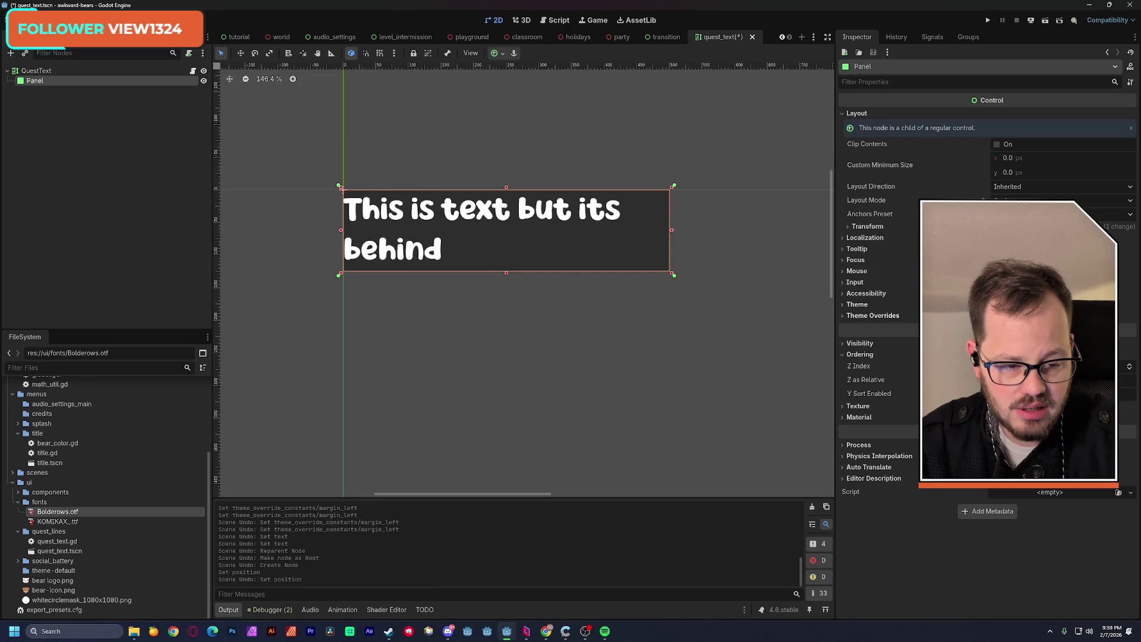
{"action": "left_click", "coordinate": [872, 229]}
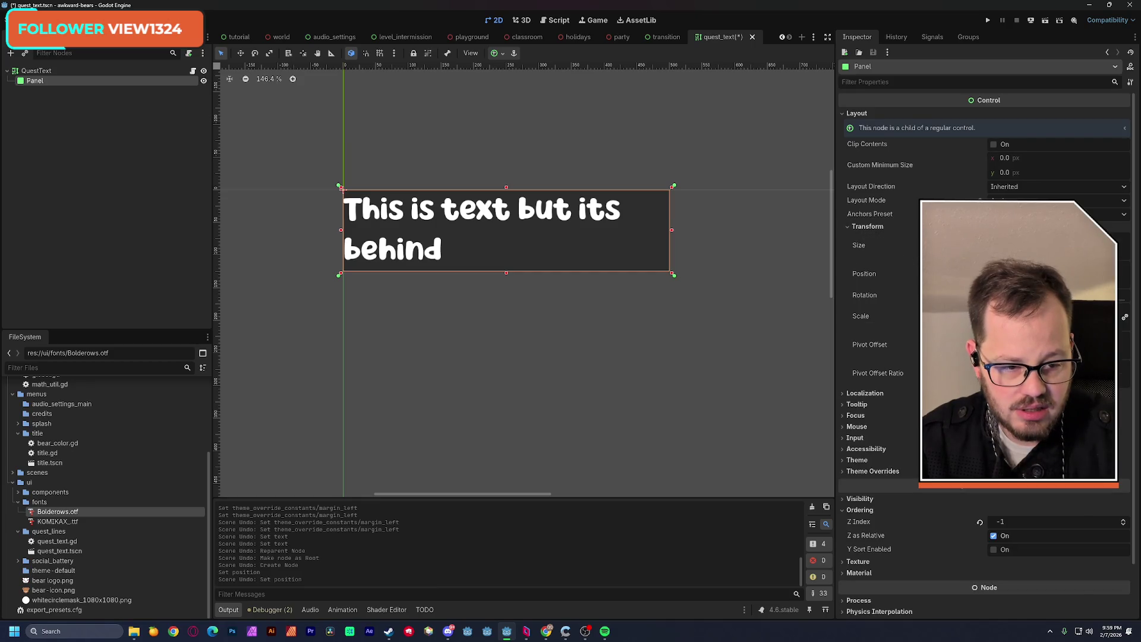
{"action": "left_click_drag", "start_coordinate": [1010, 246], "coordinate": [1023, 246]}
{"action": "key", "text": "ctrl+z"}
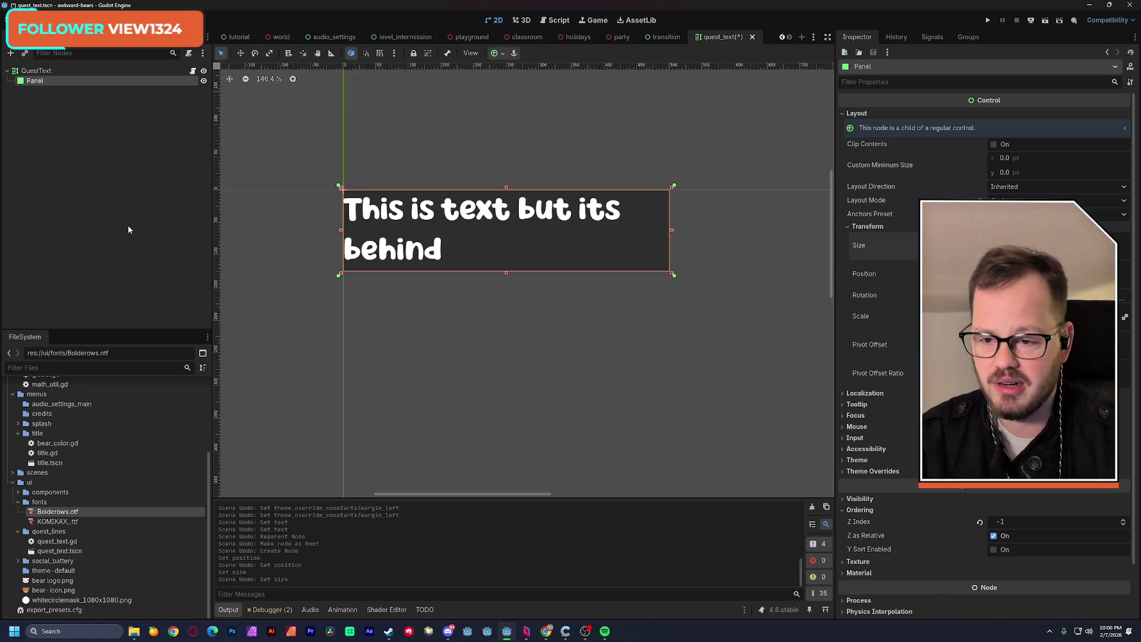
{"action": "left_click", "coordinate": [106, 199]}
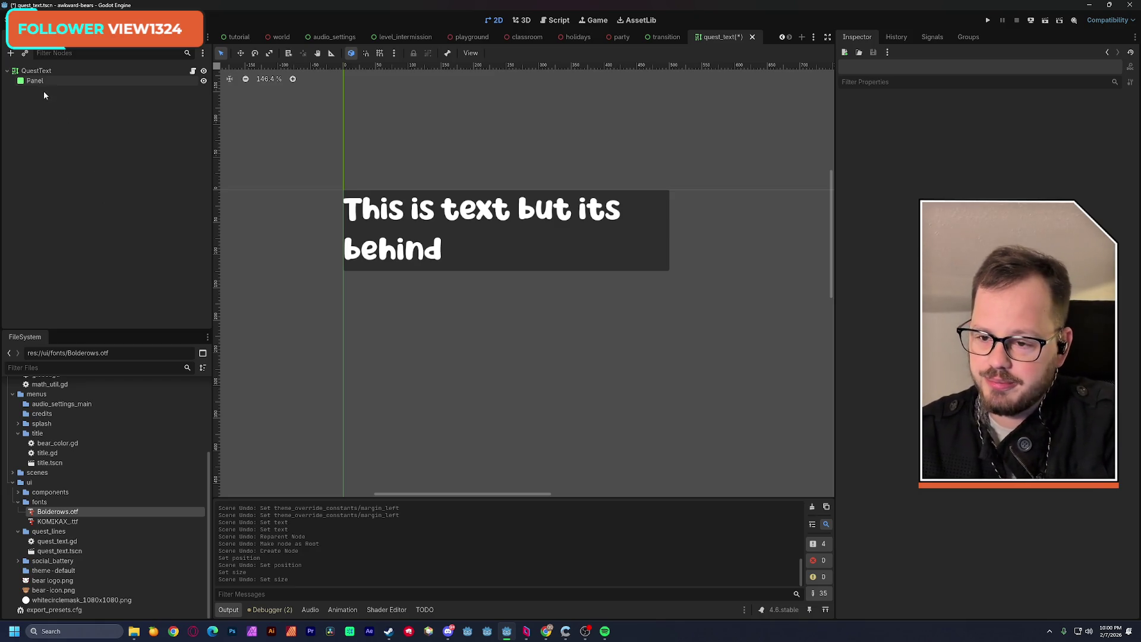
{"action": "left_click", "coordinate": [43, 72]}
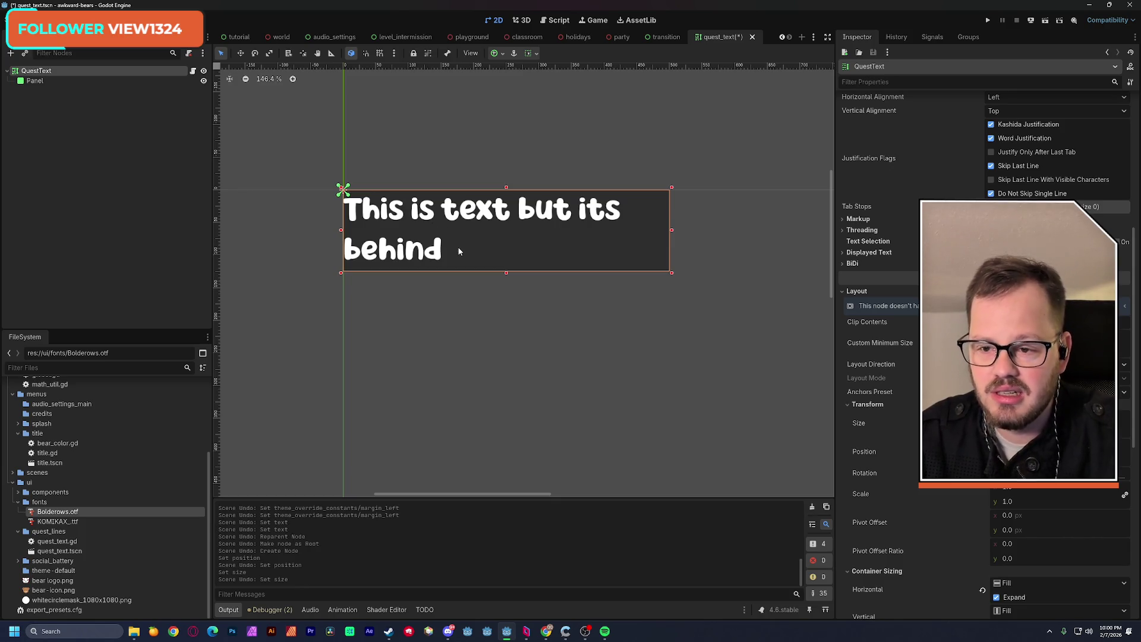
Close the [font_size=45] tag, move 'behind' onto its own line, and save quest_text
{"action": "scroll", "coordinate": [462, 252], "scroll_direction": "down", "scroll_amount": 1}
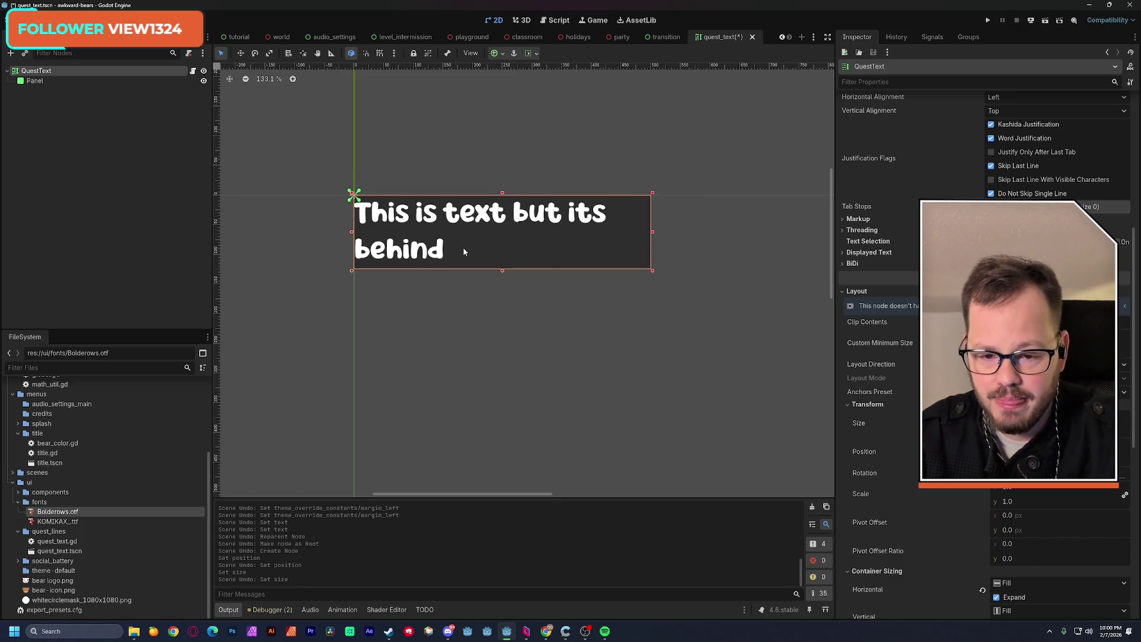
{"action": "scroll", "coordinate": [911, 252], "scroll_direction": "up", "scroll_amount": 5}
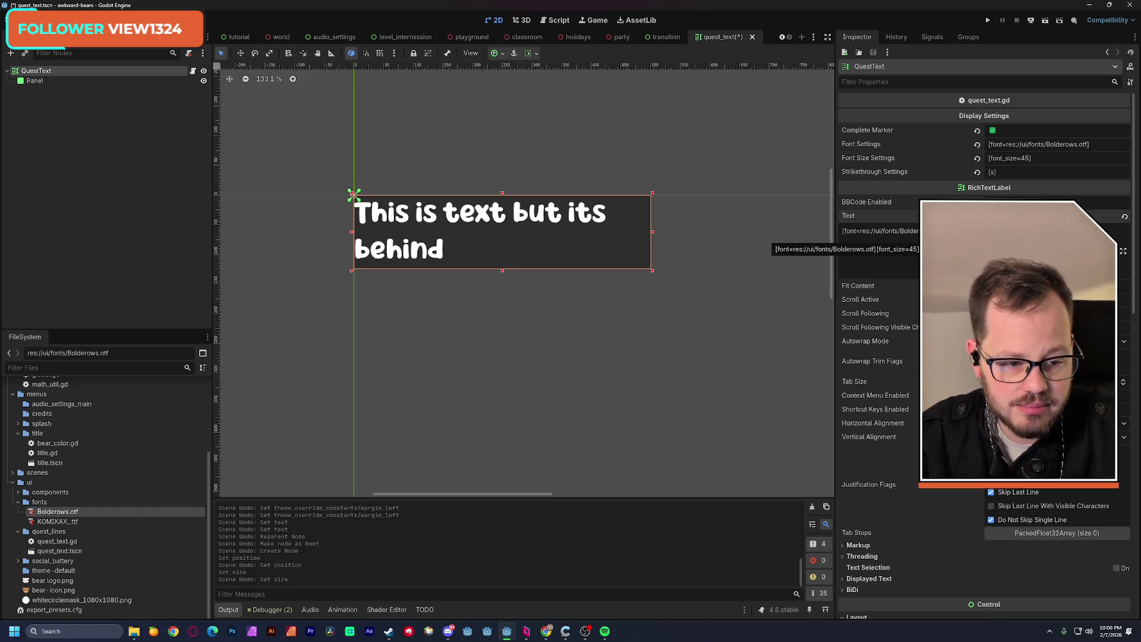
{"action": "key", "text": "BackSpace"}
{"action": "type", "text": "]"}
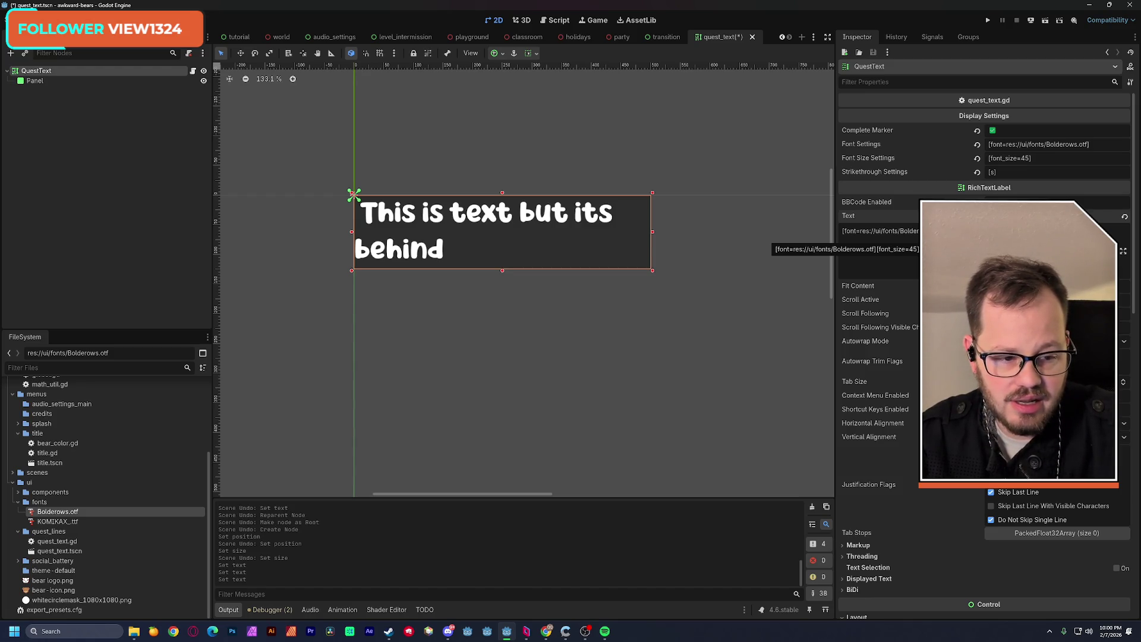
{"action": "key", "text": "BackSpace"}
{"action": "key", "text": "Return"}
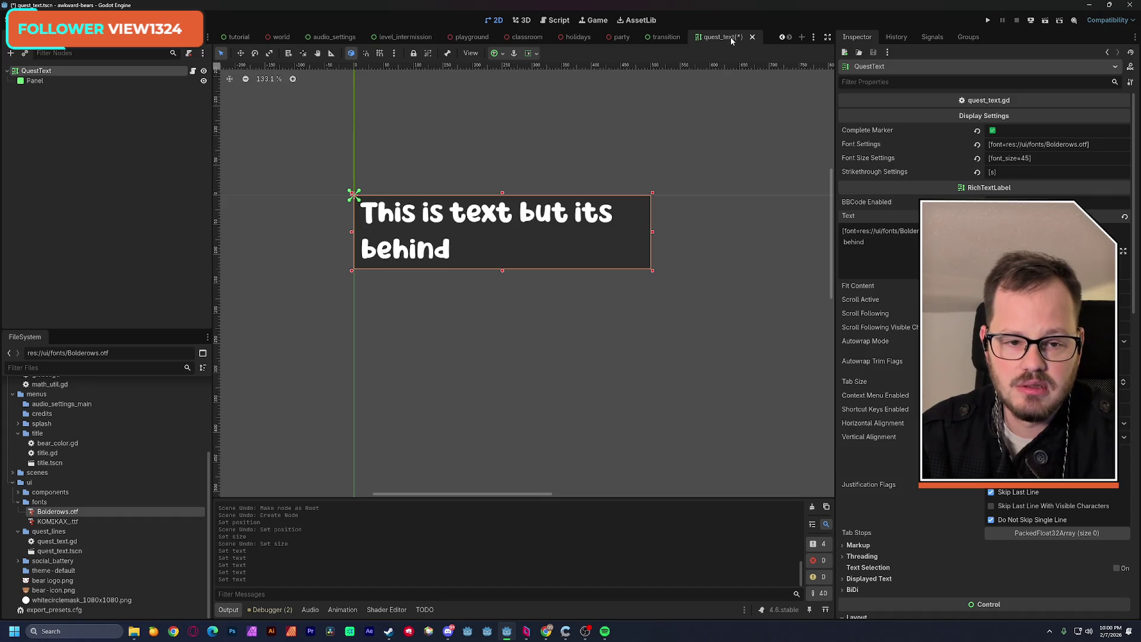
{"action": "key", "text": "ctrl+s"}
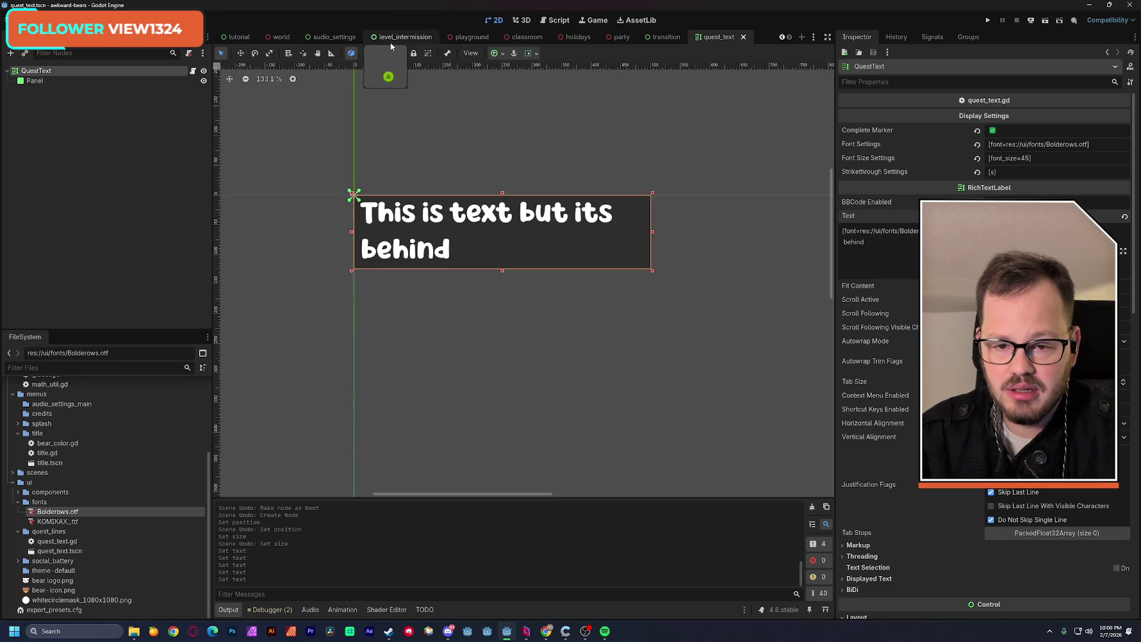
Delete the old QuestText node from the world scene
{"action": "left_click", "coordinate": [279, 36]}
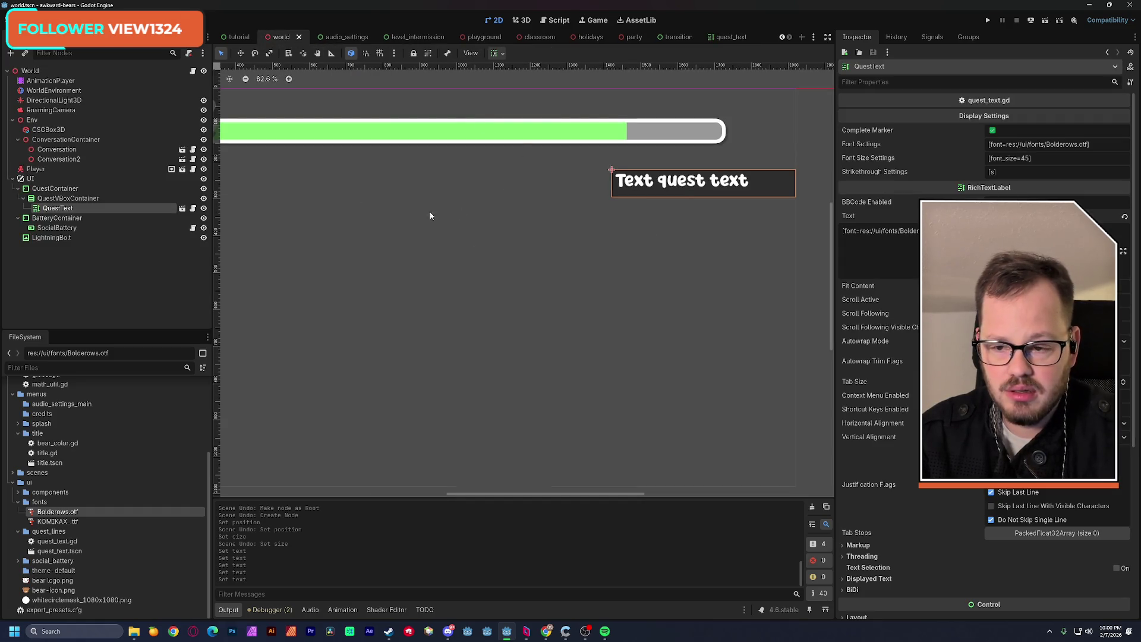
{"action": "left_click", "coordinate": [67, 276]}
{"action": "left_click", "coordinate": [62, 210]}
{"action": "key", "text": "Delete"}
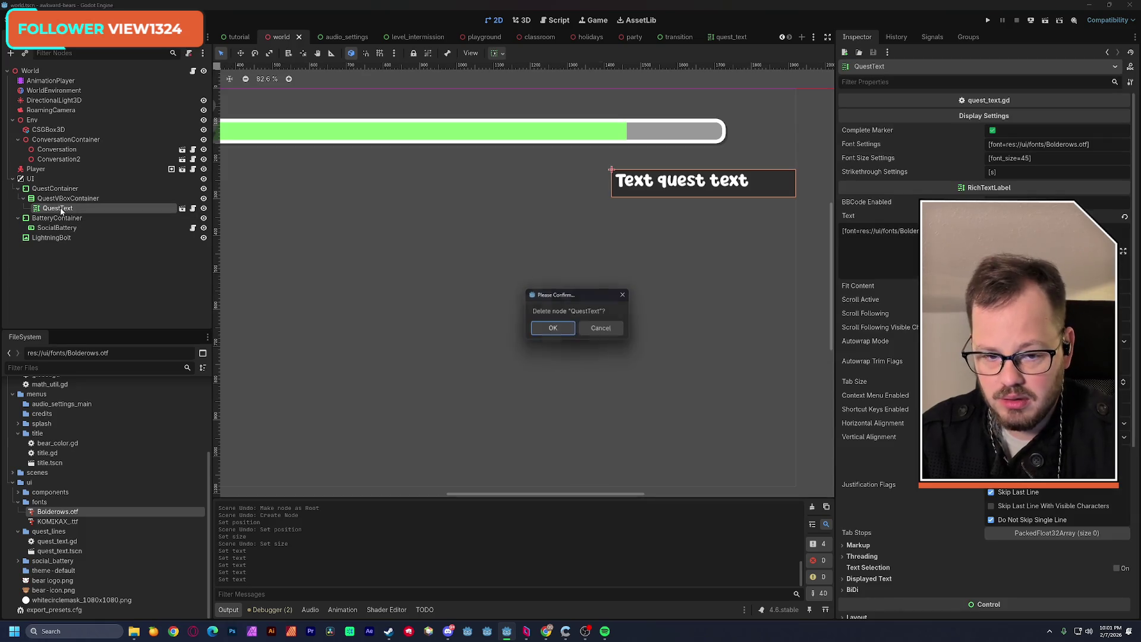
{"action": "left_click", "coordinate": [553, 329]}
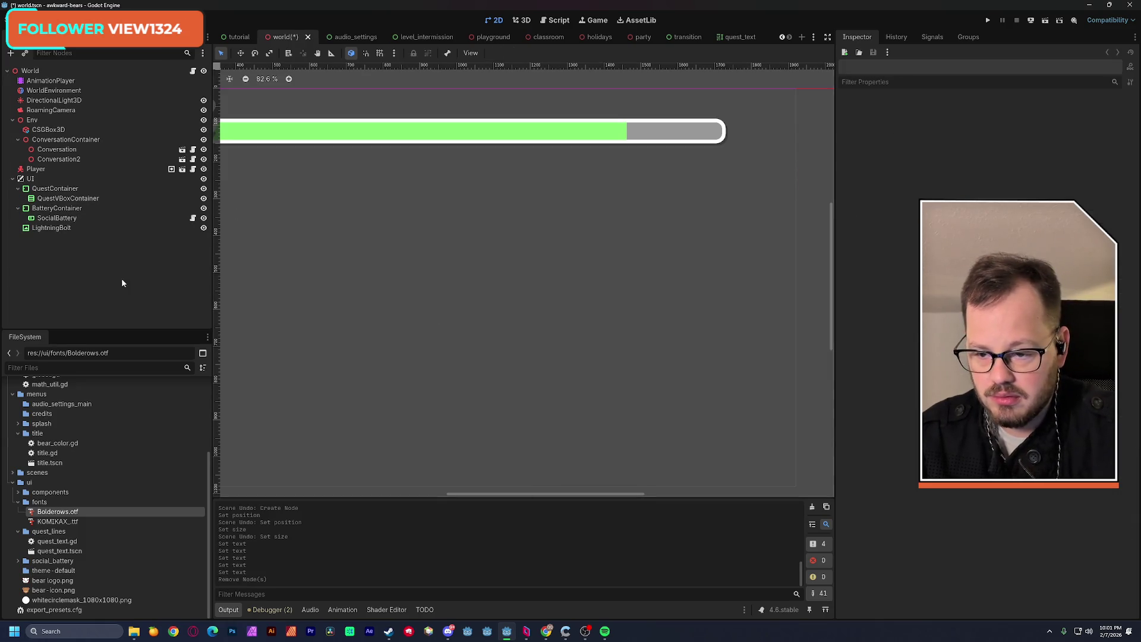
Instance quest_text.tscn under QuestVBoxContainer and run the game to view the quest list
{"action": "left_click", "coordinate": [67, 199]}
{"action": "key", "text": "ctrl+shift+a"}
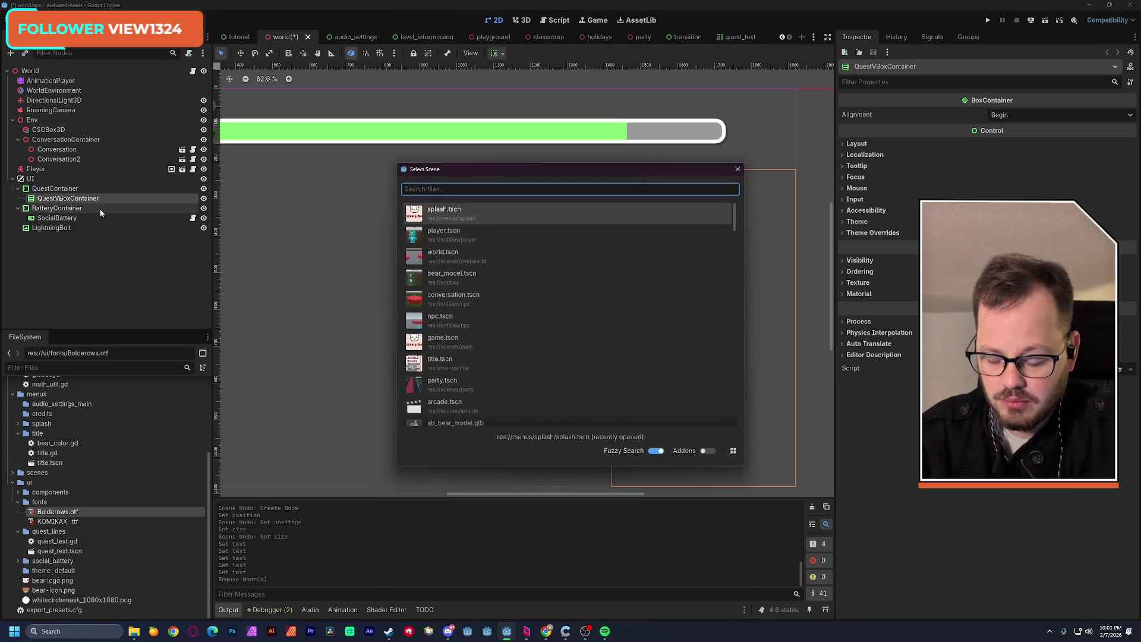
{"action": "type", "text": "quest"}
{"action": "key", "text": "Return"}
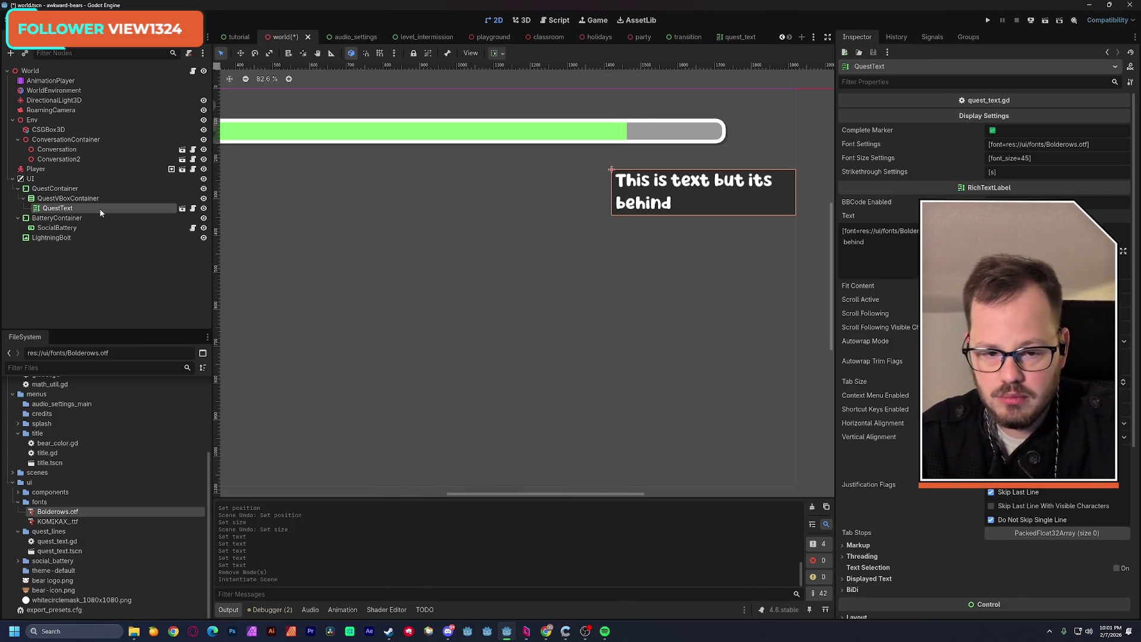
{"action": "left_click_drag", "start_coordinate": [515, 237], "coordinate": [542, 220]}
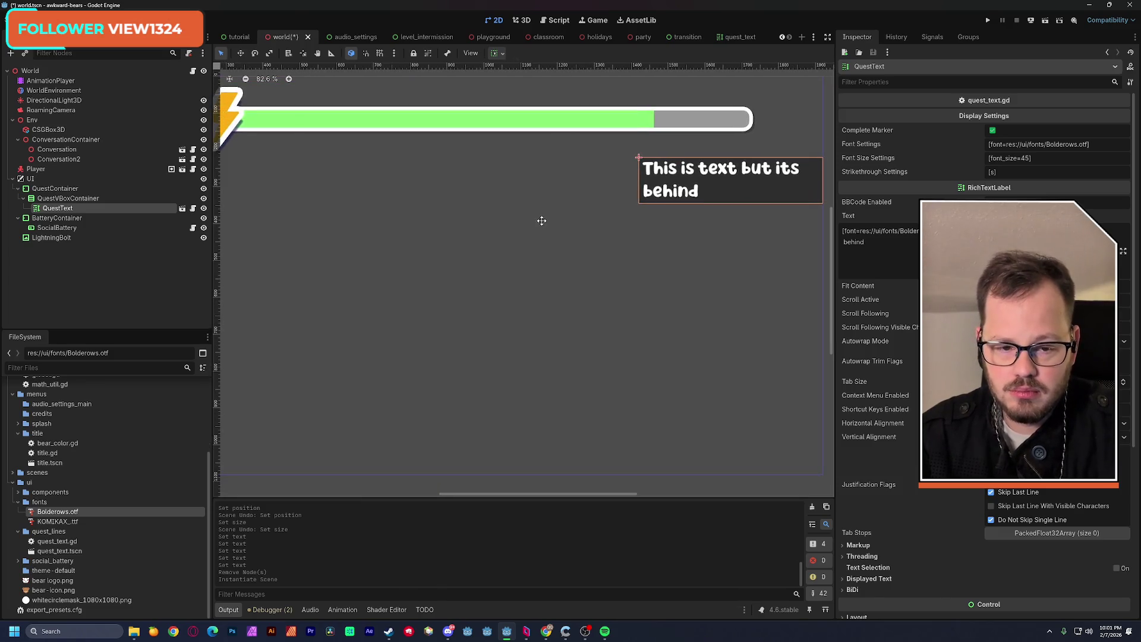
{"action": "left_click", "coordinate": [1045, 21]}
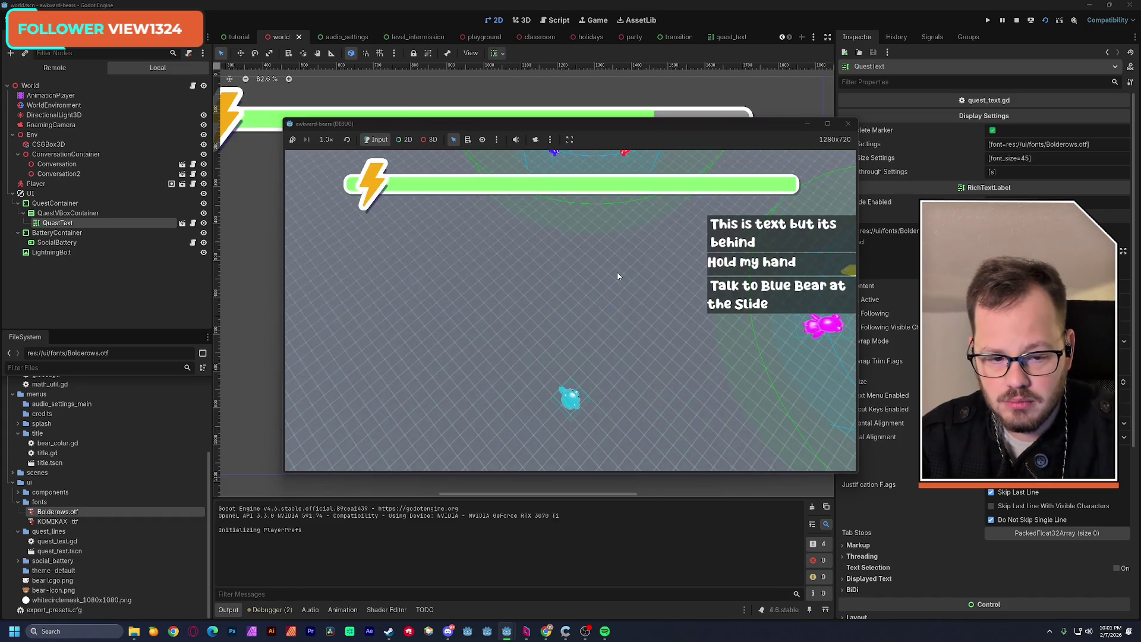
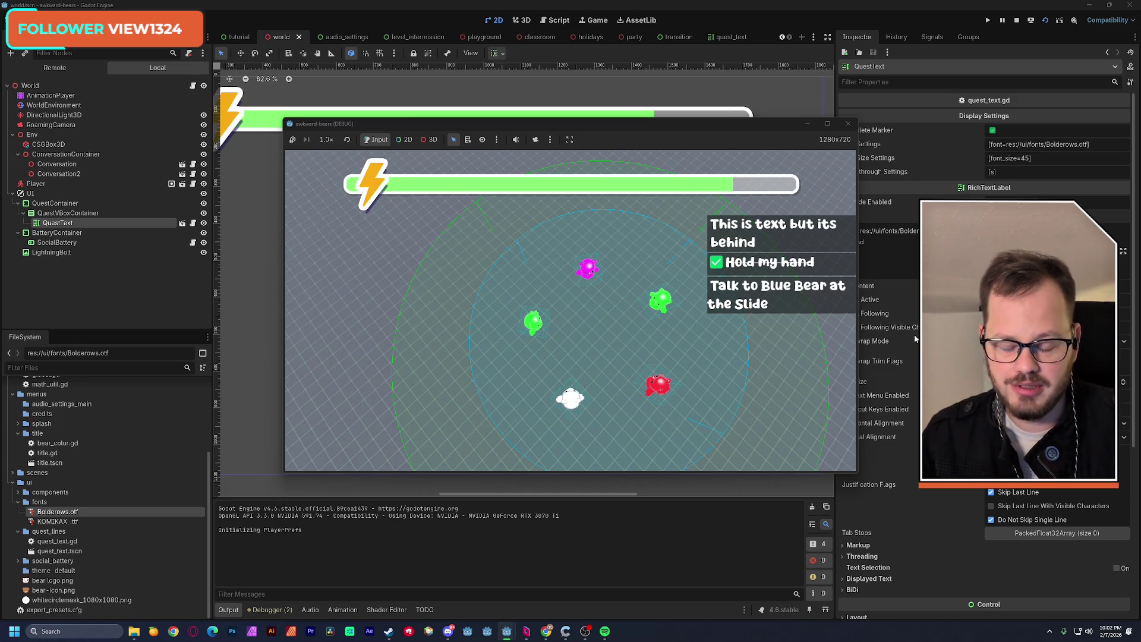
Stop the running playtest and switch to the quest_text scene
{"action": "left_click", "coordinate": [848, 123]}
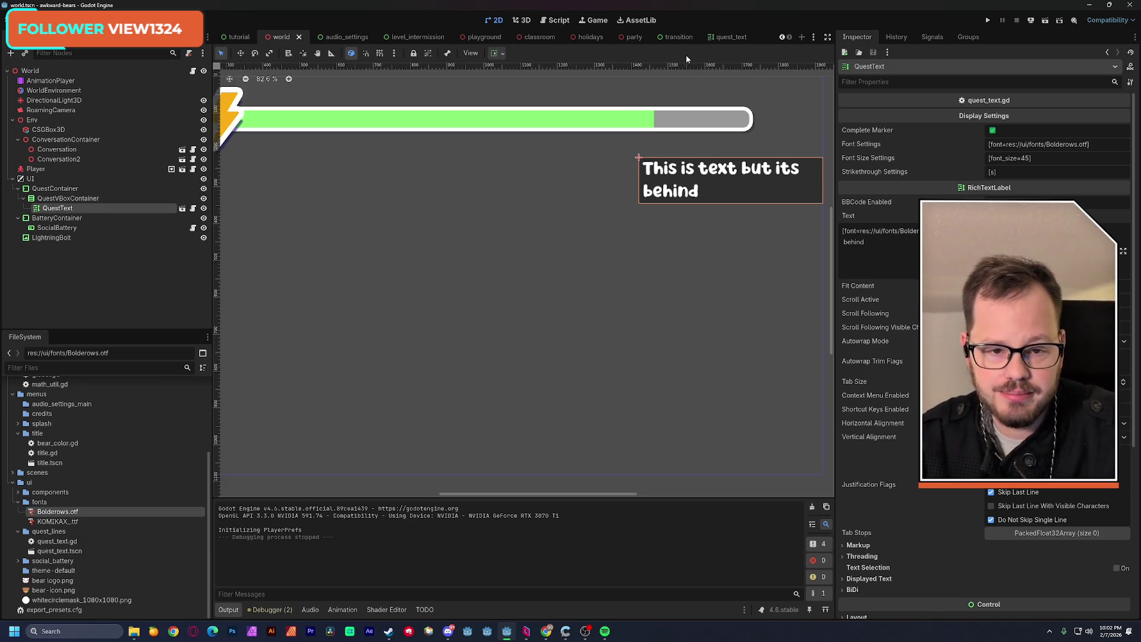
{"action": "left_click", "coordinate": [731, 37]}
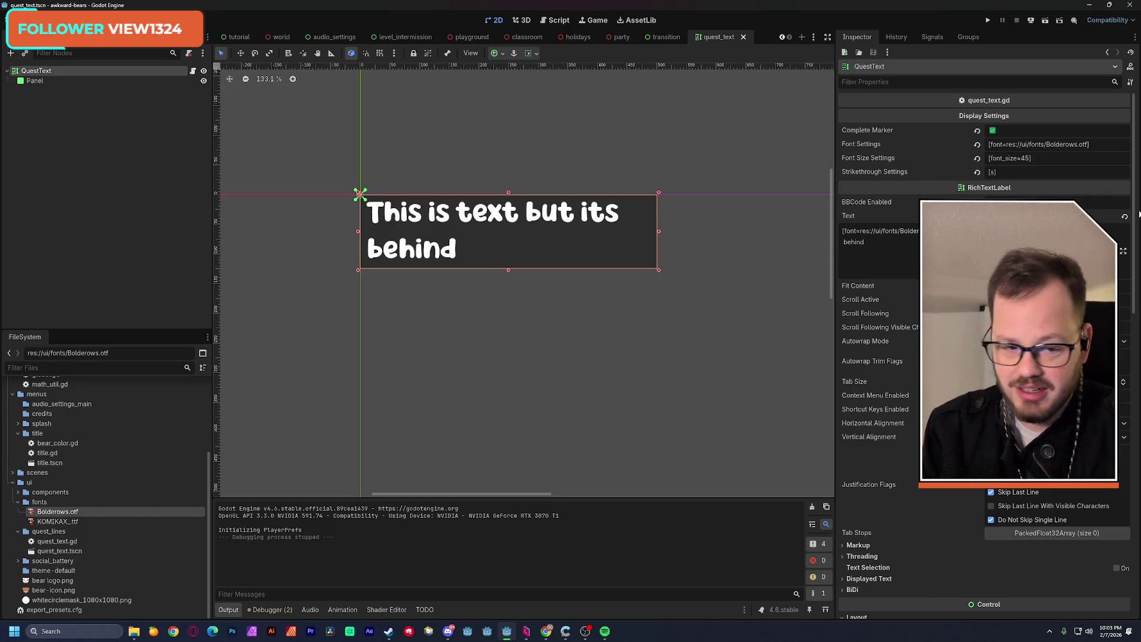
Give the Panel node a New StyleBoxFlat panel style override, turning its background light grey
{"action": "left_click", "coordinate": [49, 82]}
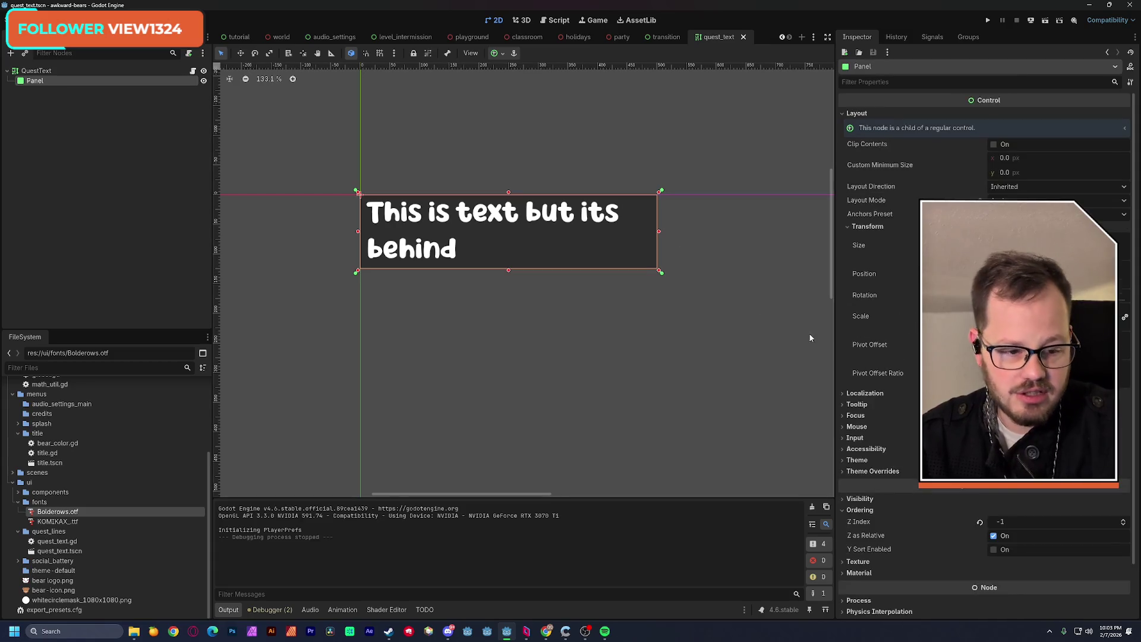
{"action": "scroll", "coordinate": [883, 326], "scroll_direction": "down", "scroll_amount": 2}
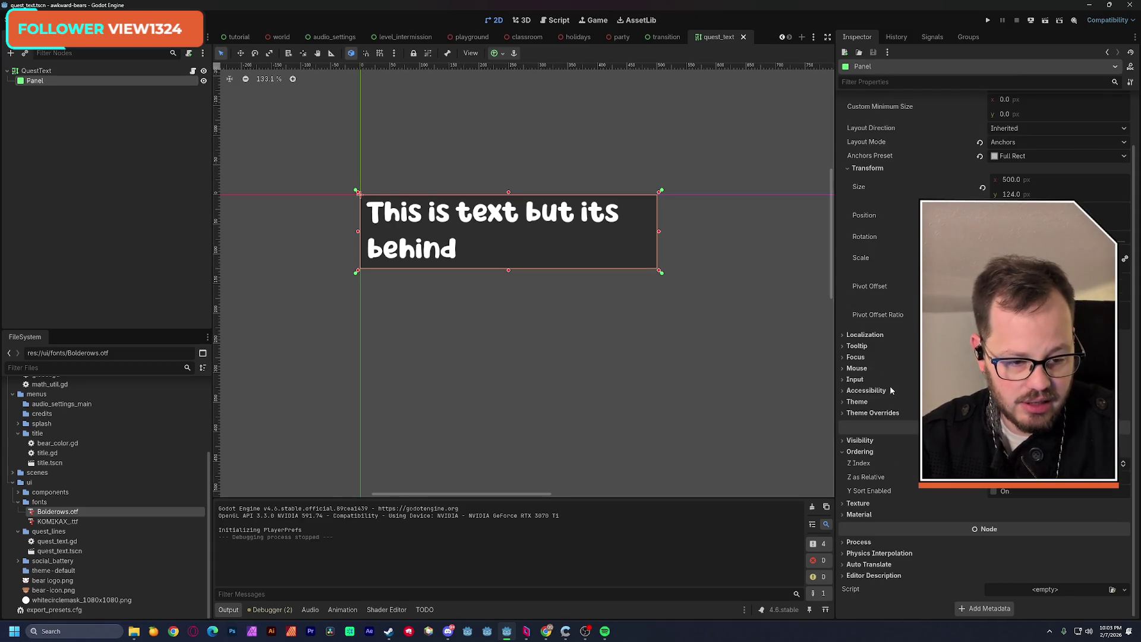
{"action": "left_click", "coordinate": [879, 412]}
{"action": "left_click", "coordinate": [884, 423]}
{"action": "left_click", "coordinate": [880, 450]}
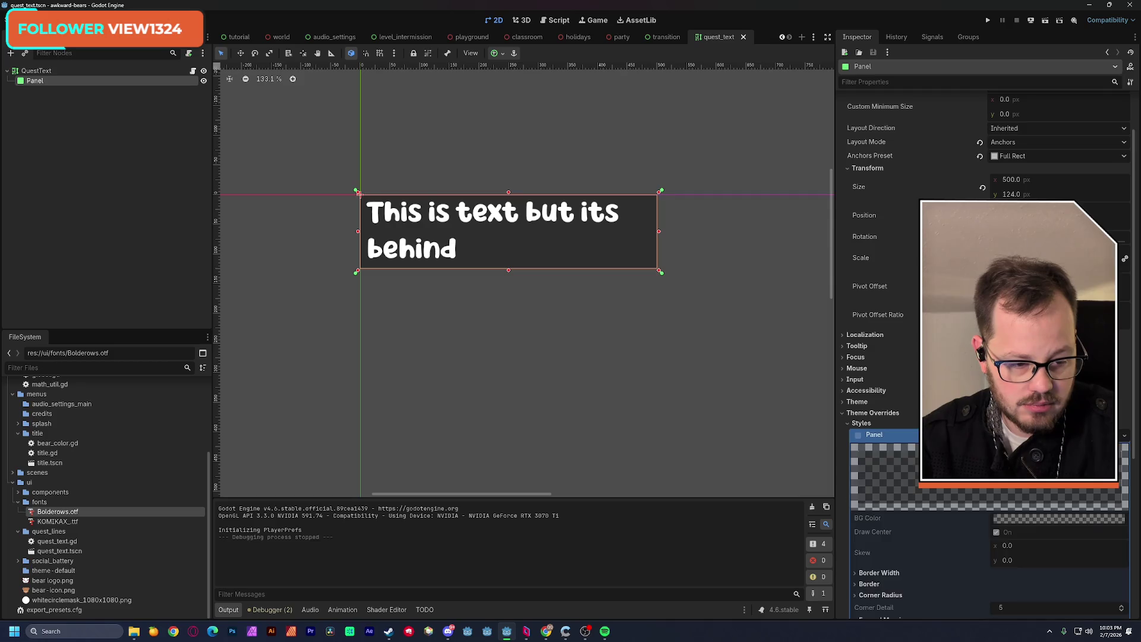
{"action": "left_click", "coordinate": [1124, 436]}
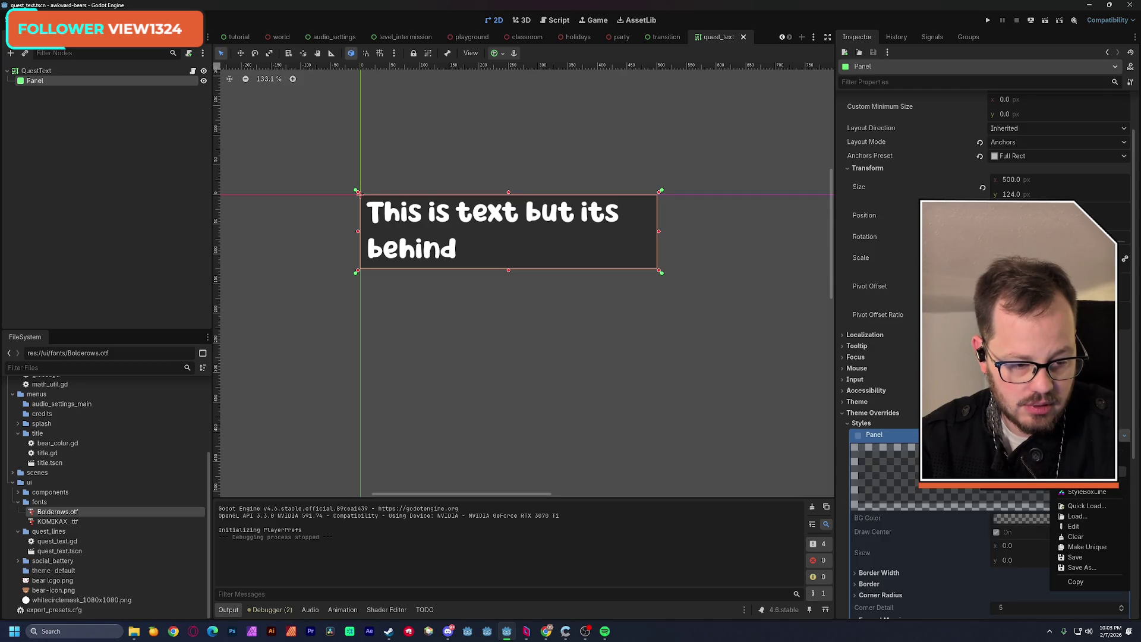
{"action": "left_click", "coordinate": [1087, 482]}
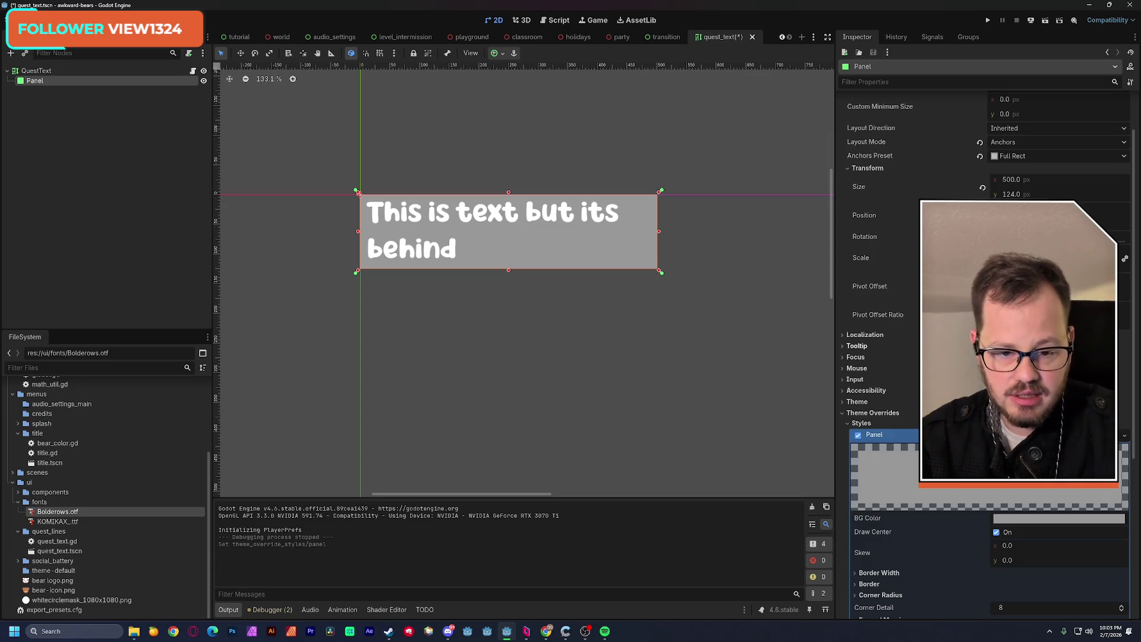
{"action": "scroll", "coordinate": [1134, 394], "scroll_direction": "down", "scroll_amount": 1}
{"action": "mouse_move", "coordinate": [1134, 394]}
{"action": "left_mouse_down"}
{"action": "mouse_move", "coordinate": [1134, 433]}
{"action": "mouse_move", "coordinate": [1137, 322]}
{"action": "mouse_move", "coordinate": [1122, 452]}
{"action": "left_mouse_up"}
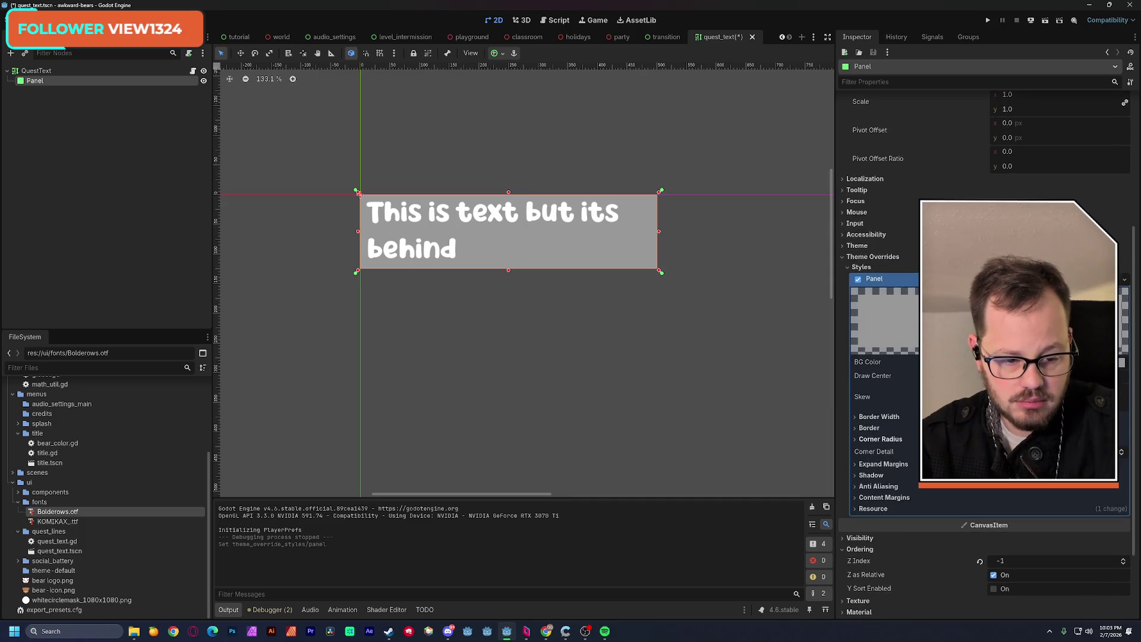
Set the flat style's bottom border width back to 0 and widen the left border into a thin strip
{"action": "left_click", "coordinate": [872, 420]}
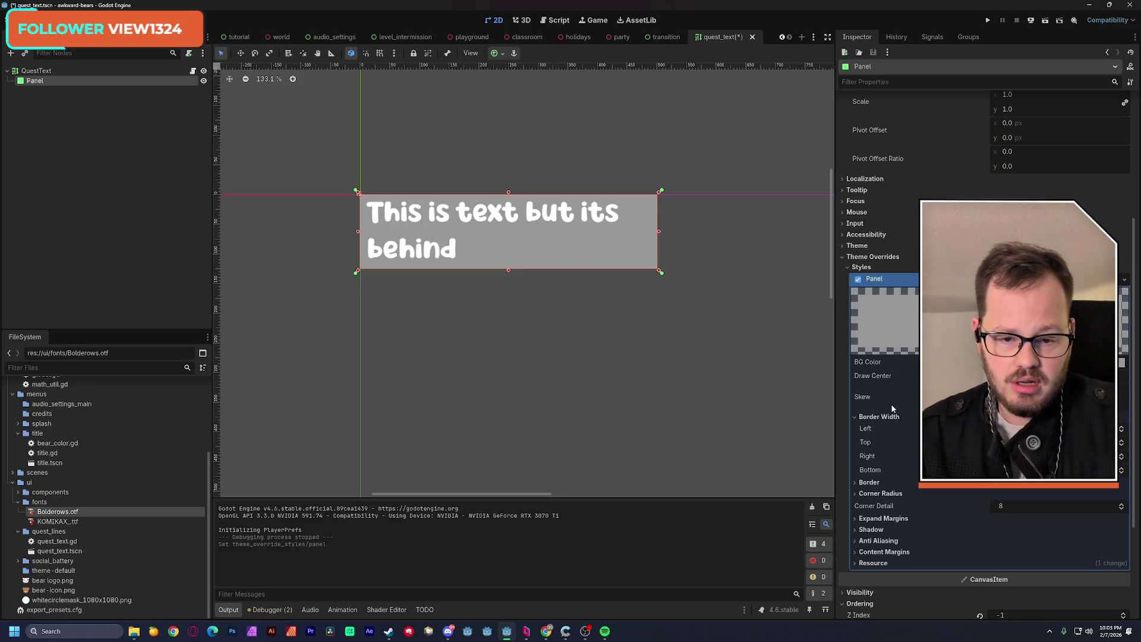
{"action": "mouse_move", "coordinate": [890, 404]}
{"action": "scroll", "coordinate": [1134, 370], "scroll_direction": "down", "scroll_amount": 1}
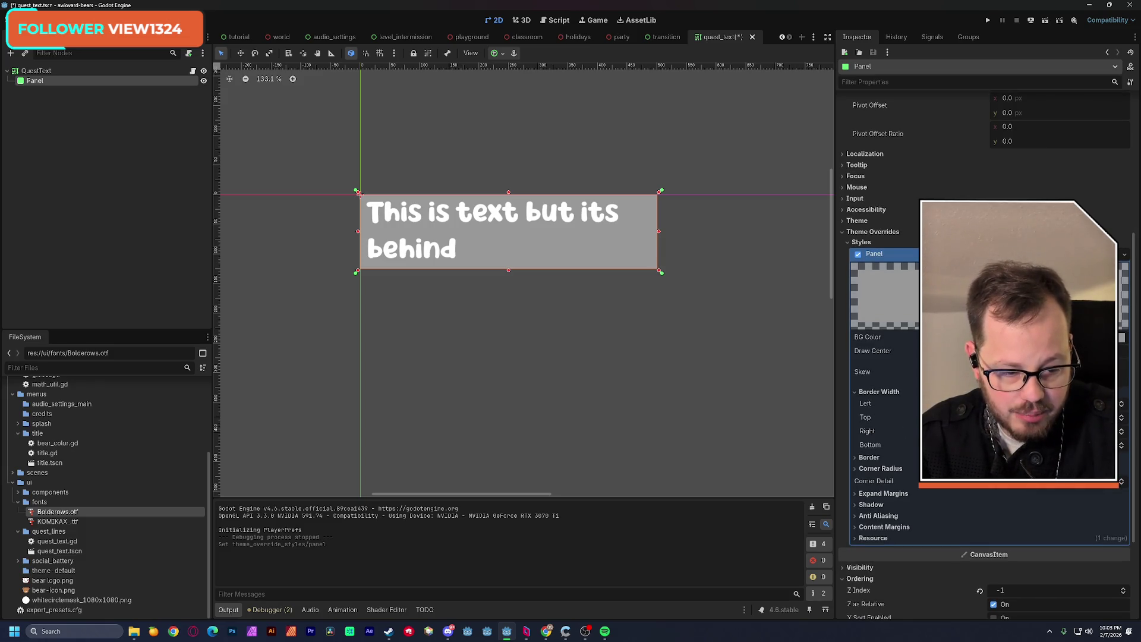
{"action": "mouse_move", "coordinate": [1010, 444]}
{"action": "left_mouse_down"}
{"action": "mouse_move", "coordinate": [1046, 444]}
{"action": "mouse_move", "coordinate": [1013, 444]}
{"action": "left_mouse_up"}
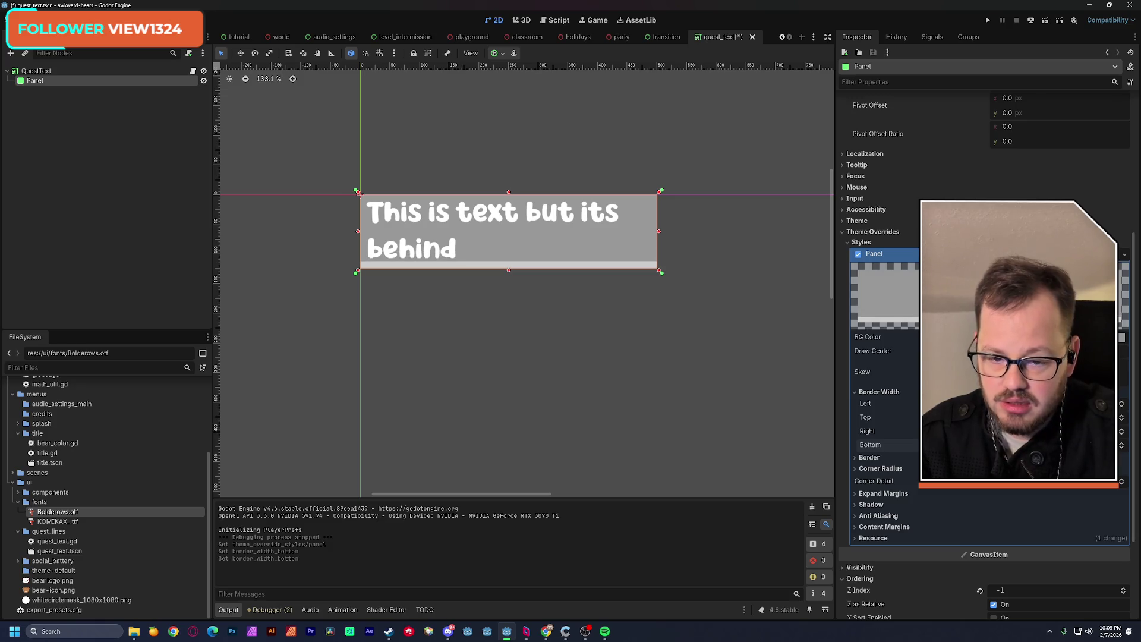
{"action": "left_click_drag", "start_coordinate": [1014, 445], "coordinate": [1008, 445]}
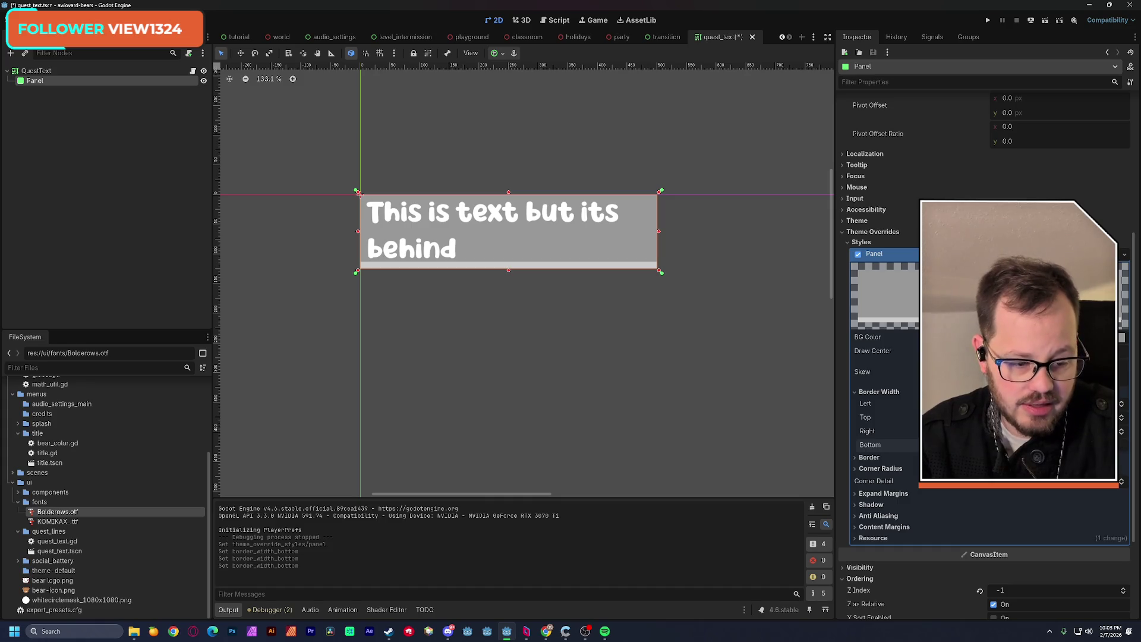
{"action": "left_click_drag", "start_coordinate": [1011, 445], "coordinate": [1002, 445]}
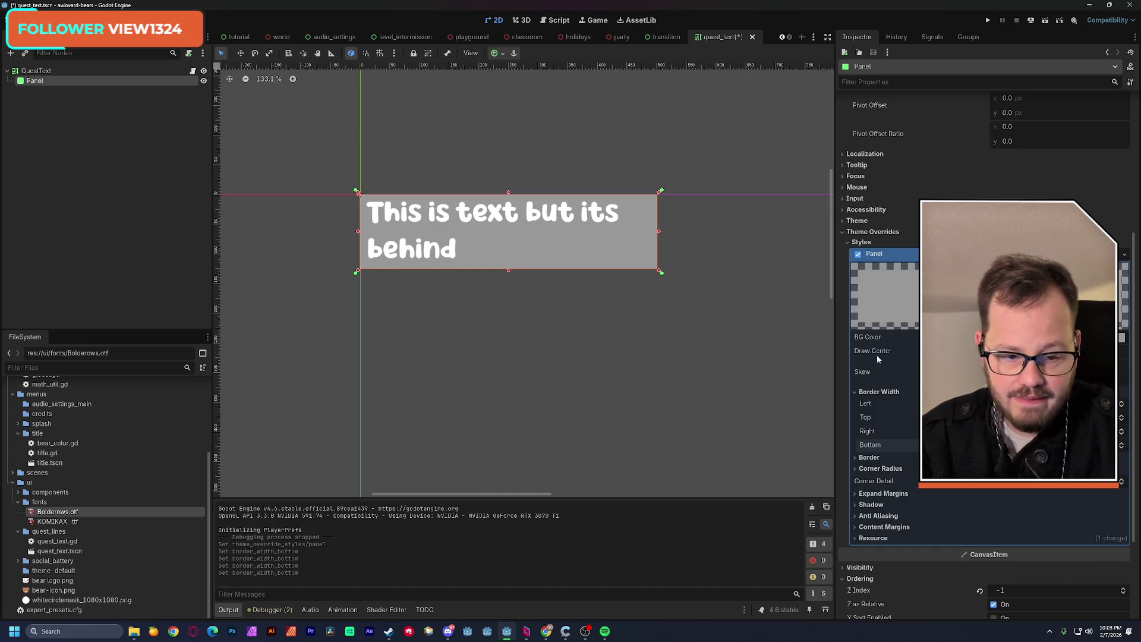
{"action": "left_click_drag", "start_coordinate": [1011, 403], "coordinate": [1037, 403]}
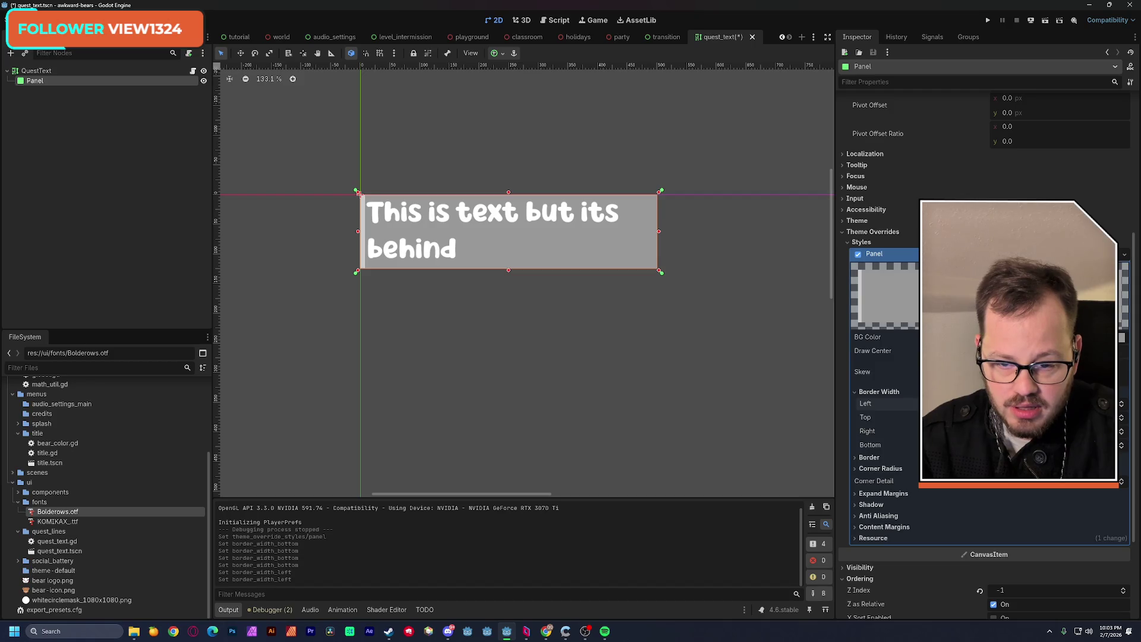
Change the Panel's BG Color to dark red and save the quest_text scene
{"action": "left_click", "coordinate": [73, 72]}
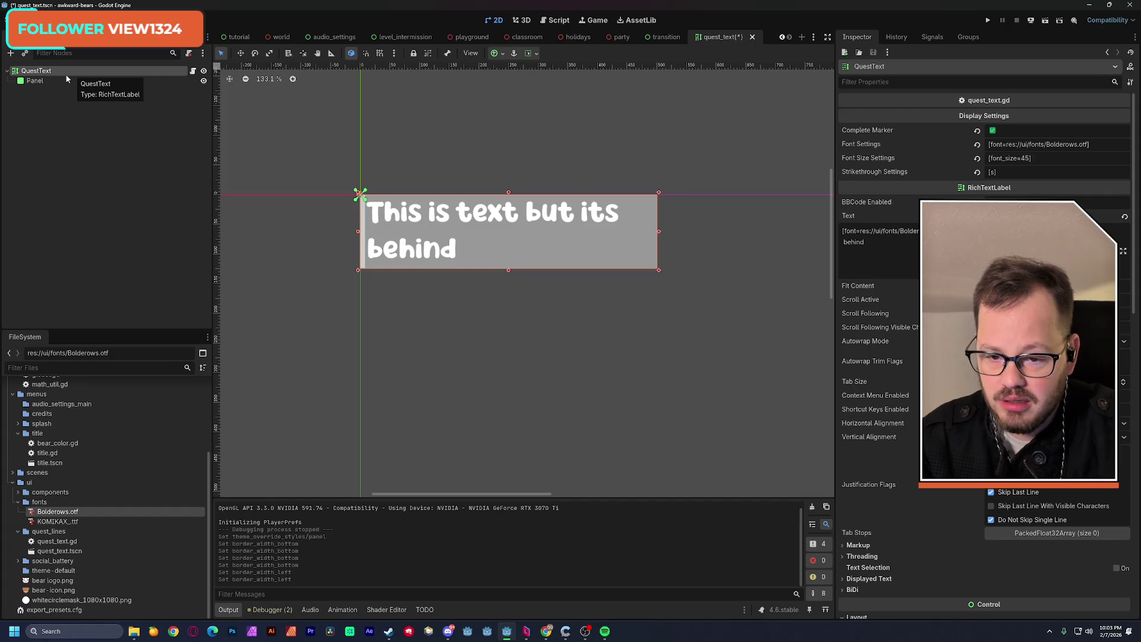
{"action": "left_click", "coordinate": [59, 79]}
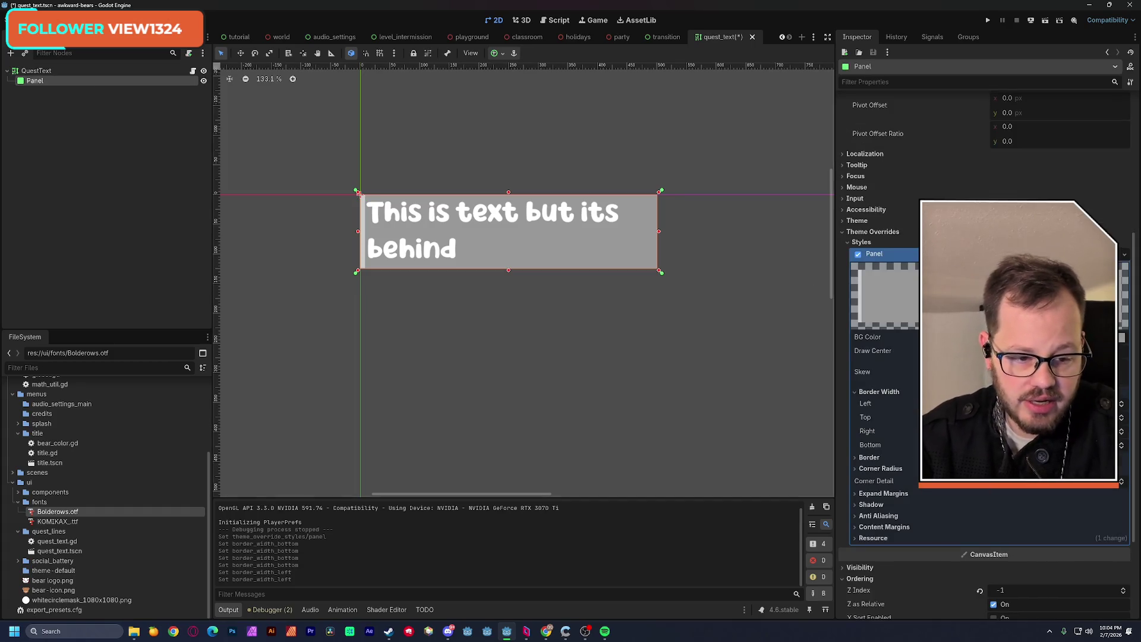
{"action": "left_click", "coordinate": [1058, 337]}
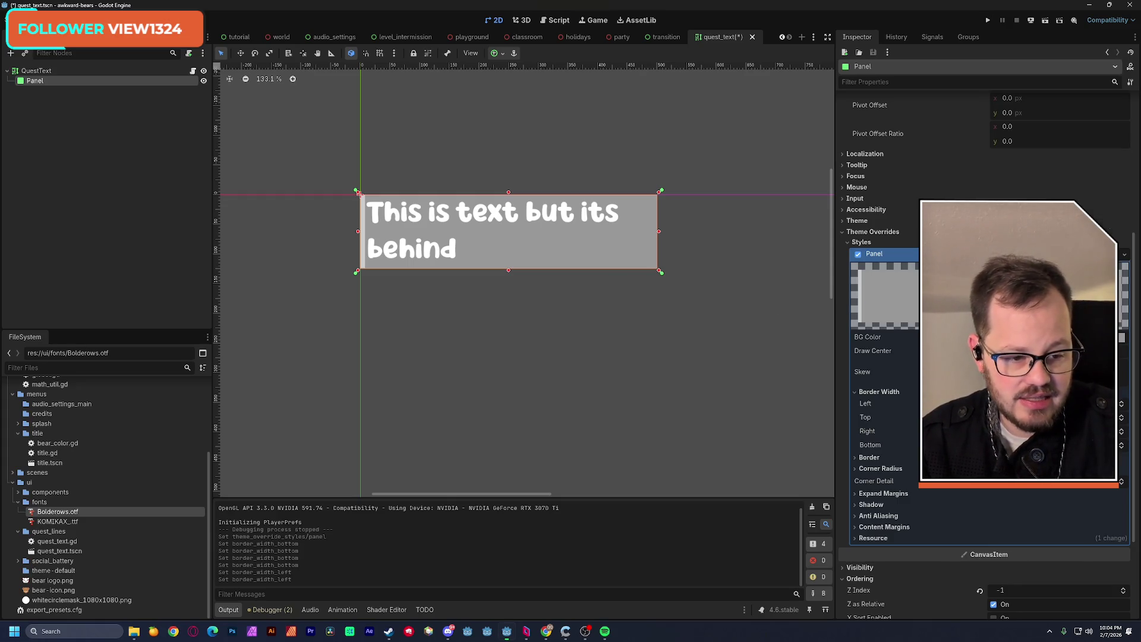
{"action": "left_click_drag", "start_coordinate": [1100, 255], "coordinate": [1011, 254]}
{"action": "left_click_drag", "start_coordinate": [1046, 178], "coordinate": [1064, 179]}
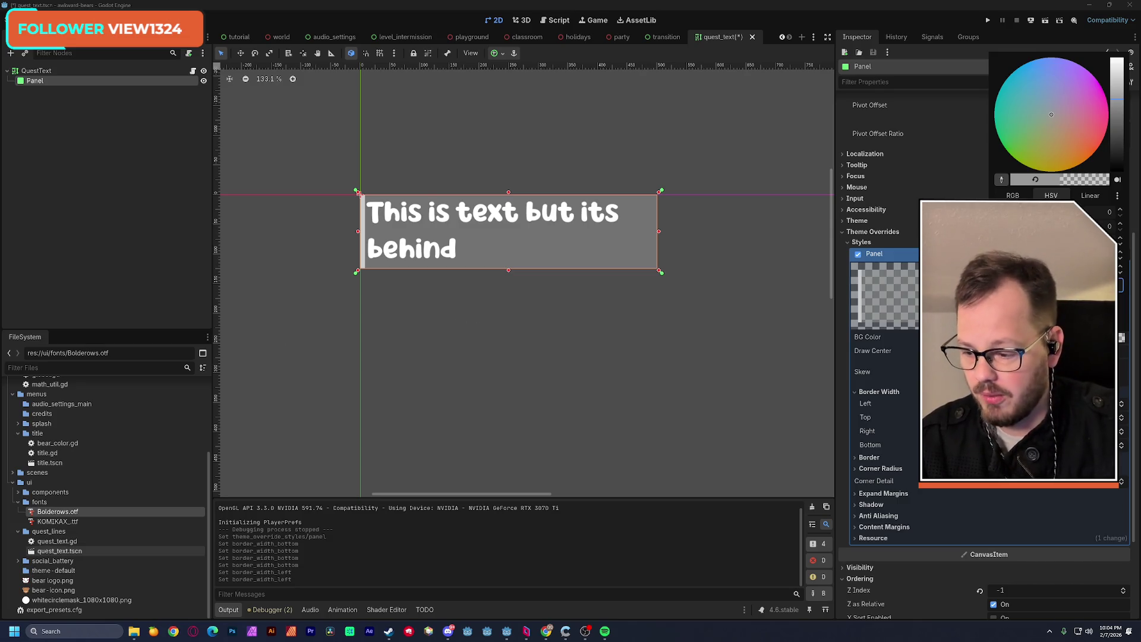
{"action": "key", "text": "Escape"}
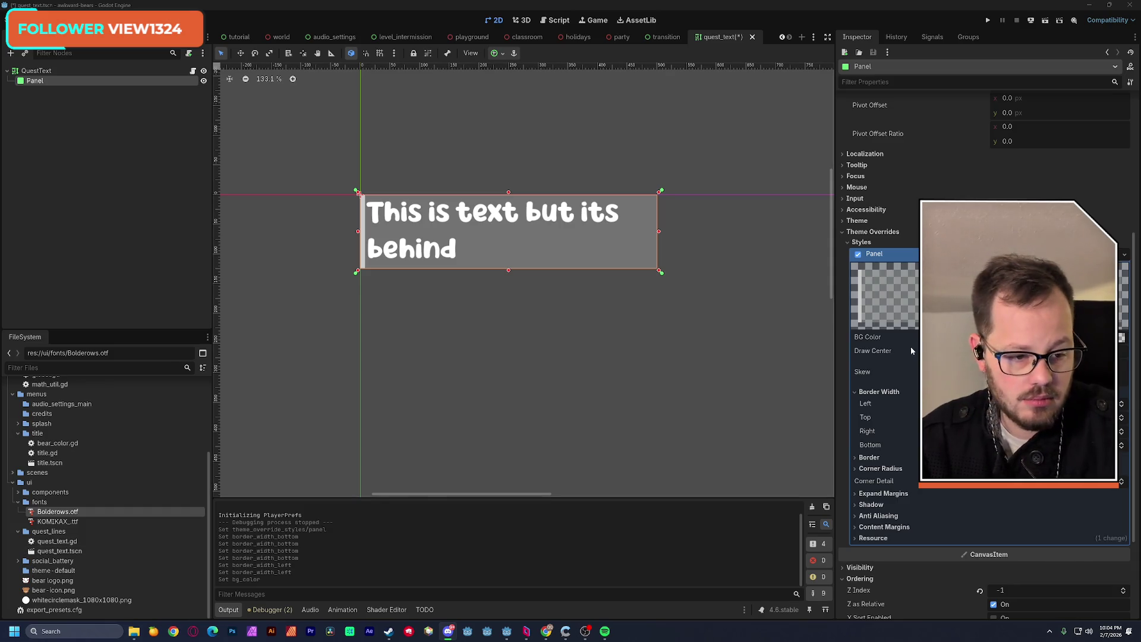
{"action": "left_click", "coordinate": [1122, 337]}
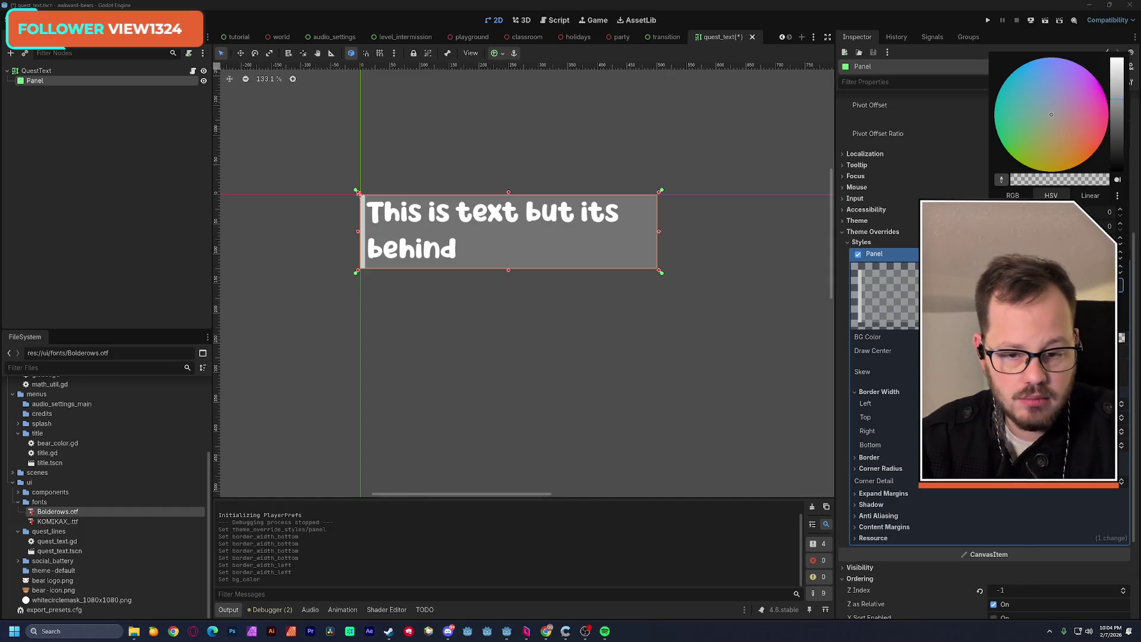
{"action": "left_click", "coordinate": [1094, 95]}
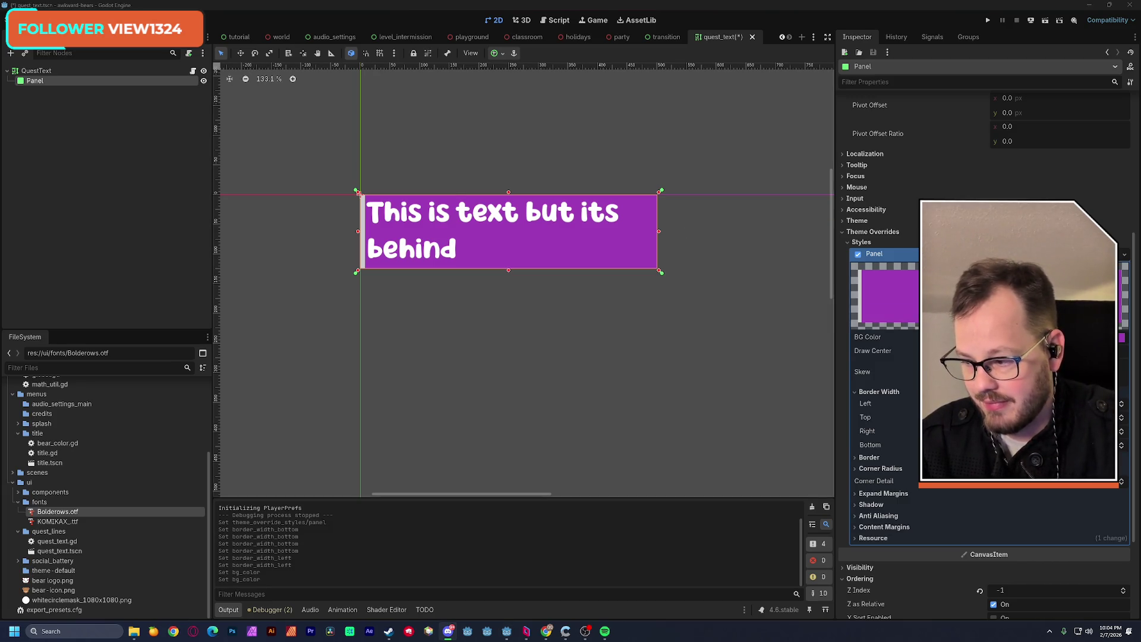
{"action": "left_click", "coordinate": [1122, 338]}
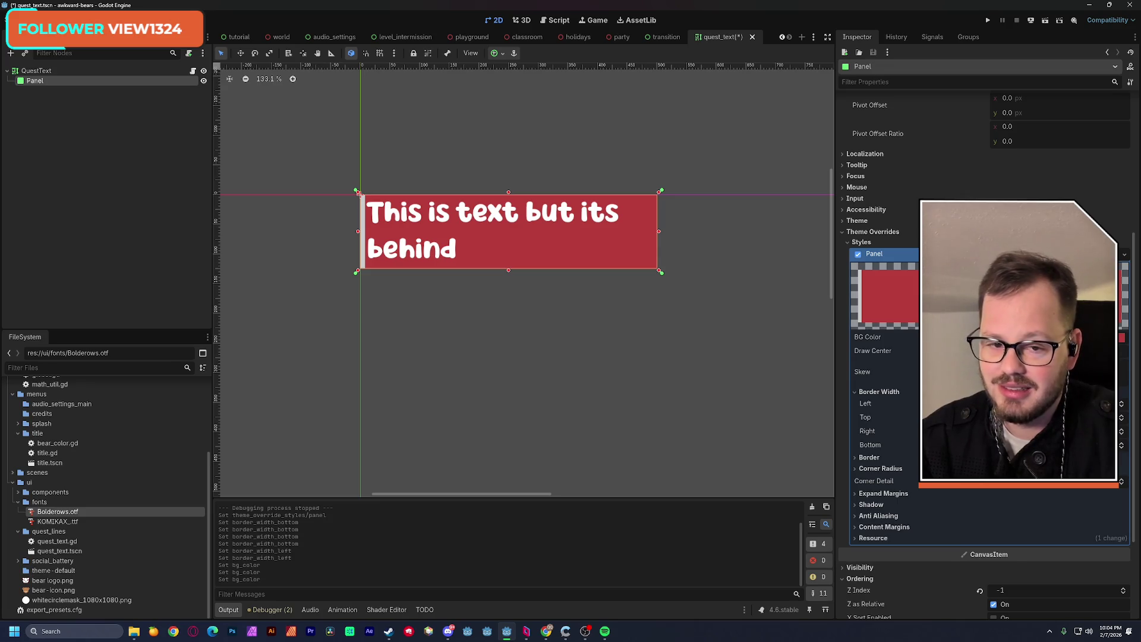
{"action": "key", "text": "ctrl+s"}
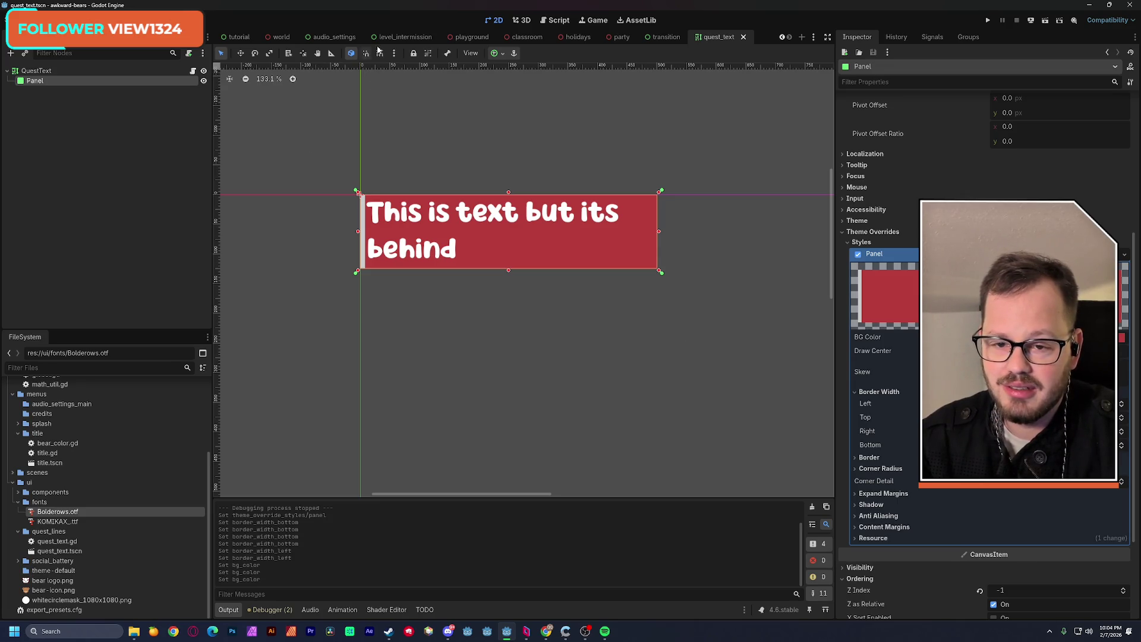
{"action": "left_click", "coordinate": [296, 40]}
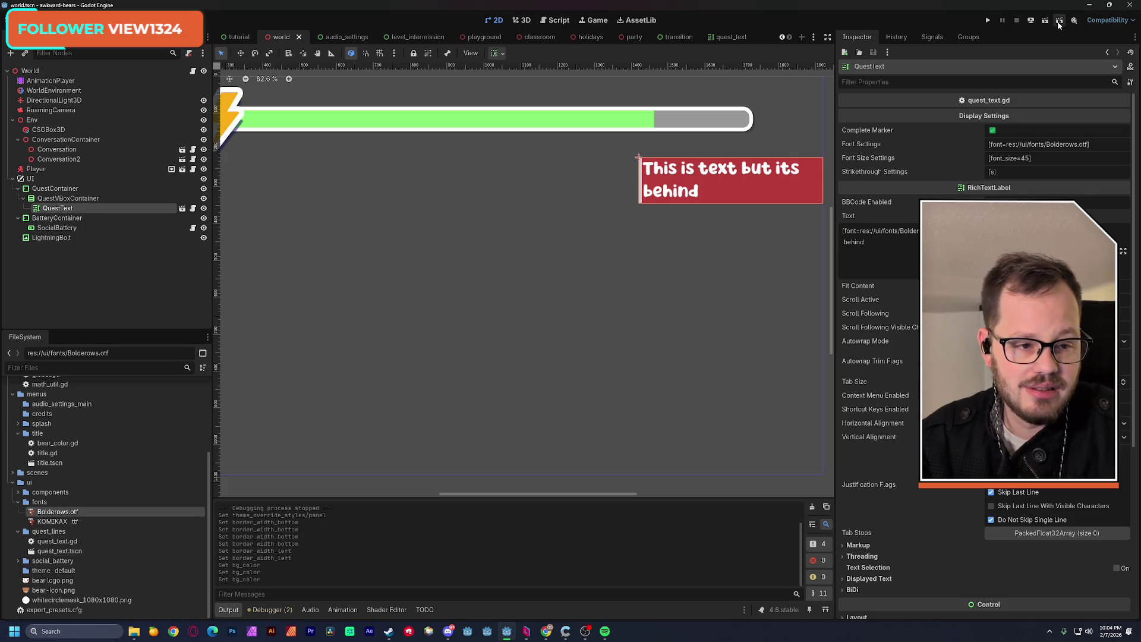
Playtest the game to check the red quest panels, then stop it
{"action": "left_click", "coordinate": [1059, 21]}
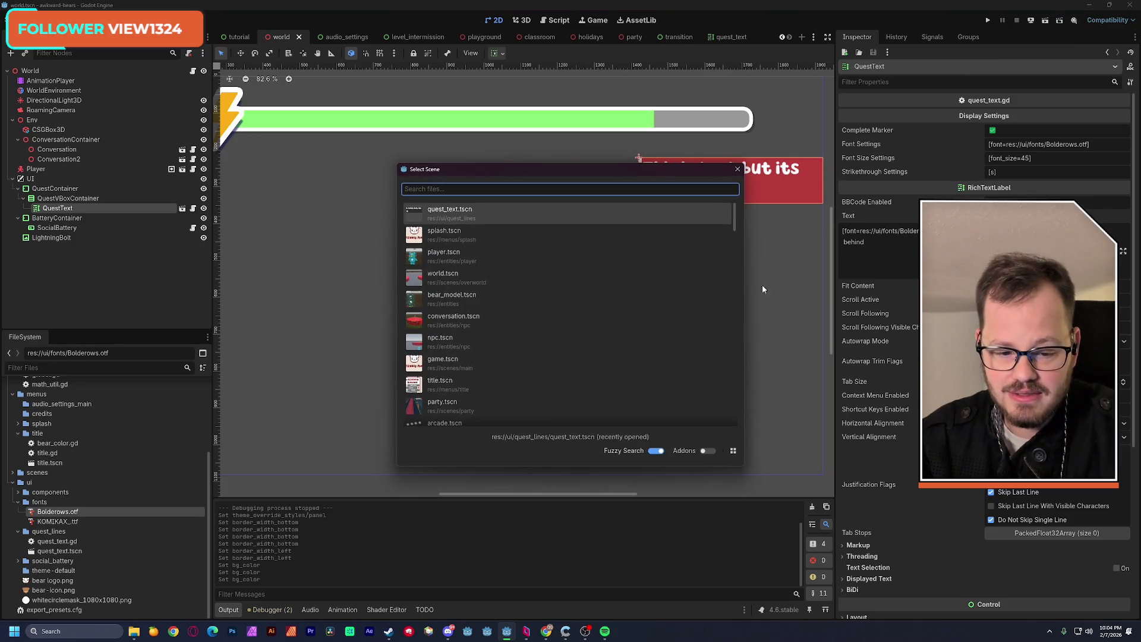
{"action": "key", "text": "Escape"}
{"action": "left_click", "coordinate": [1045, 21]}
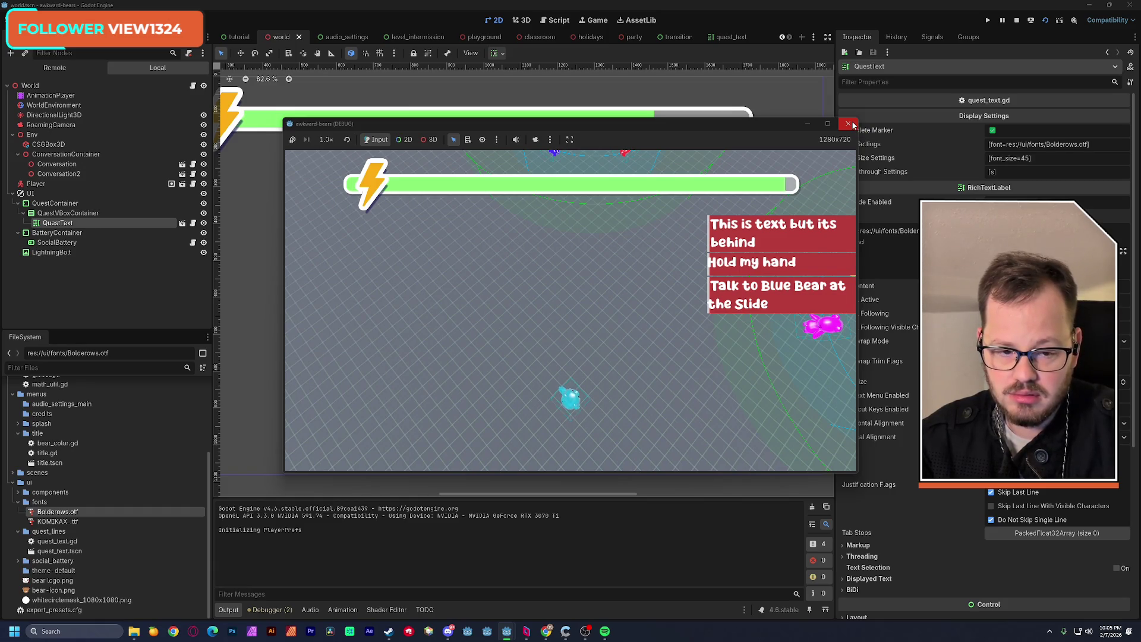
{"action": "left_click", "coordinate": [850, 124]}
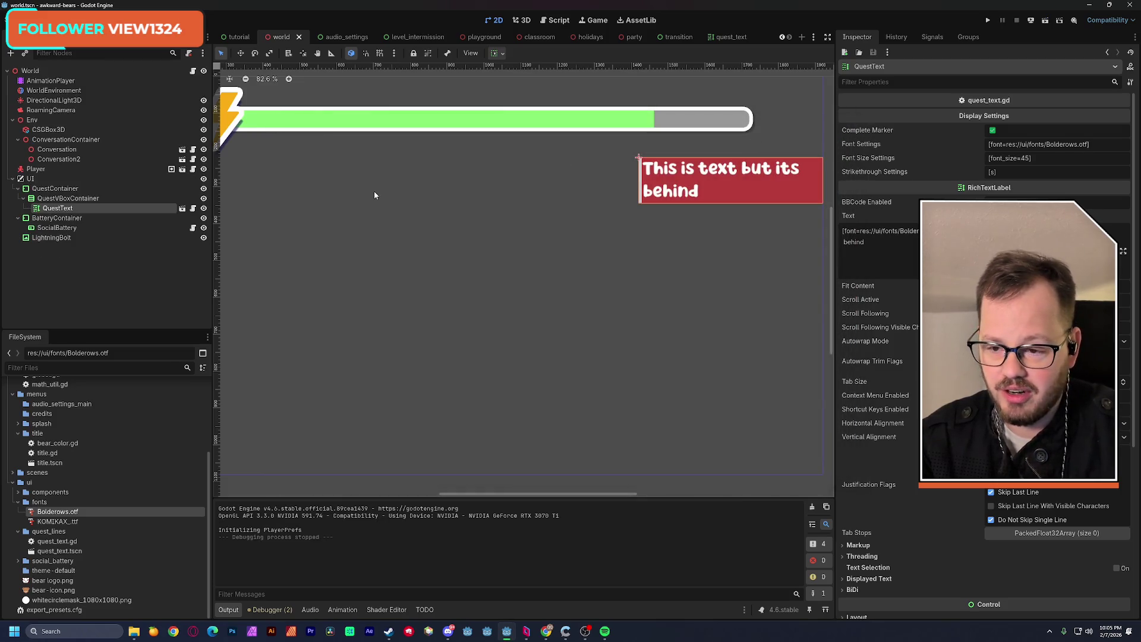
Delete the placeholder QuestText node from the world scene and save it
{"action": "left_click", "coordinate": [57, 208]}
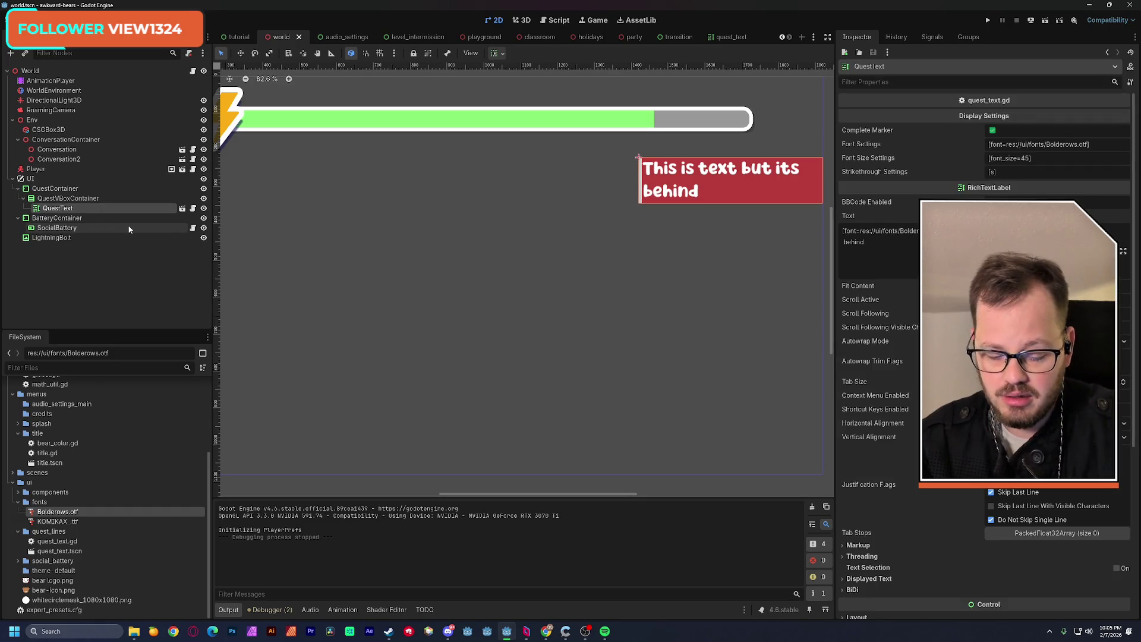
{"action": "key", "text": "Delete"}
{"action": "left_click", "coordinate": [535, 334]}
{"action": "key", "text": "ctrl+s"}
{"action": "left_click", "coordinate": [481, 39]}
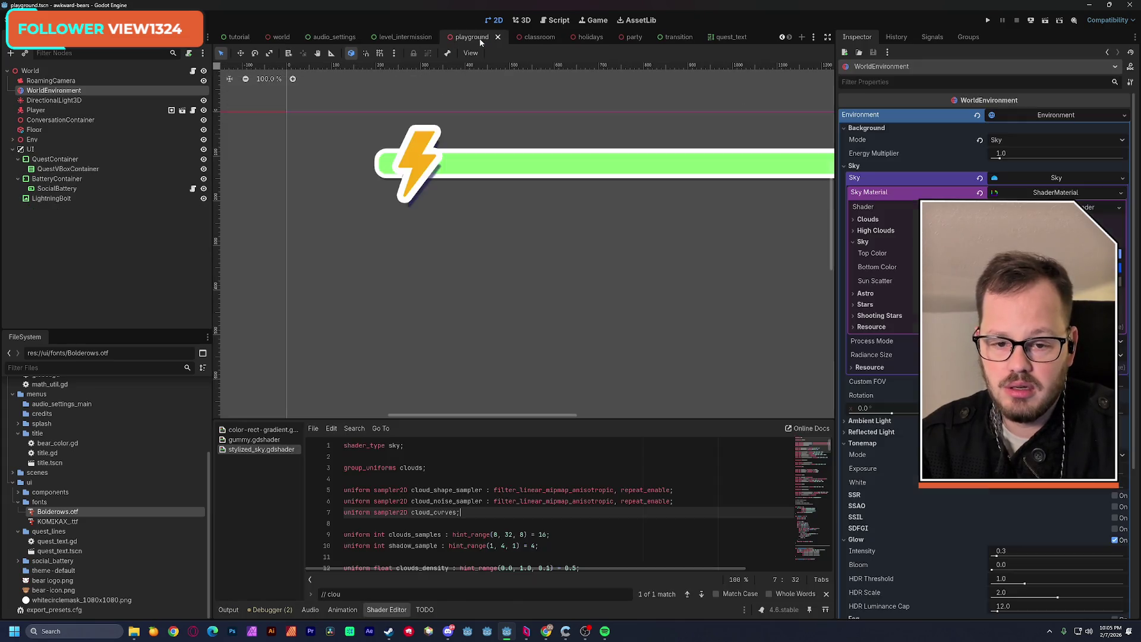
Run a quick playtest from the classroom scene and stop it
{"action": "left_click", "coordinate": [536, 39]}
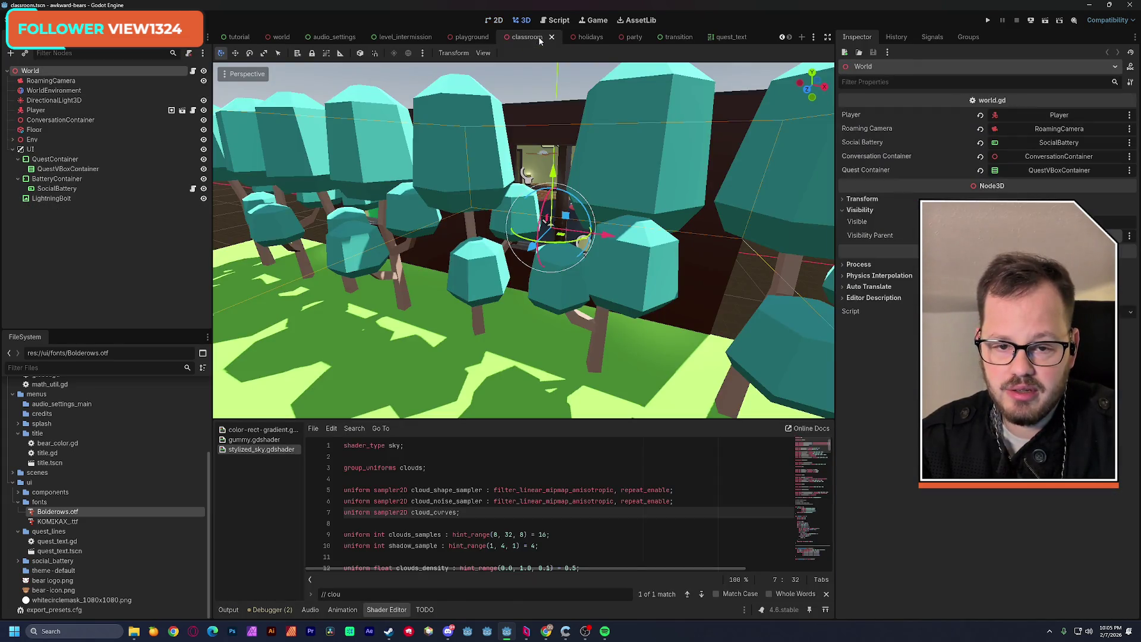
{"action": "left_click", "coordinate": [1045, 21]}
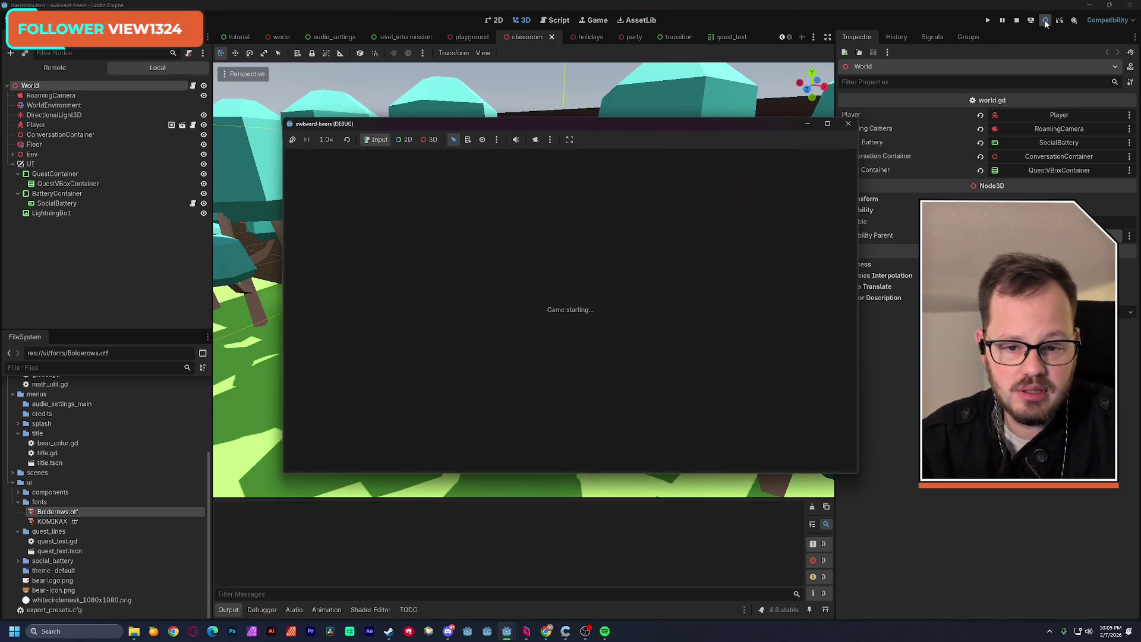
{"action": "left_click", "coordinate": [848, 124]}
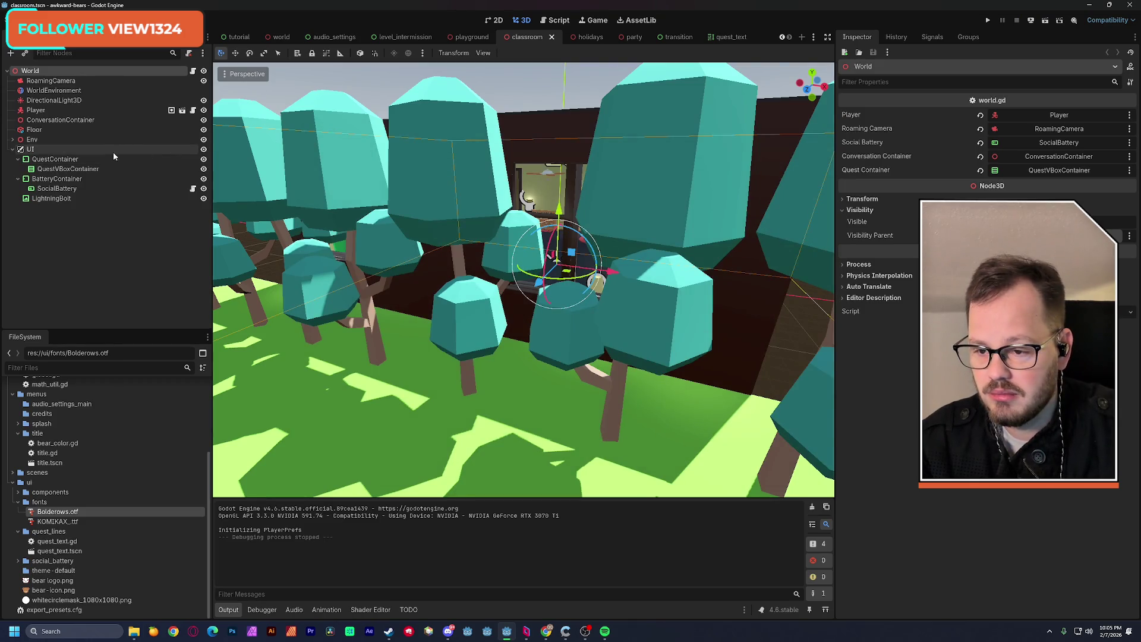
Instance conversation.tscn as a child of ConversationContainer in the classroom scene
{"action": "left_click", "coordinate": [63, 120]}
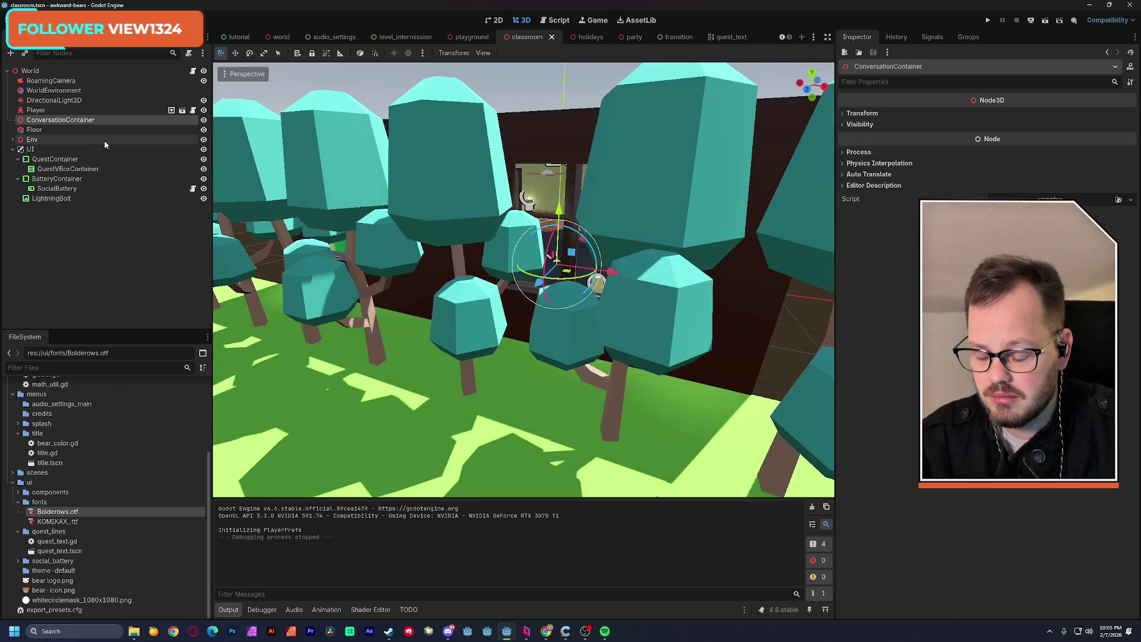
{"action": "key", "text": "ctrl+shift+a"}
{"action": "type", "text": "conver"}
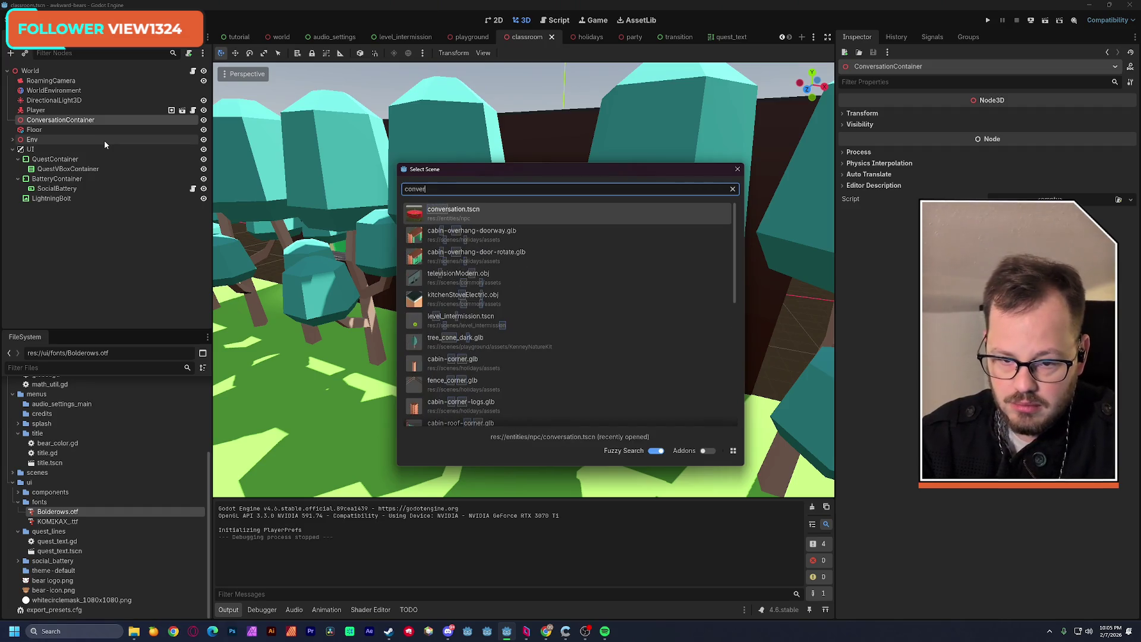
{"action": "key", "text": "Return"}
{"action": "key", "text": "f"}
{"action": "scroll", "coordinate": [602, 239], "scroll_direction": "up", "scroll_amount": 3}
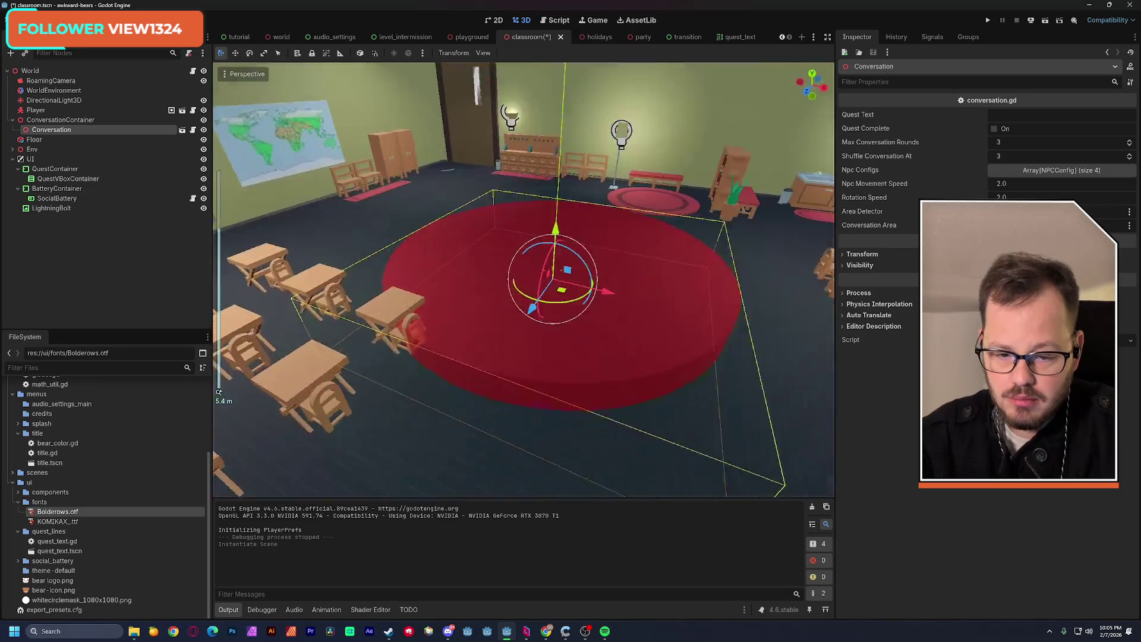
Position the Conversation area among the desks and set its quest text to 'This is the quest'
{"action": "left_click_drag", "start_coordinate": [568, 249], "coordinate": [537, 256]}
{"action": "mouse_move", "coordinate": [587, 327]}
{"action": "left_mouse_down"}
{"action": "mouse_move", "coordinate": [571, 309]}
{"action": "mouse_move", "coordinate": [569, 238]}
{"action": "left_mouse_up"}
{"action": "mouse_move", "coordinate": [643, 208]}
{"action": "left_mouse_down"}
{"action": "mouse_move", "coordinate": [572, 217]}
{"action": "mouse_move", "coordinate": [545, 236]}
{"action": "left_mouse_up"}
{"action": "left_click", "coordinate": [1010, 115]}
{"action": "type", "text": "This is teh"}
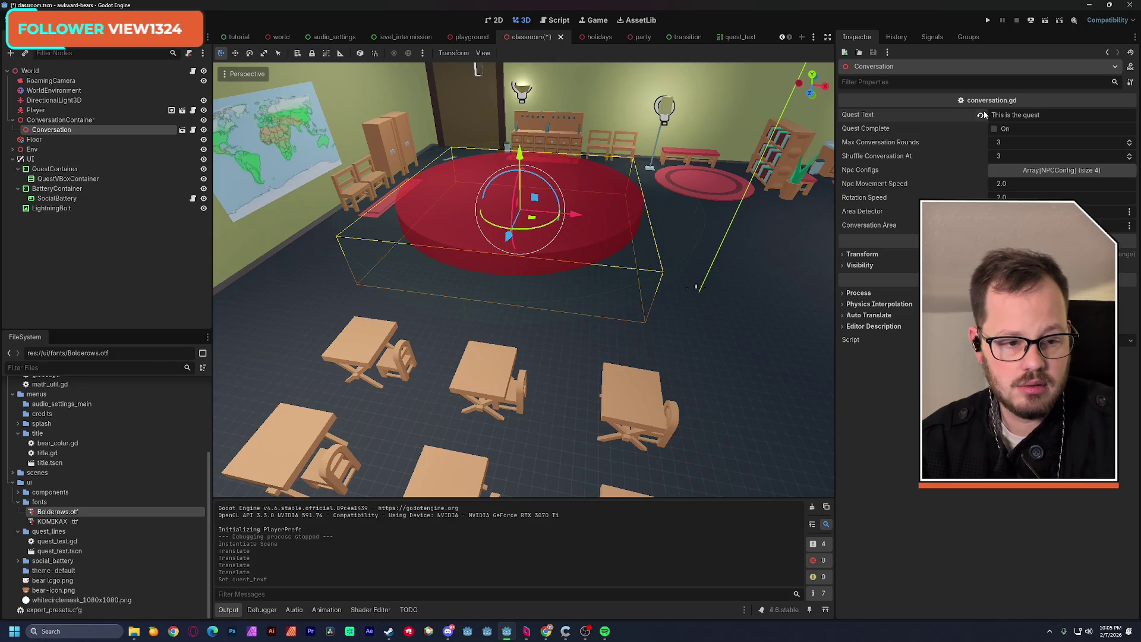
{"action": "key", "text": "Return"}
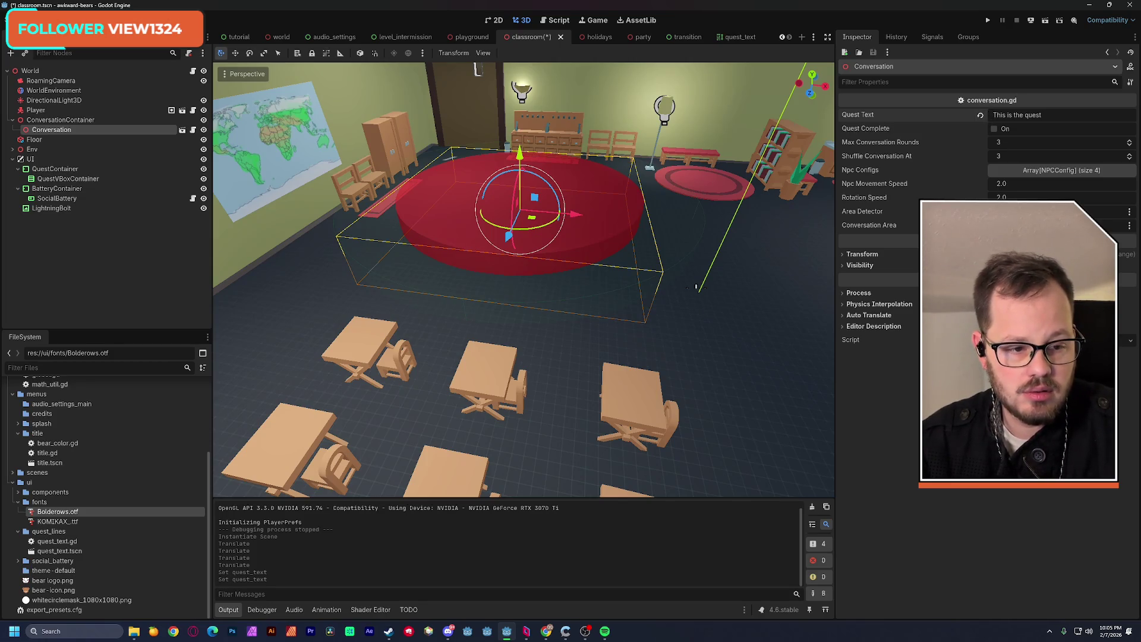
{"action": "left_click", "coordinate": [1035, 174]}
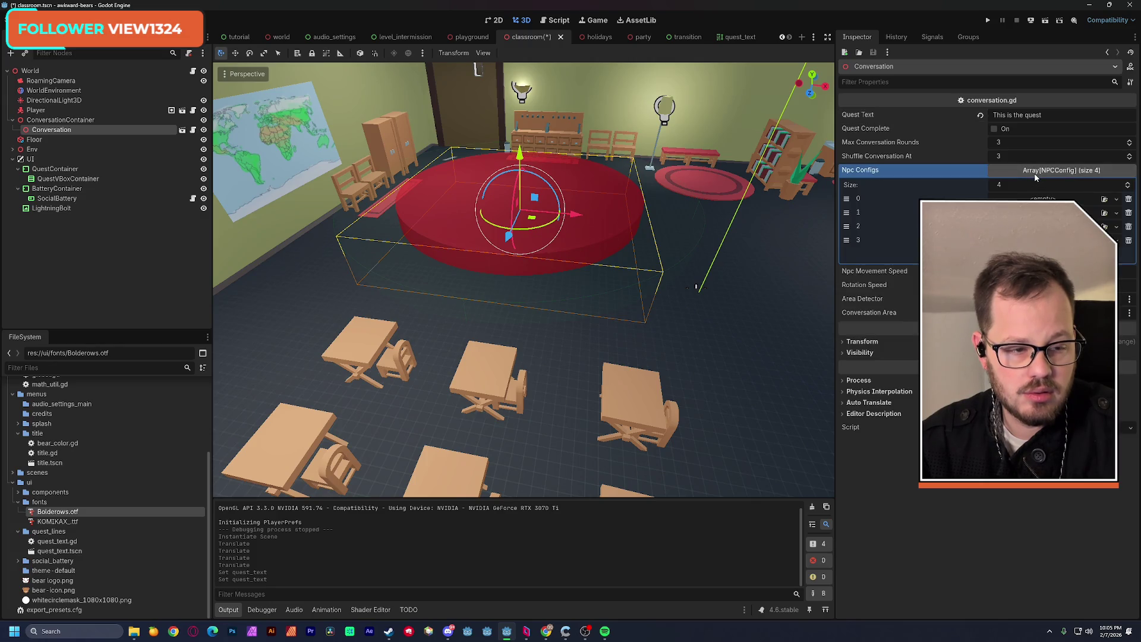
Playtest the classroom, walking the player into the bears' circle to join the conversation
{"action": "left_click", "coordinate": [1046, 19]}
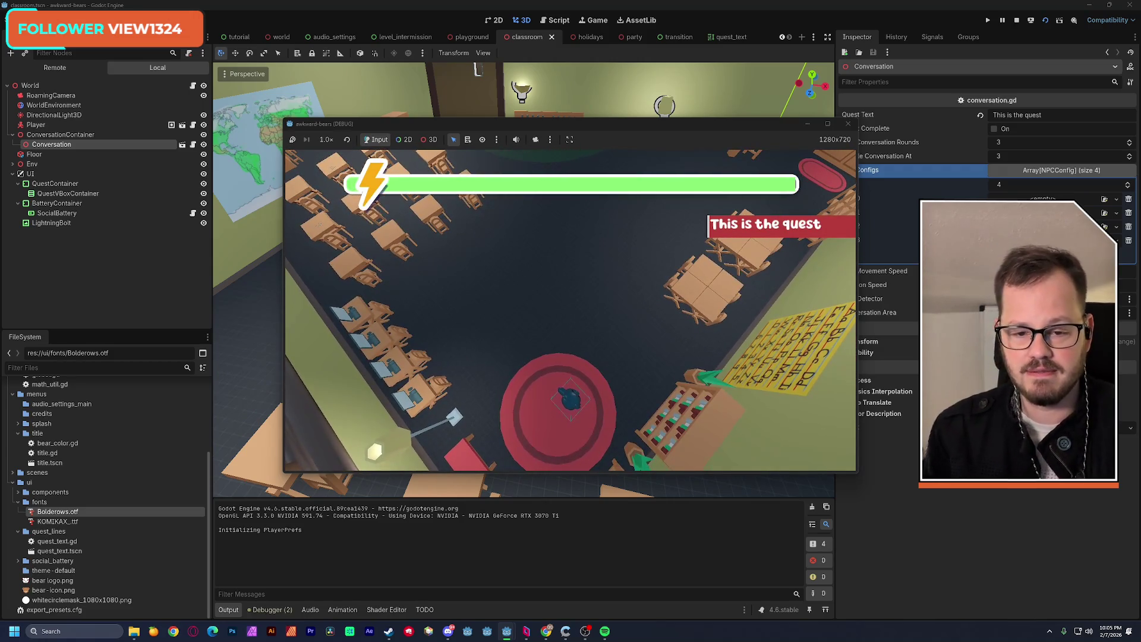
{"action": "key", "text": "w"}
{"action": "key", "text": "w"}
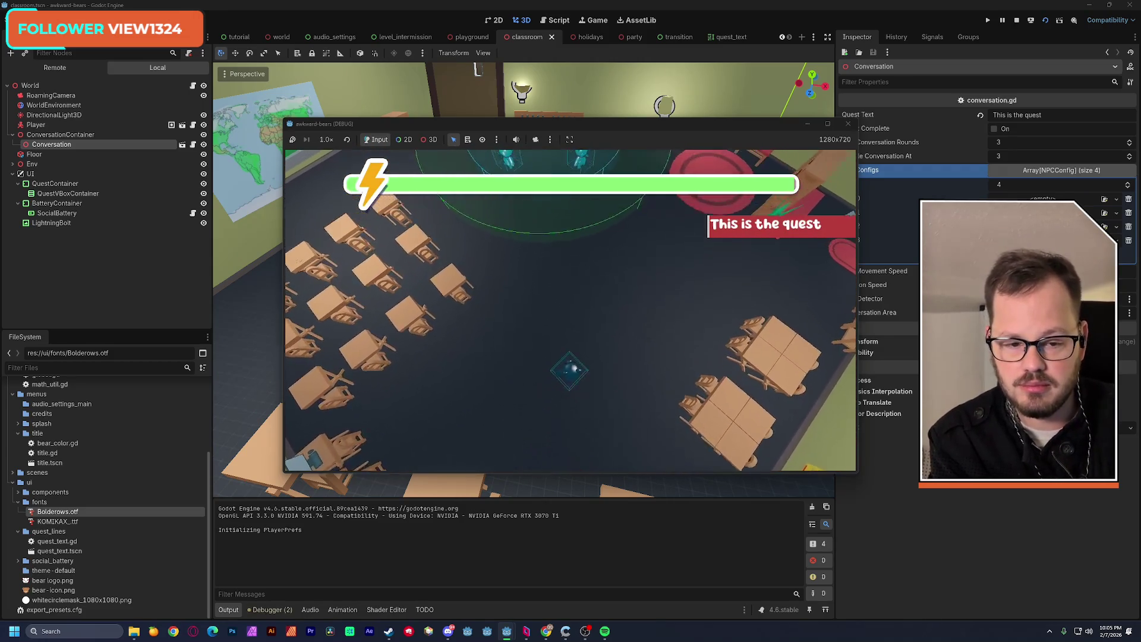
{"action": "key", "text": "s"}
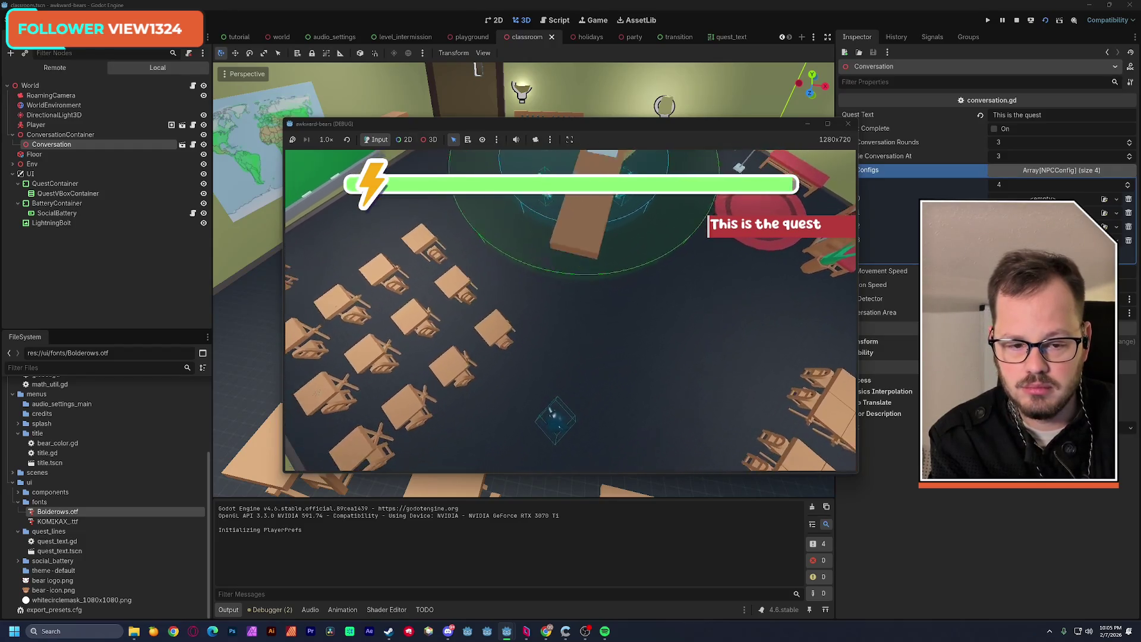
{"action": "key", "text": "w"}
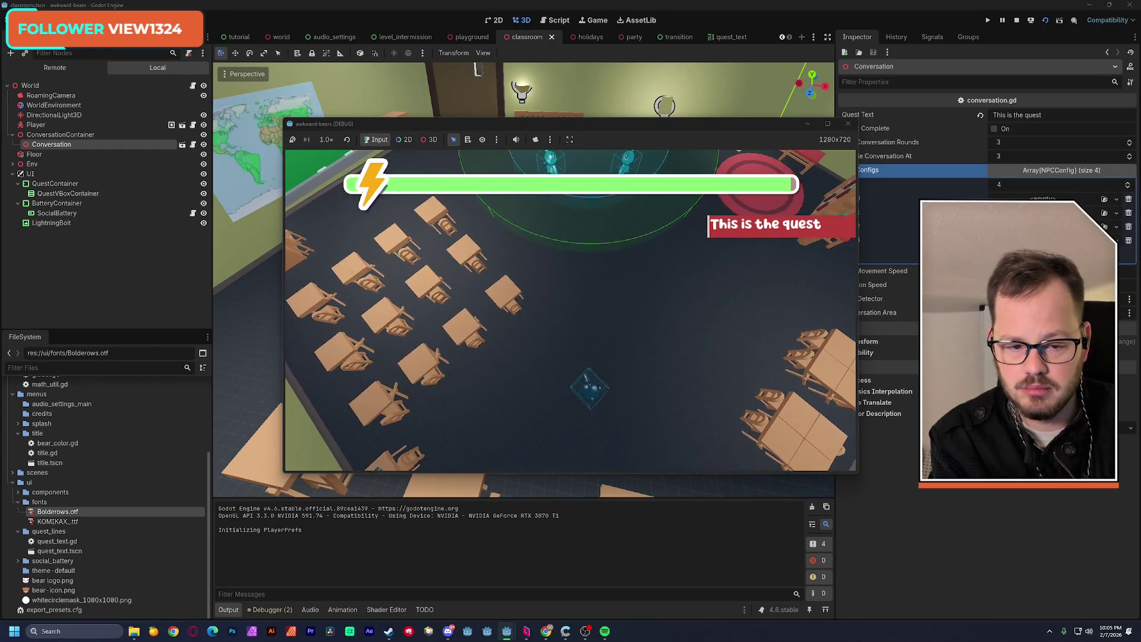
{"action": "key", "text": "w"}
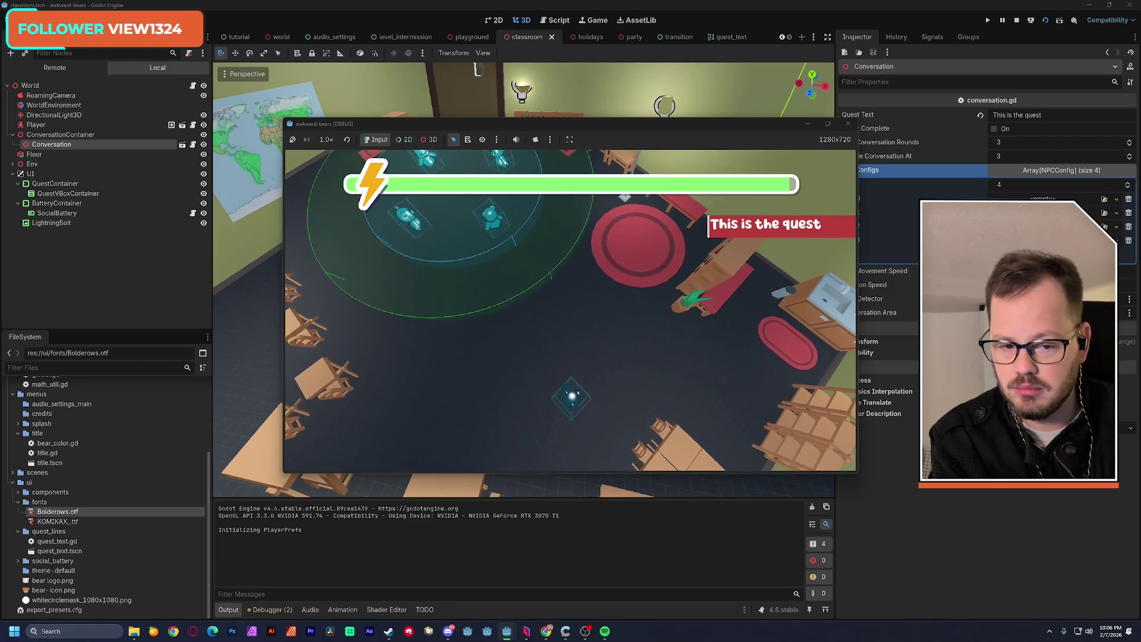
{"action": "key", "text": "a"}
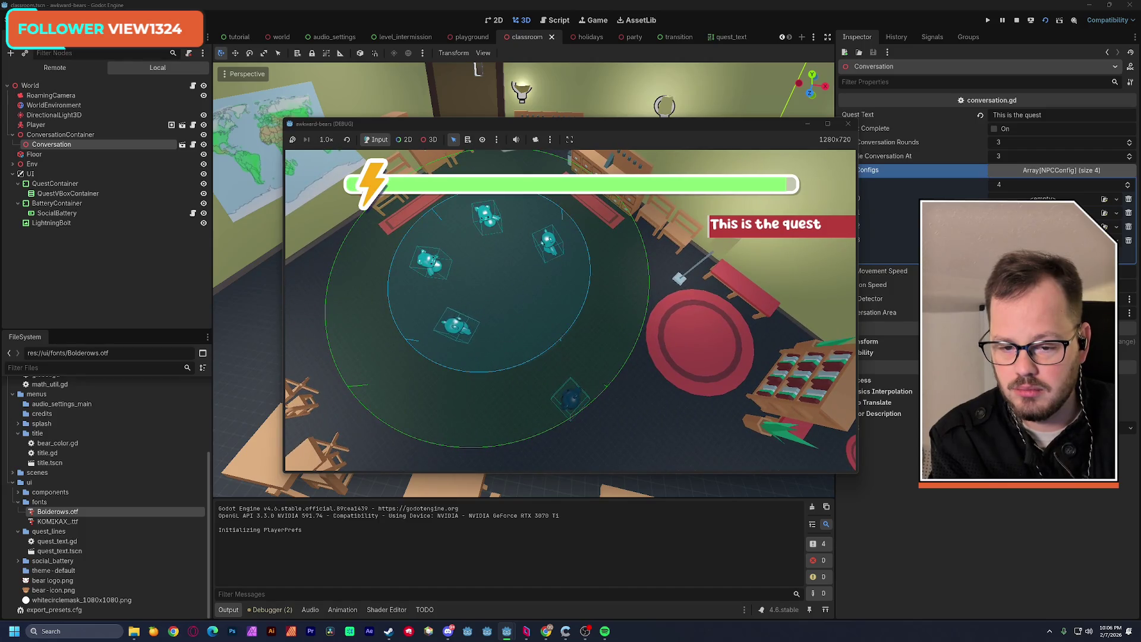
{"action": "key", "text": "d"}
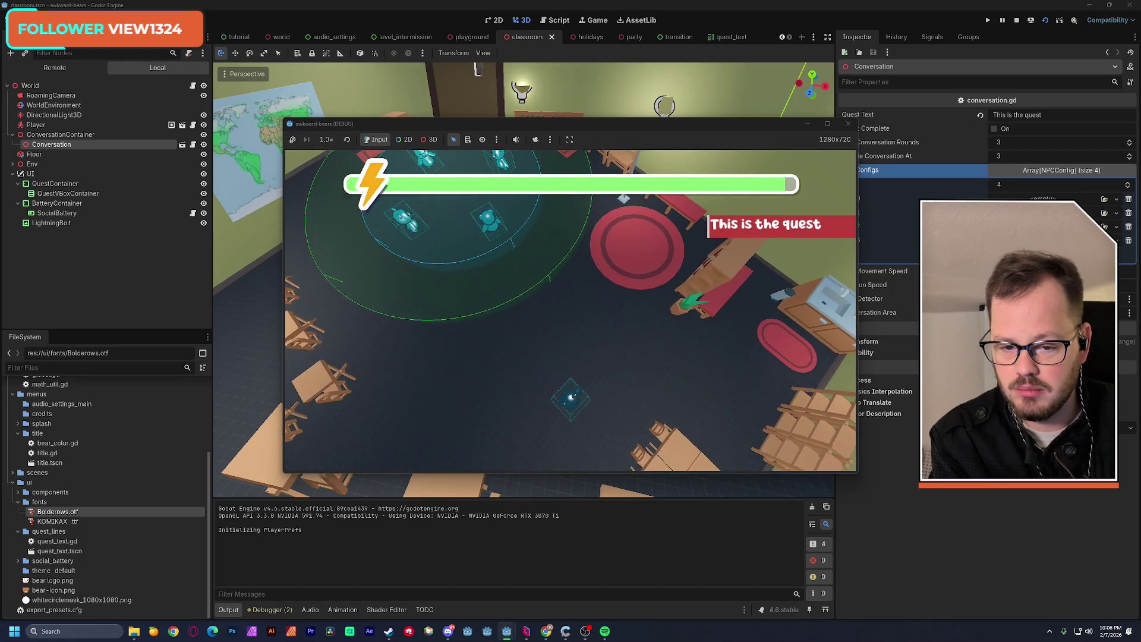
{"action": "key", "text": "a"}
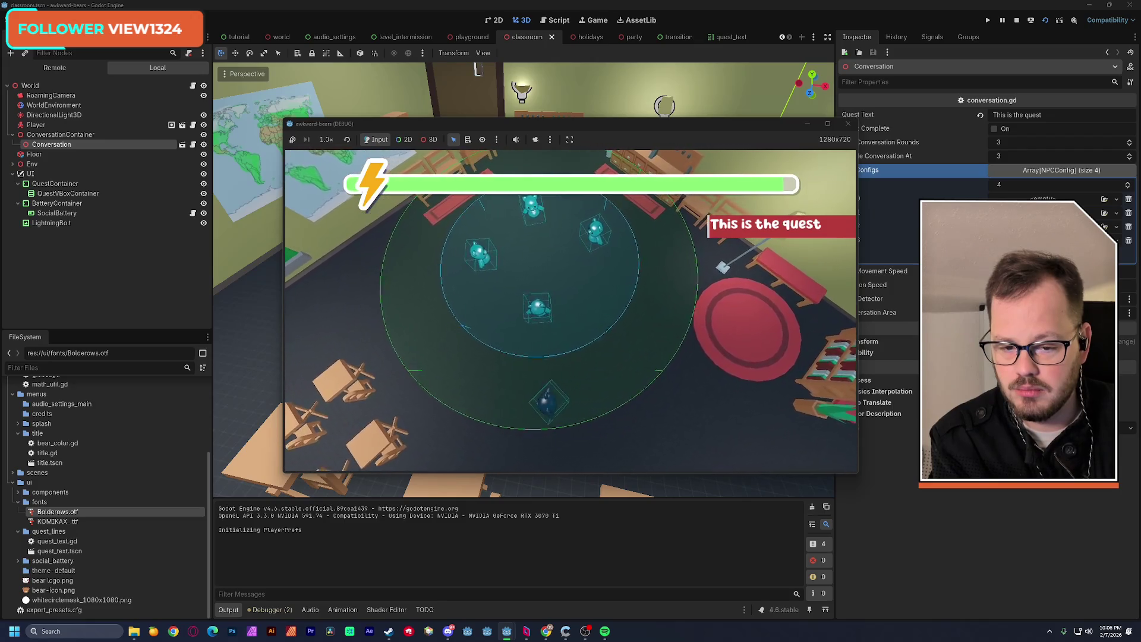
{"action": "key", "text": "w"}
{"action": "key", "text": "space"}
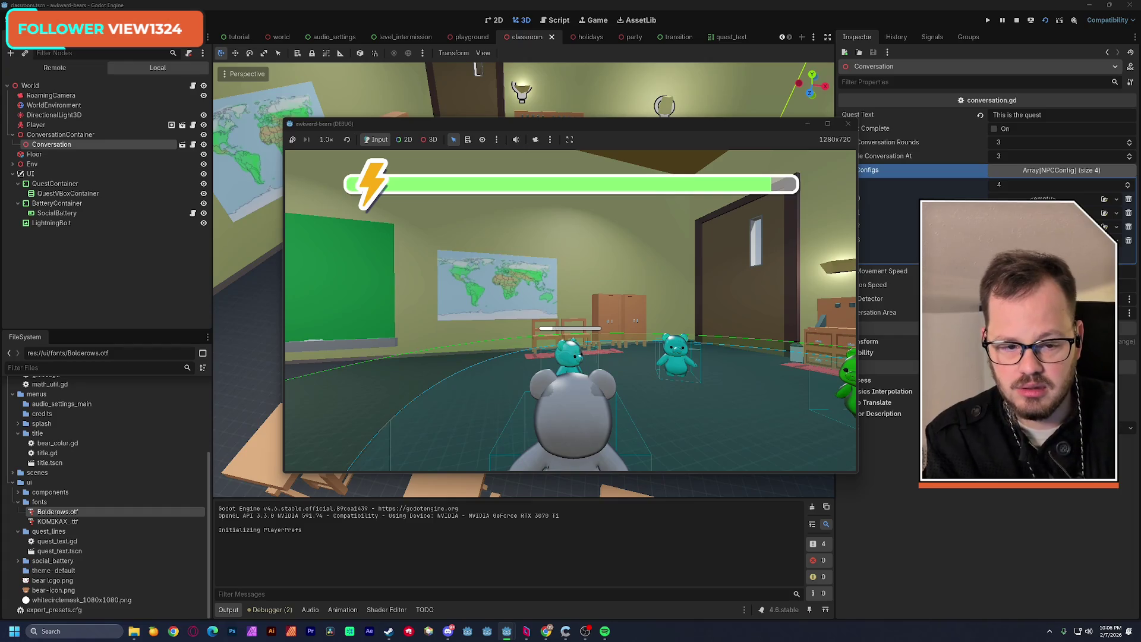
{"action": "left_click", "coordinate": [849, 125]}
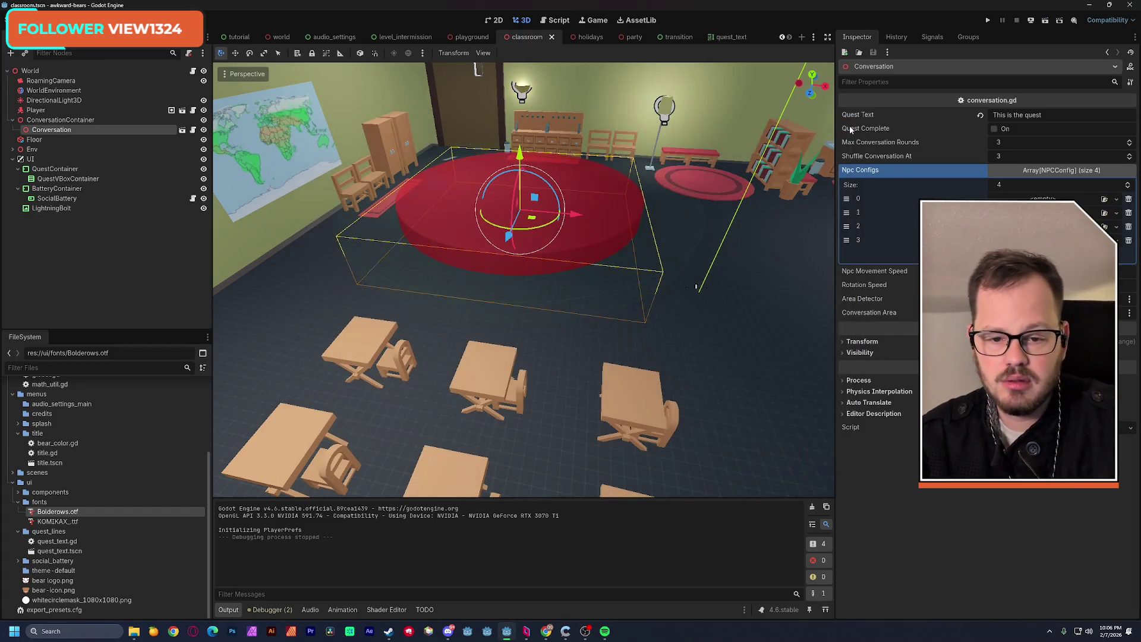
Instance conversation.tscn under ConversationContainer in the holidays scene and move it toward the sleigh
{"action": "left_click", "coordinate": [589, 37]}
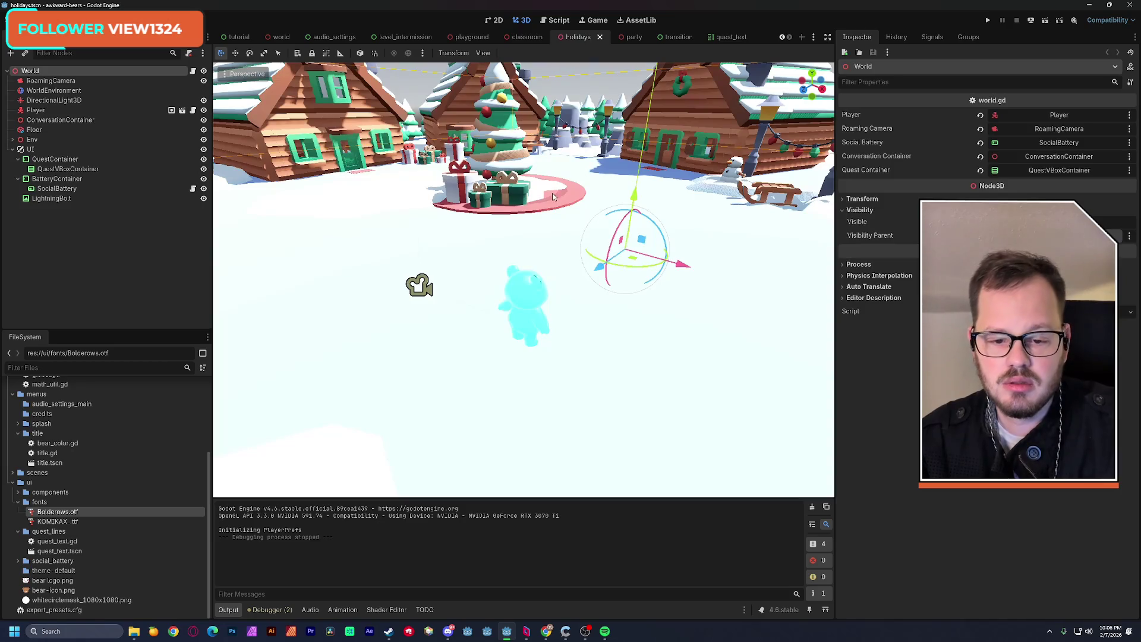
{"action": "left_click", "coordinate": [55, 120]}
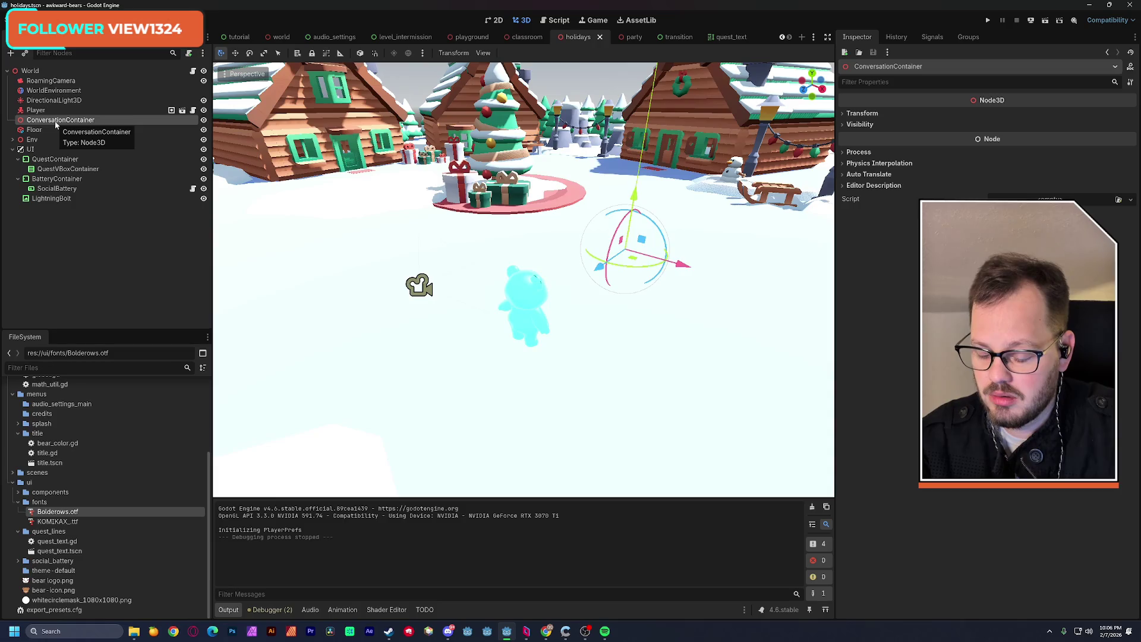
{"action": "key", "text": "ctrl+shift+a"}
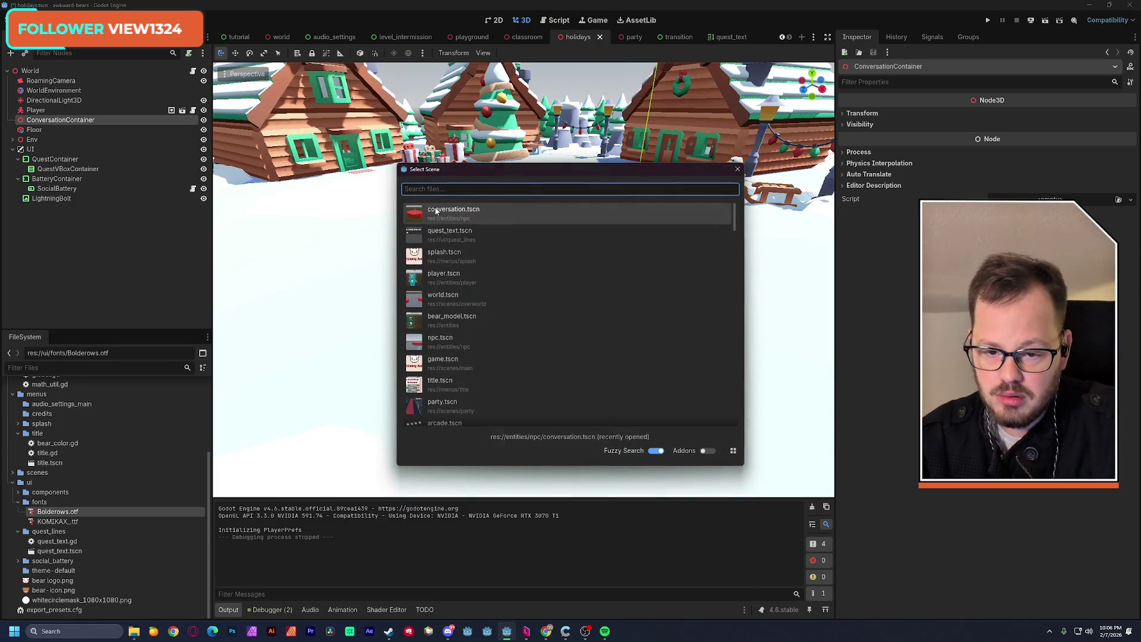
{"action": "double_click", "coordinate": [438, 209]}
{"action": "scroll", "coordinate": [532, 255], "scroll_direction": "up", "scroll_amount": 5}
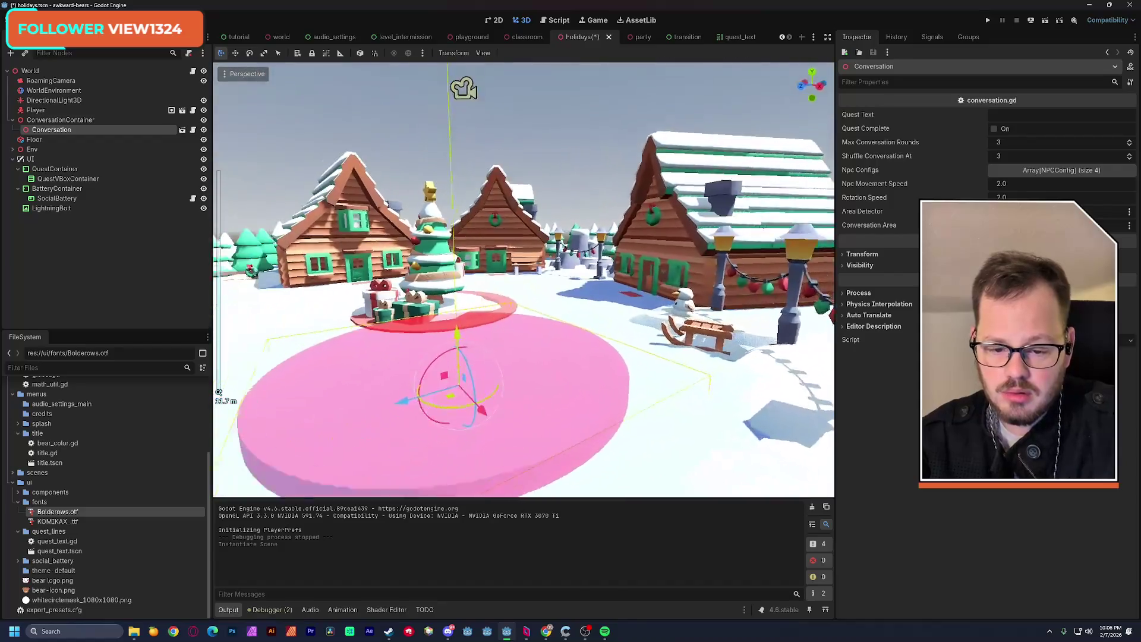
{"action": "scroll", "coordinate": [533, 256], "scroll_direction": "down", "scroll_amount": 3}
{"action": "left_click_drag", "start_coordinate": [500, 351], "coordinate": [613, 326]}
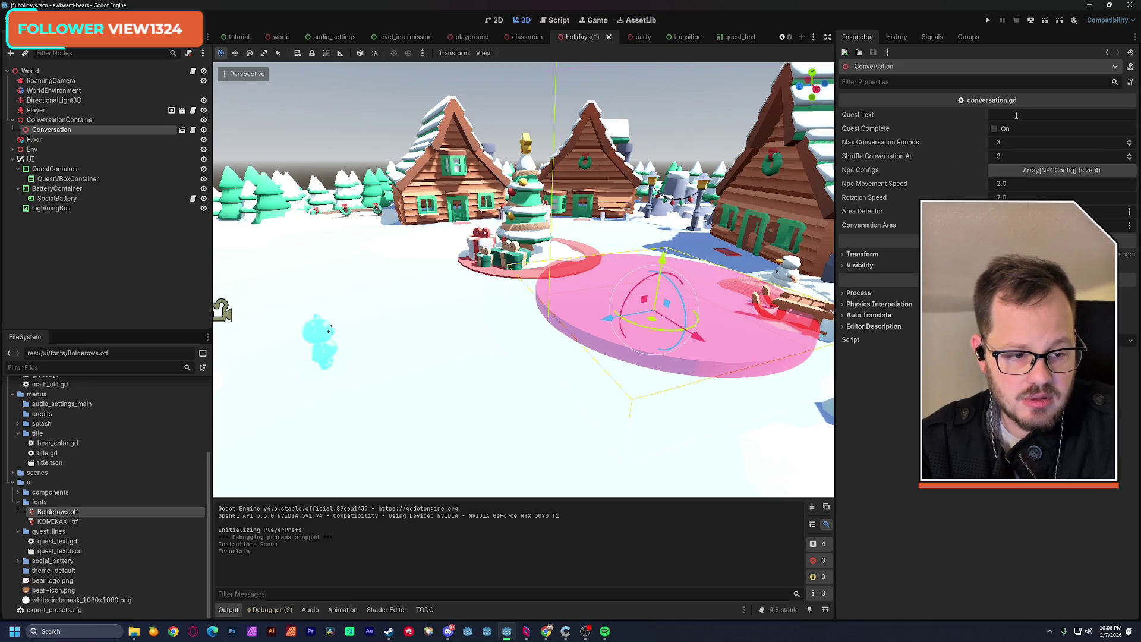
Paste the classroom quest text 'This is the quest', set Max Conversation Rounds to 1, and playtest
{"action": "left_click", "coordinate": [529, 37]}
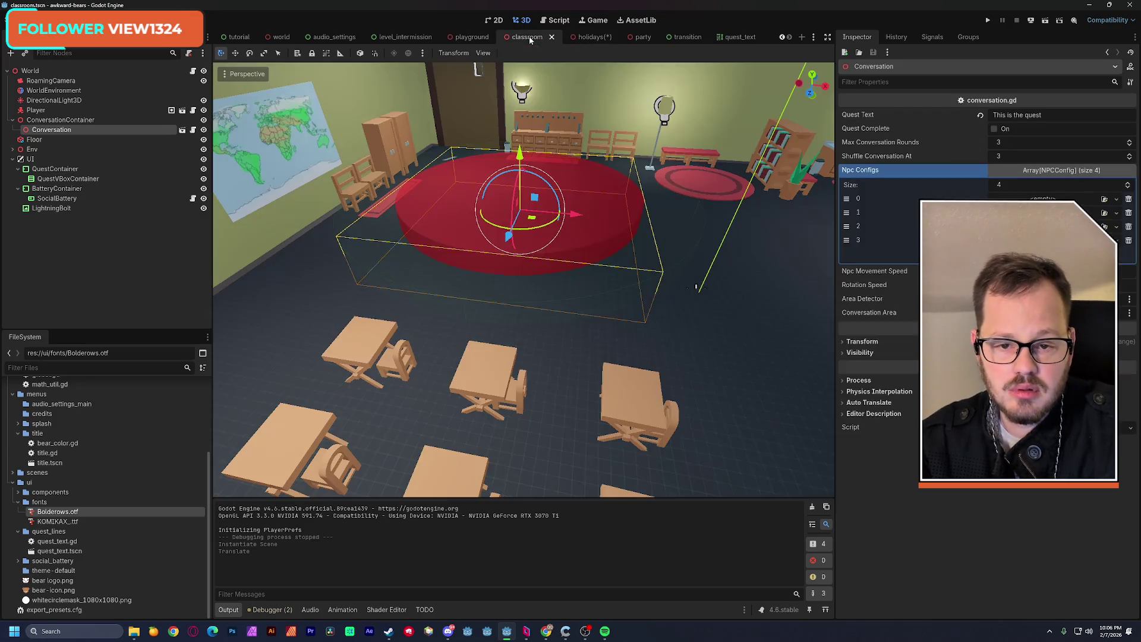
{"action": "left_click", "coordinate": [1019, 115]}
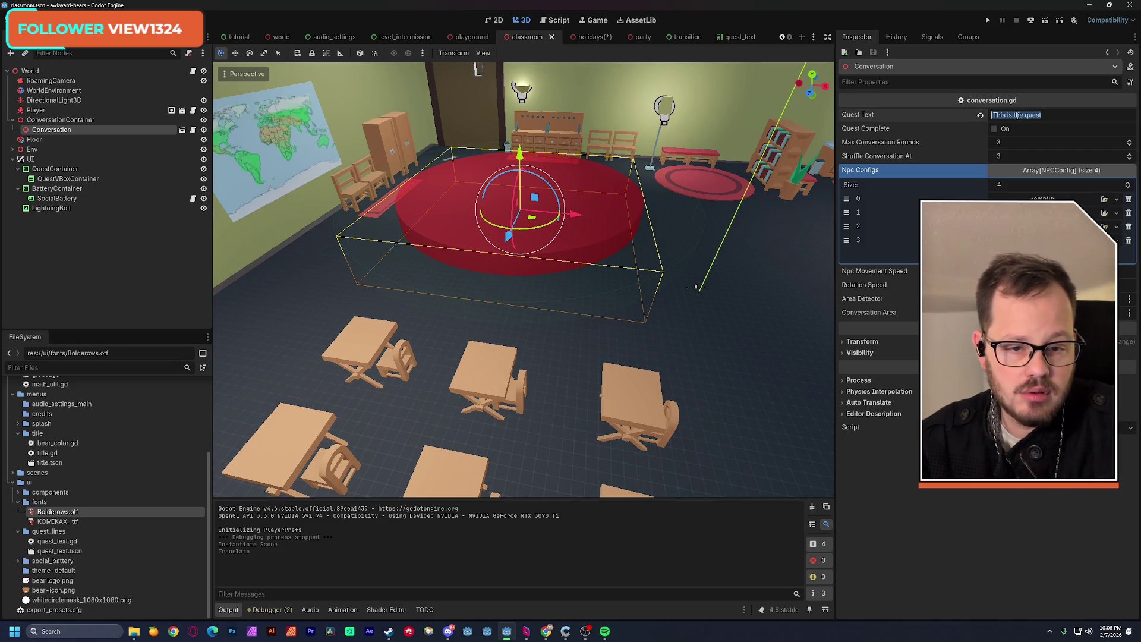
{"action": "left_click", "coordinate": [595, 37]}
{"action": "left_click", "coordinate": [1018, 116]}
{"action": "type", "text": "This is the quest"}
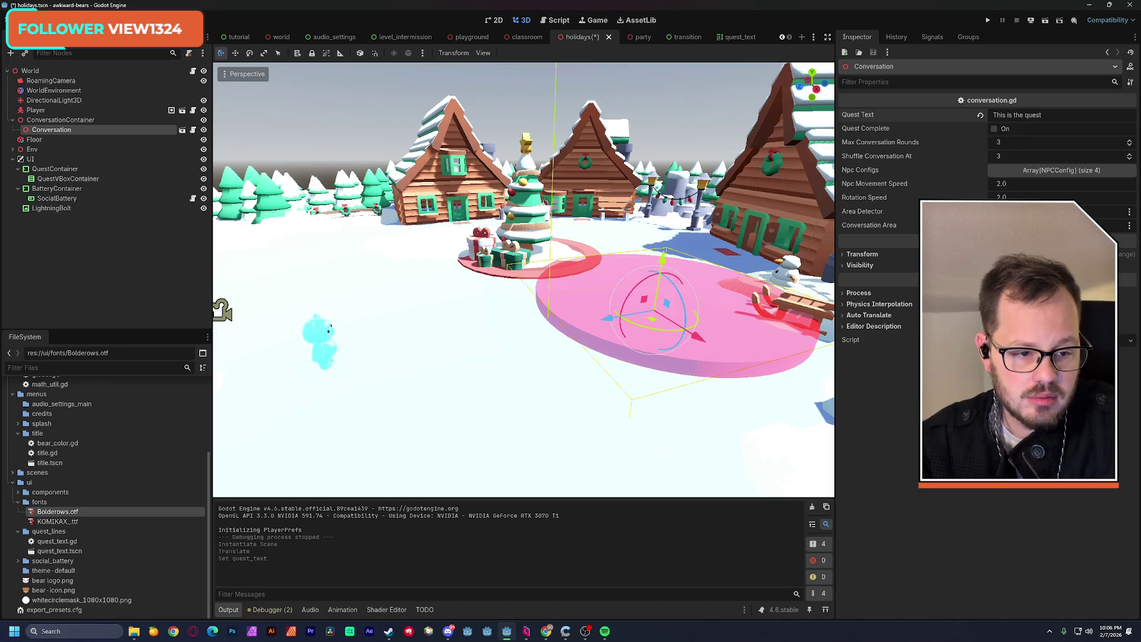
{"action": "left_click", "coordinate": [1017, 144]}
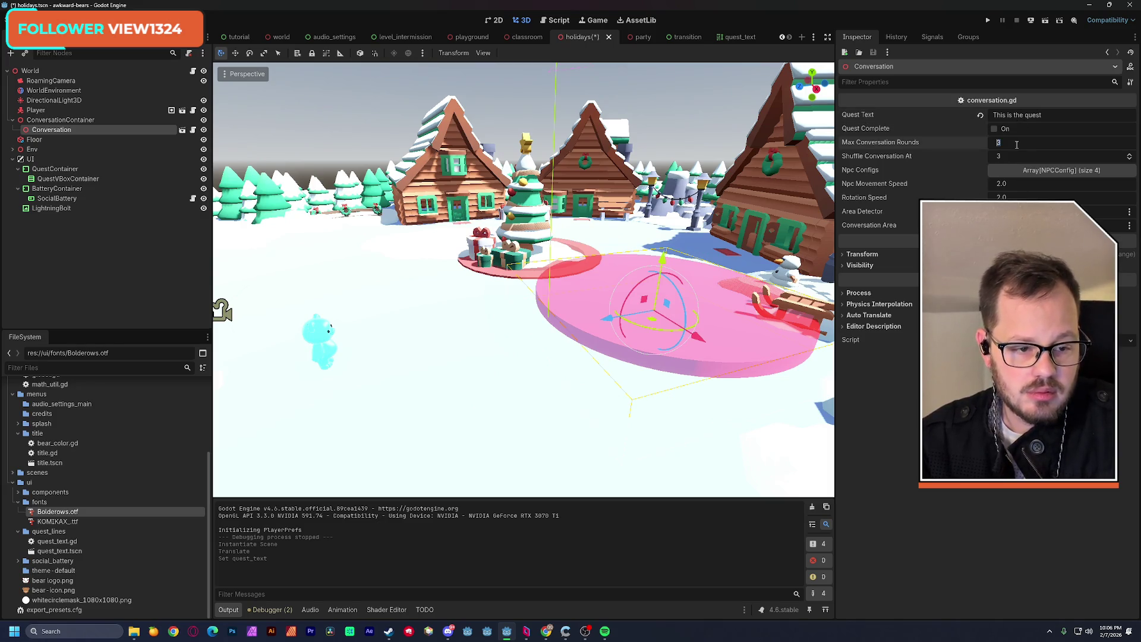
{"action": "type", "text": "1"}
{"action": "key", "text": "Tab"}
{"action": "type", "text": "1"}
{"action": "key", "text": "Return"}
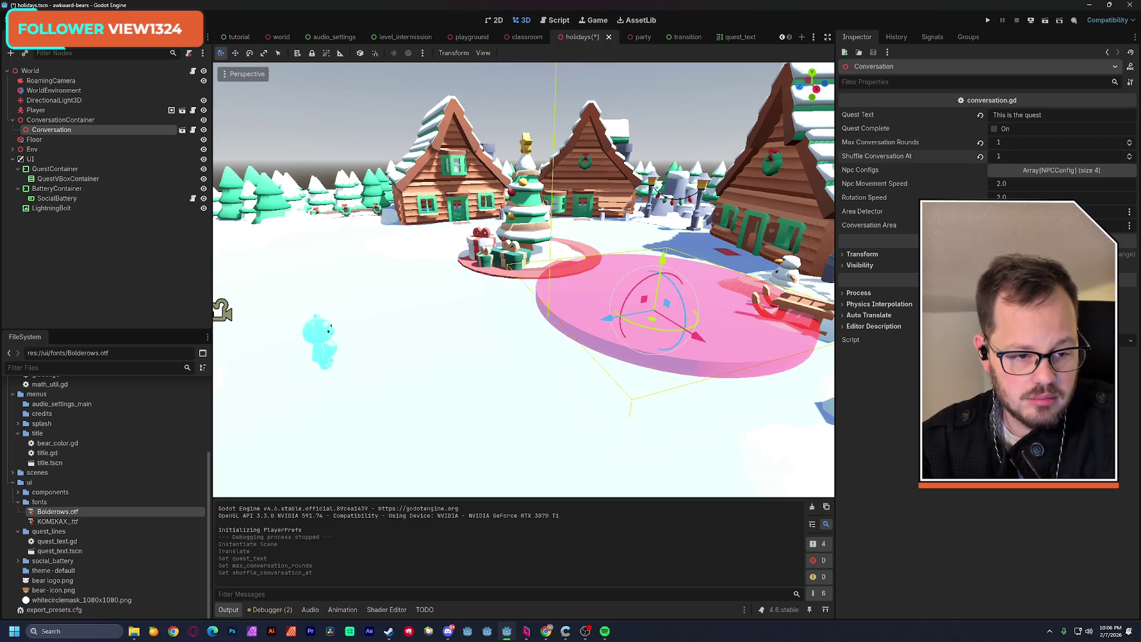
{"action": "left_click", "coordinate": [1046, 24]}
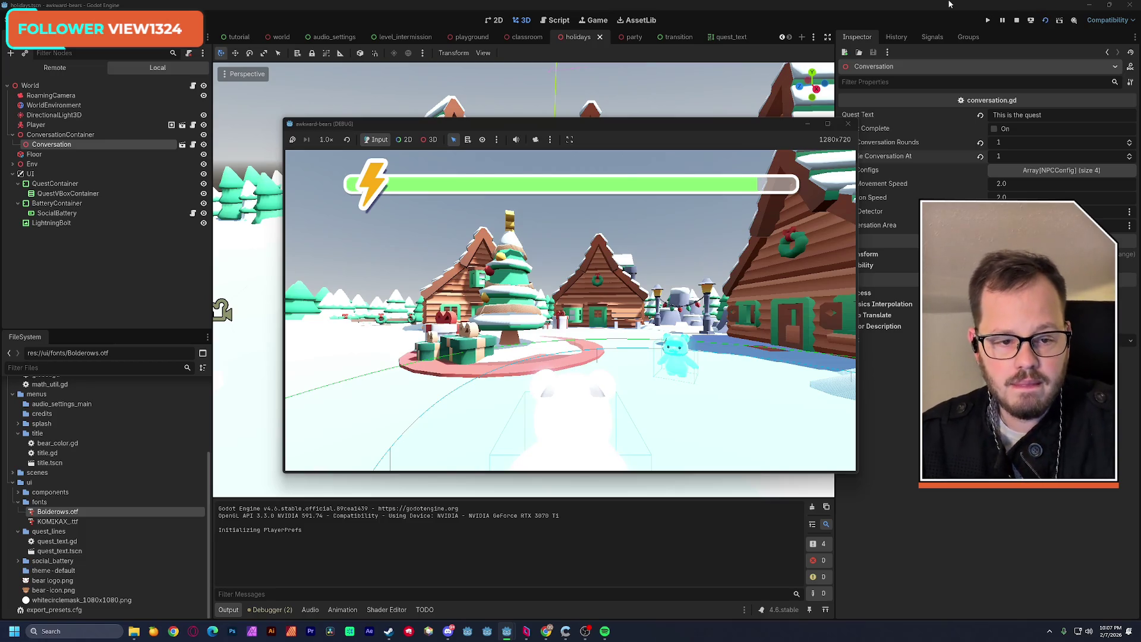
Stop the crashed game, raise the Conversation disc, replay, then return to the 3D view
{"action": "left_click", "coordinate": [849, 123]}
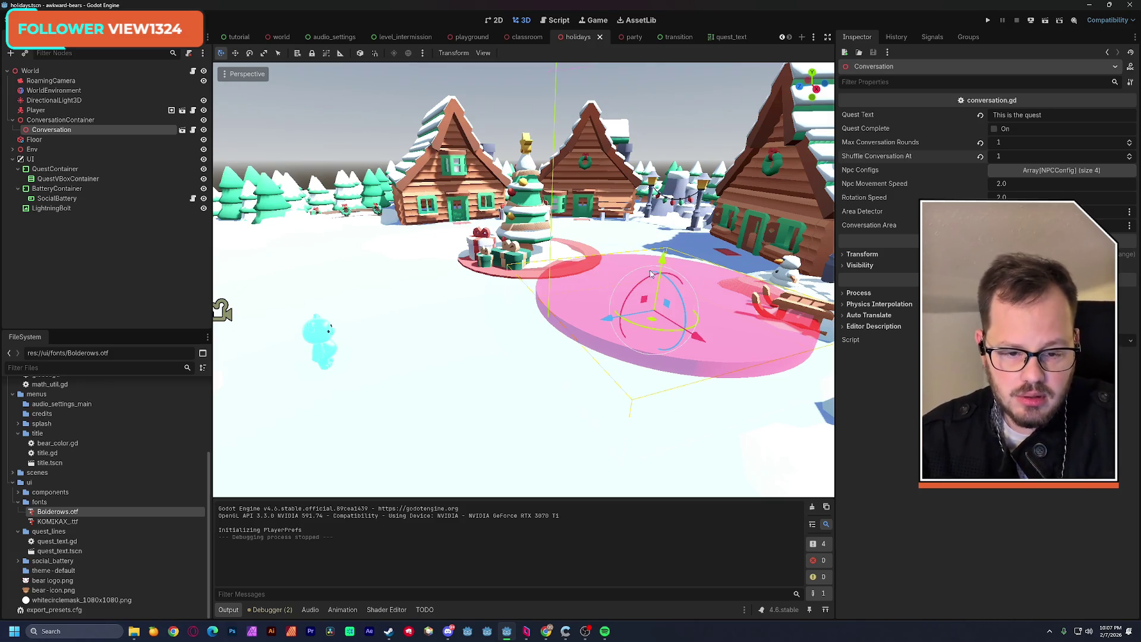
{"action": "left_click_drag", "start_coordinate": [664, 262], "coordinate": [672, 225]}
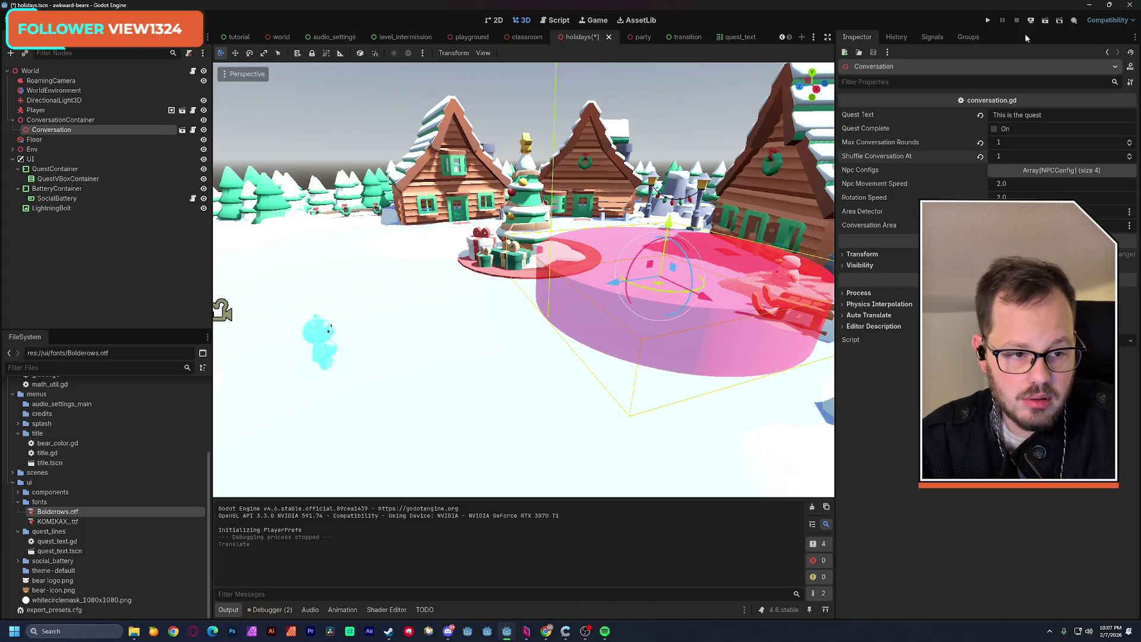
{"action": "left_click", "coordinate": [1045, 22]}
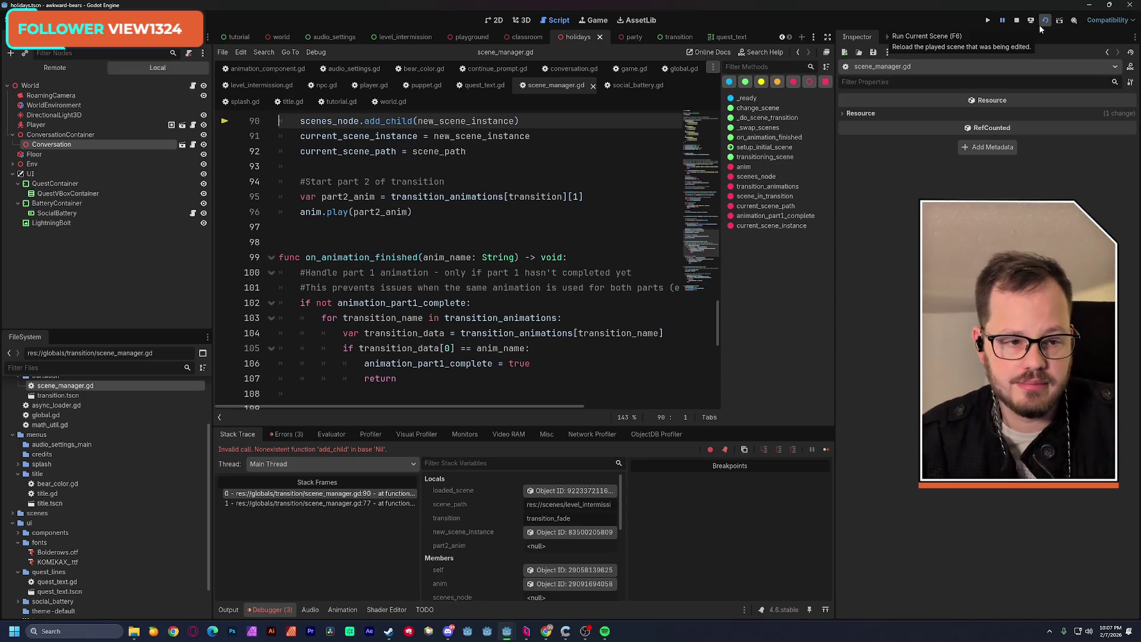
{"action": "left_click", "coordinate": [1018, 22]}
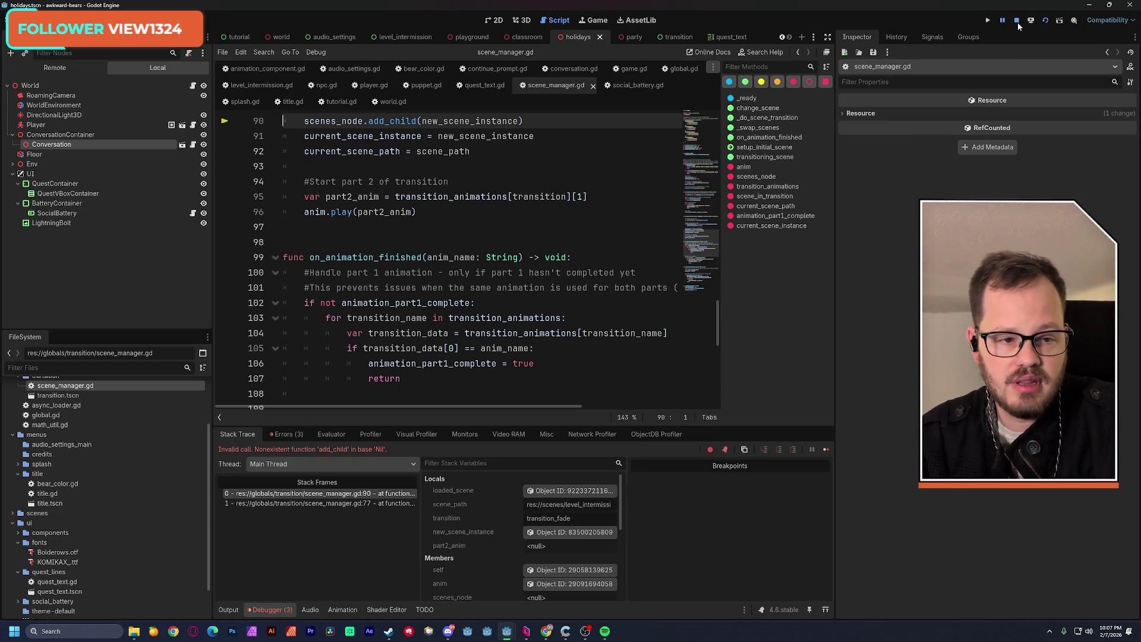
{"action": "left_click", "coordinate": [523, 21]}
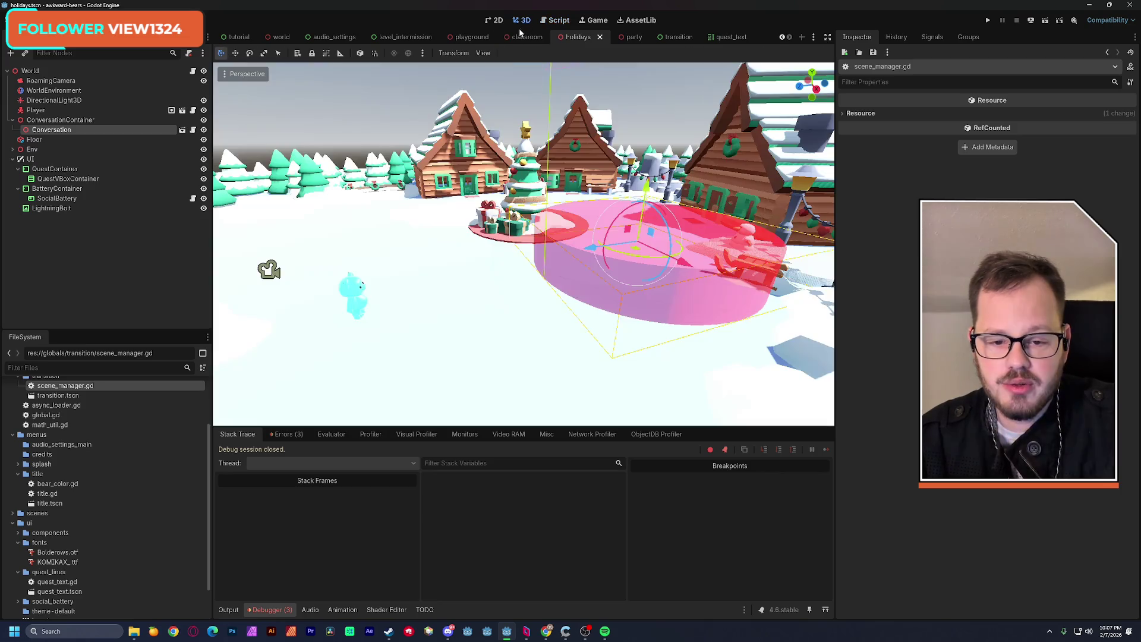
Instance a second Conversation under ConversationContainer and place it beside the houses
{"action": "left_click", "coordinate": [93, 121]}
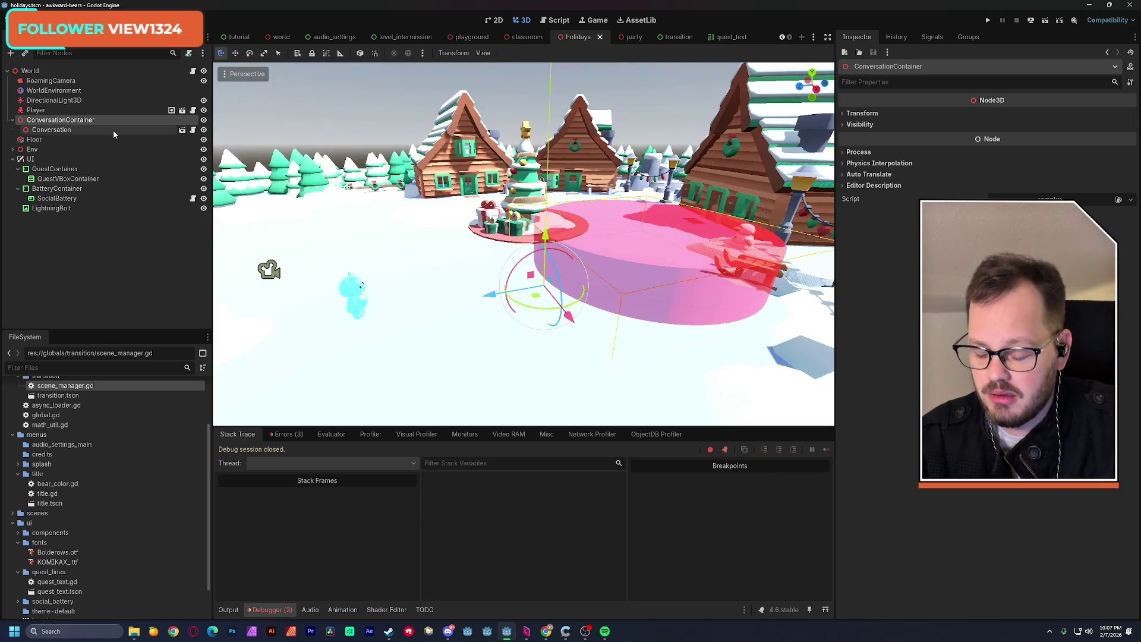
{"action": "key", "text": "ctrl+shift+a"}
{"action": "double_click", "coordinate": [458, 214]}
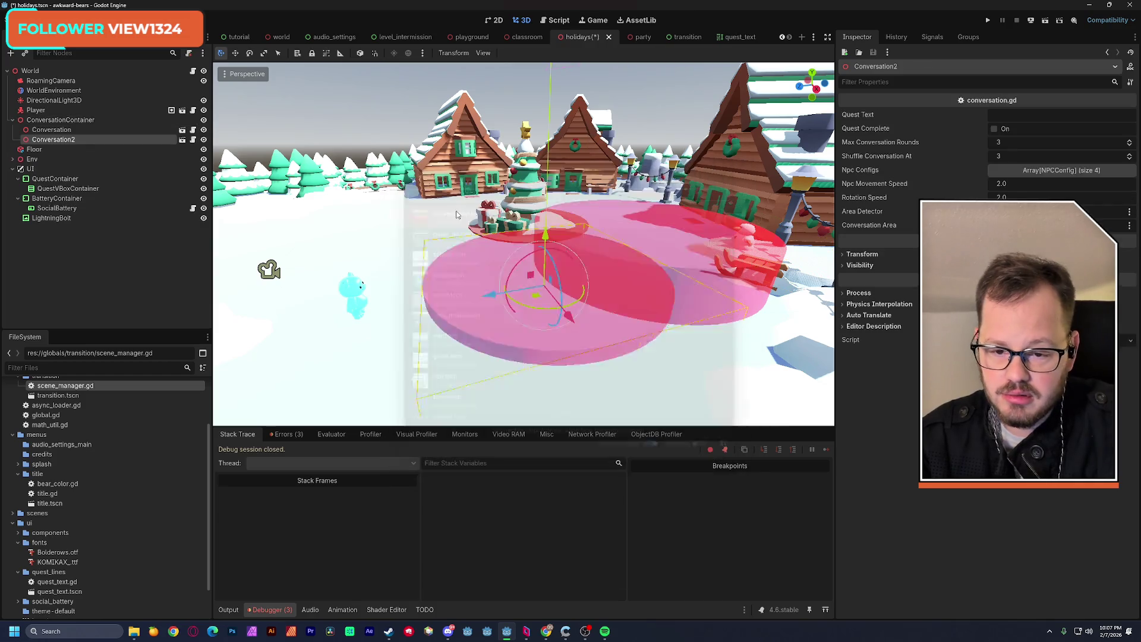
{"action": "left_click_drag", "start_coordinate": [470, 312], "coordinate": [359, 295]}
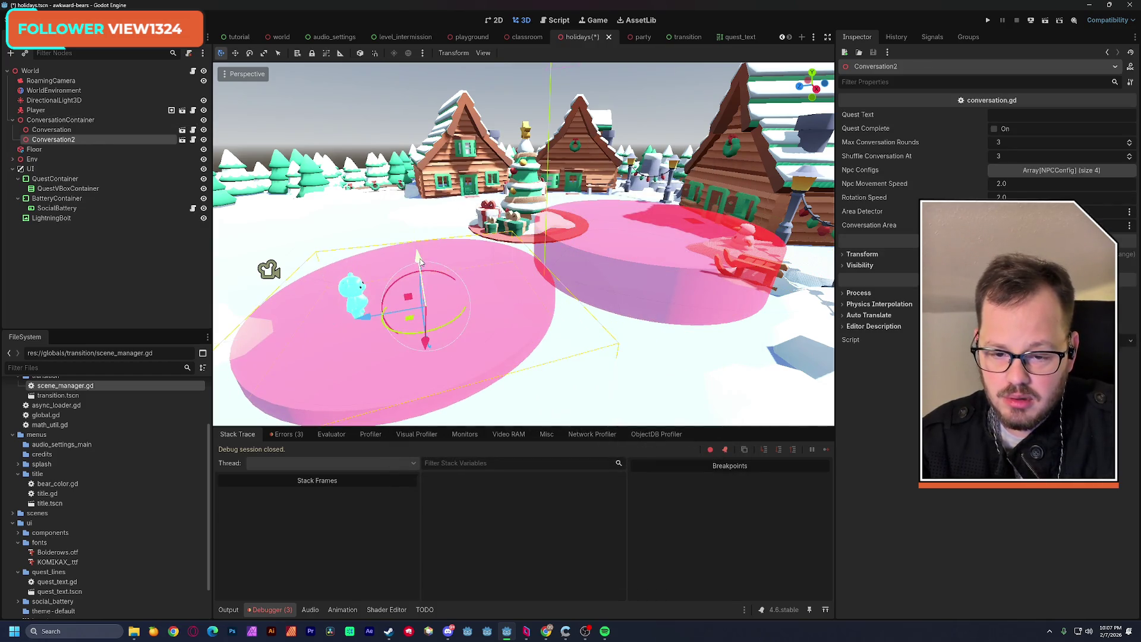
{"action": "key", "text": "ctrl+z"}
{"action": "left_click_drag", "start_coordinate": [422, 320], "coordinate": [424, 196]}
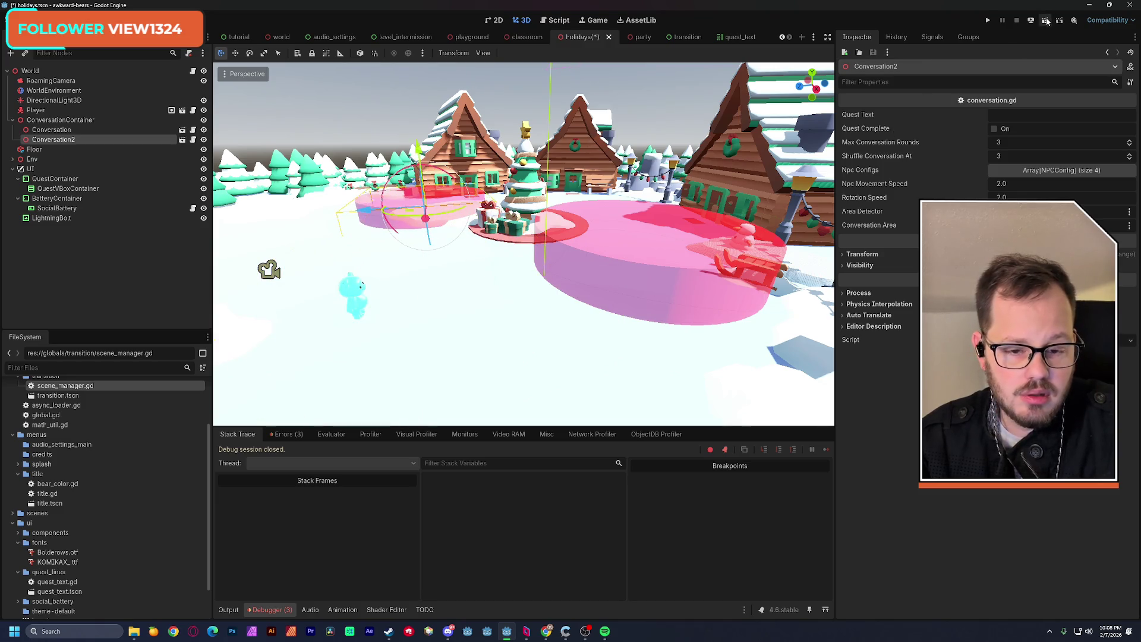
Give Conversation2 the quest text 'asdf asdf asdf' and playtest the holidays scene
{"action": "left_click", "coordinate": [1016, 115]}
{"action": "type", "text": "asdf asdf asdf"}
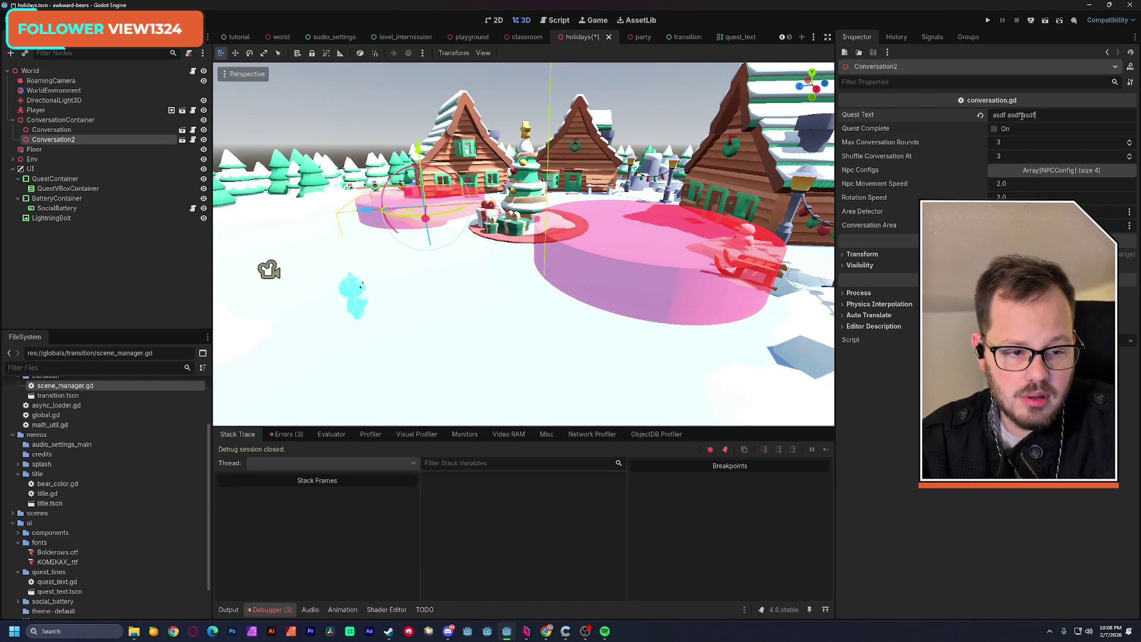
{"action": "left_click", "coordinate": [1045, 20]}
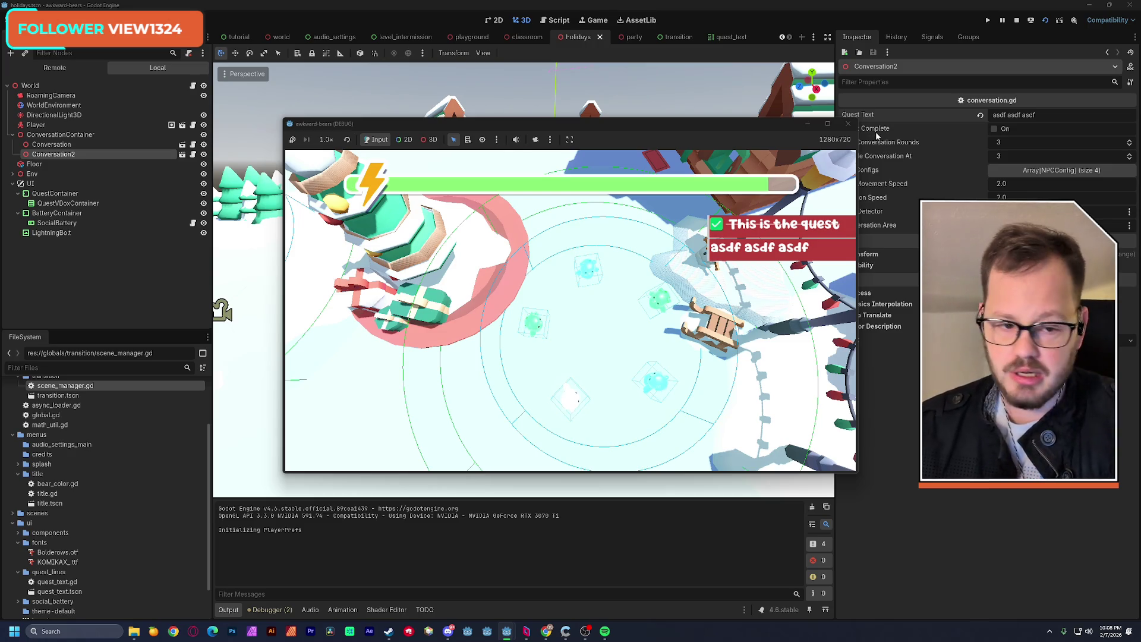
Stop the holidays playtest and switch over to Chrome
{"action": "left_click", "coordinate": [848, 124]}
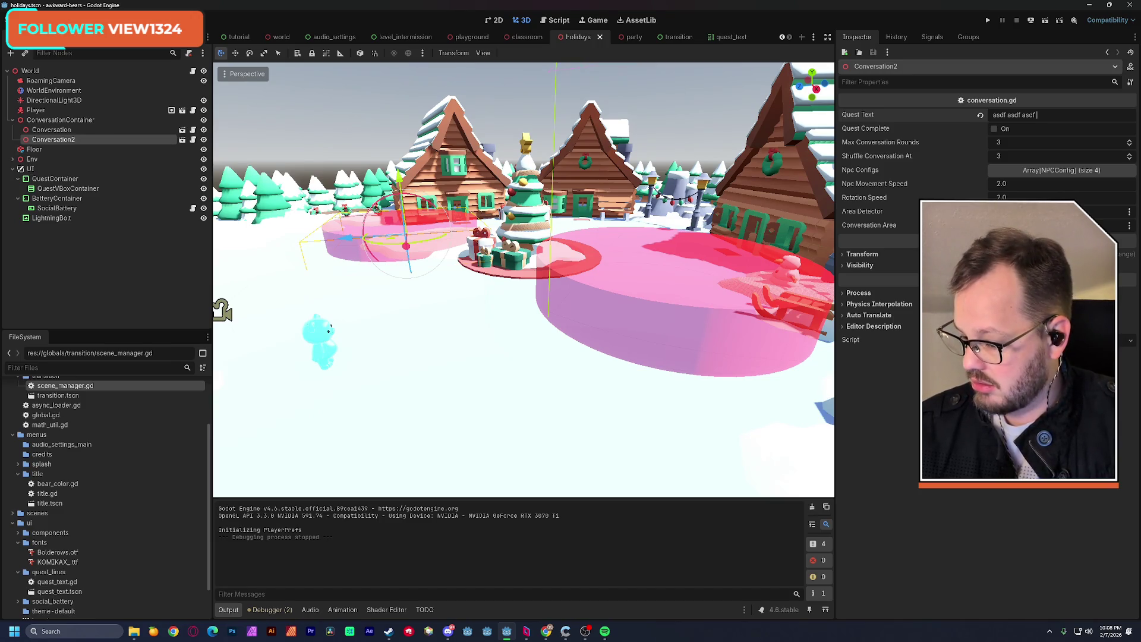
{"action": "key", "text": "alt+Tab"}
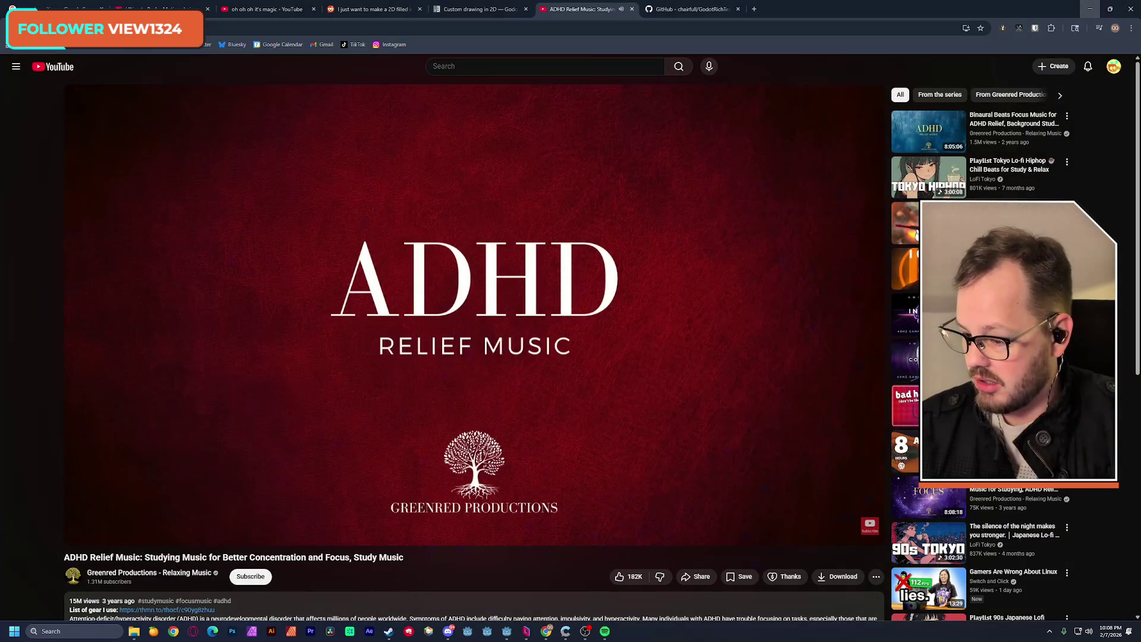
Search Google for 'check mark emoji', then narrow the query to 'check emoji'
{"action": "left_click", "coordinate": [757, 10]}
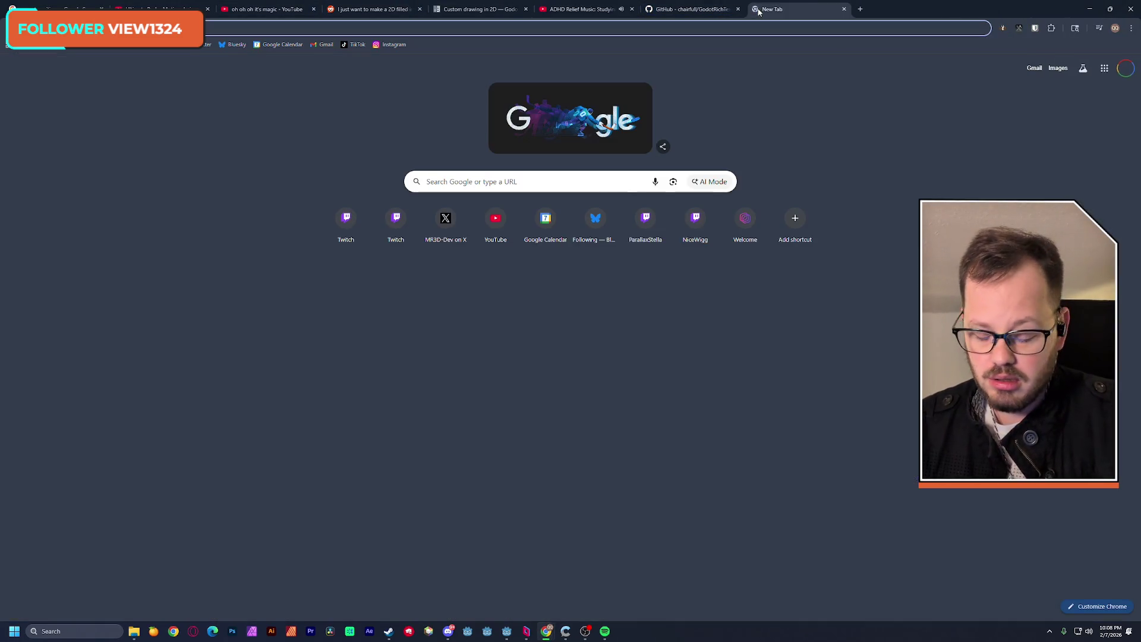
{"action": "type", "text": "check mar"}
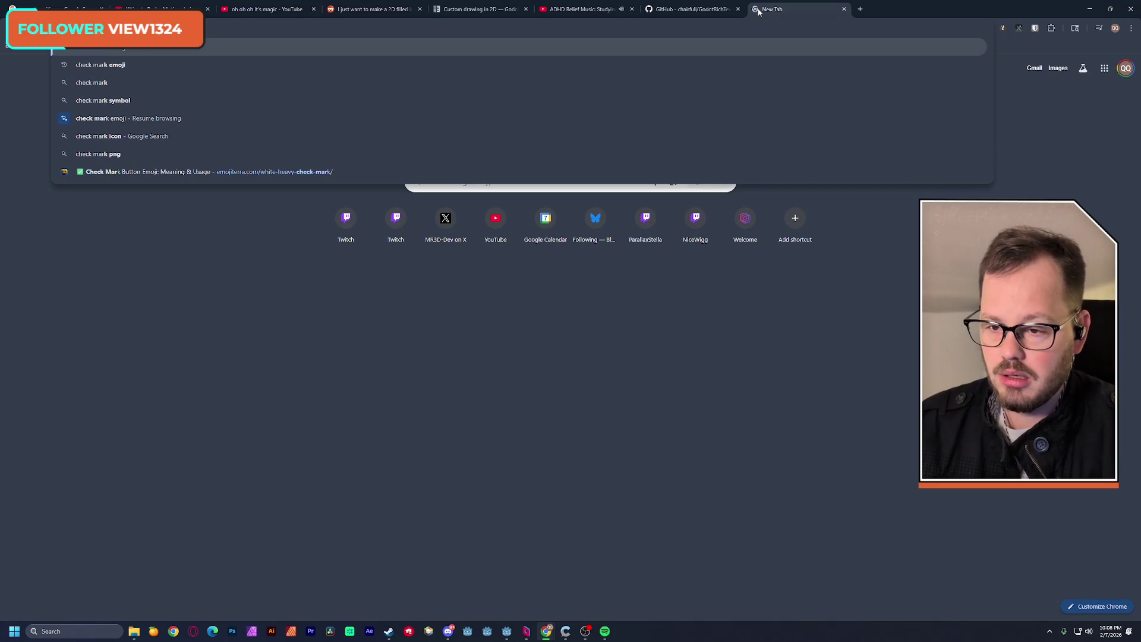
{"action": "type", "text": "k emoji"}
{"action": "key", "text": "Return"}
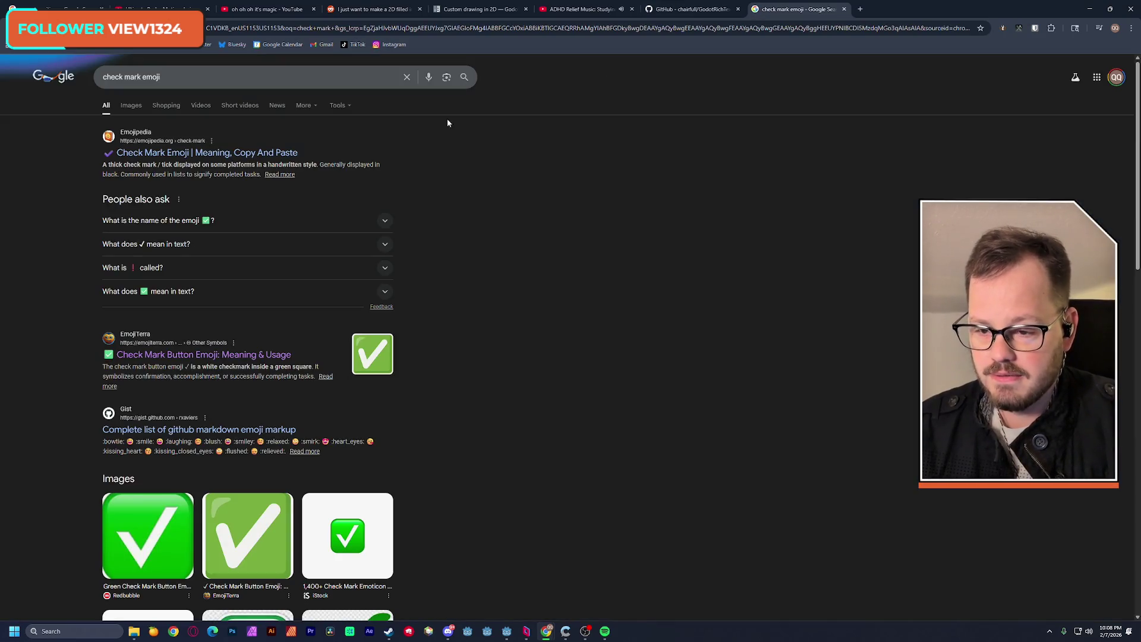
{"action": "scroll", "coordinate": [70, 227], "scroll_direction": "down", "scroll_amount": 6}
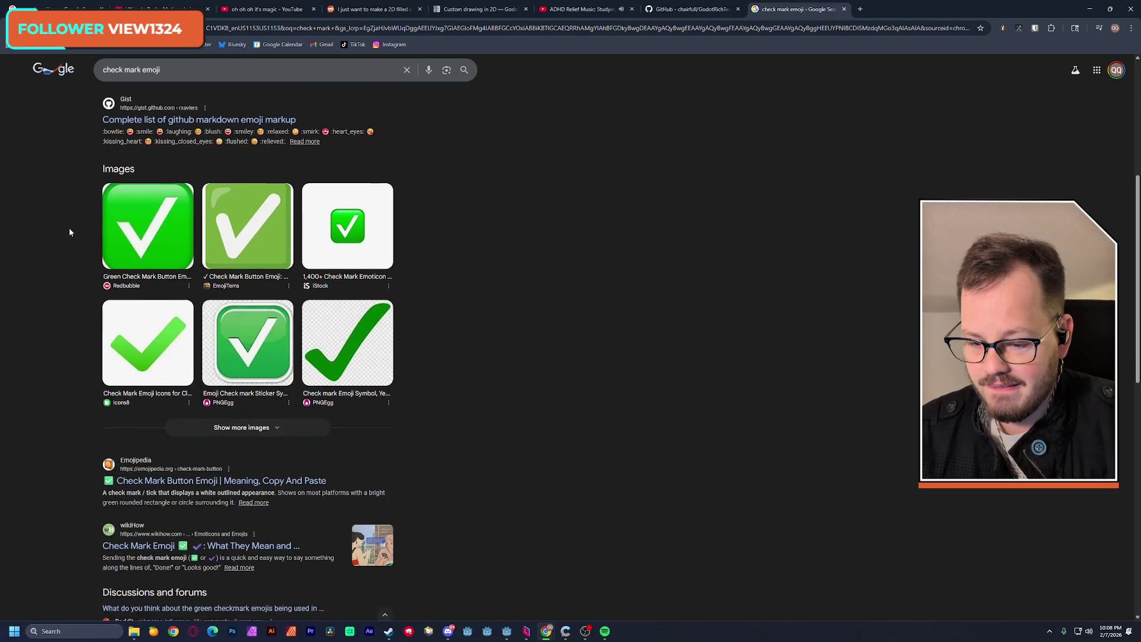
{"action": "scroll", "coordinate": [69, 228], "scroll_direction": "down", "scroll_amount": 4}
{"action": "scroll", "coordinate": [68, 229], "scroll_direction": "down", "scroll_amount": 4}
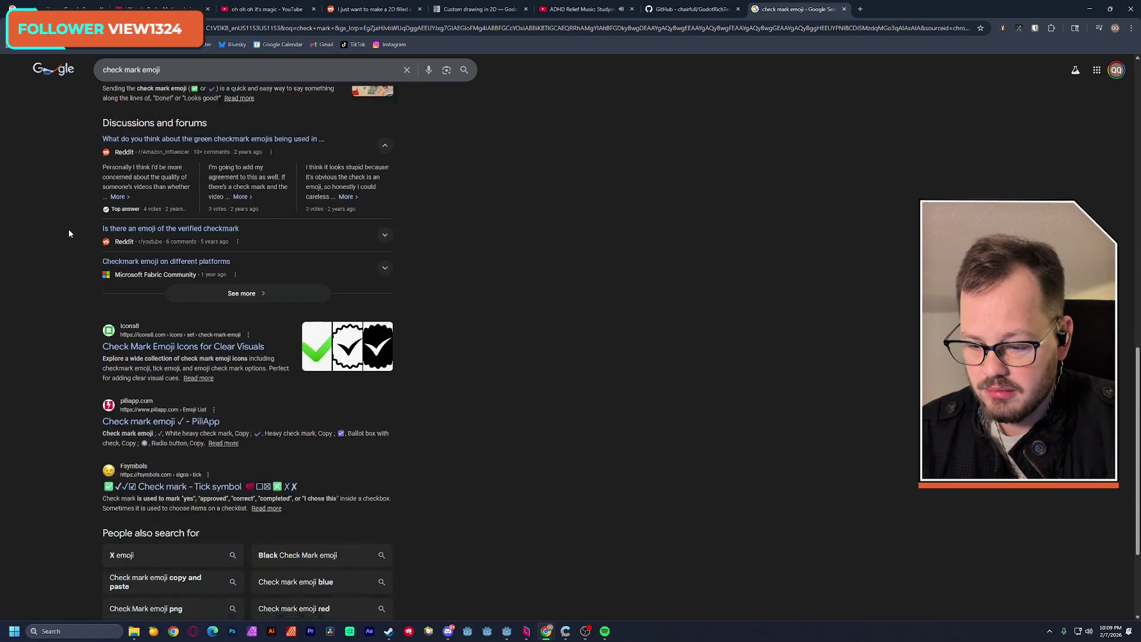
{"action": "scroll", "coordinate": [69, 230], "scroll_direction": "down", "scroll_amount": 3}
{"action": "scroll", "coordinate": [69, 230], "scroll_direction": "up", "scroll_amount": 15}
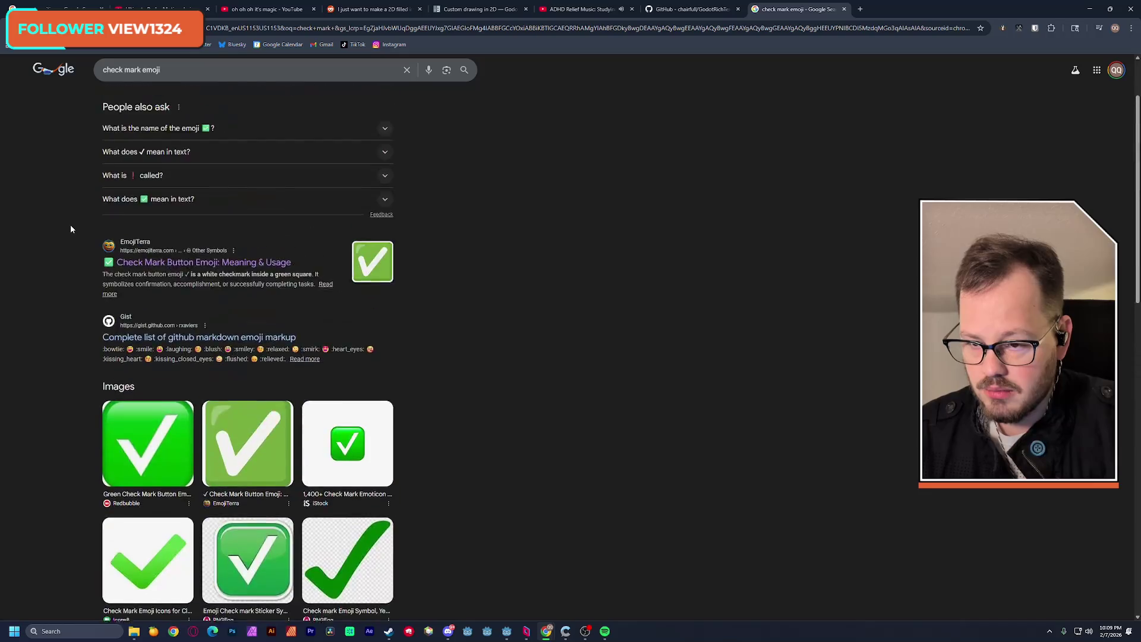
{"action": "double_click", "coordinate": [129, 77]}
{"action": "key", "text": "BackSpace"}
{"action": "key", "text": "Return"}
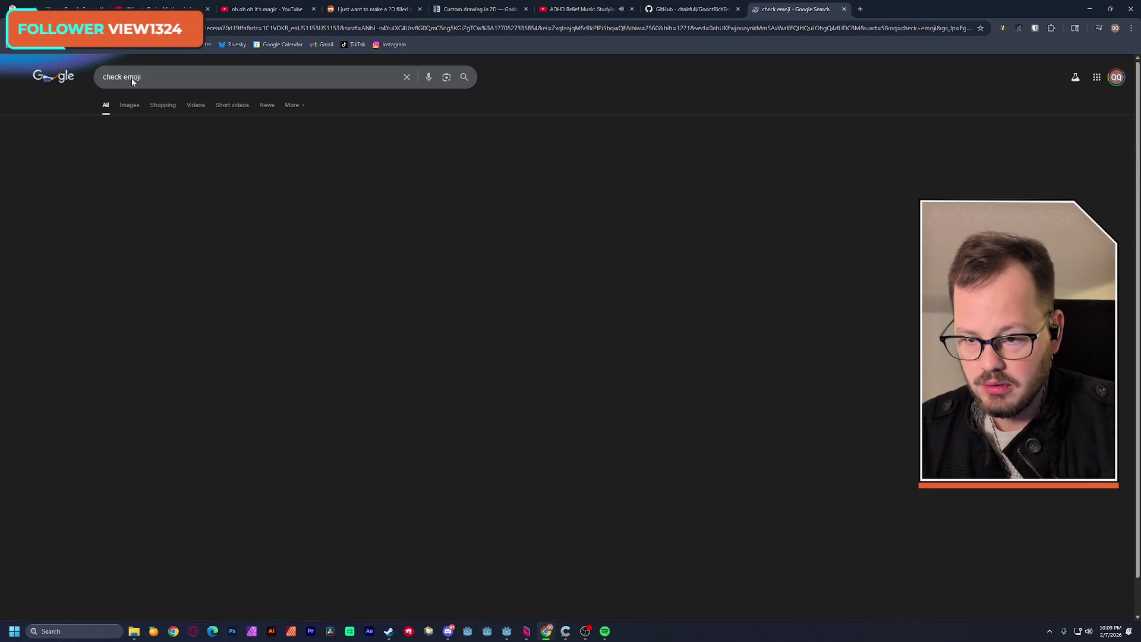
Read Emojipedia's Check Mark page, return to the results, then go back to Godot
{"action": "left_click", "coordinate": [145, 154]}
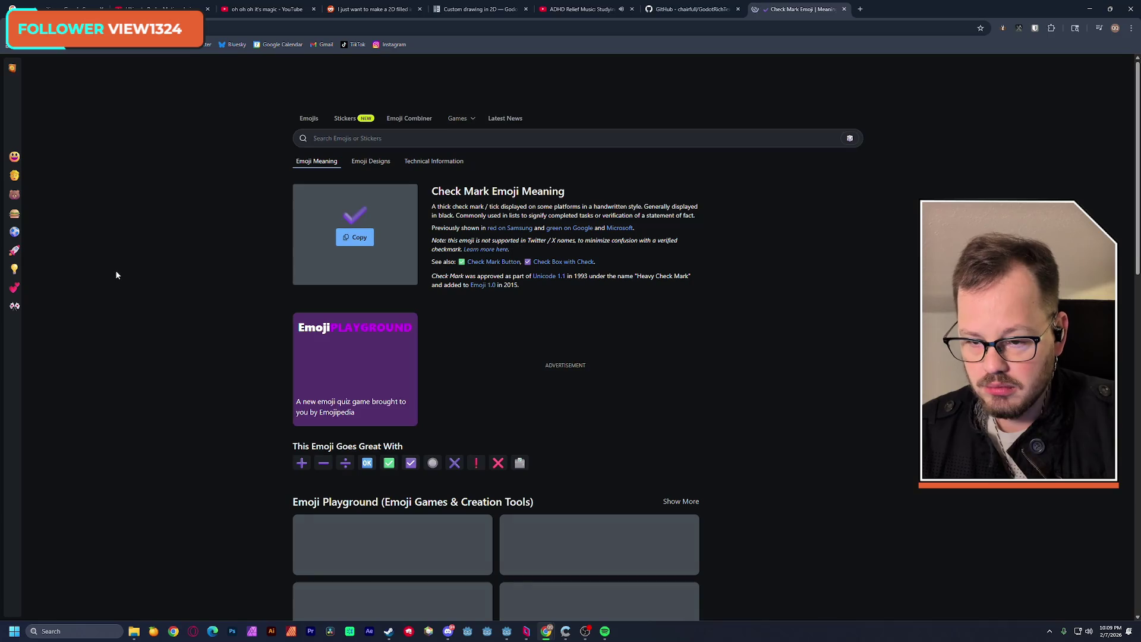
{"action": "left_click", "coordinate": [643, 403]}
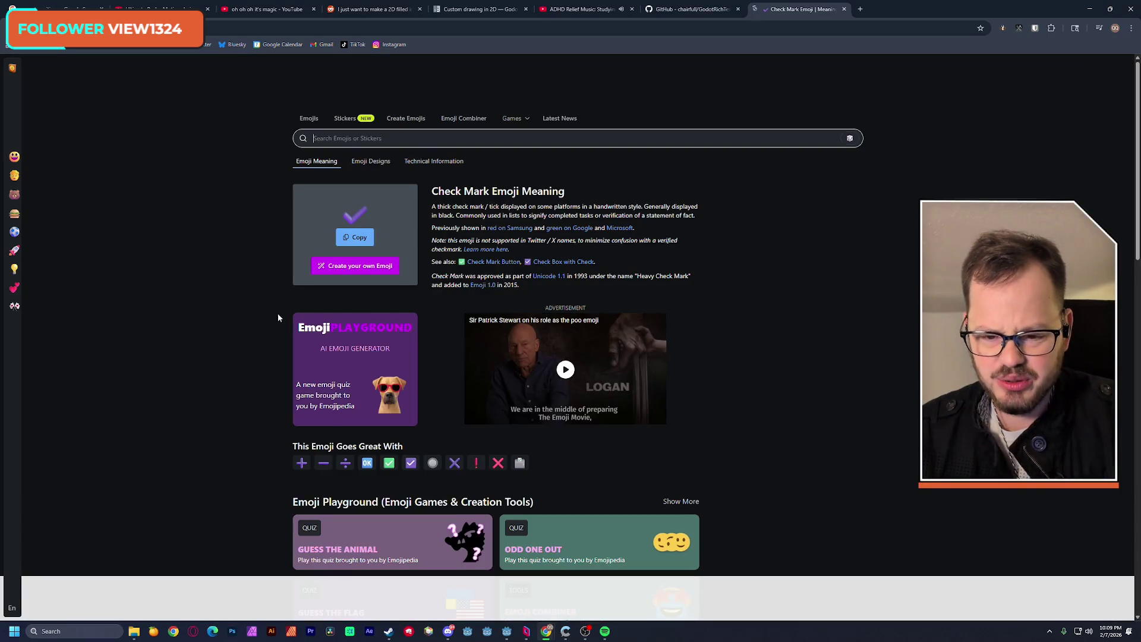
{"action": "scroll", "coordinate": [251, 305], "scroll_direction": "down", "scroll_amount": 4}
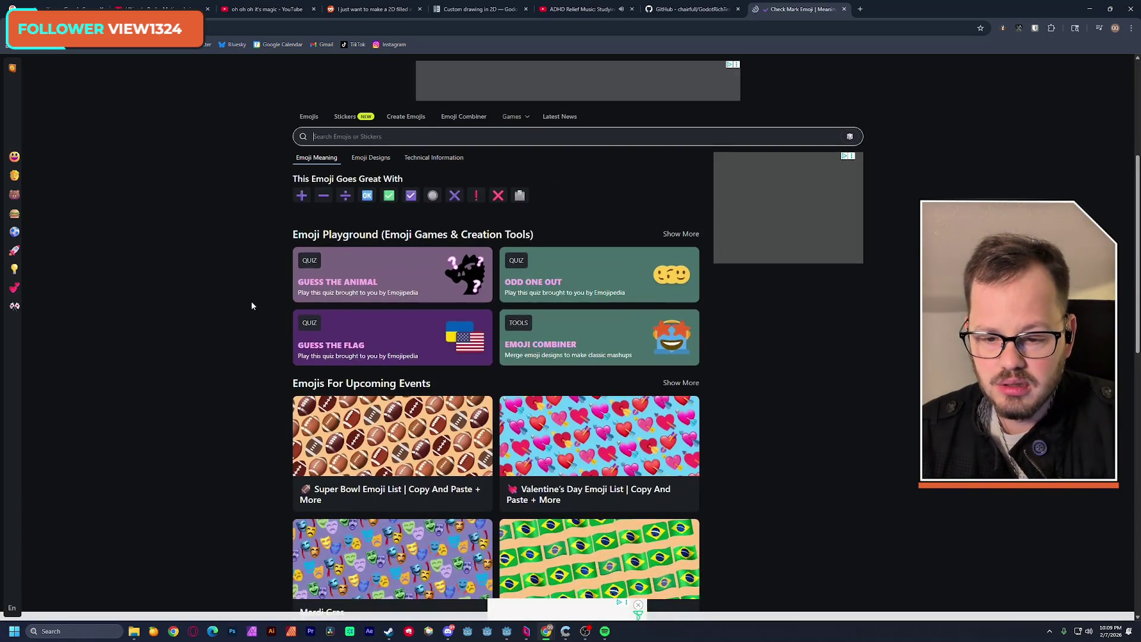
{"action": "scroll", "coordinate": [251, 305], "scroll_direction": "up", "scroll_amount": 4}
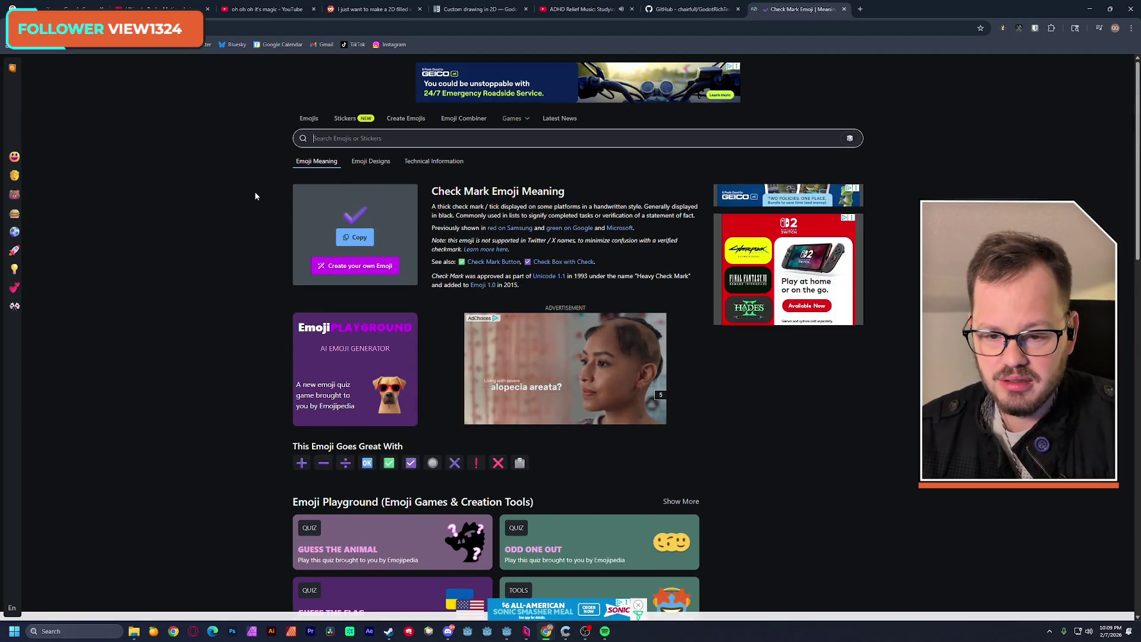
{"action": "left_click_drag", "start_coordinate": [443, 192], "coordinate": [556, 192]}
{"action": "left_click", "coordinate": [556, 192]}
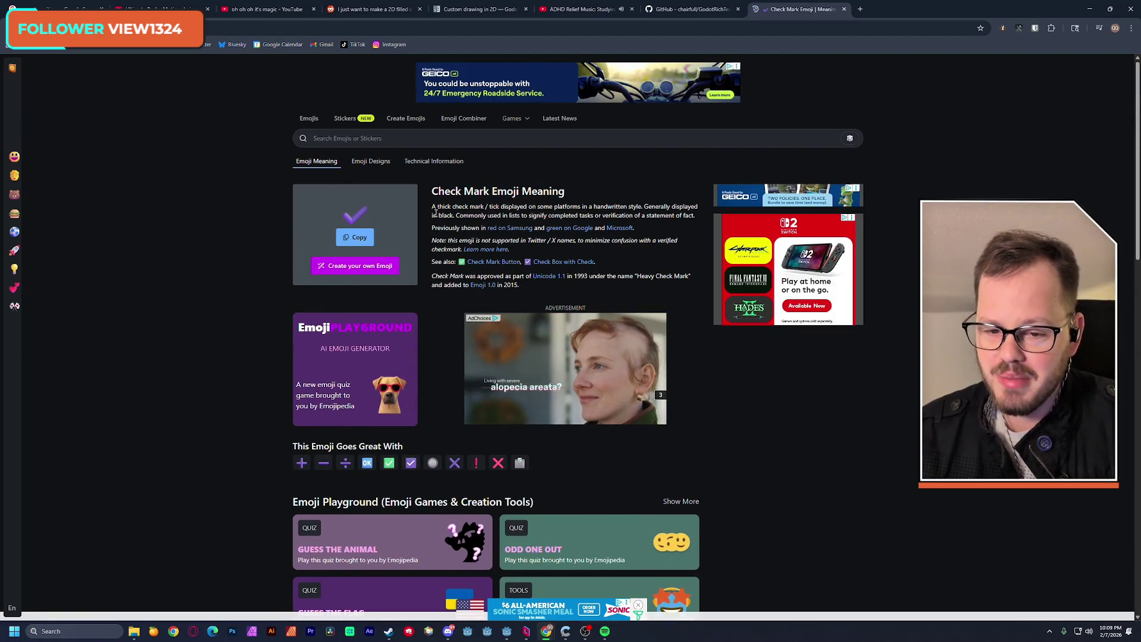
{"action": "left_click", "coordinate": [12, 28]}
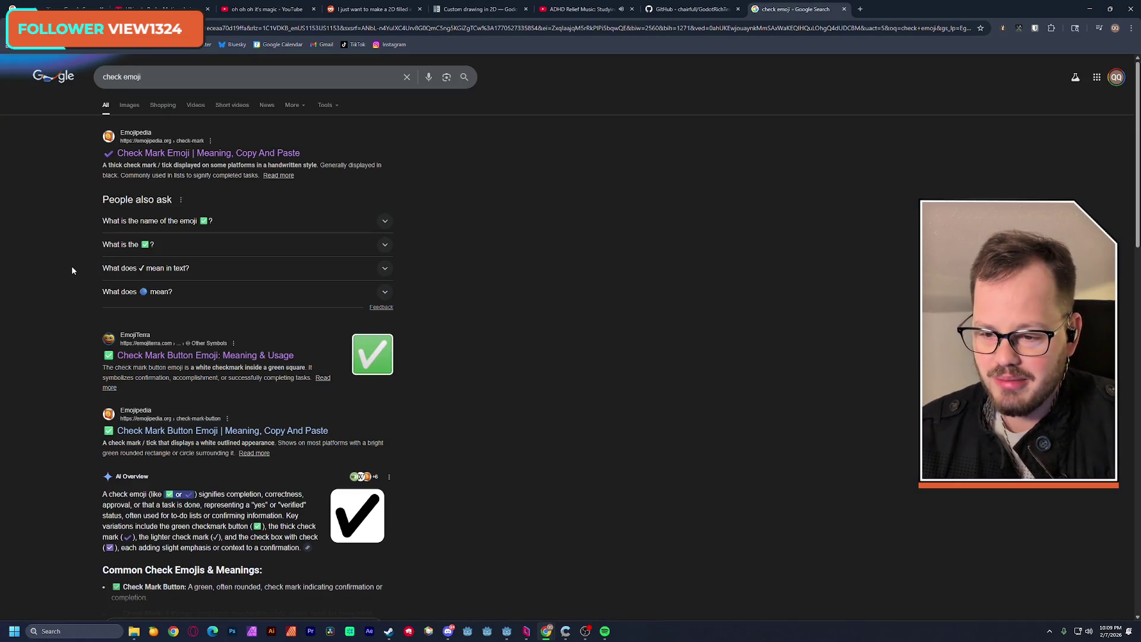
{"action": "scroll", "coordinate": [65, 260], "scroll_direction": "down", "scroll_amount": 5}
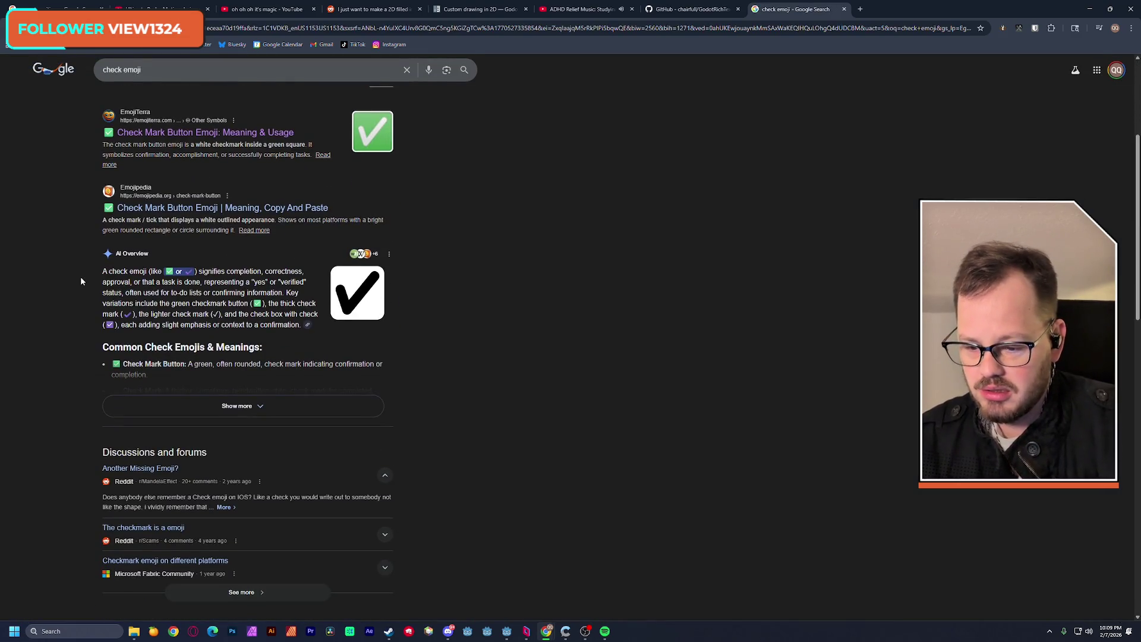
{"action": "scroll", "coordinate": [80, 296], "scroll_direction": "down", "scroll_amount": 3}
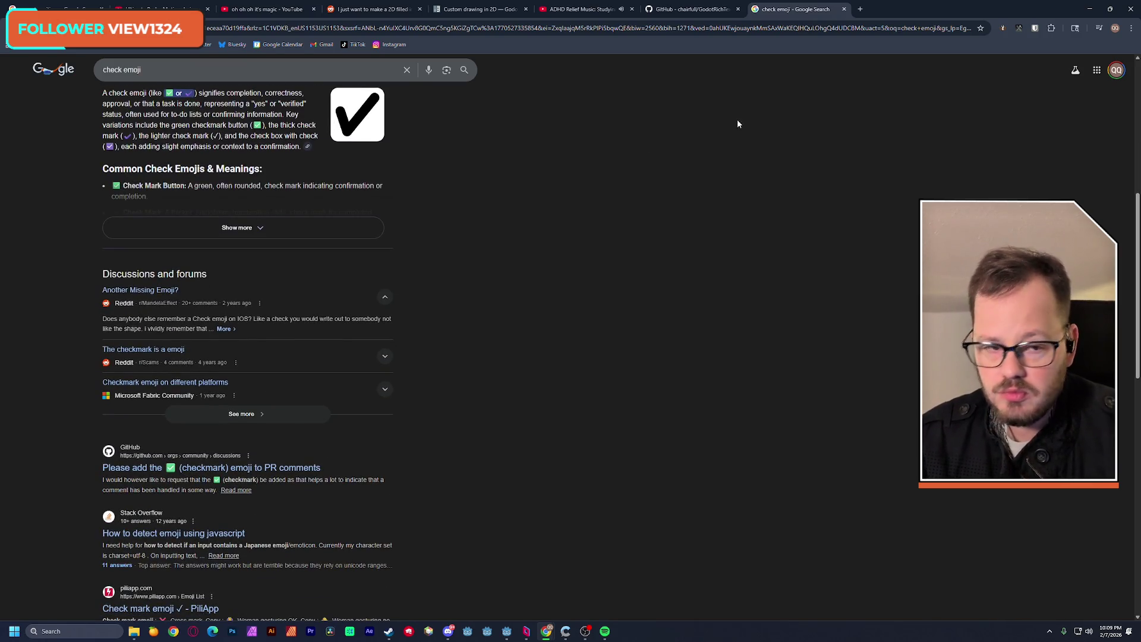
{"action": "key", "text": "alt+Tab"}
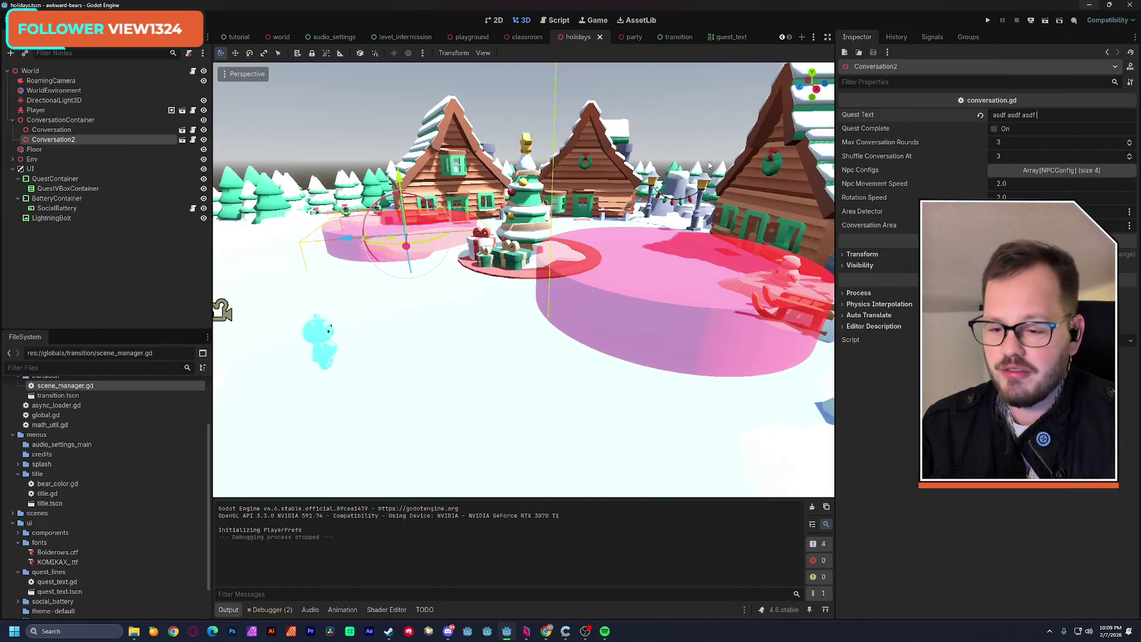
In the quest_text scene, change the Panel background from red to white
{"action": "left_click", "coordinate": [729, 38]}
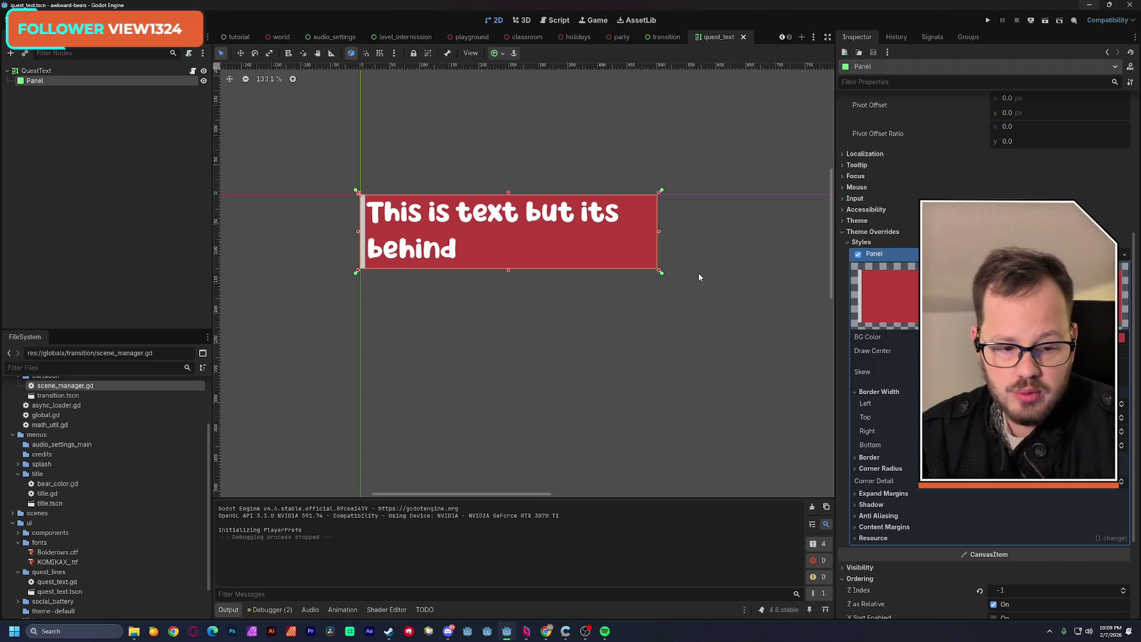
{"action": "left_click", "coordinate": [1122, 338]}
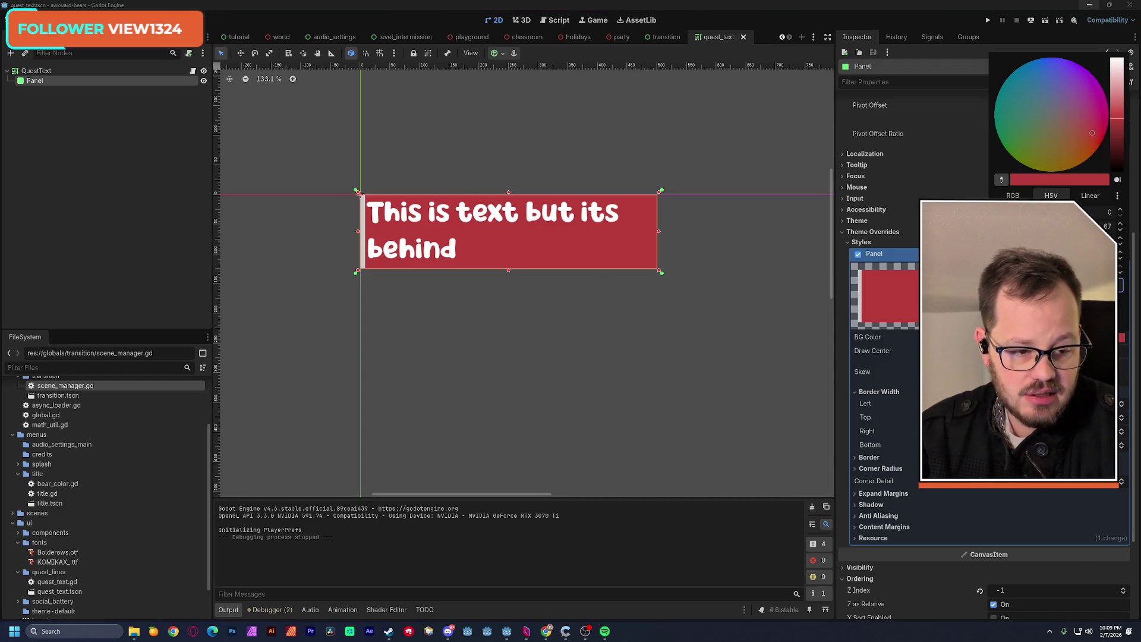
{"action": "left_click_drag", "start_coordinate": [1113, 86], "coordinate": [1116, 34]}
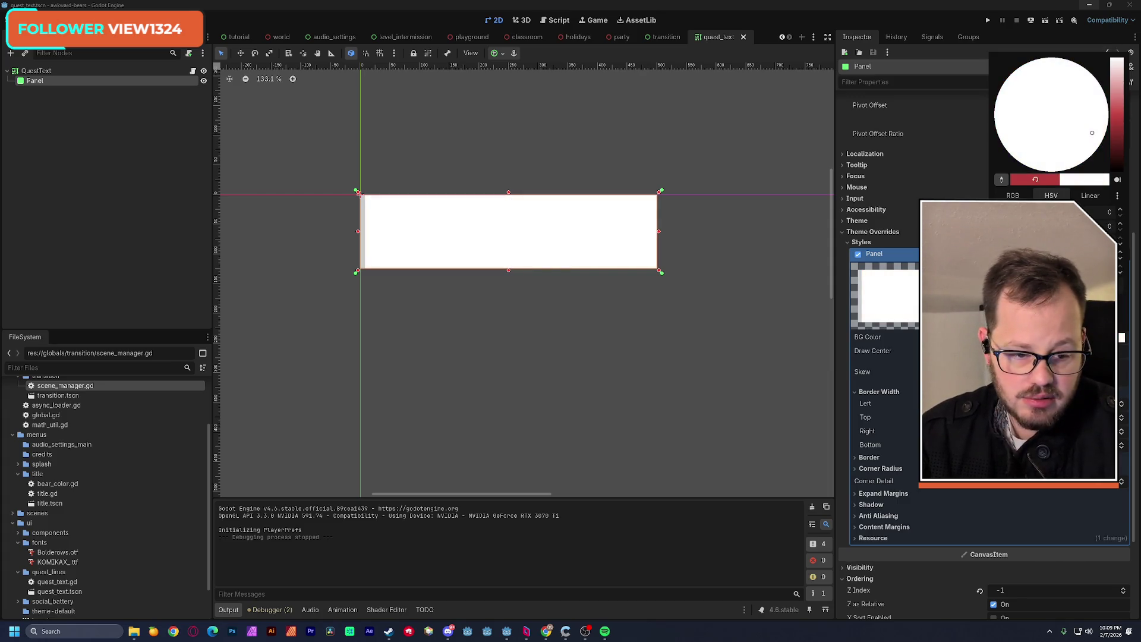
{"action": "key", "text": "Escape"}
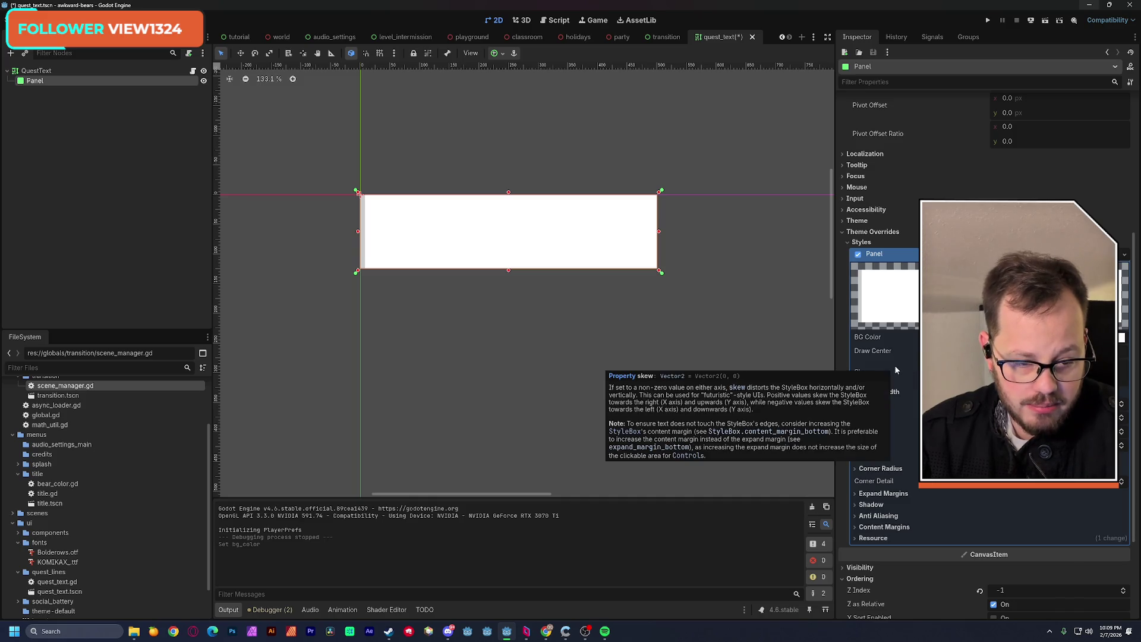
Expand the Panel's Border settings and give it a red border colour
{"action": "left_click", "coordinate": [870, 457]}
{"action": "left_click", "coordinate": [1058, 469]}
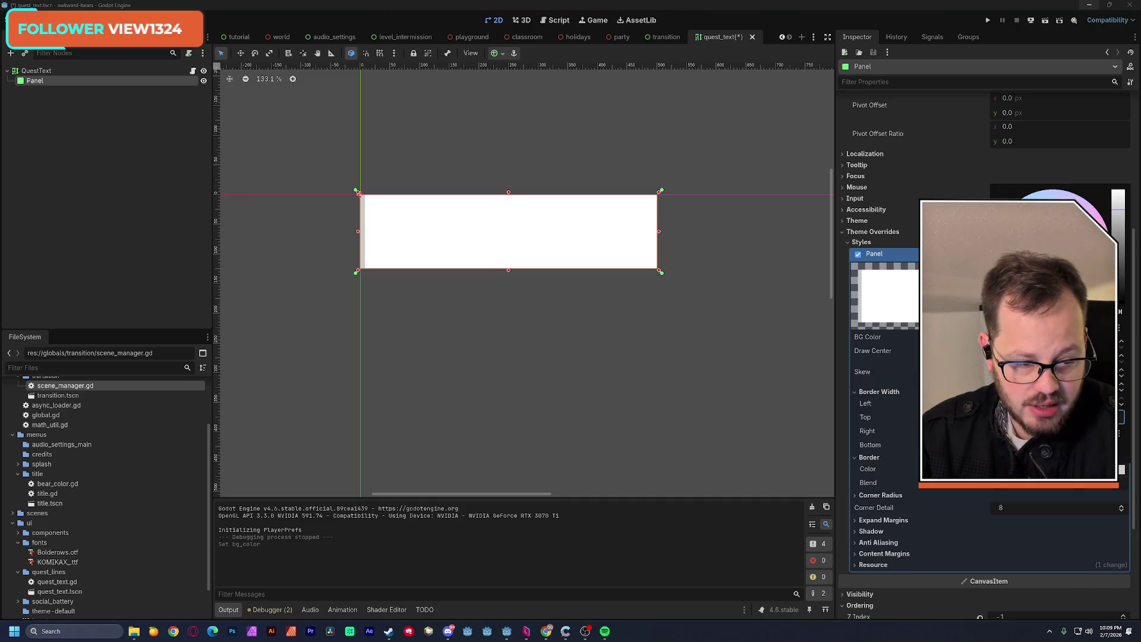
{"action": "key", "text": "Escape"}
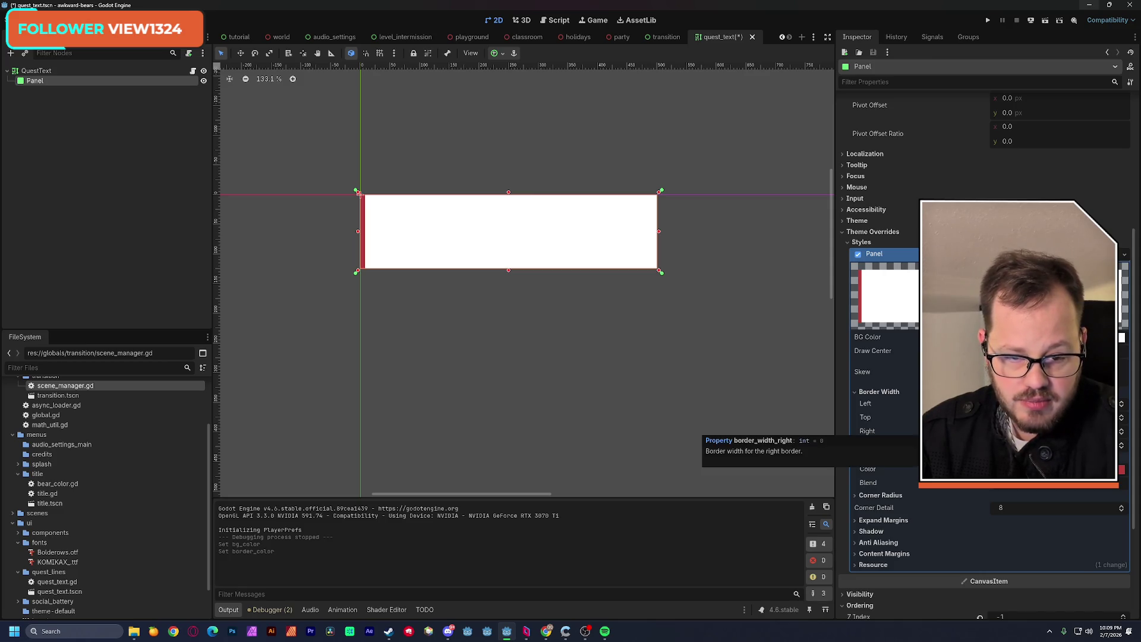
{"action": "left_click", "coordinate": [113, 71]}
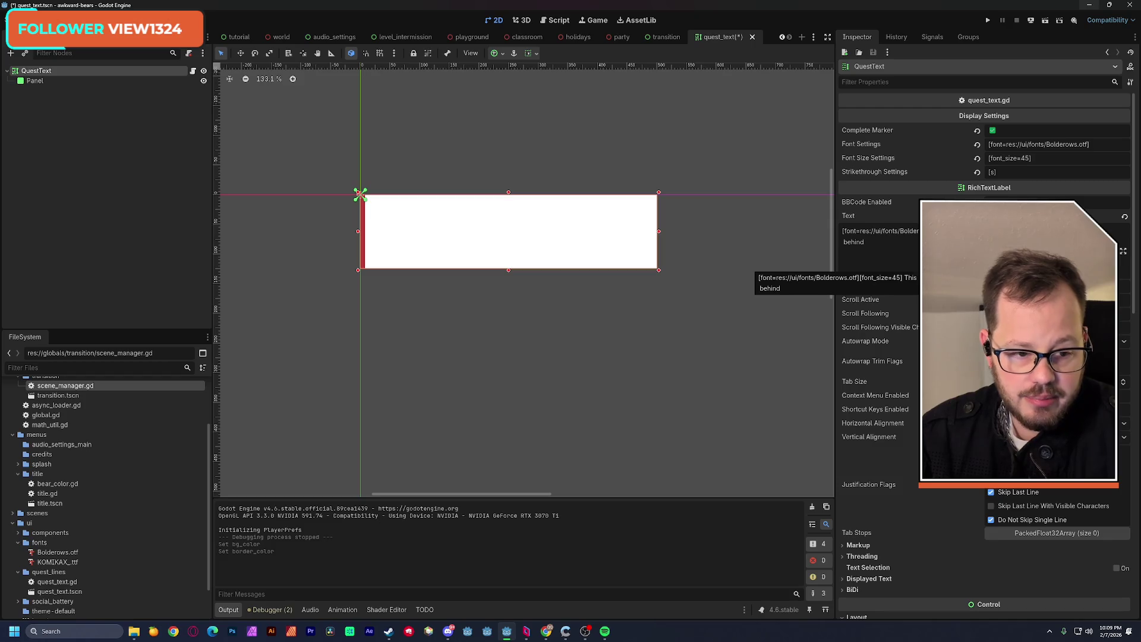
Update QuestText so 'This is text but its behind' renders in large bold lettering
{"action": "scroll", "coordinate": [1136, 303], "scroll_direction": "down", "scroll_amount": 5}
{"action": "scroll", "coordinate": [1137, 304], "scroll_direction": "down", "scroll_amount": 5}
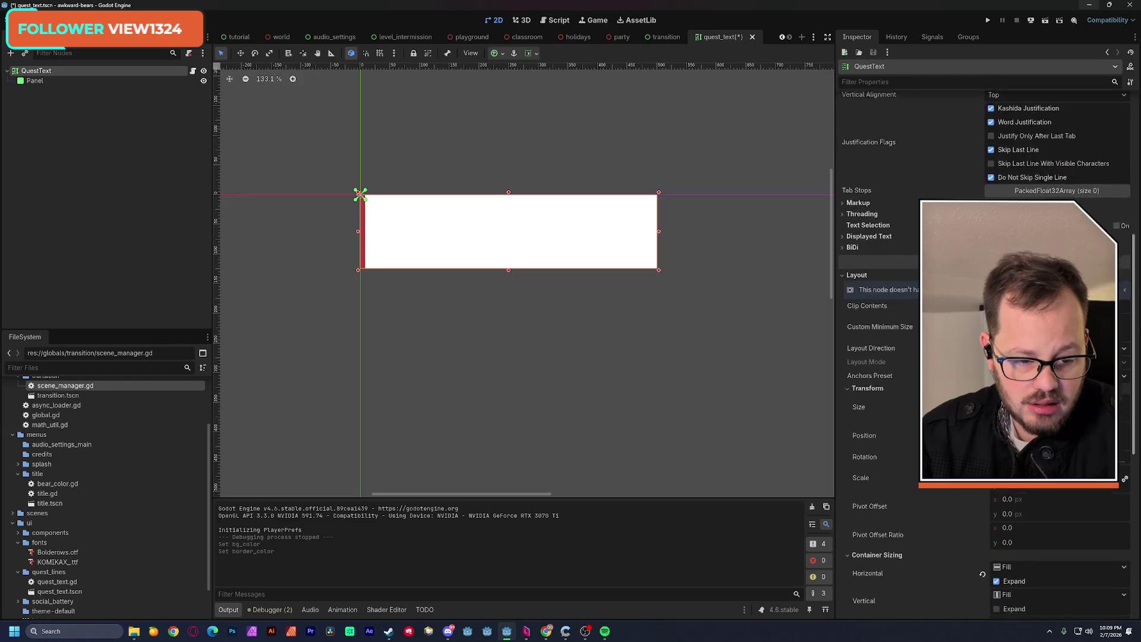
{"action": "scroll", "coordinate": [1128, 178], "scroll_direction": "up", "scroll_amount": 10}
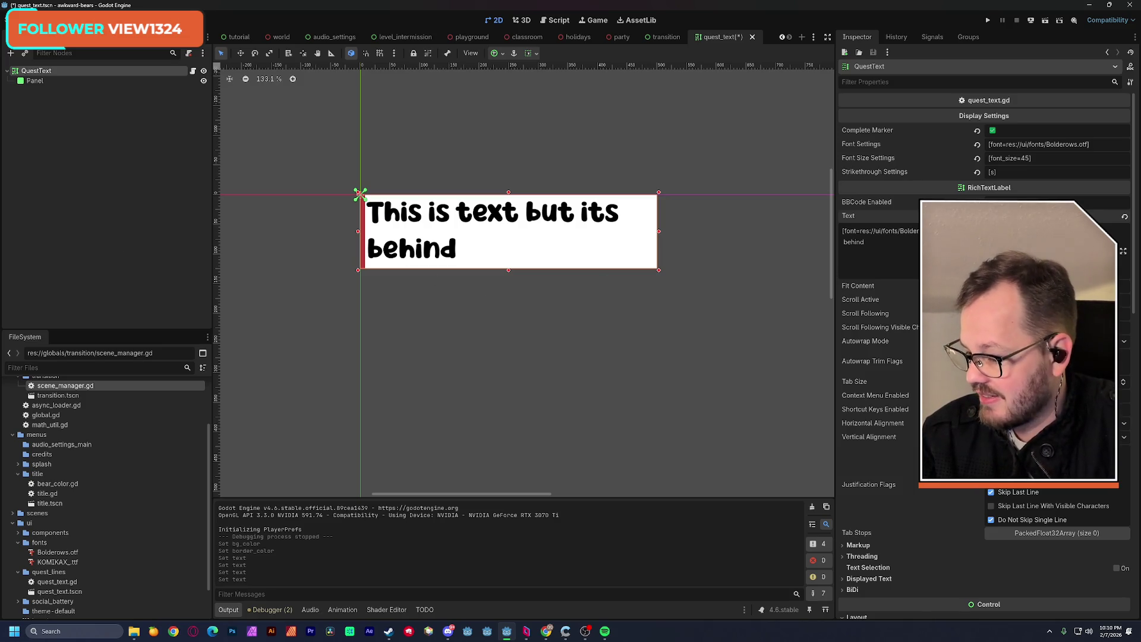
{"action": "key", "text": "alt+Tab"}
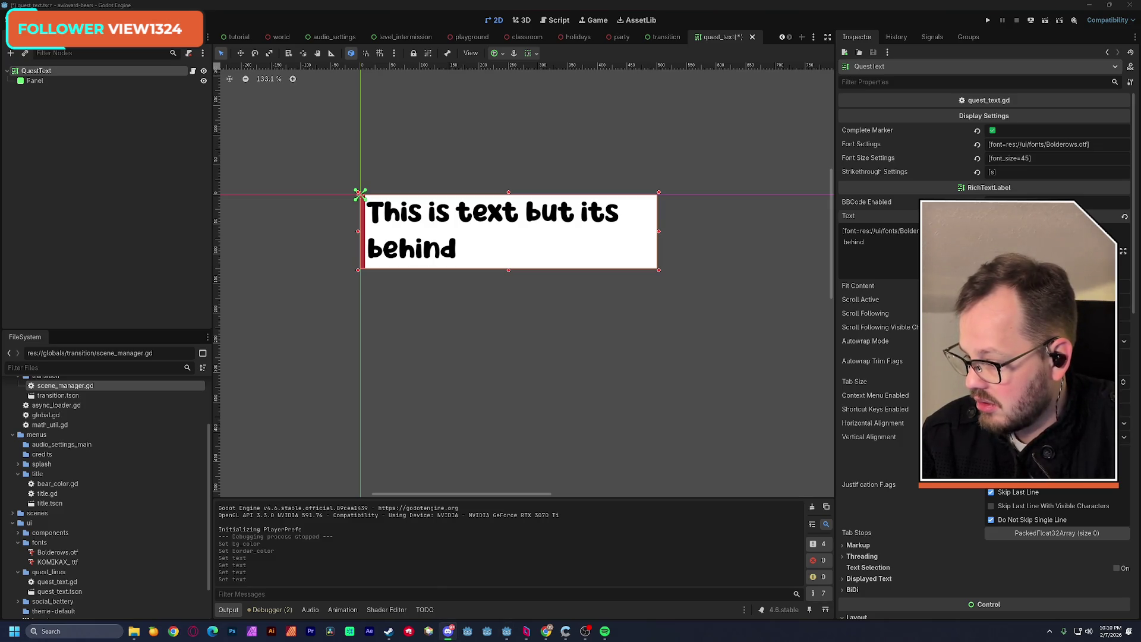
{"action": "key", "text": "alt+Tab"}
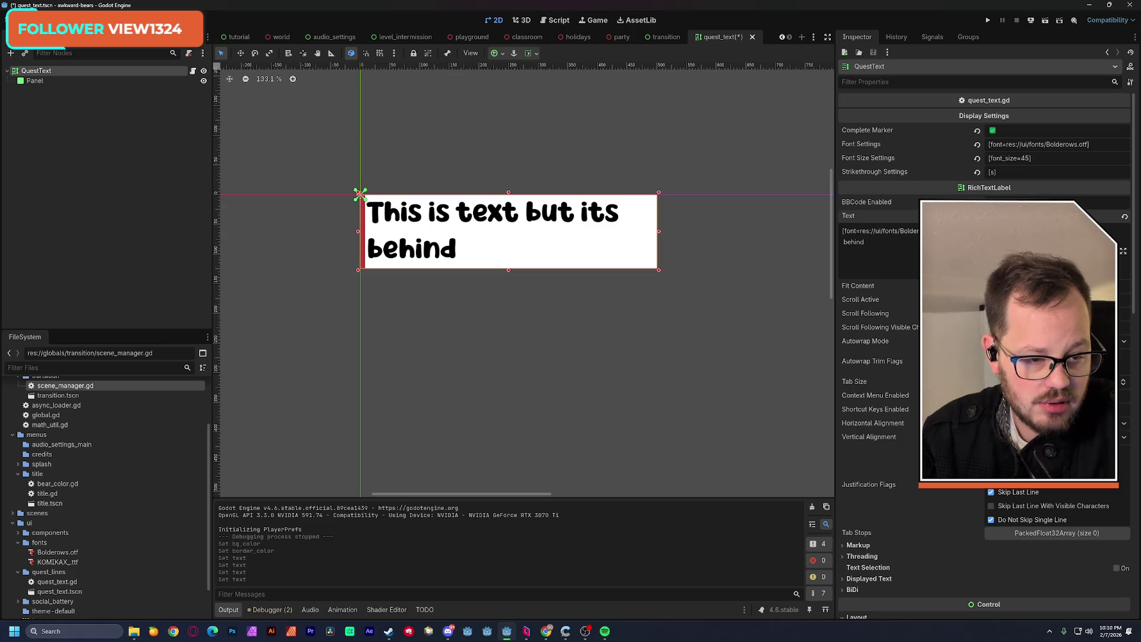
{"action": "key", "text": "alt+Tab"}
{"action": "key", "text": "alt+Tab"}
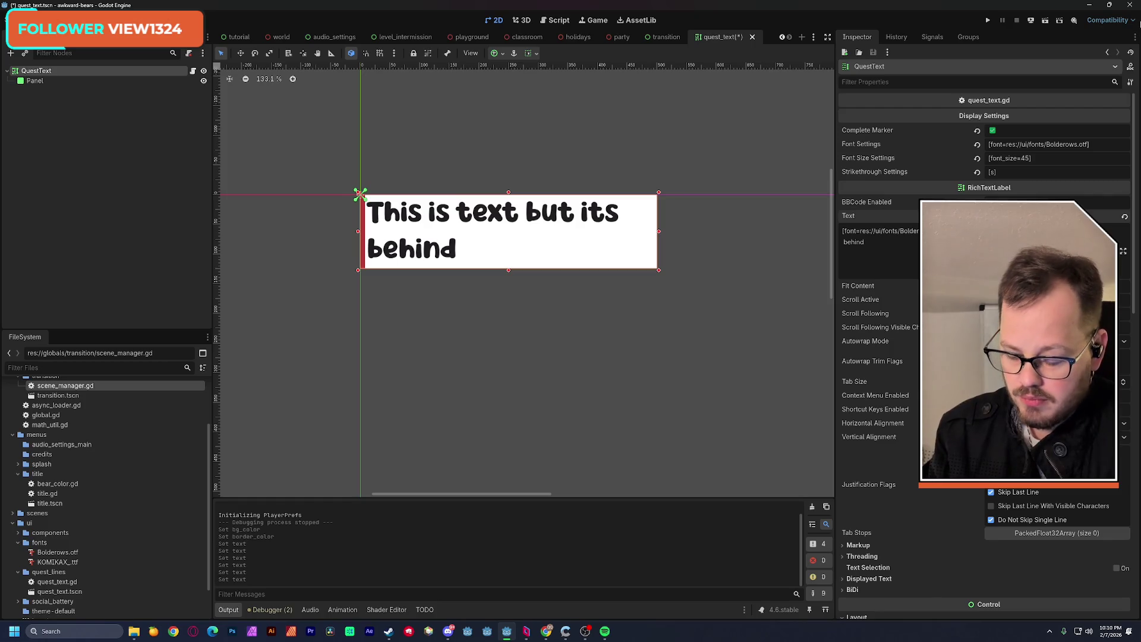
{"action": "key", "text": "super+shift+c"}
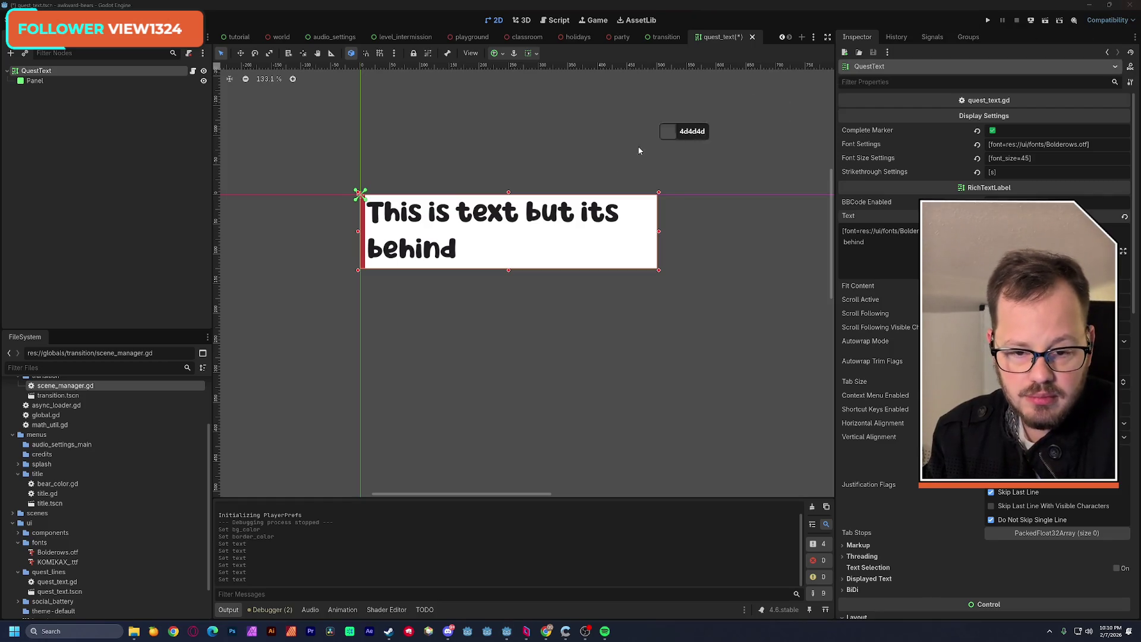
Sample the quest text's colour #211e23 with Color Picker, close it, and save the scene
{"action": "left_click", "coordinate": [509, 213]}
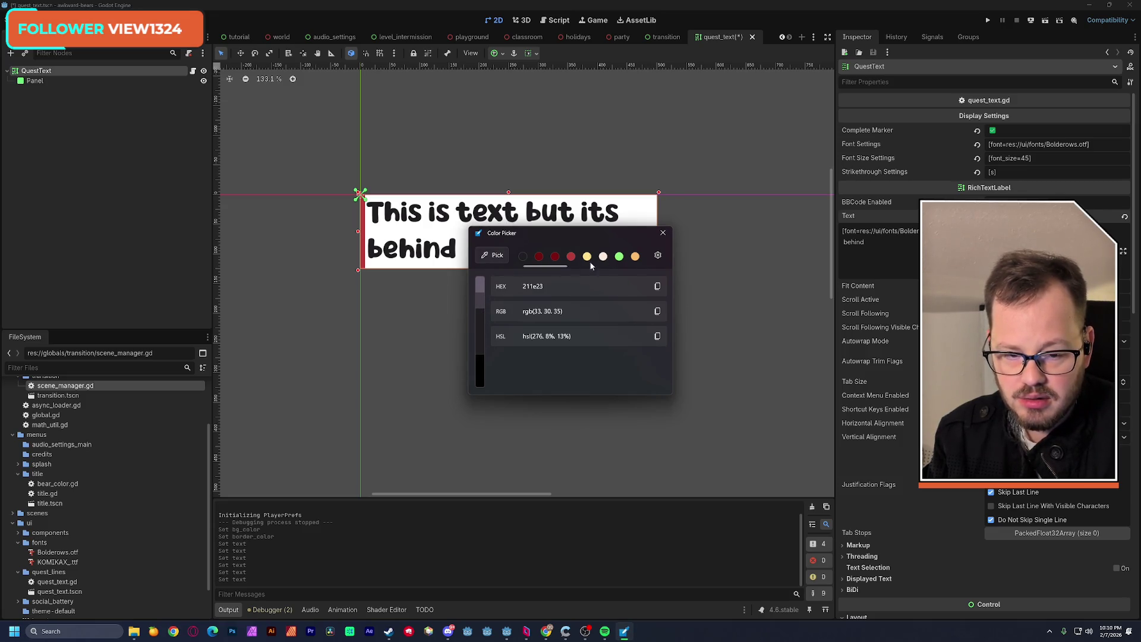
{"action": "left_click", "coordinate": [661, 234]}
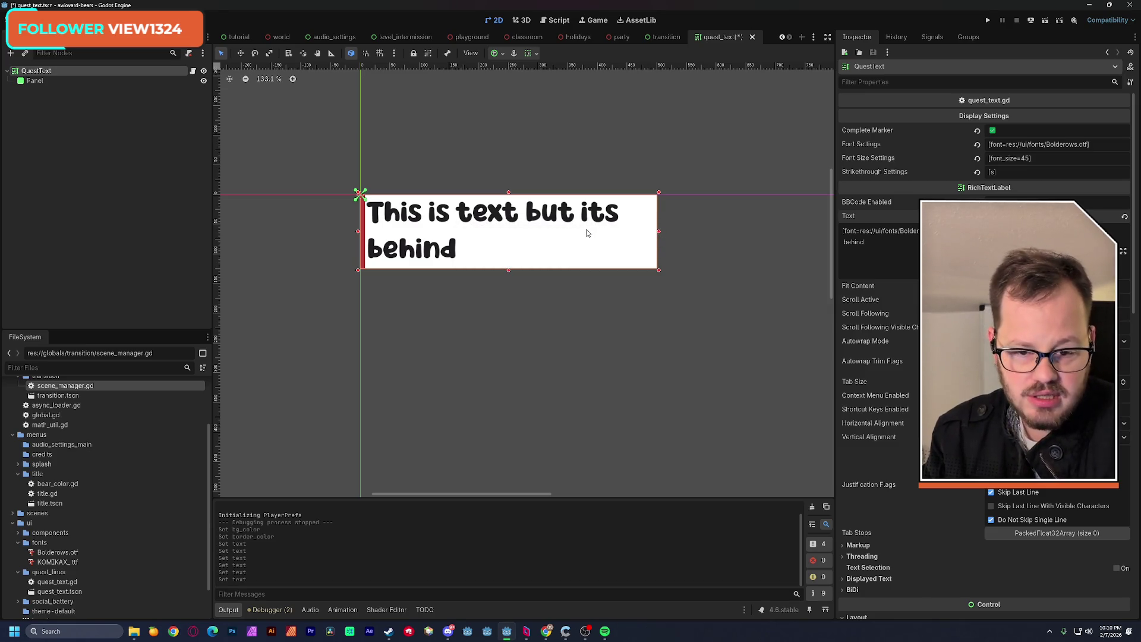
{"action": "key", "text": "ctrl+s"}
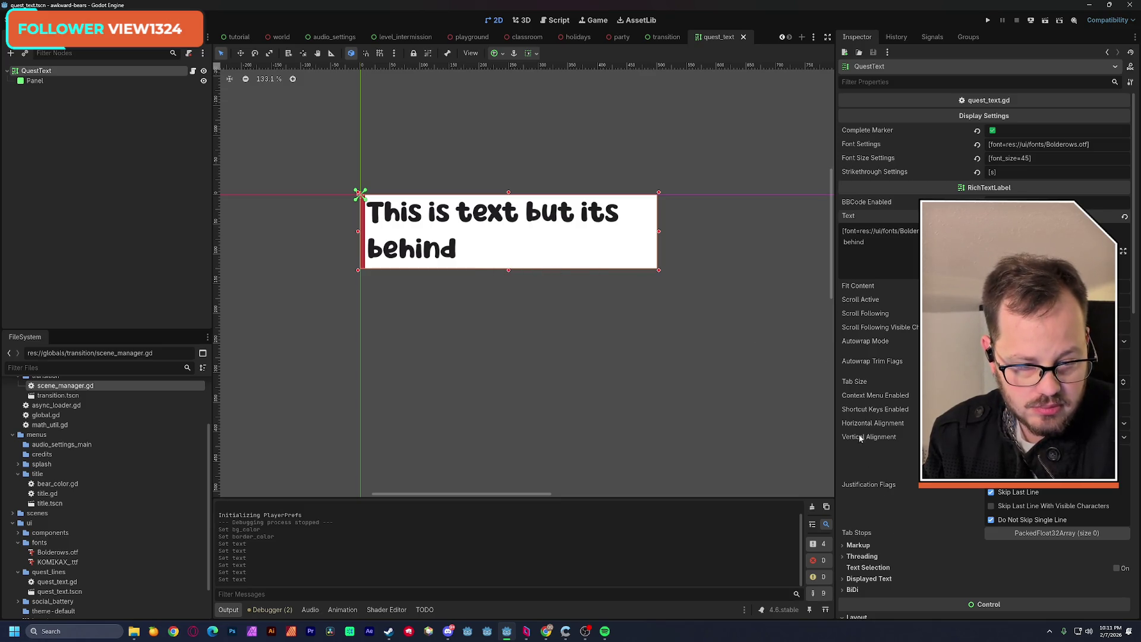
Delete 'behind' from the sample text, enable Fit Content, shrink the label to one line, and save
{"action": "left_click", "coordinate": [890, 252]}
{"action": "key", "text": "ctrl+BackSpace"}
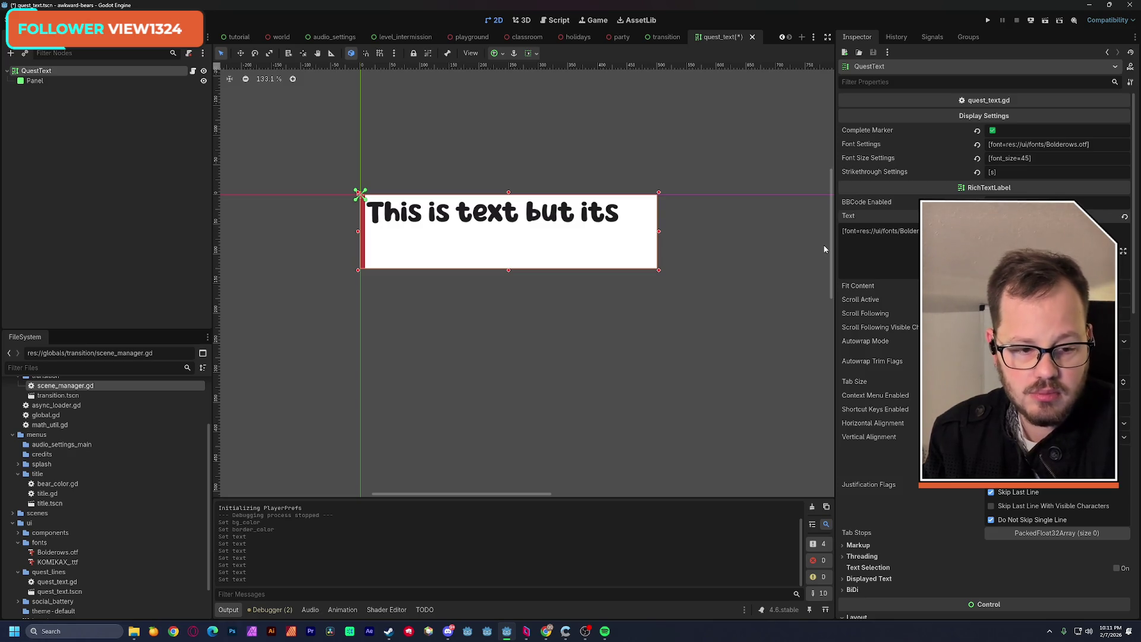
{"action": "left_click", "coordinate": [993, 286]}
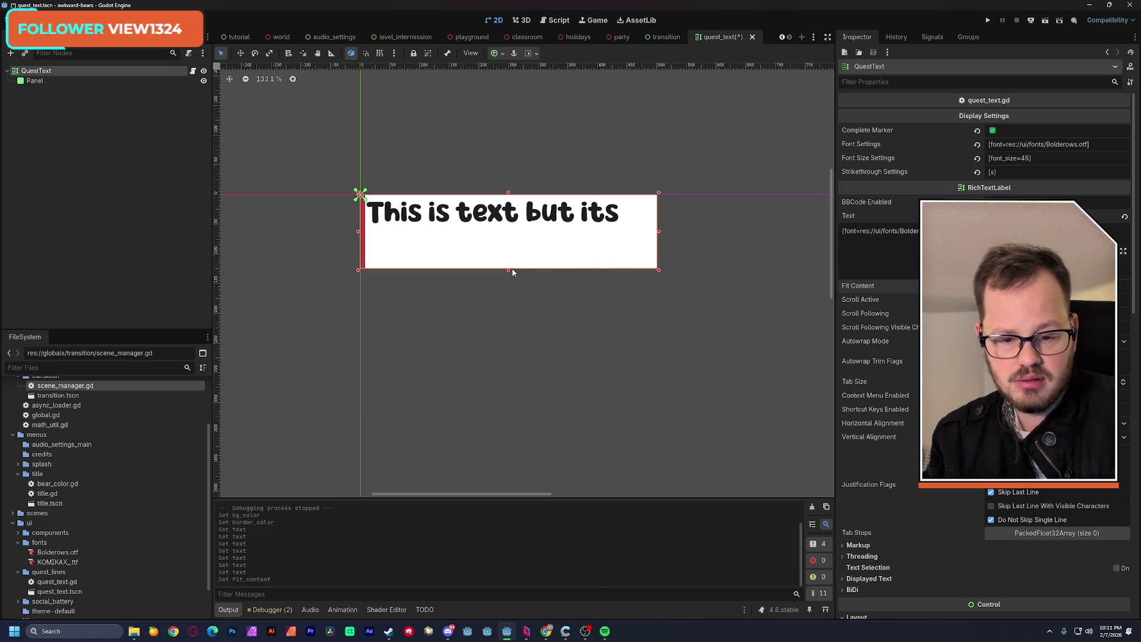
{"action": "left_click_drag", "start_coordinate": [508, 271], "coordinate": [510, 235]}
{"action": "key", "text": "ctrl+s"}
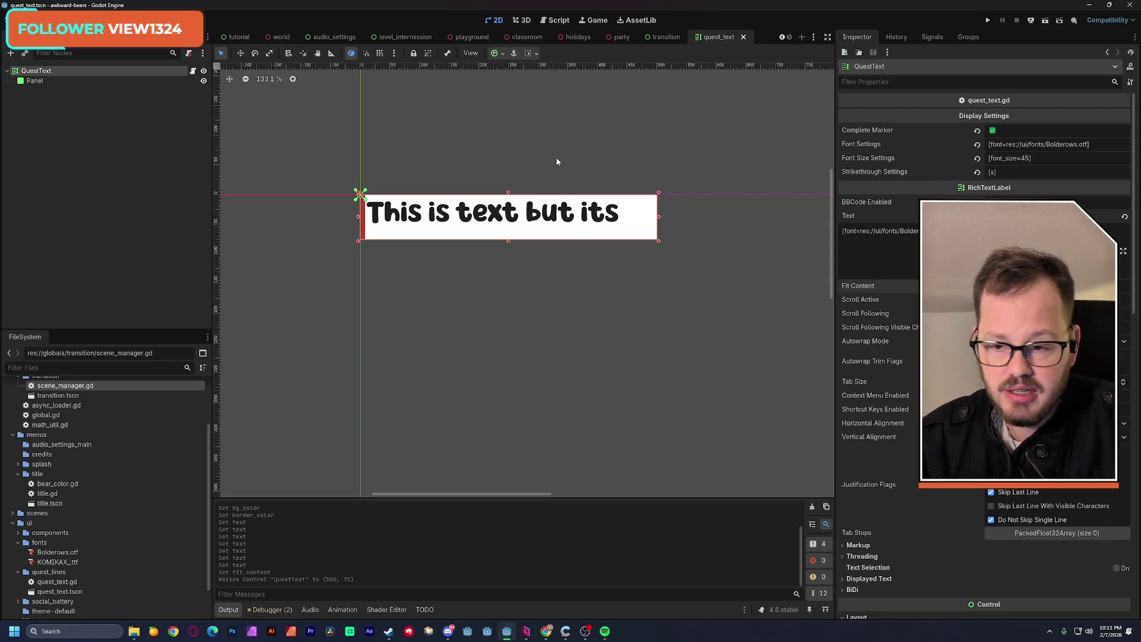
{"action": "left_click", "coordinate": [193, 70]}
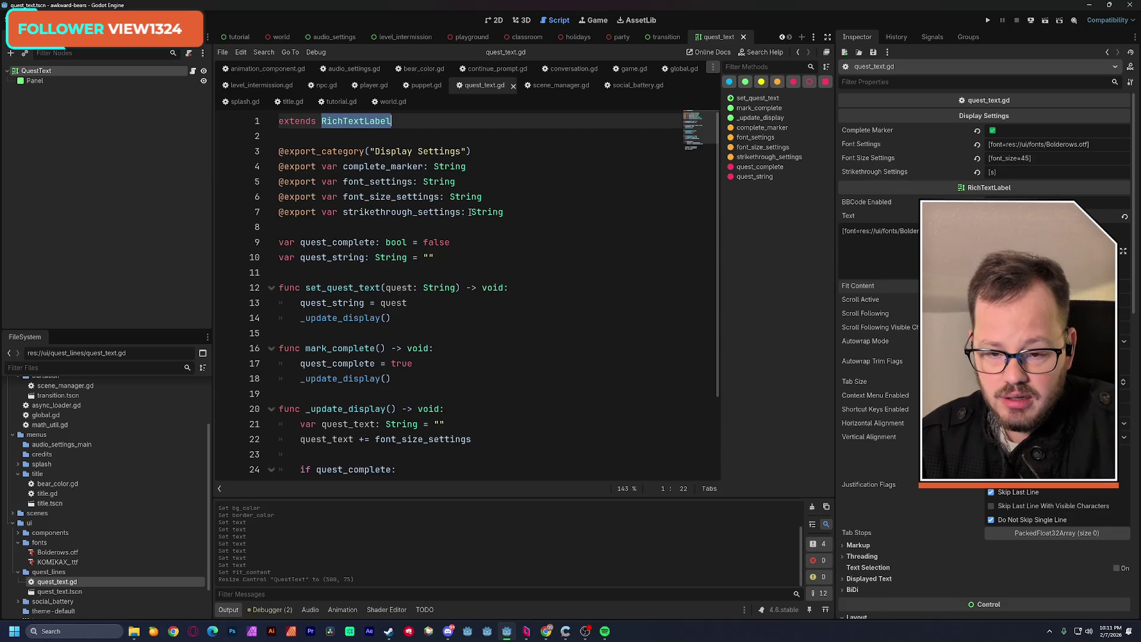
{"action": "left_click", "coordinate": [515, 214]}
{"action": "key", "text": "Return"}
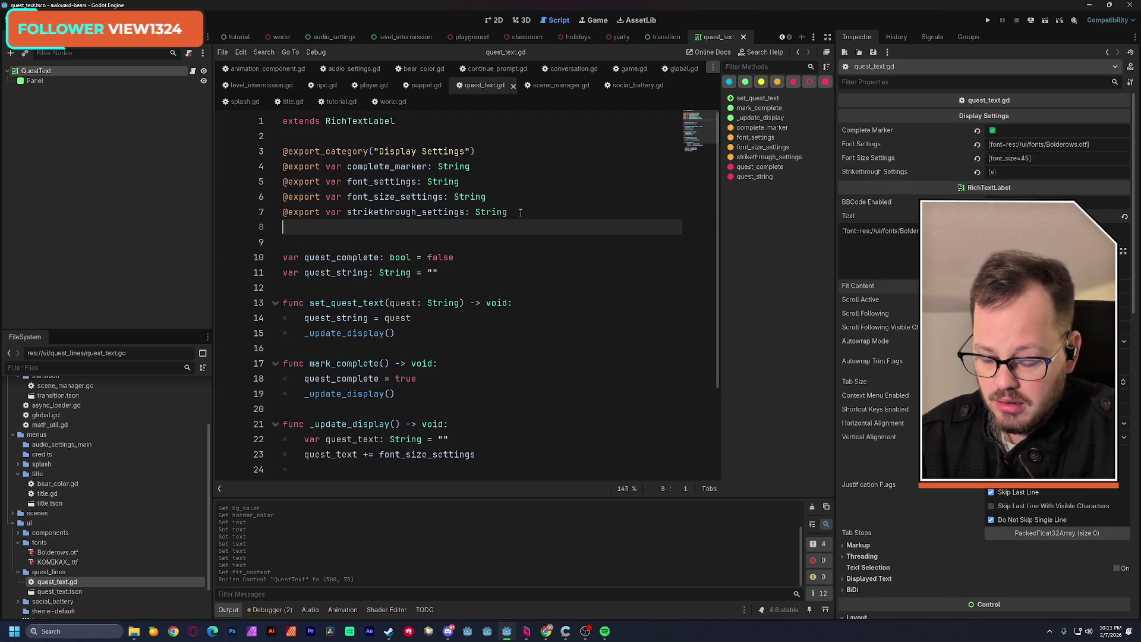
{"action": "type", "text": "@export var"}
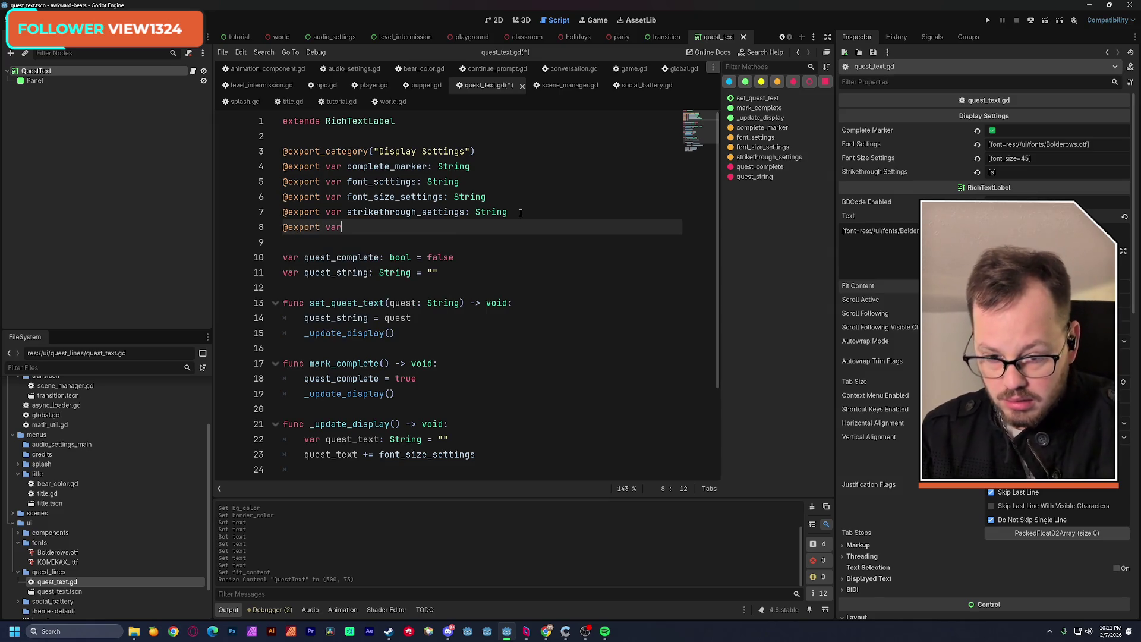
{"action": "type", "text": " color_setti"}
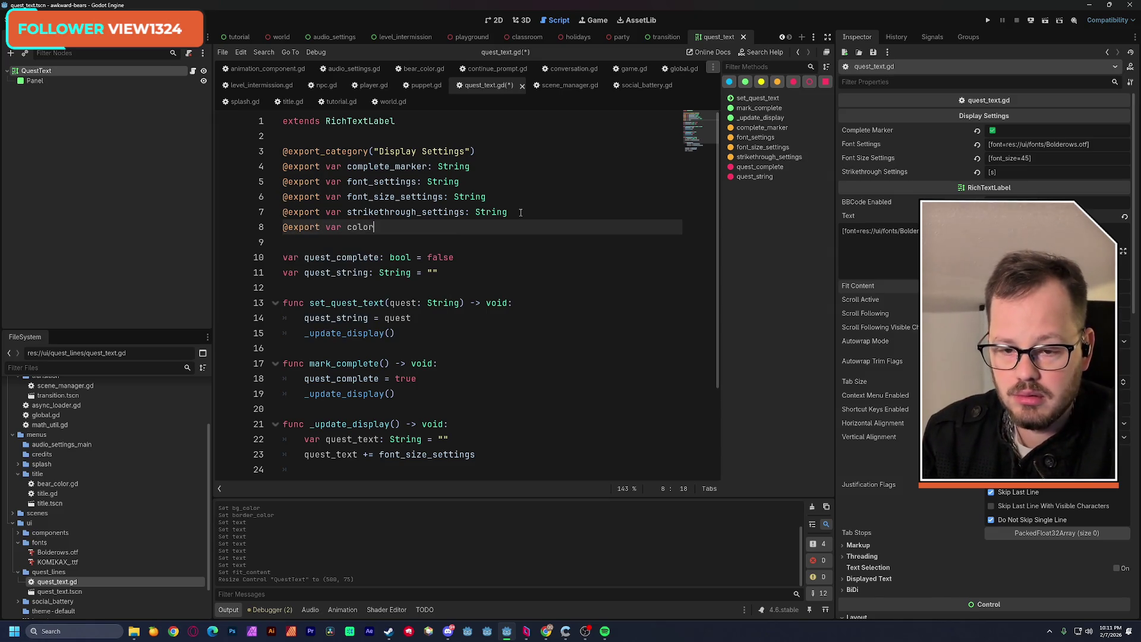
{"action": "type", "text": "ngs: String"}
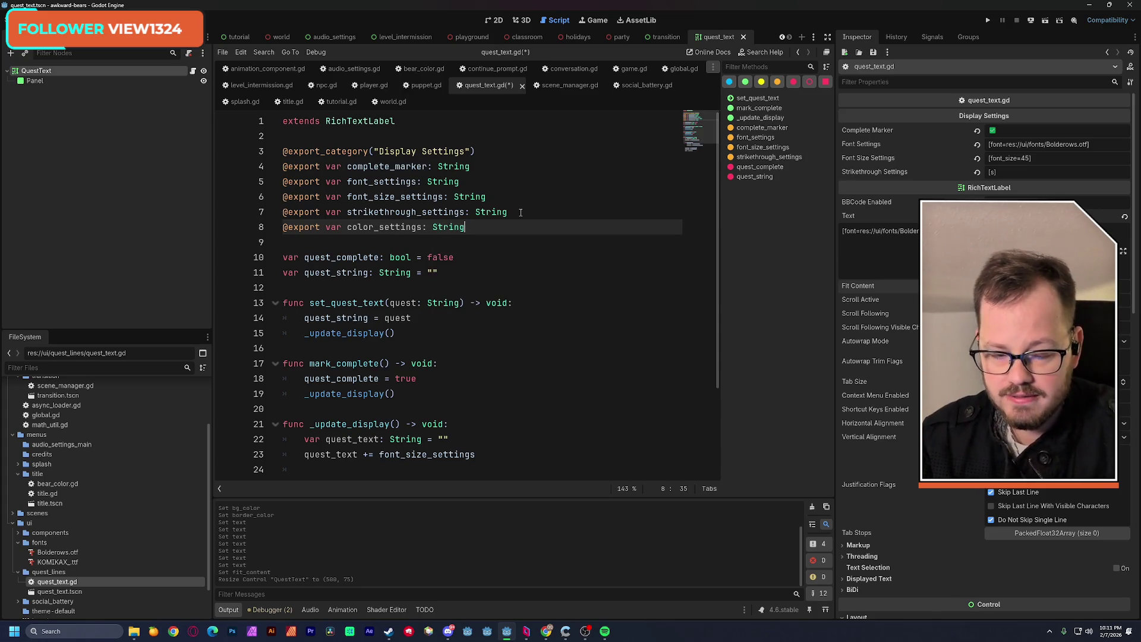
{"action": "double_click", "coordinate": [383, 232]}
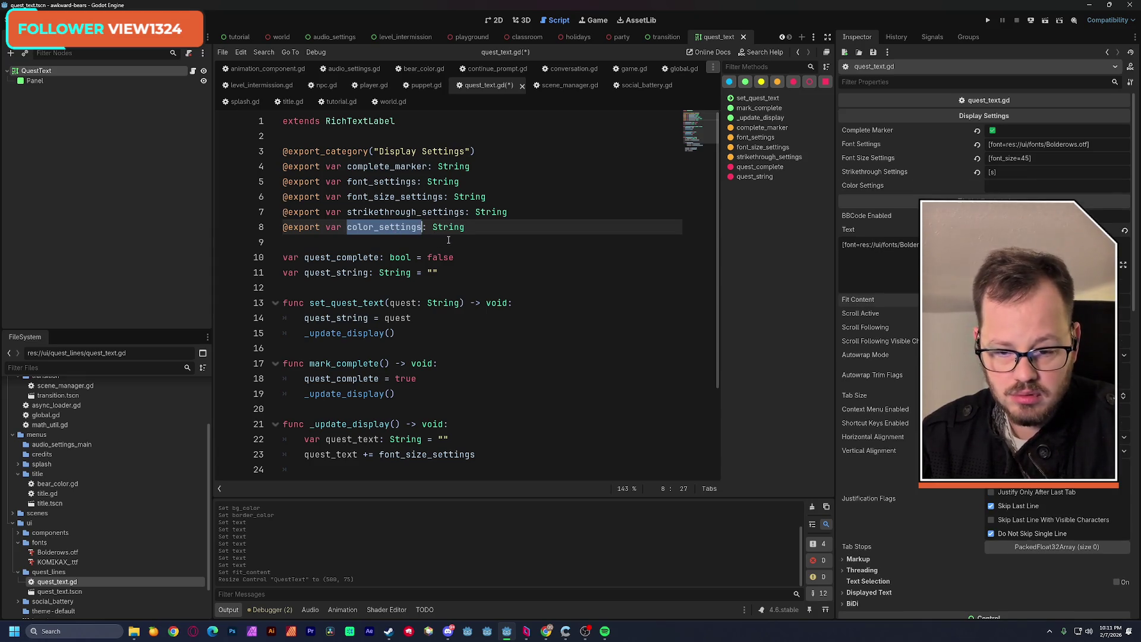
{"action": "scroll", "coordinate": [448, 240], "scroll_direction": "down", "scroll_amount": 1}
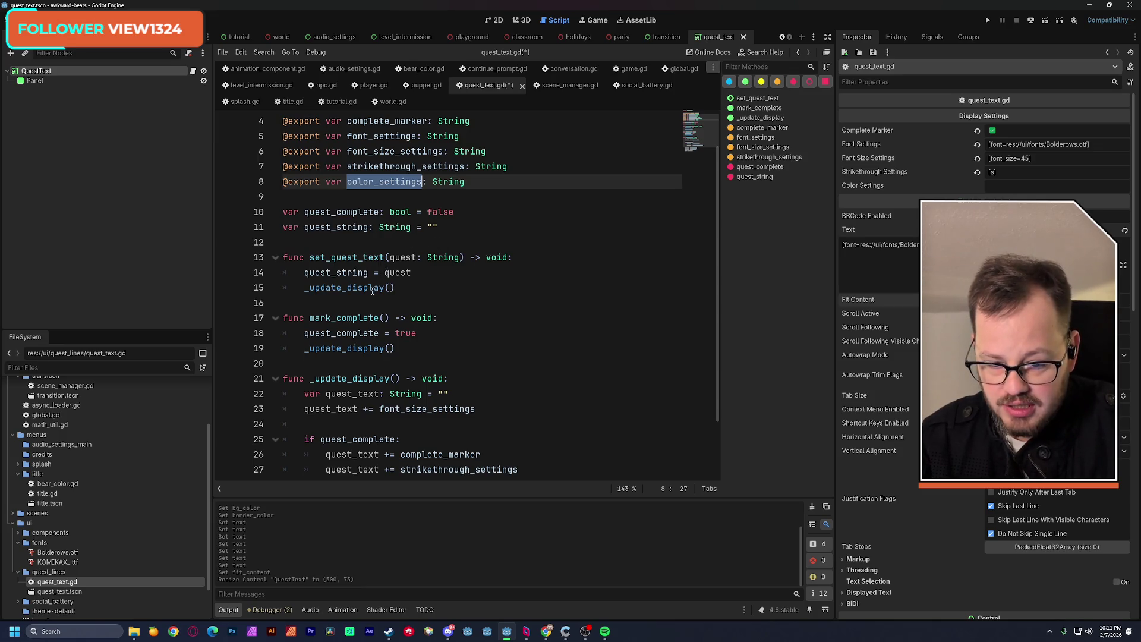
{"action": "scroll", "coordinate": [375, 285], "scroll_direction": "down", "scroll_amount": 2}
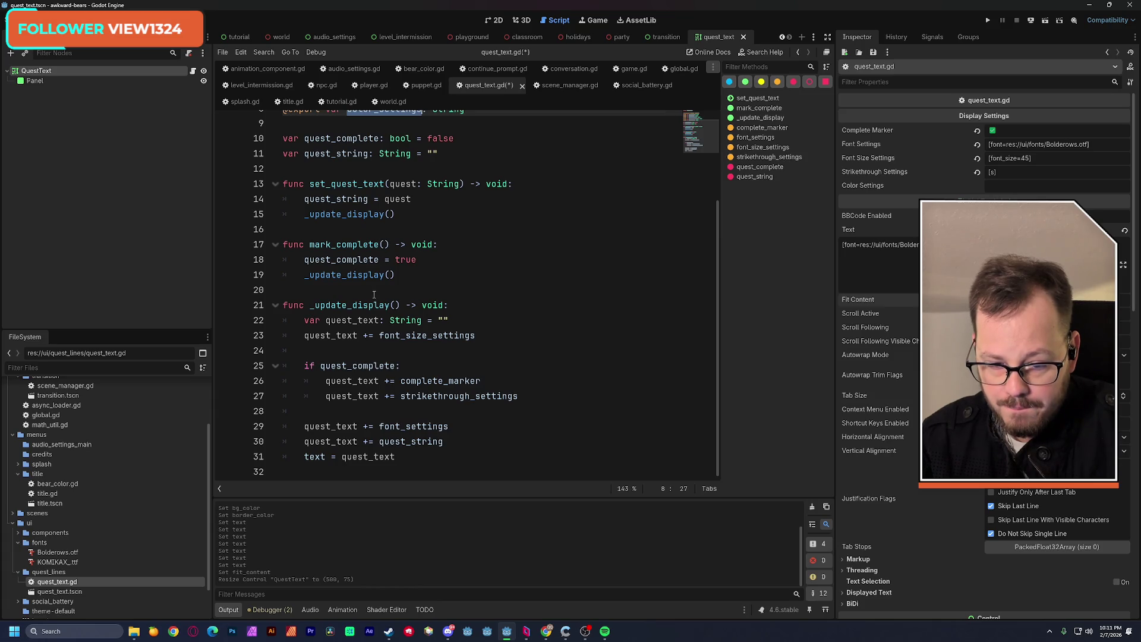
Append 'quest_text += color_settings' in _update_display and save the script
{"action": "left_click", "coordinate": [455, 427]}
{"action": "key", "text": "Return"}
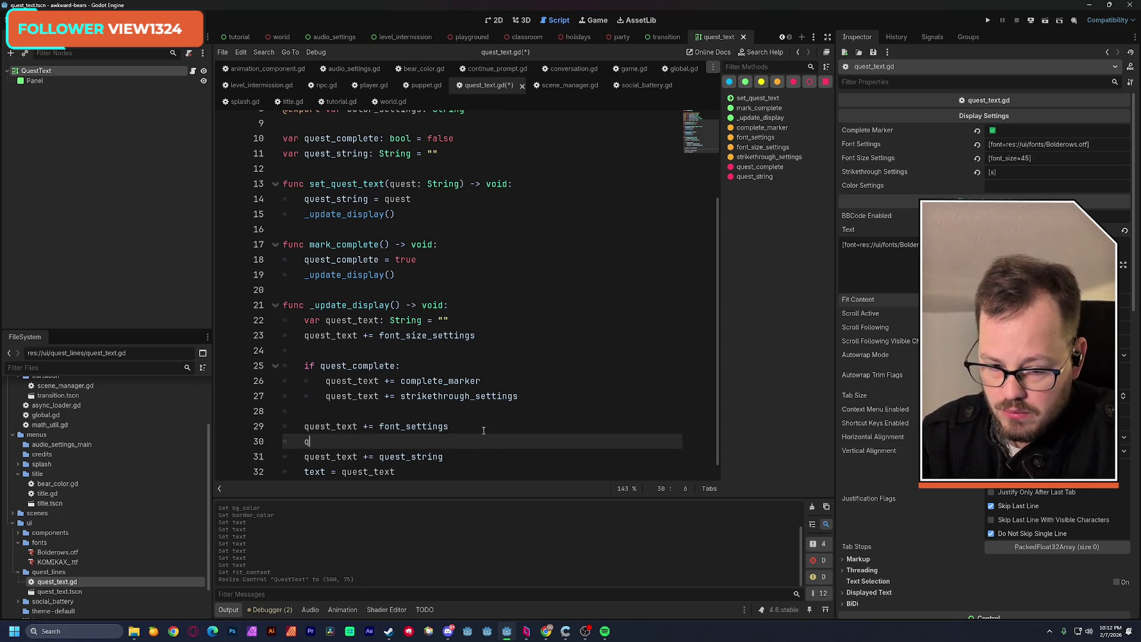
{"action": "type", "text": "quest"}
{"action": "key", "text": "Down"}
{"action": "key", "text": "Down"}
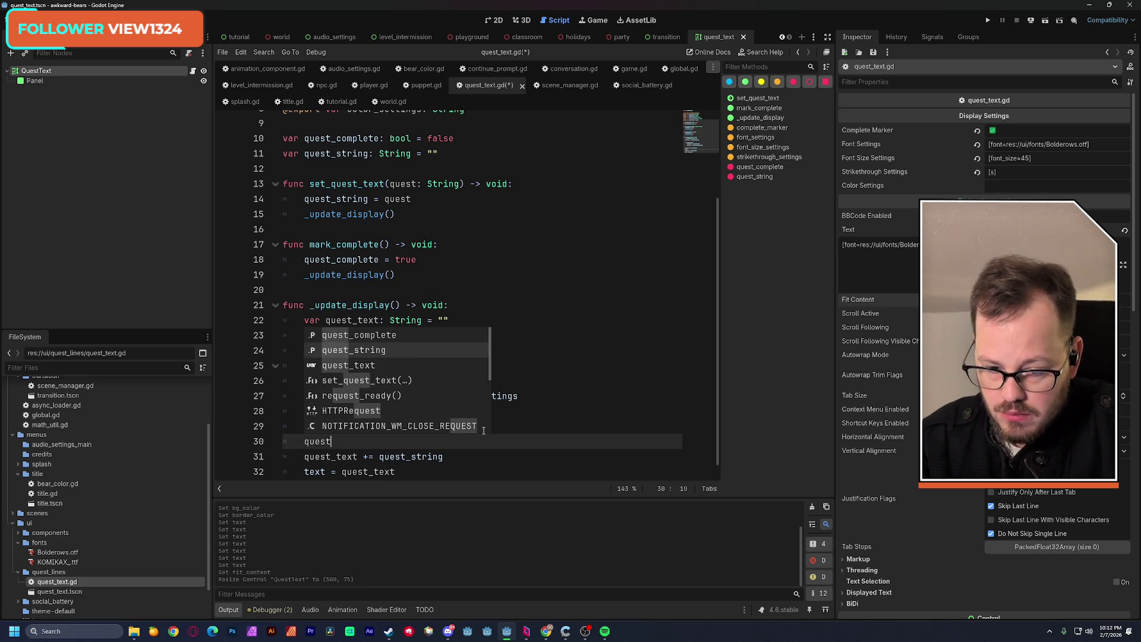
{"action": "key", "text": "Return"}
{"action": "type", "text": "+= color_settings"}
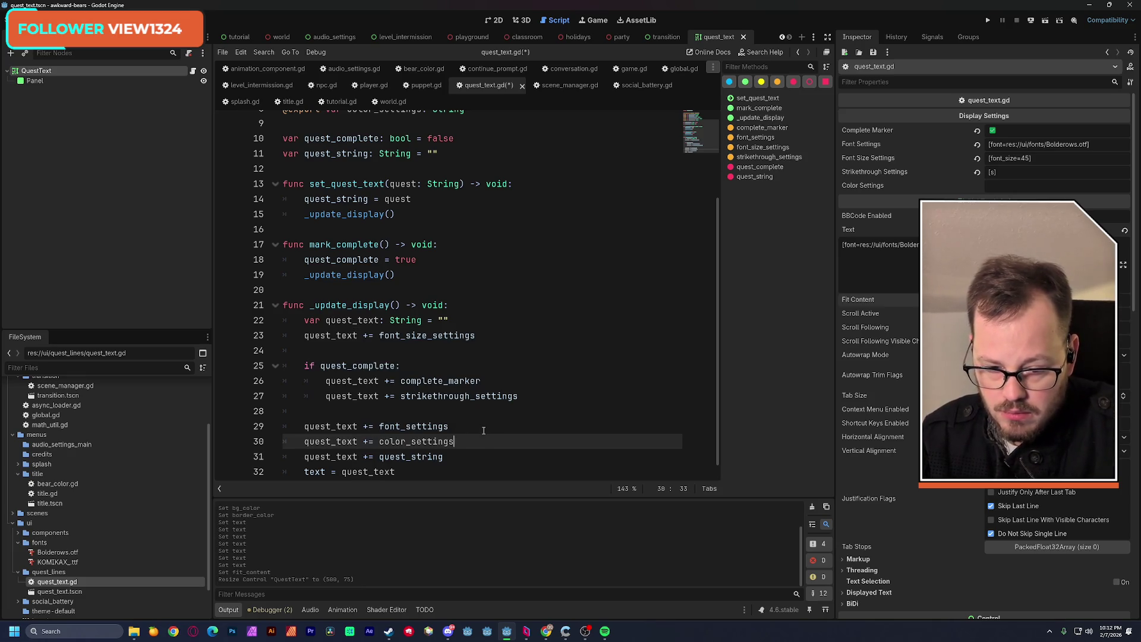
{"action": "left_click", "coordinate": [563, 337]}
{"action": "key", "text": "ctrl+s"}
{"action": "scroll", "coordinate": [536, 340], "scroll_direction": "up", "scroll_amount": 3}
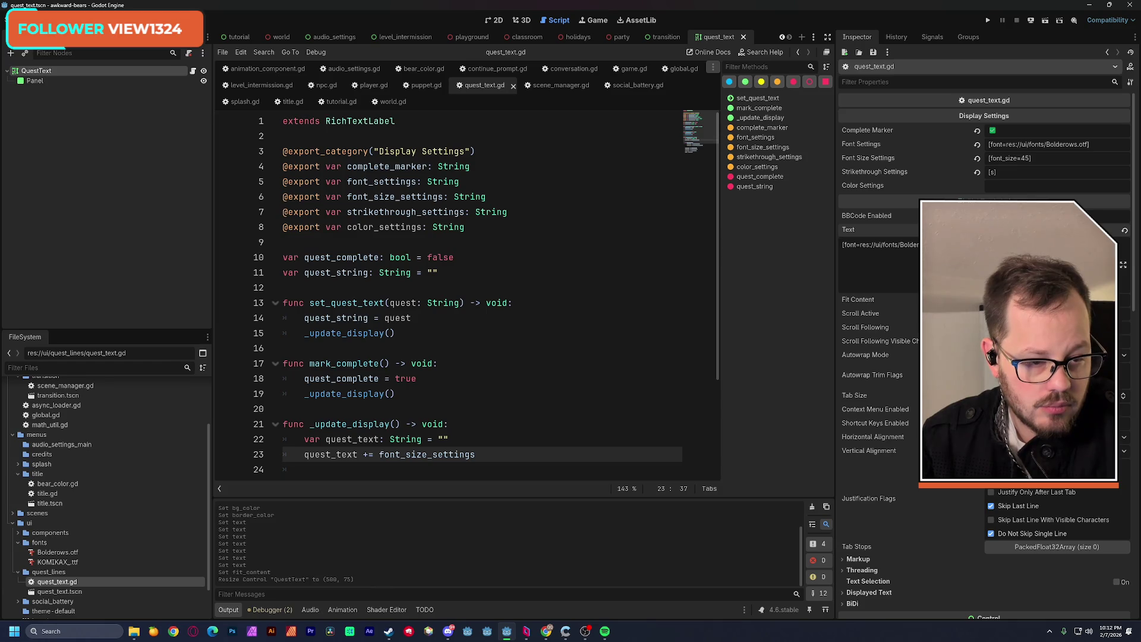
Paste [color=211e23] into Color Settings, turn on Fit Content, and save
{"action": "left_click", "coordinate": [1015, 187]}
{"action": "type", "text": "[color=211e23]"}
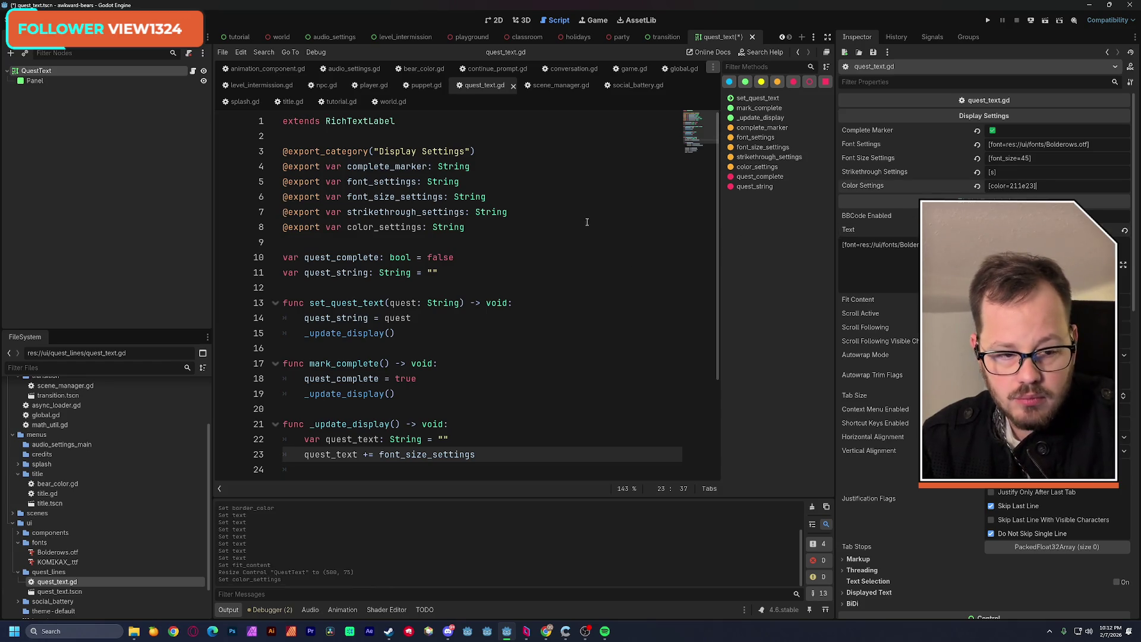
{"action": "left_click", "coordinate": [609, 198]}
{"action": "key", "text": "ctrl+s"}
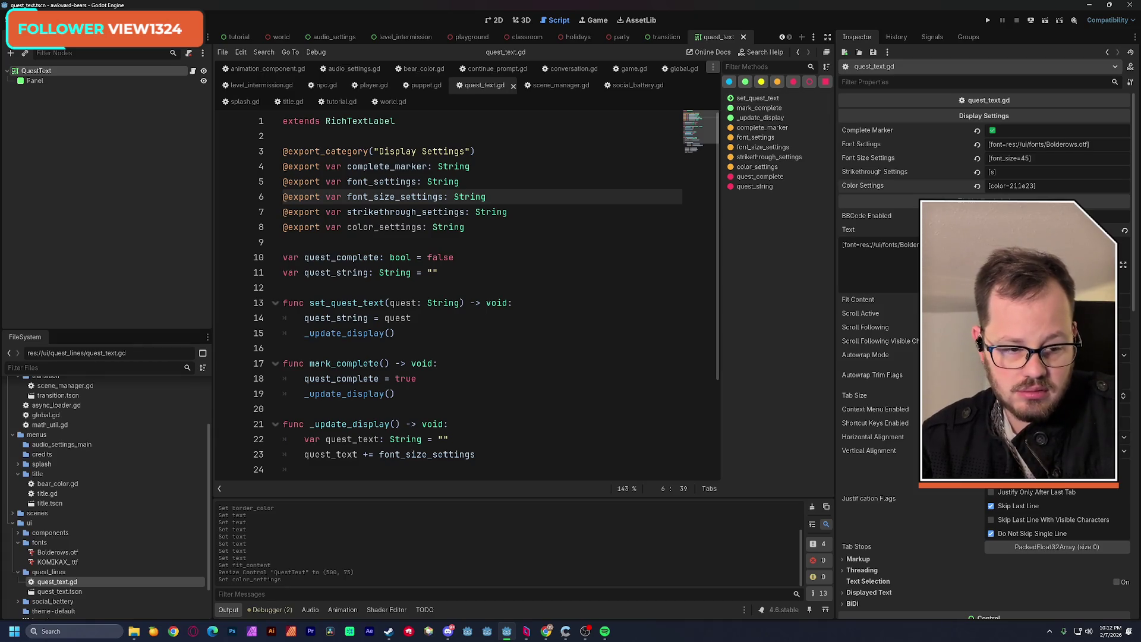
{"action": "left_click", "coordinate": [993, 300]}
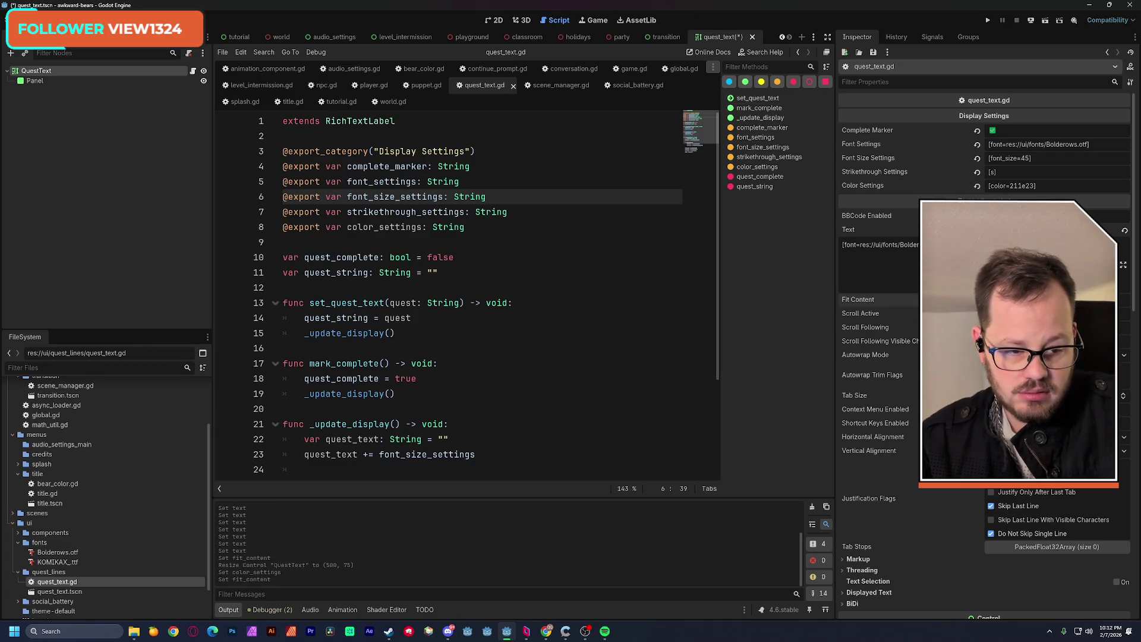
{"action": "key", "text": "ctrl+s"}
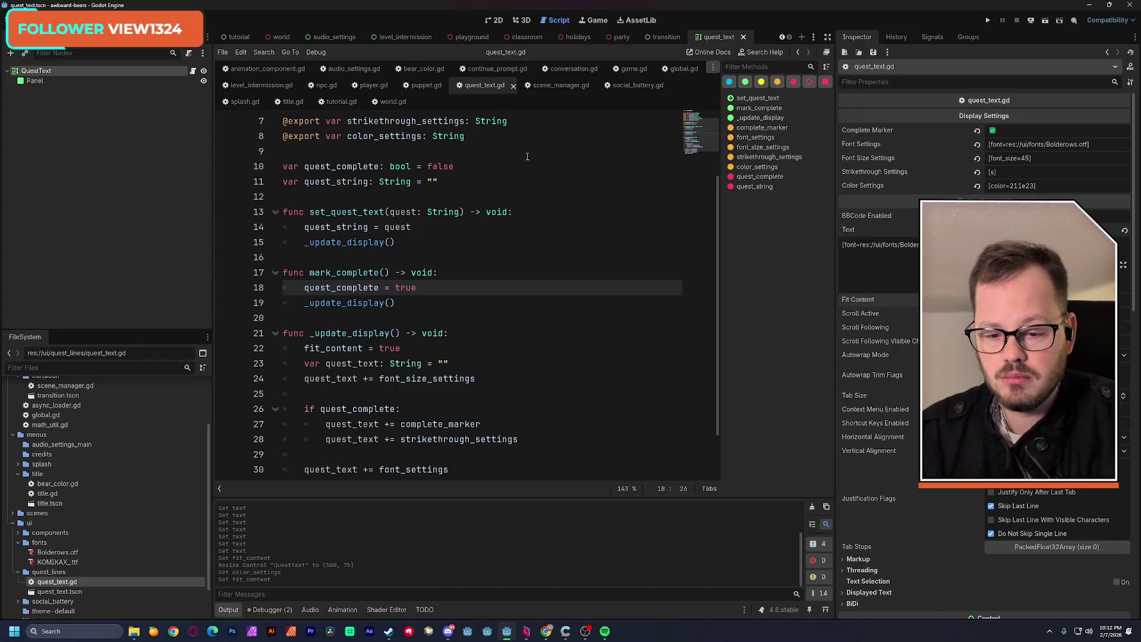
Select the Panel node and try skewing its box, undoing both attempts
{"action": "left_click", "coordinate": [494, 20]}
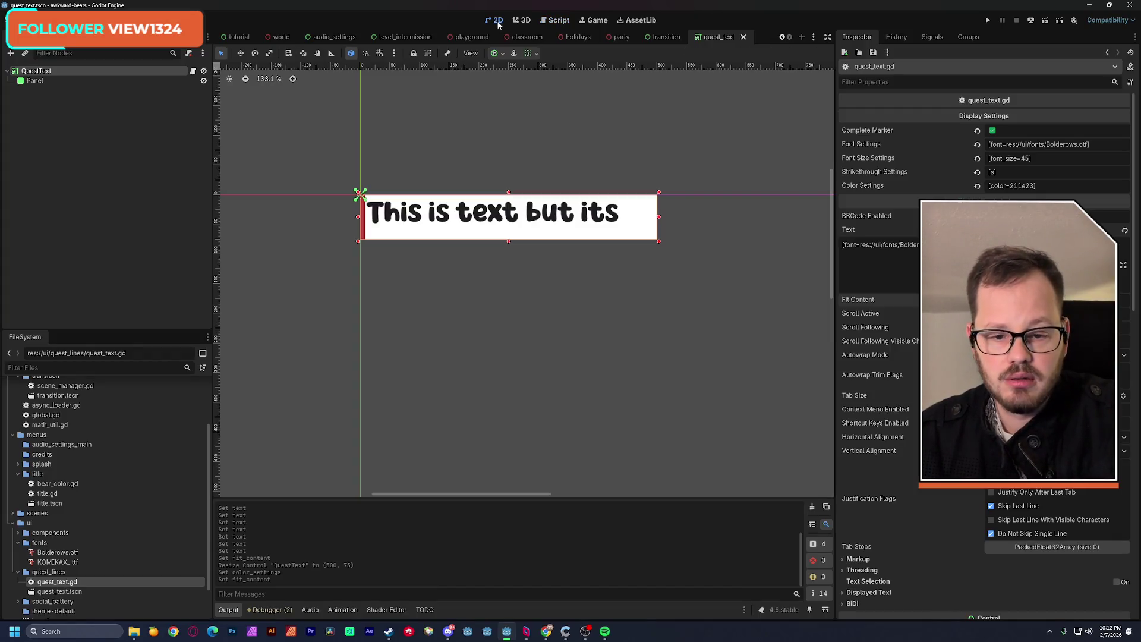
{"action": "scroll", "coordinate": [440, 206], "scroll_direction": "up", "scroll_amount": 2}
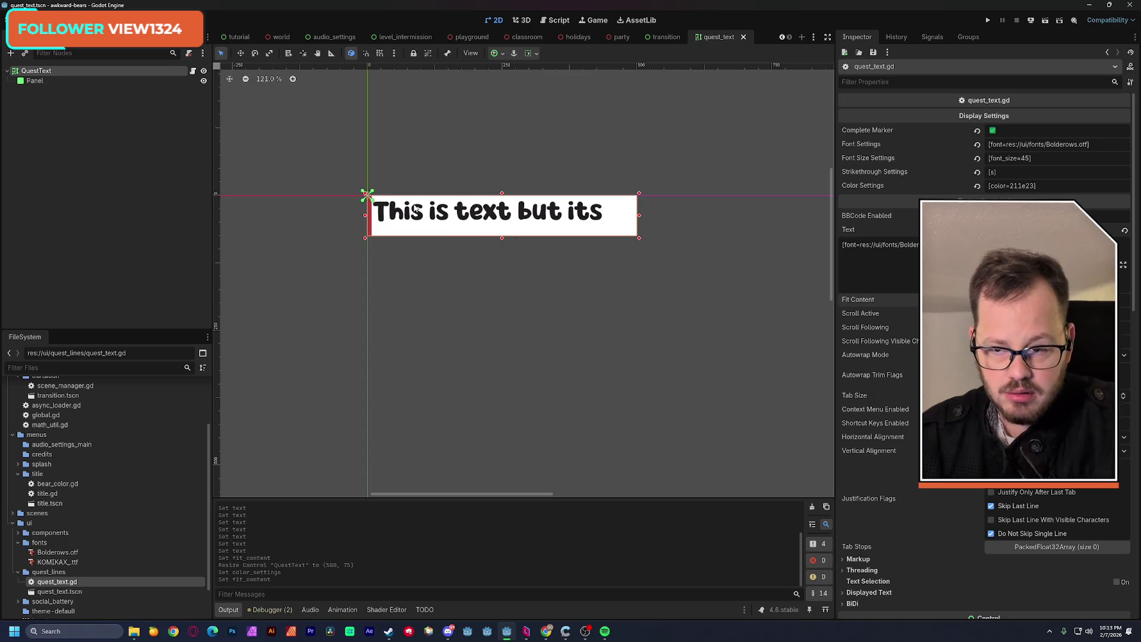
{"action": "left_click", "coordinate": [91, 81]}
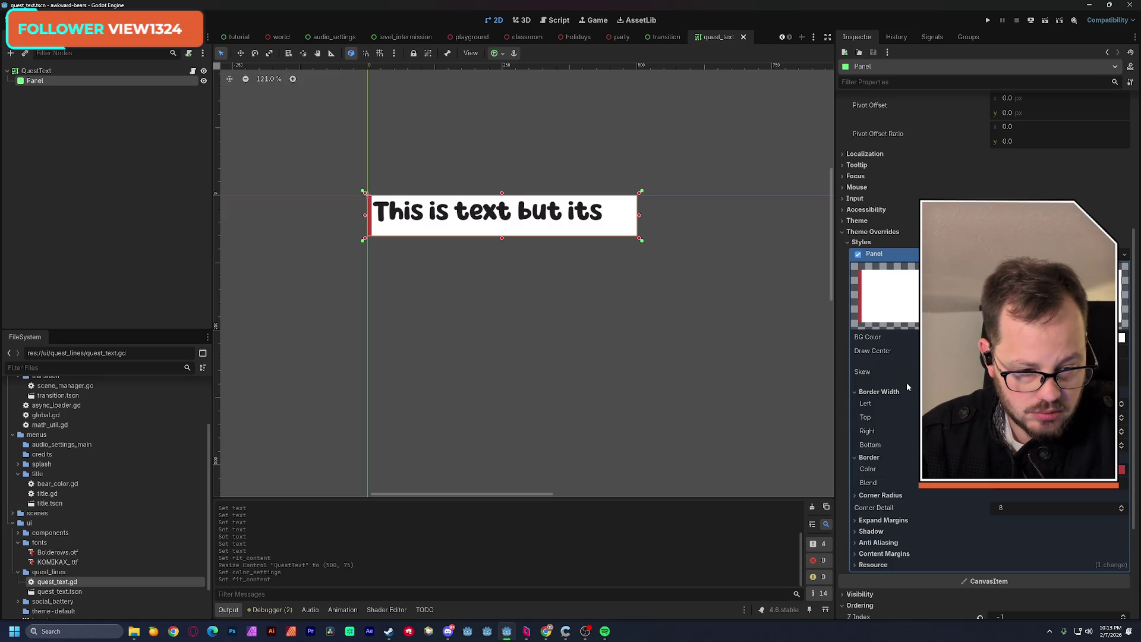
{"action": "mouse_move", "coordinate": [989, 372]}
{"action": "left_mouse_down"}
{"action": "mouse_move", "coordinate": [1000, 372]}
{"action": "mouse_move", "coordinate": [983, 371]}
{"action": "left_mouse_up"}
{"action": "key", "text": "ctrl+z"}
{"action": "key", "text": "ctrl+z"}
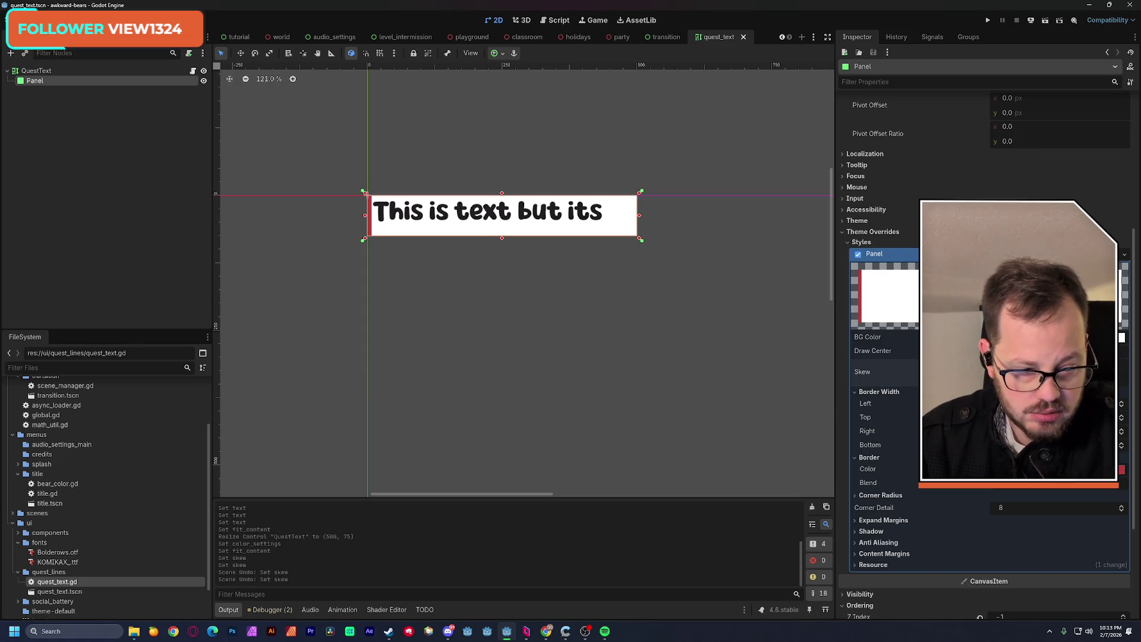
{"action": "left_click_drag", "start_coordinate": [983, 372], "coordinate": [990, 372]}
{"action": "key", "text": "ctrl+z"}
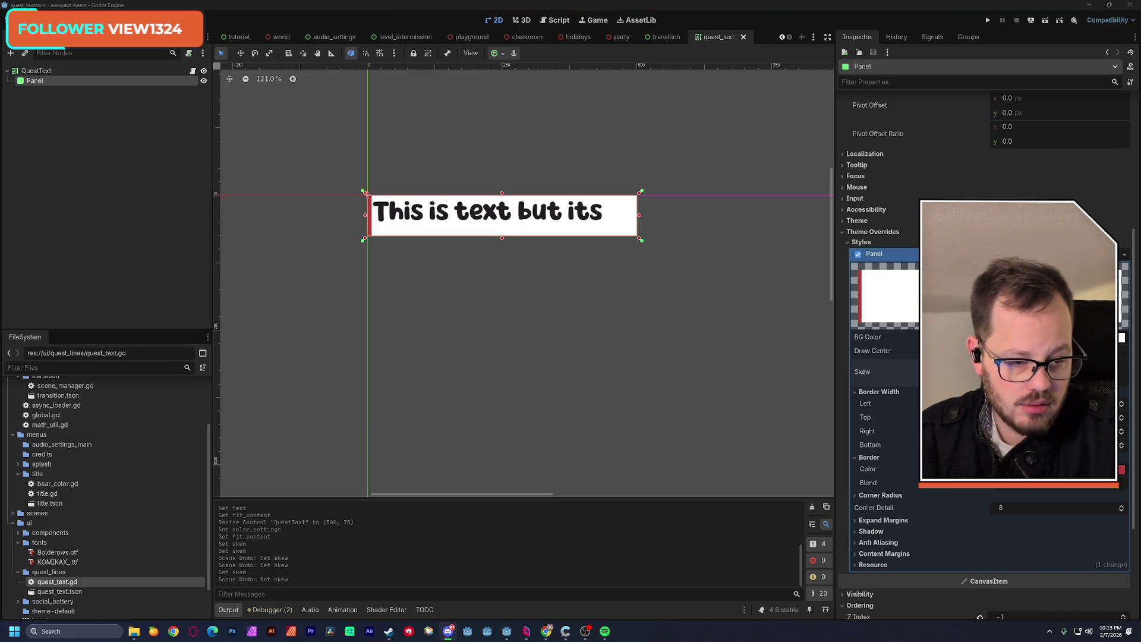
Set the Panel's background to a soft light grey and save the quest_text scene
{"action": "left_click", "coordinate": [1023, 337]}
{"action": "left_click", "coordinate": [482, 290]}
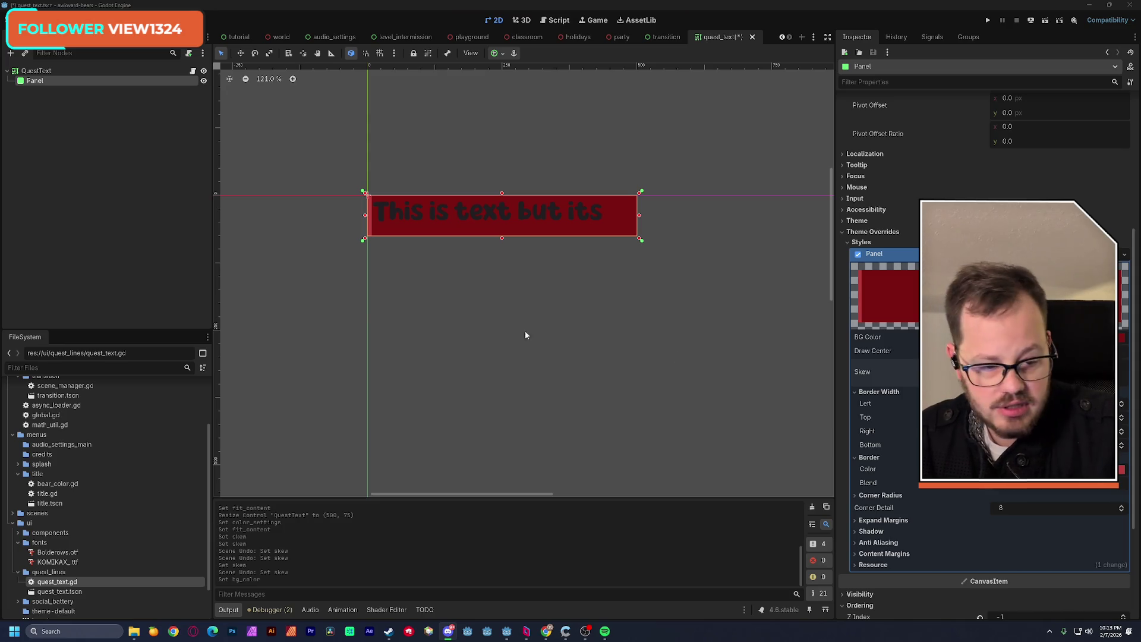
{"action": "left_click", "coordinate": [1022, 337]}
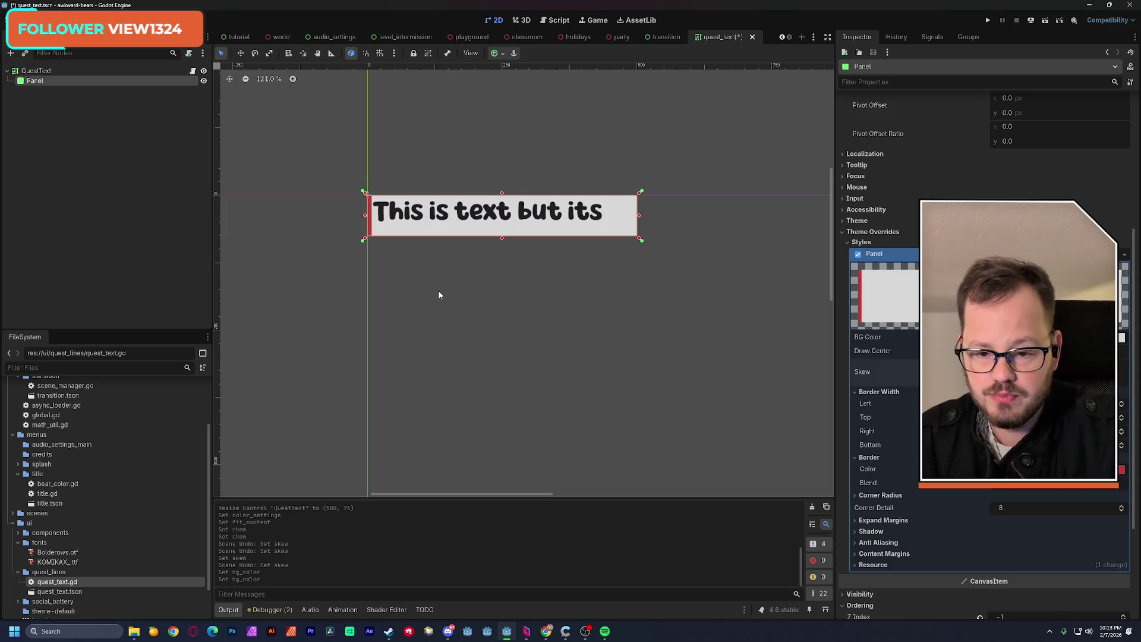
{"action": "key", "text": "ctrl+s"}
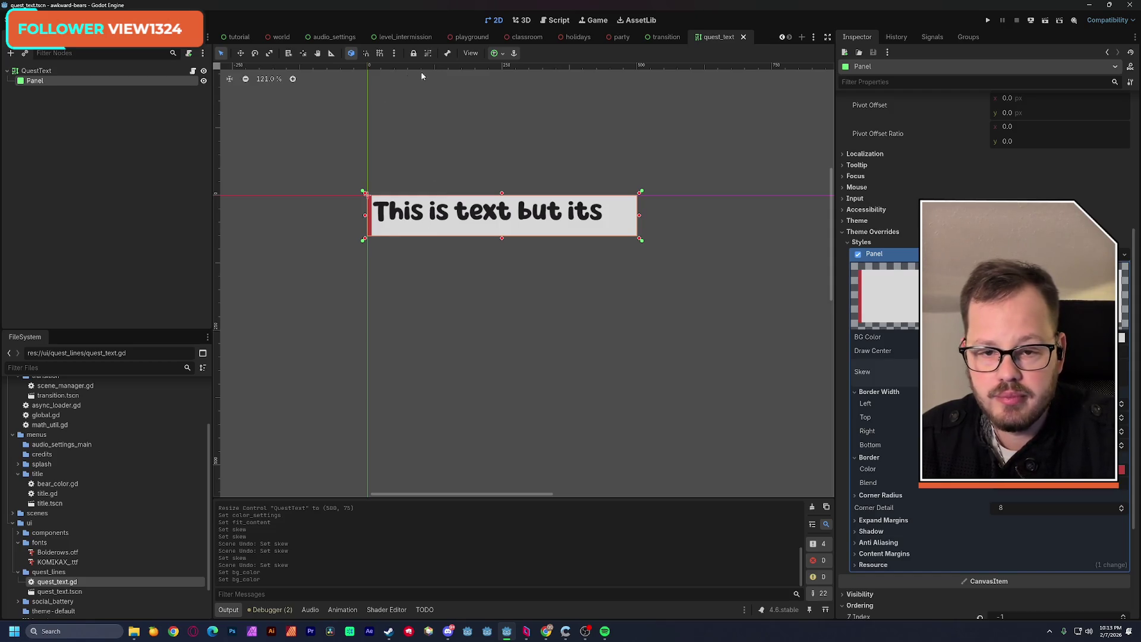
{"action": "left_click", "coordinate": [573, 40]}
{"action": "left_click", "coordinate": [1046, 21]}
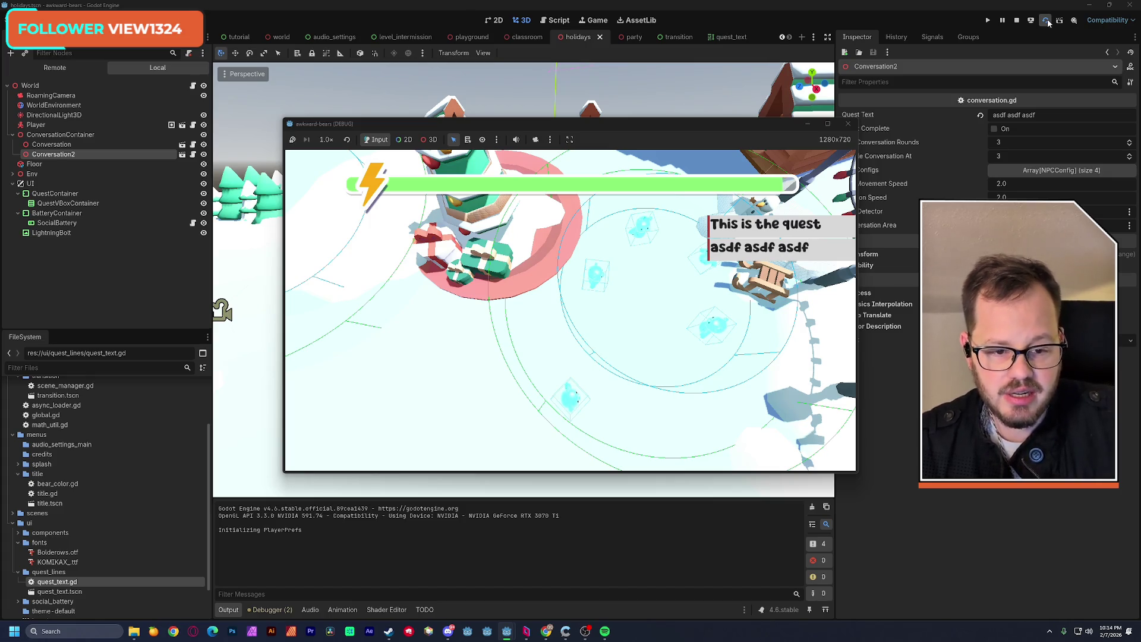
Stop the playtest, select the Conversation node, and edit its Quest Text 'This is the quest'
{"action": "left_click", "coordinate": [848, 124]}
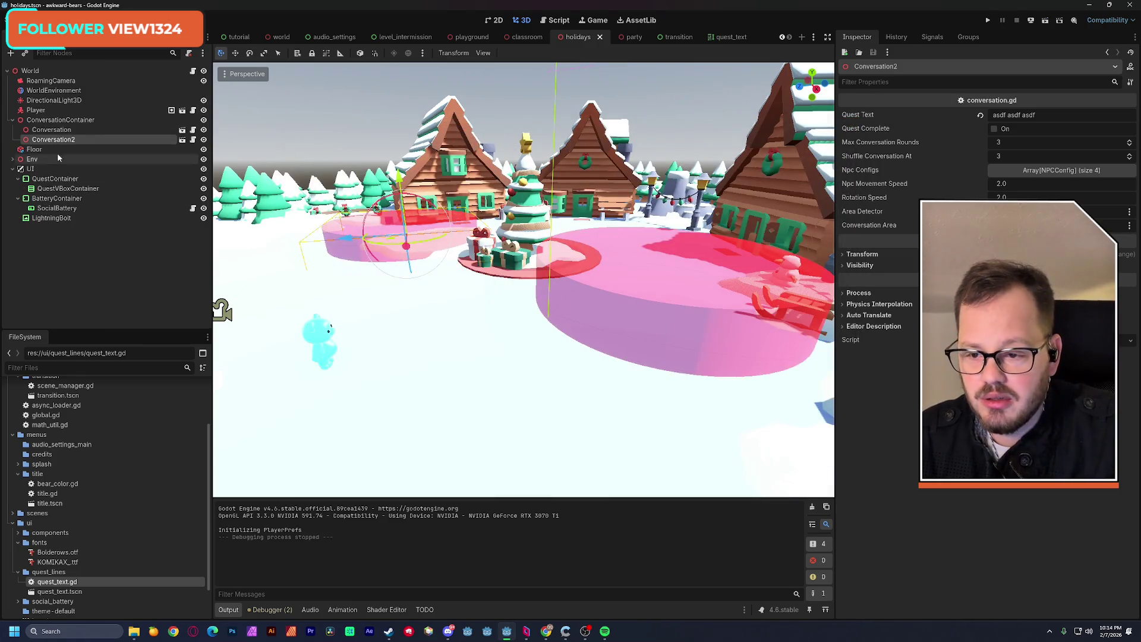
{"action": "left_click", "coordinate": [53, 130]}
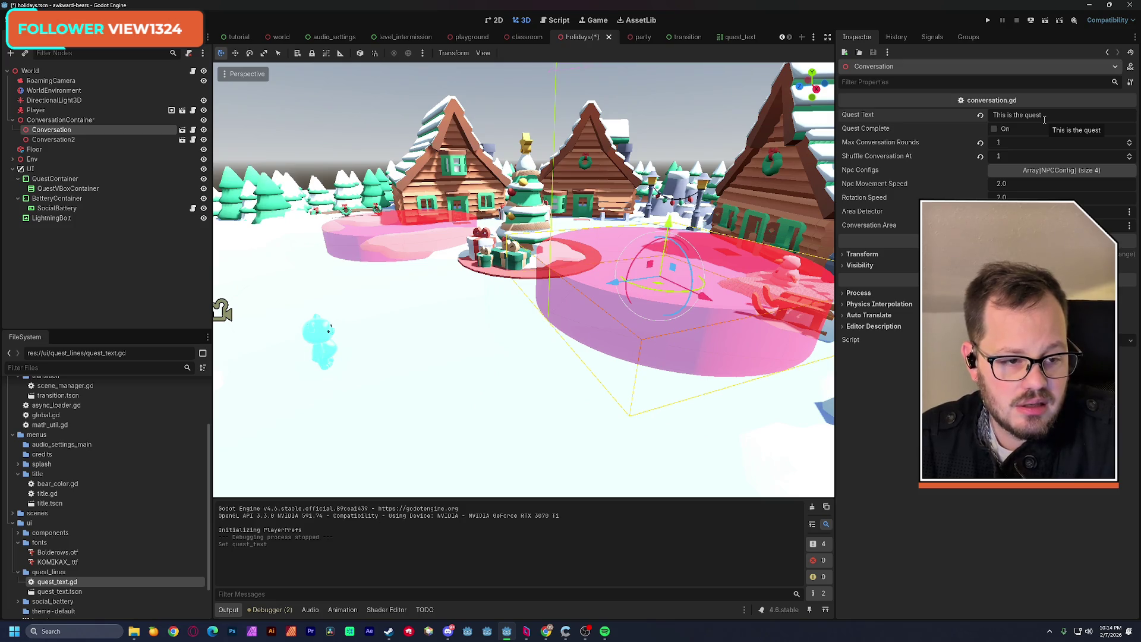
{"action": "left_click", "coordinate": [1046, 116]}
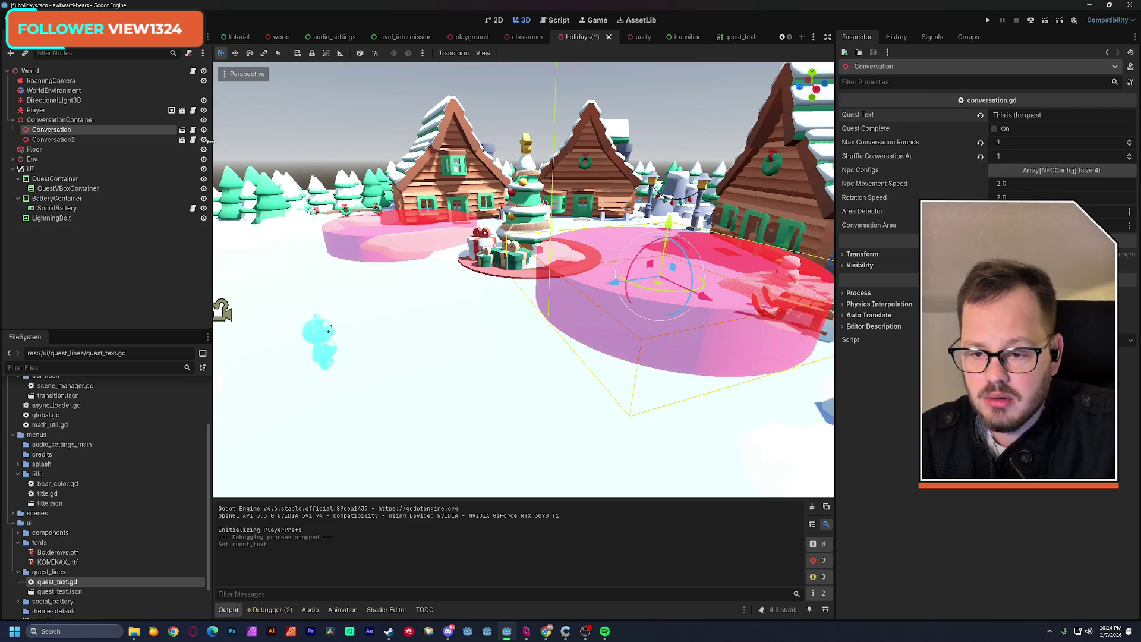
{"action": "left_click", "coordinate": [183, 131]}
{"action": "left_click", "coordinate": [192, 72]}
{"action": "left_click_drag", "start_coordinate": [702, 452], "coordinate": [699, 96]}
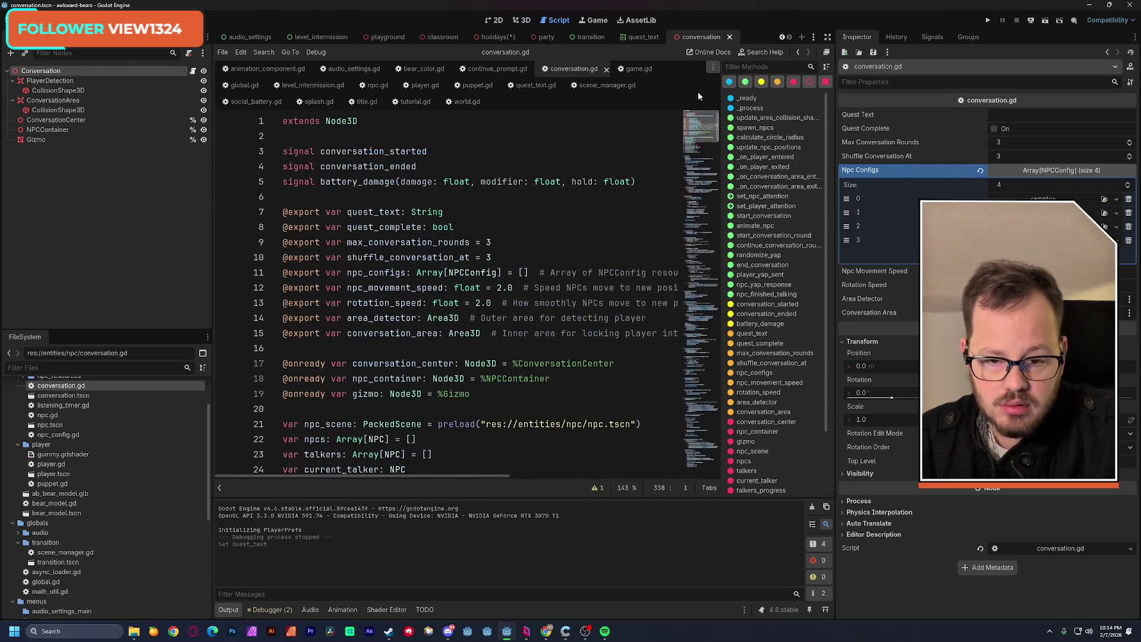
{"action": "double_click", "coordinate": [380, 212]}
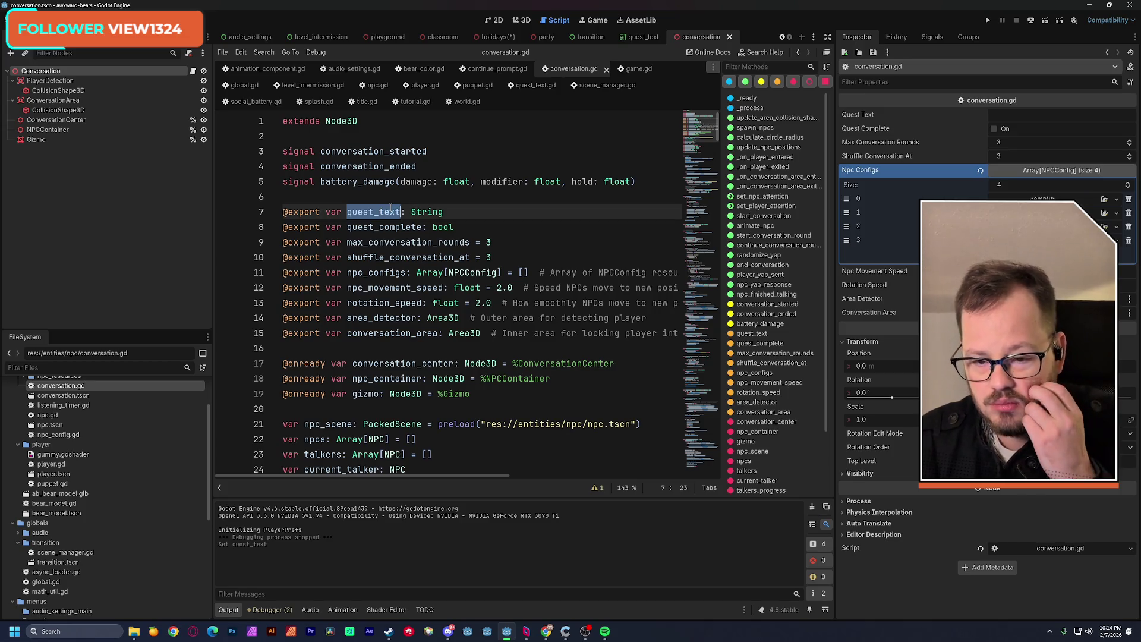
{"action": "left_click", "coordinate": [321, 211]}
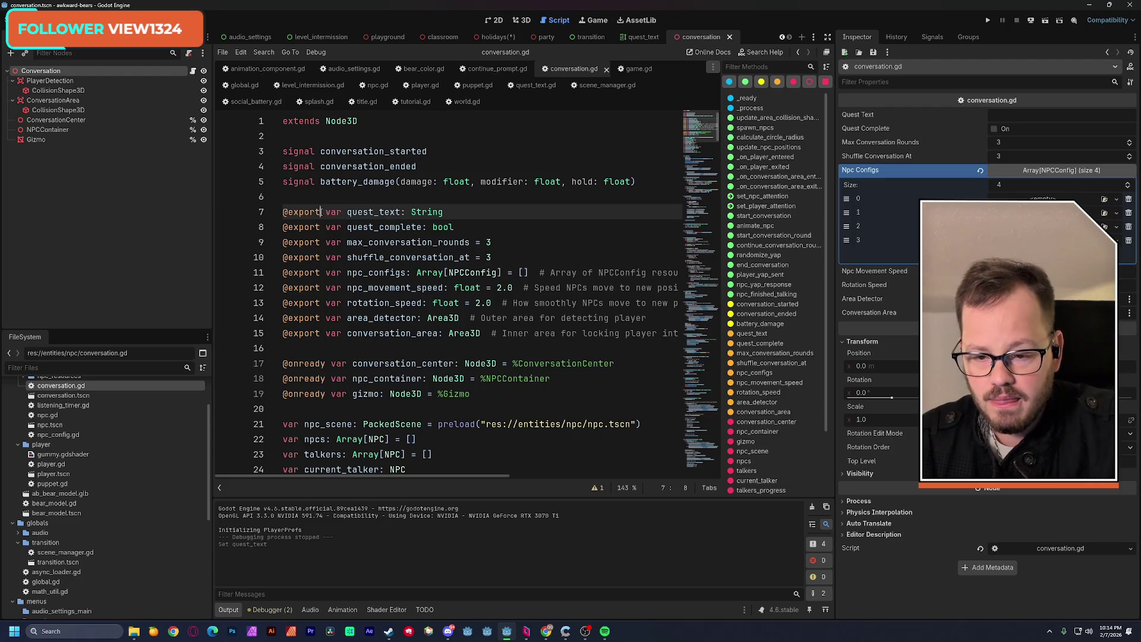
{"action": "type", "text": "_mu"}
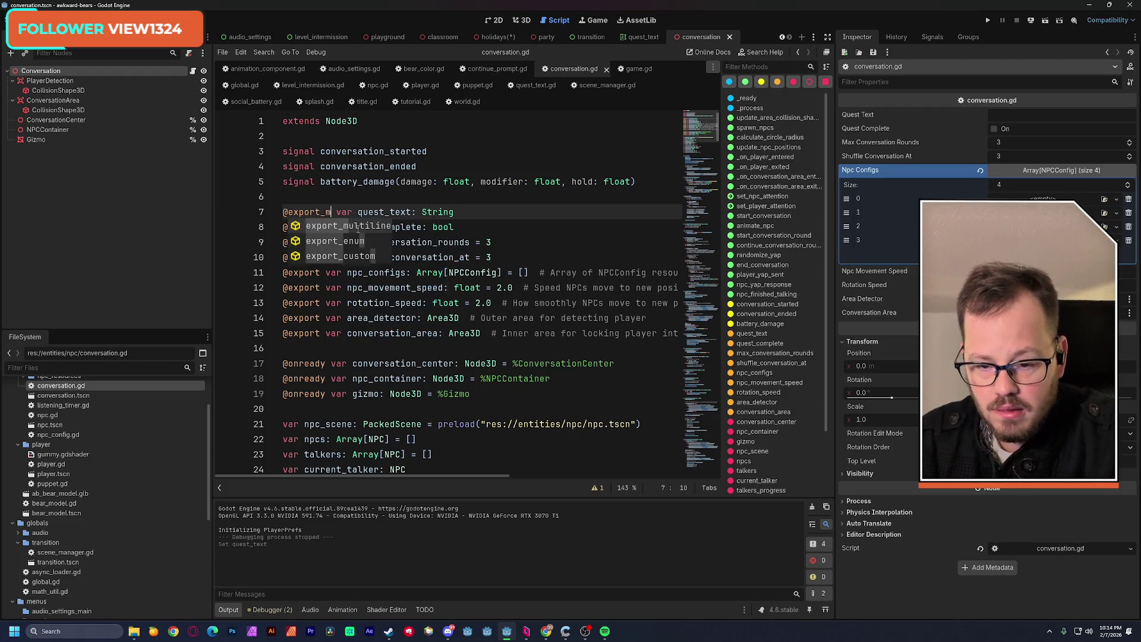
{"action": "key", "text": "Return"}
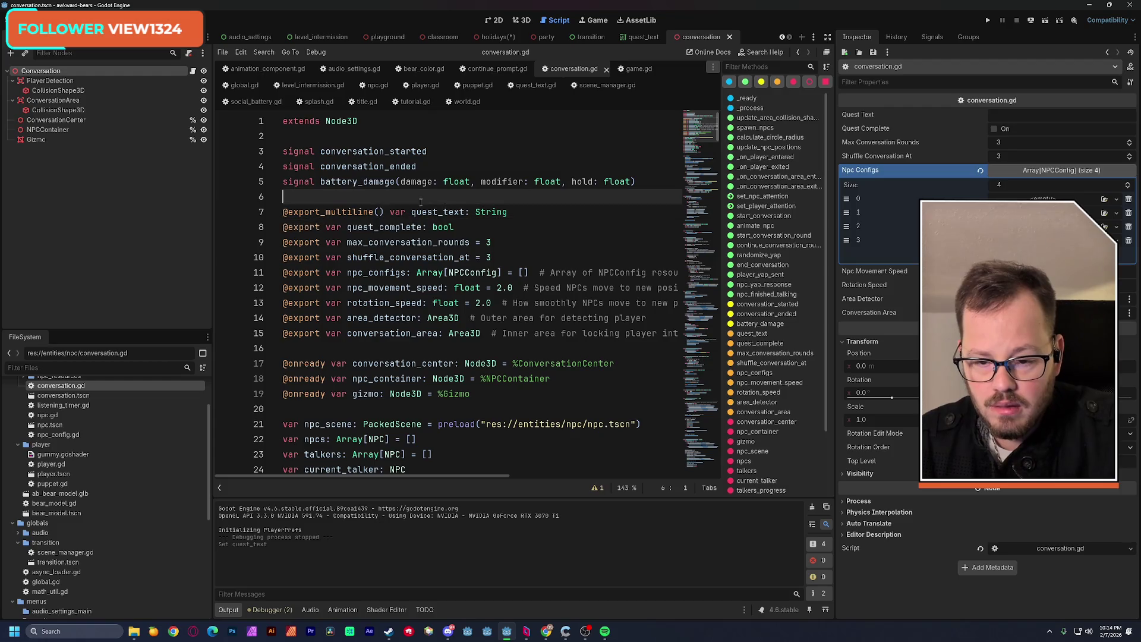
{"action": "left_click", "coordinate": [462, 196]}
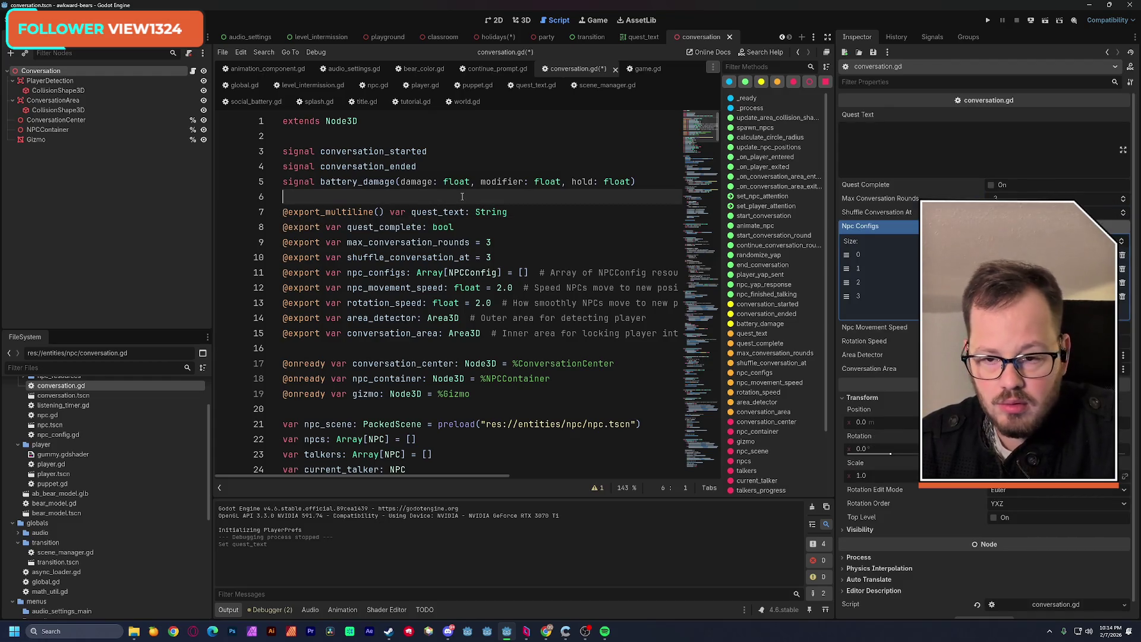
{"action": "key", "text": "ctrl+s"}
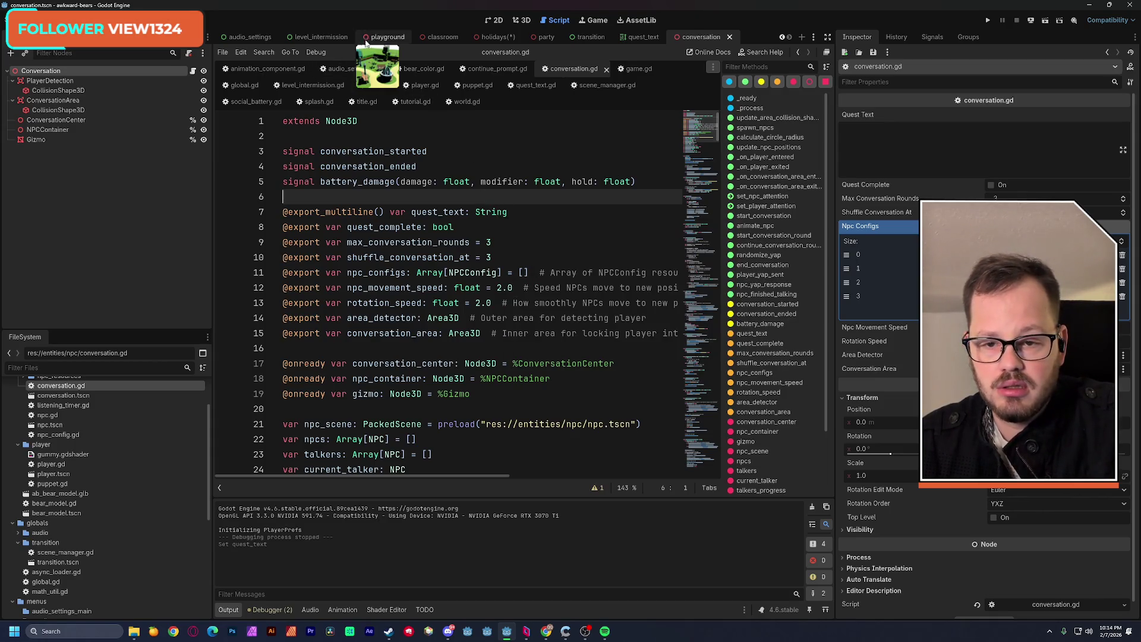
{"action": "left_click", "coordinate": [498, 37]}
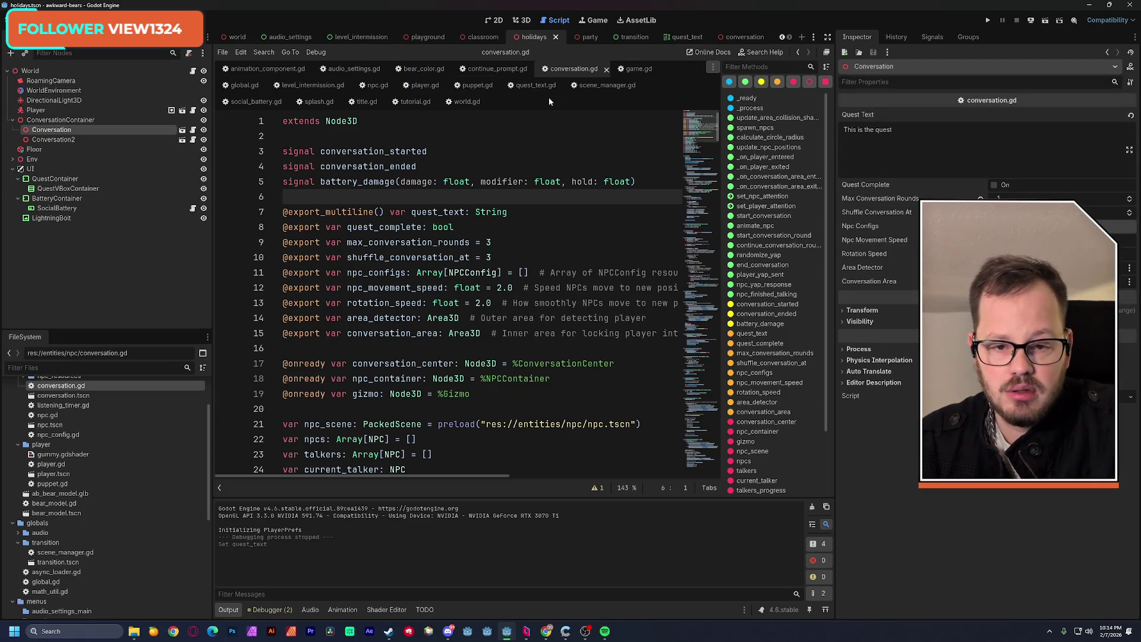
Add a second line, 'This is the quest', to the Conversation's Quest Text and save the holidays scene
{"action": "left_click", "coordinate": [523, 20]}
{"action": "key", "text": "ctrl+s"}
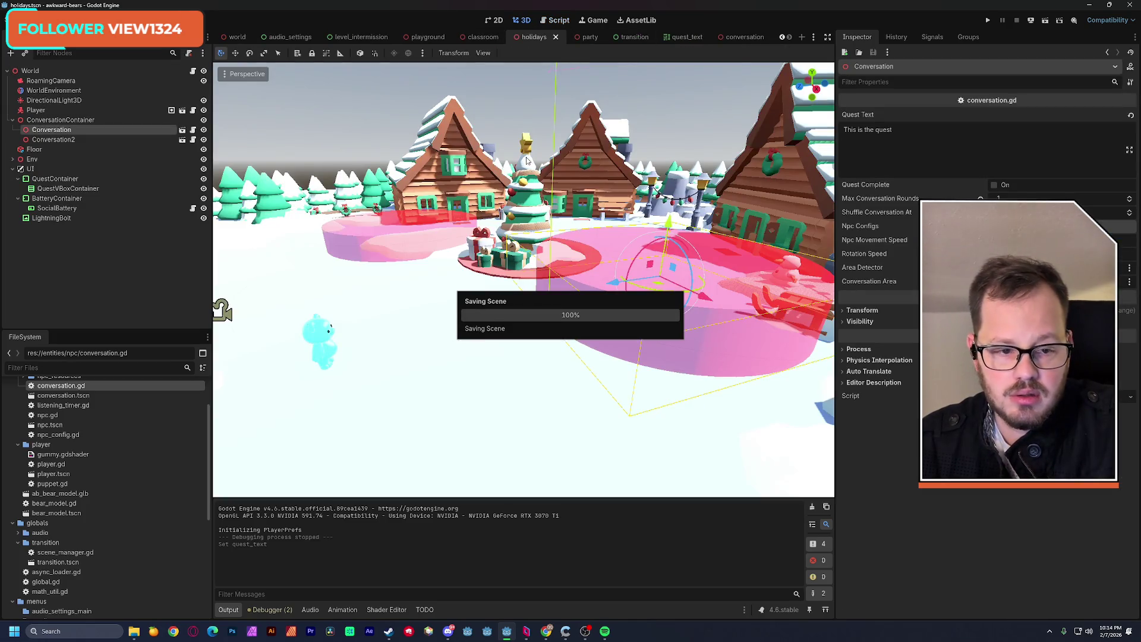
{"action": "left_click", "coordinate": [924, 137]}
{"action": "key", "text": "Return"}
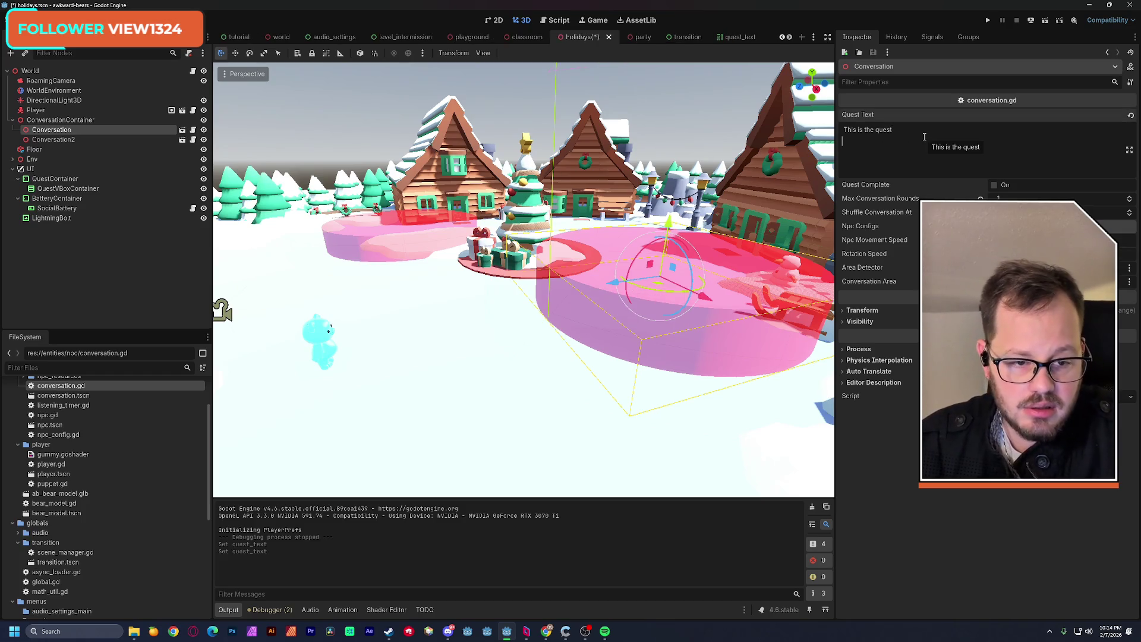
{"action": "type", "text": "This is the c"}
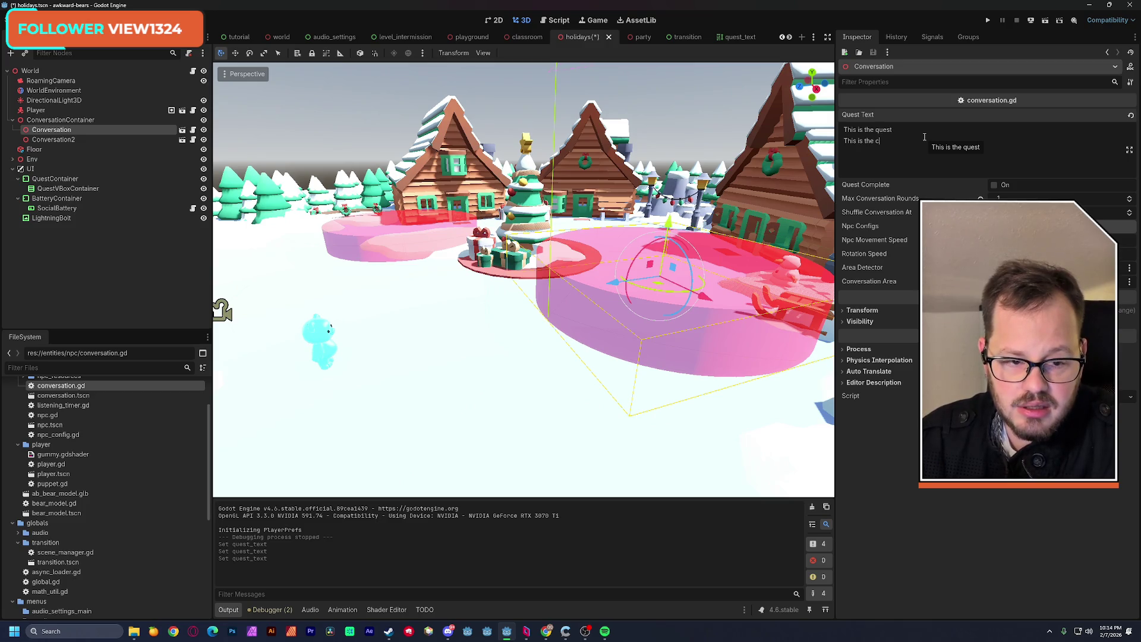
{"action": "type", "text": "quest"}
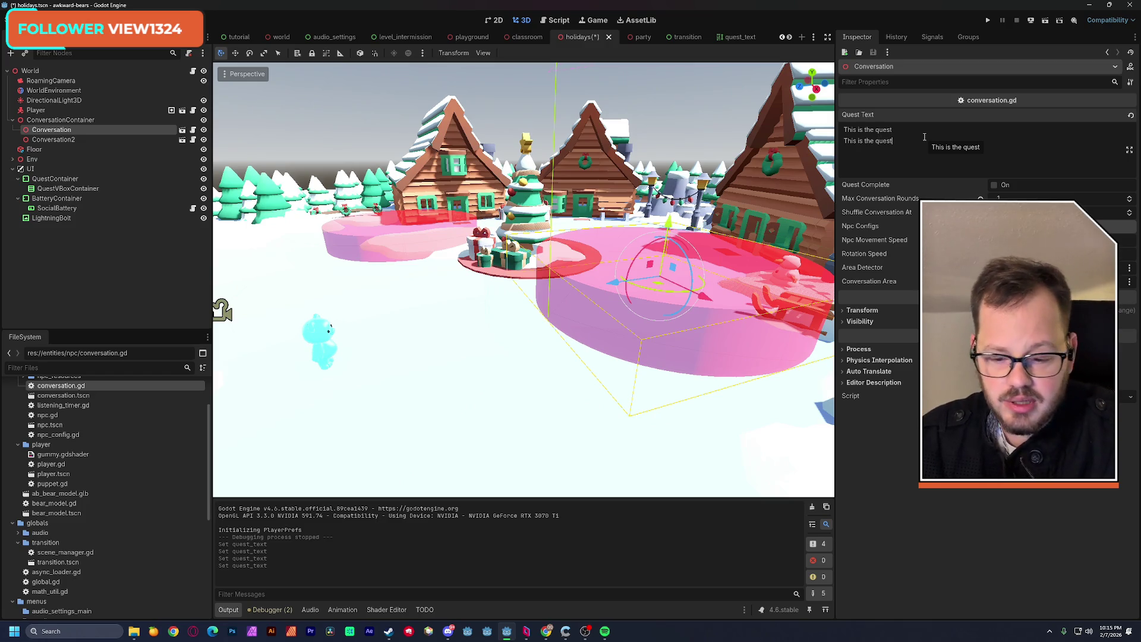
{"action": "key", "text": "ctrl+s"}
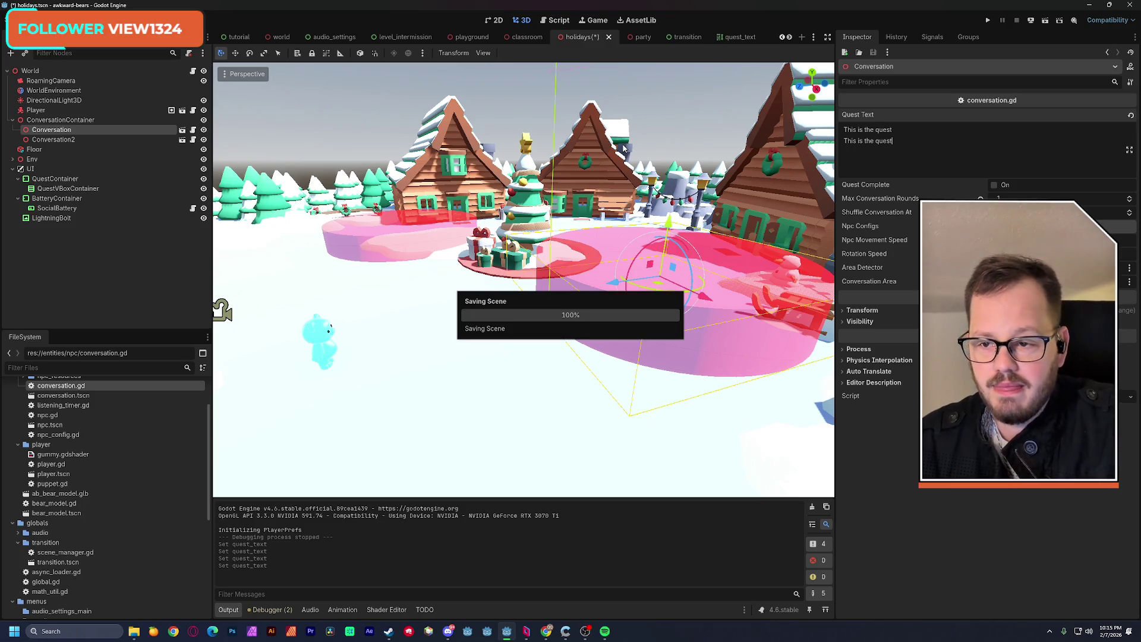
Playtest the holidays scene, walking the player forward and back to check the two-line quest panel
{"action": "left_click", "coordinate": [1046, 21]}
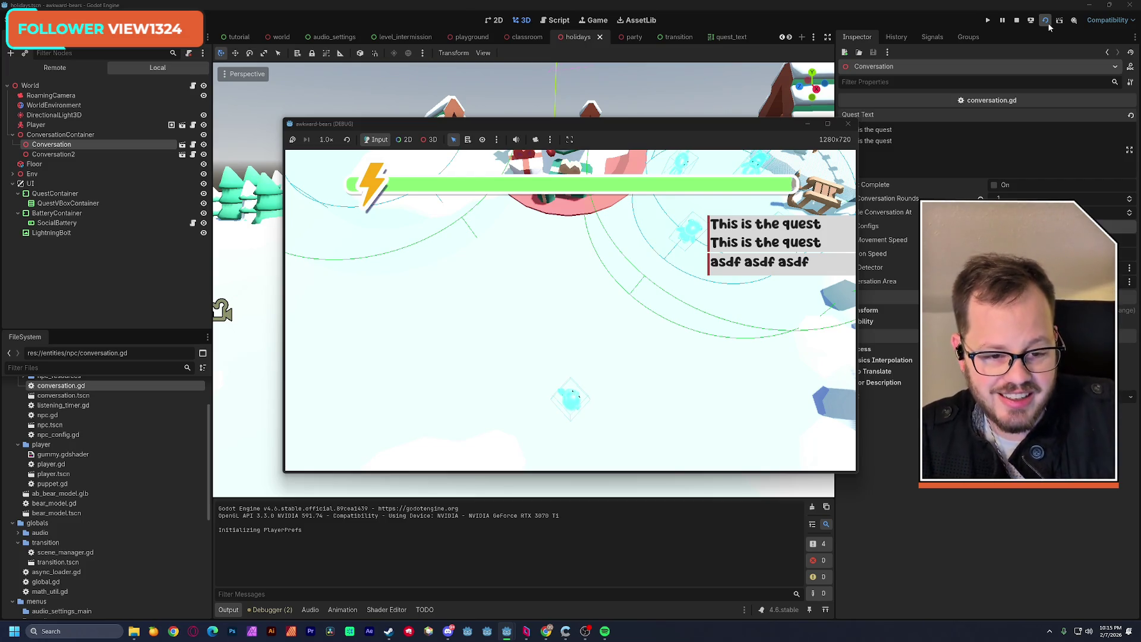
{"action": "key", "text": "w"}
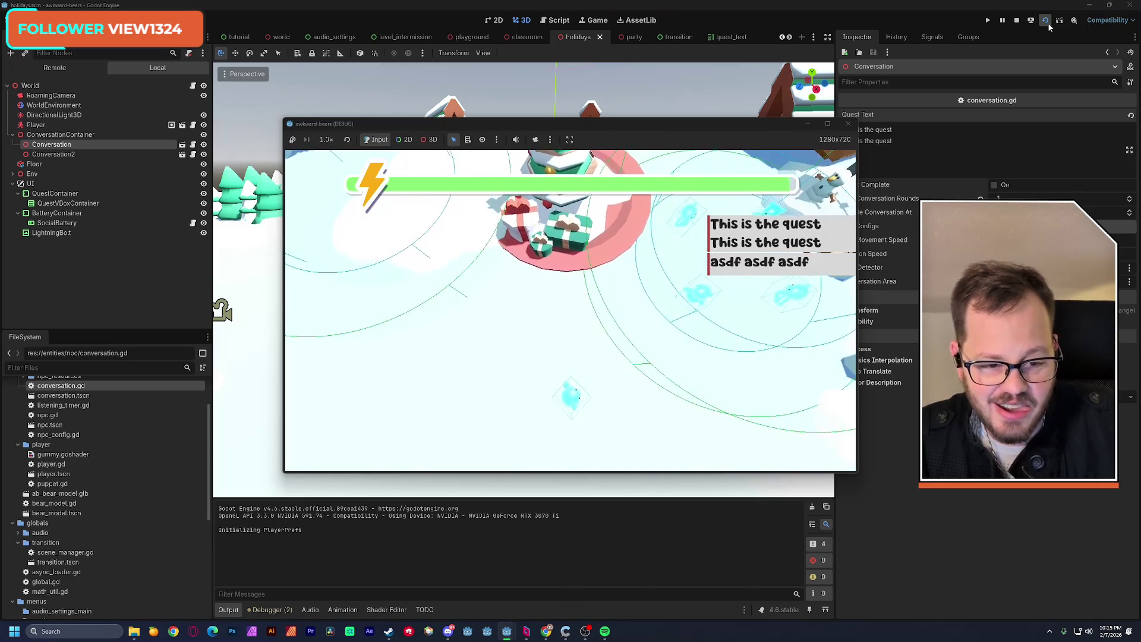
{"action": "key", "text": "s"}
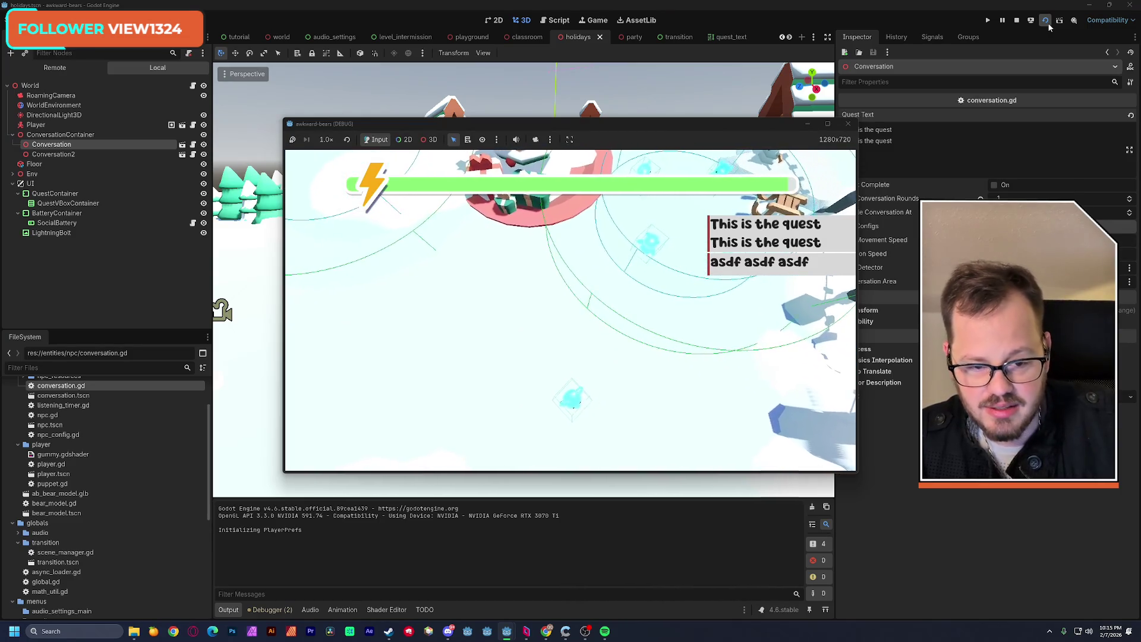
{"action": "key", "text": "w"}
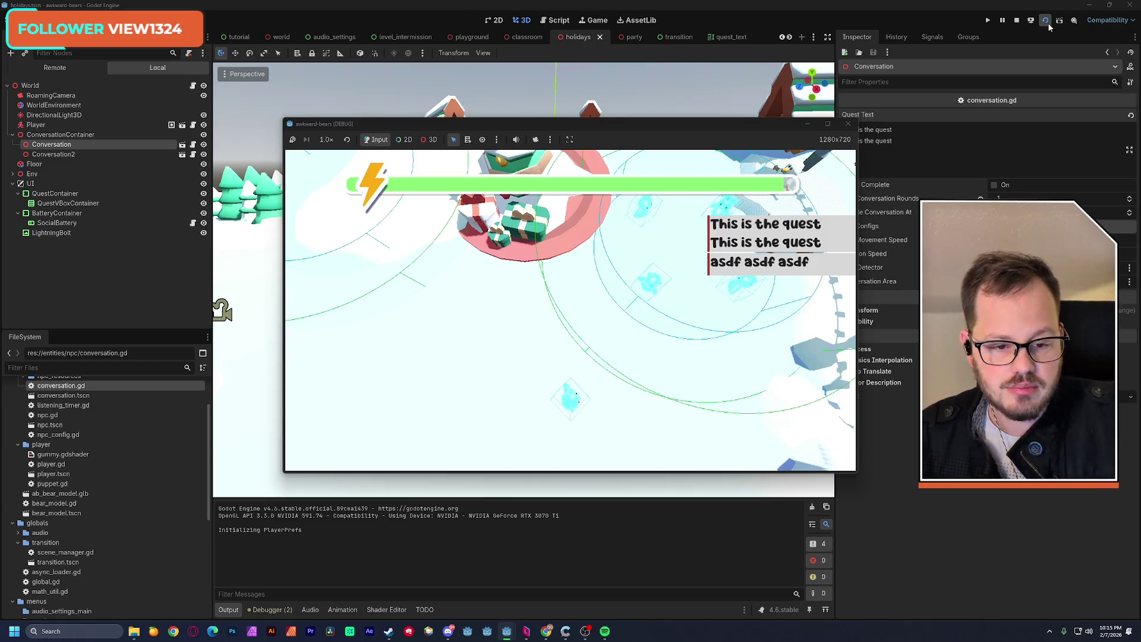
{"action": "left_click", "coordinate": [851, 127]}
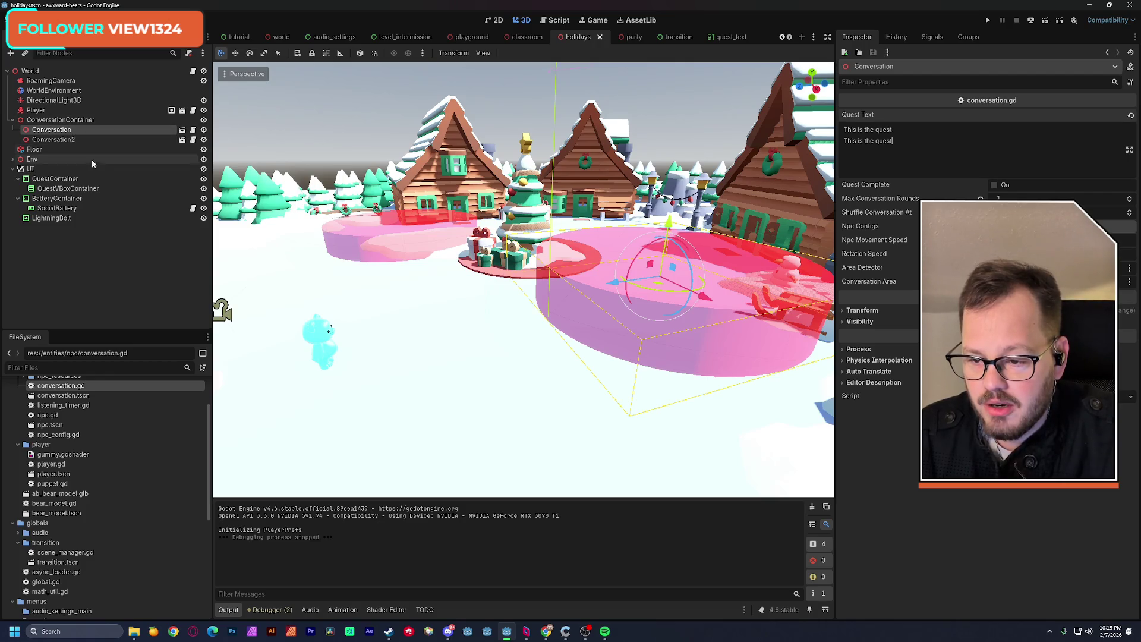
{"action": "left_click", "coordinate": [88, 189]}
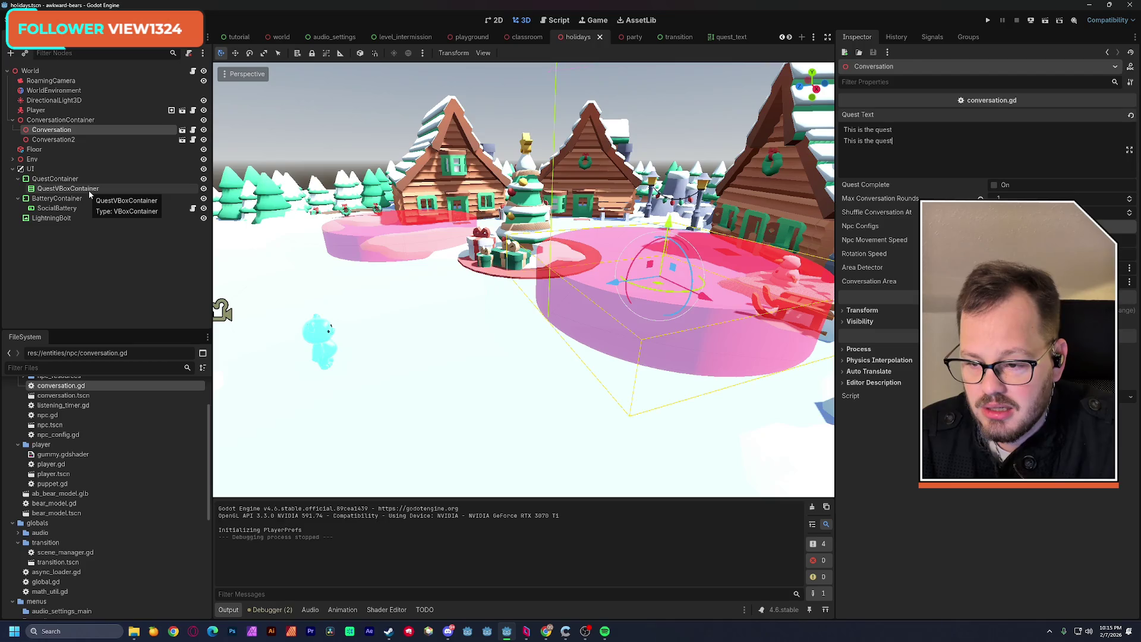
Enable a custom Separation constant override on QuestVBoxContainer and save the holidays scene
{"action": "key", "text": "ctrl+F1"}
{"action": "left_click_drag", "start_coordinate": [786, 194], "coordinate": [518, 174]}
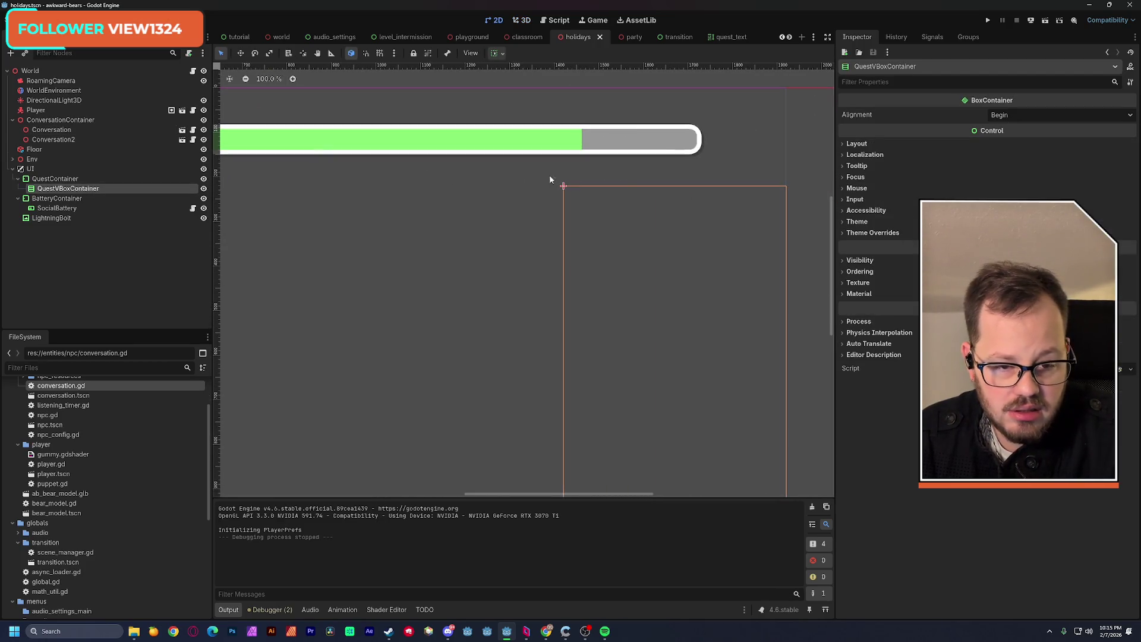
{"action": "left_click", "coordinate": [858, 234]}
{"action": "left_click", "coordinate": [852, 244]}
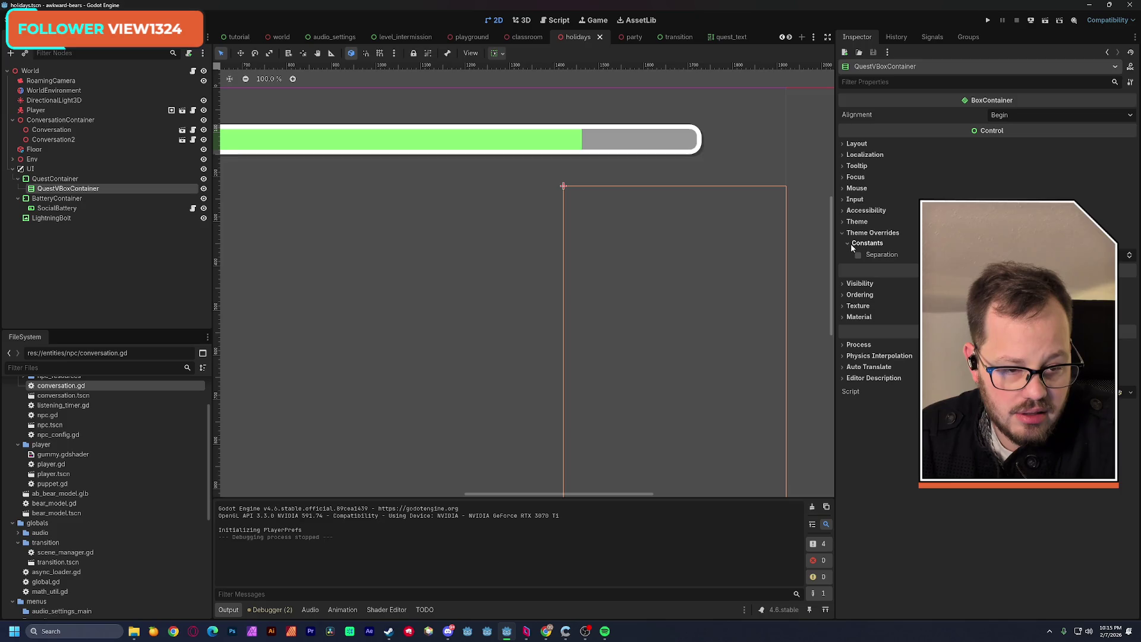
{"action": "left_click", "coordinate": [858, 255]}
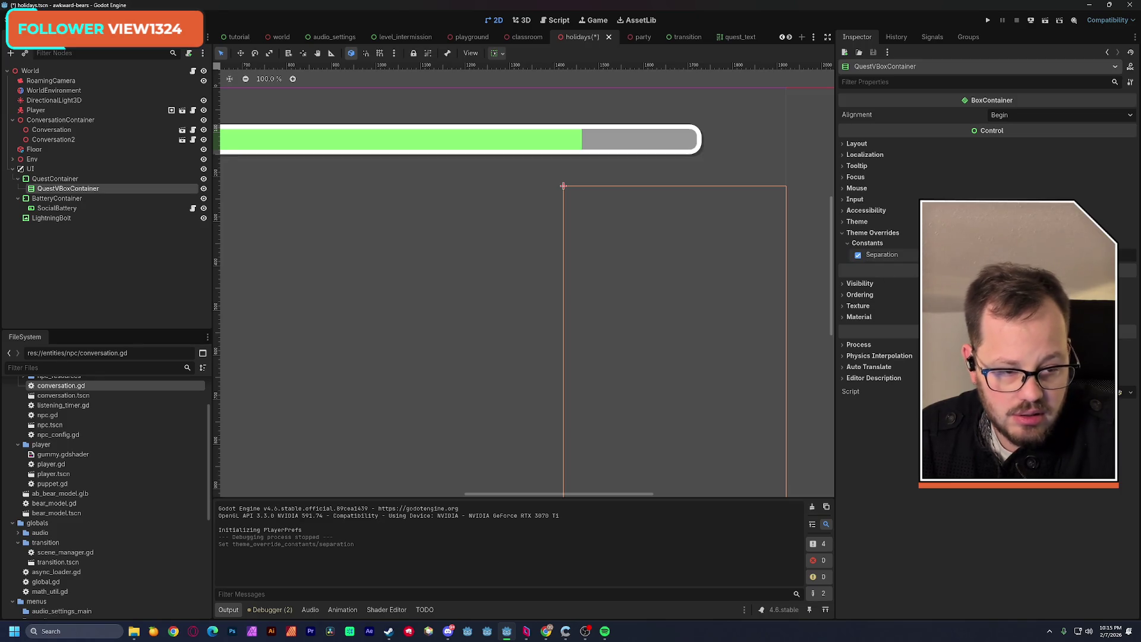
{"action": "left_click", "coordinate": [1129, 252]}
{"action": "key", "text": "ctrl+s"}
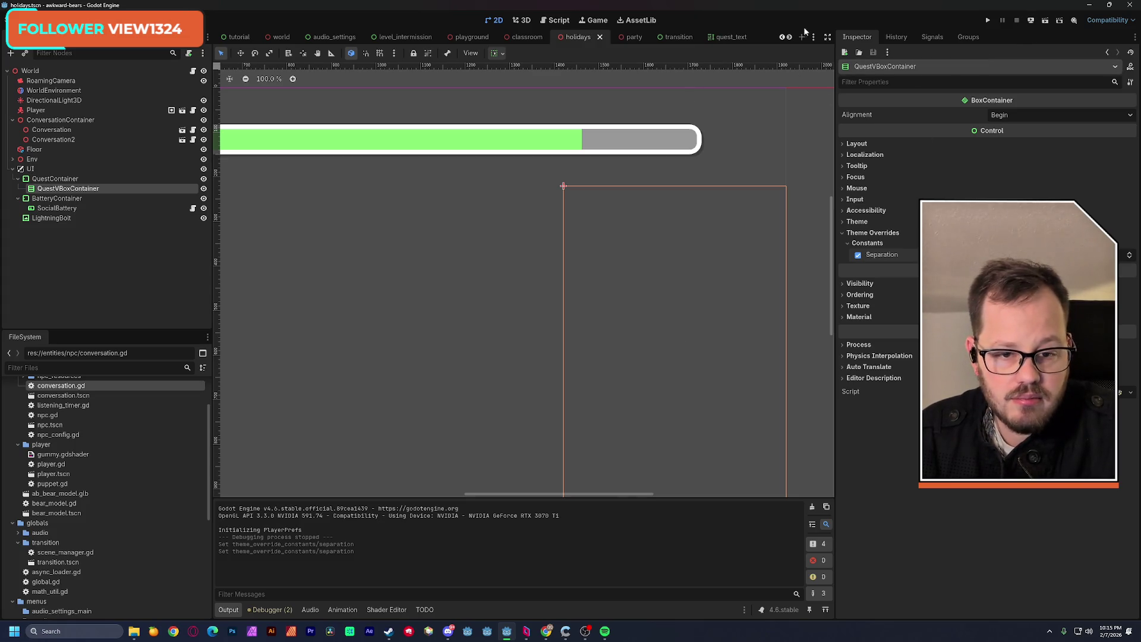
Playtest the holidays scene, walking the bear toward the presents, then stop the game
{"action": "left_click", "coordinate": [1046, 23]}
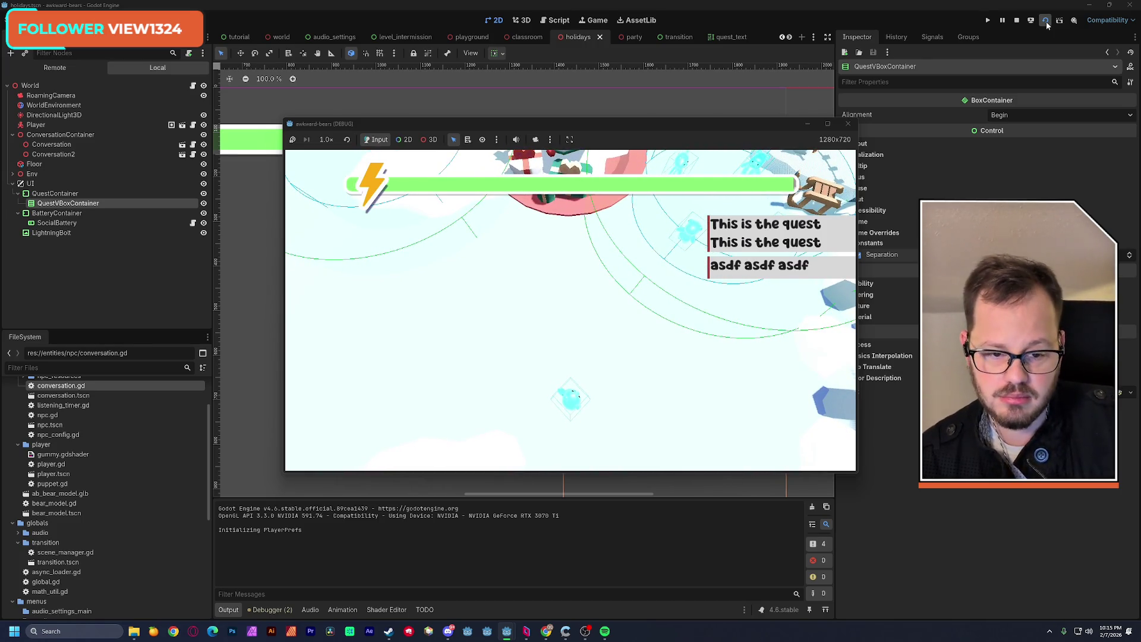
{"action": "key", "text": "w"}
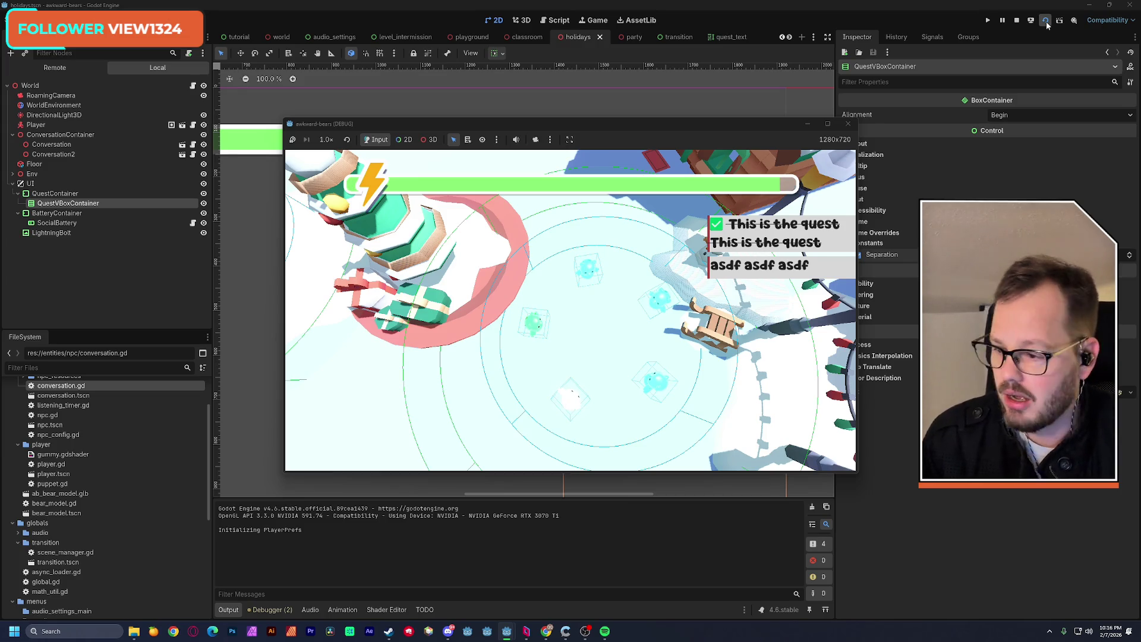
{"action": "left_click", "coordinate": [848, 123]}
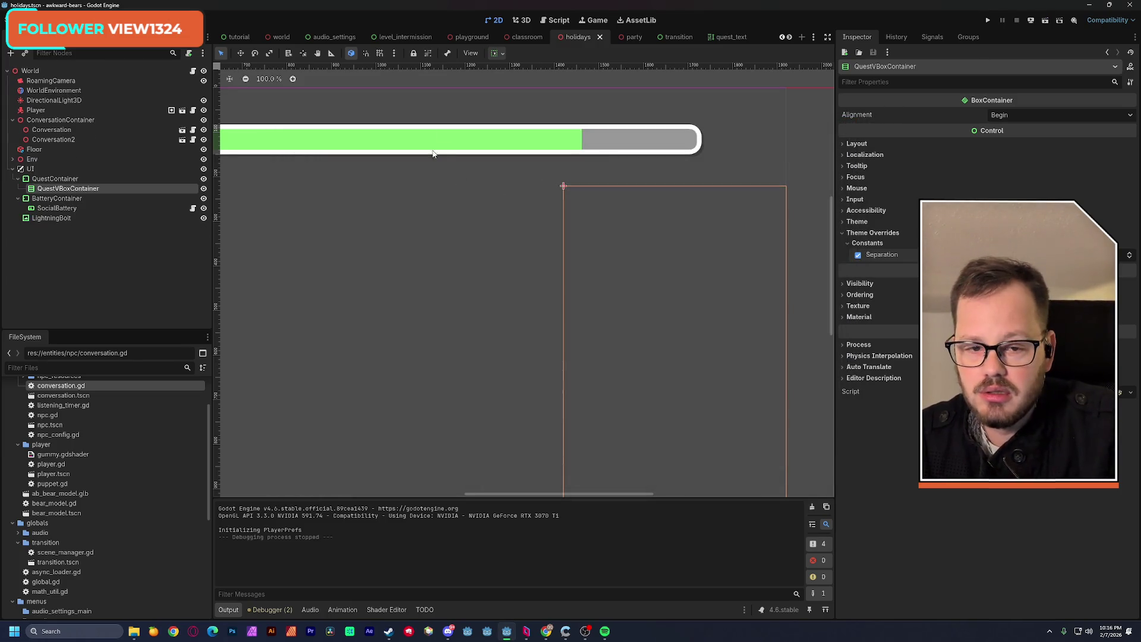
Brighten the quest_text Panel's background colour and save the scene
{"action": "left_click", "coordinate": [722, 37]}
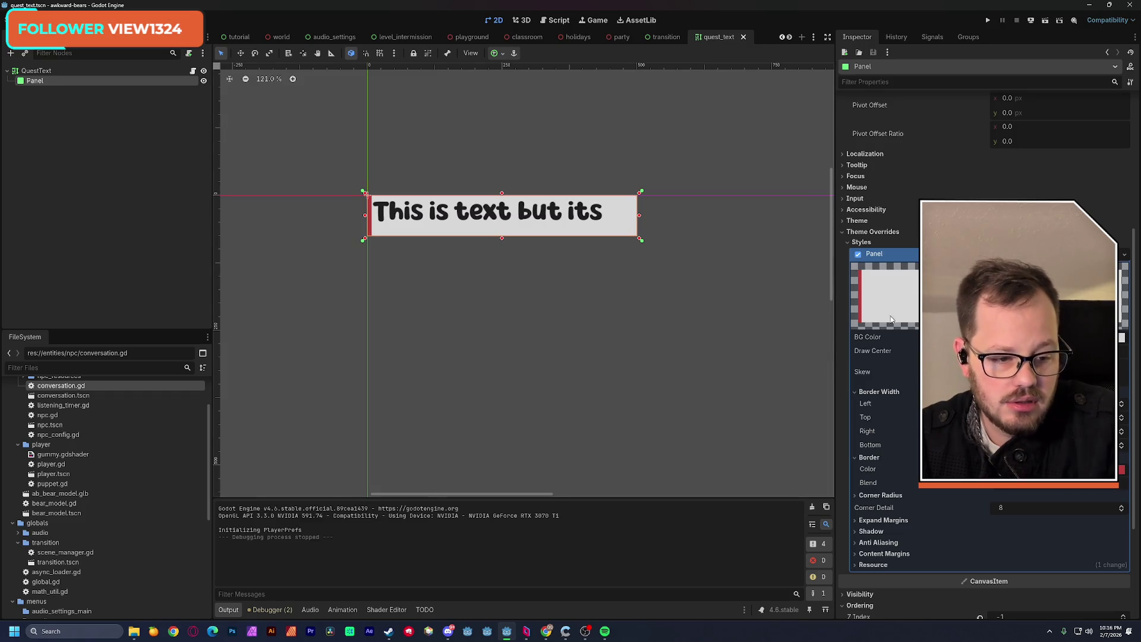
{"action": "left_click", "coordinate": [1058, 337]}
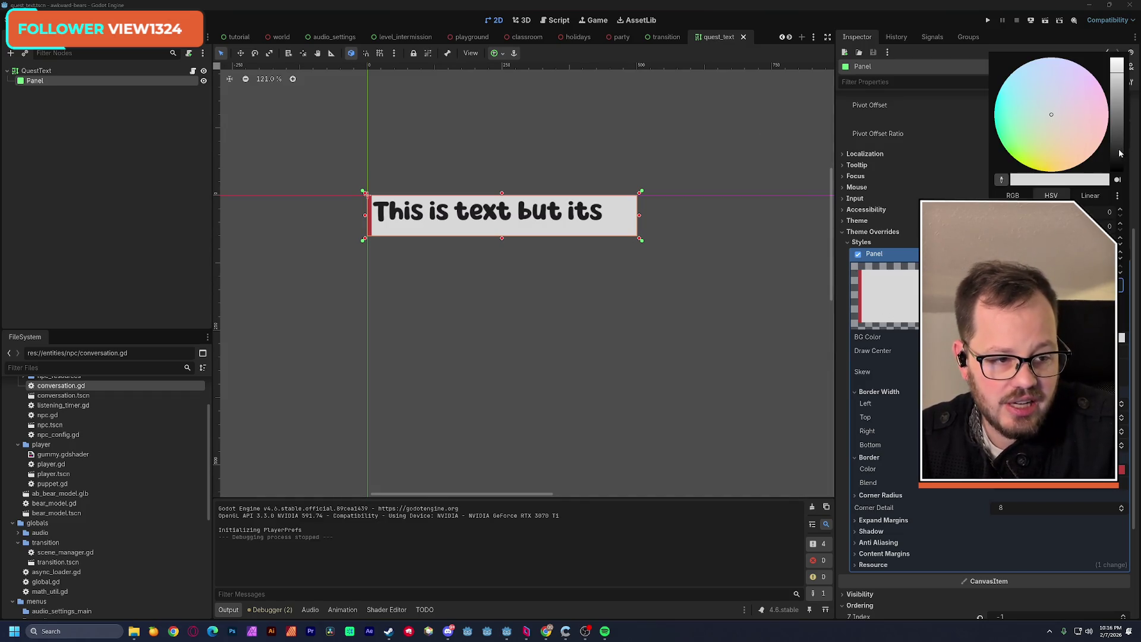
{"action": "left_click", "coordinate": [1122, 73]}
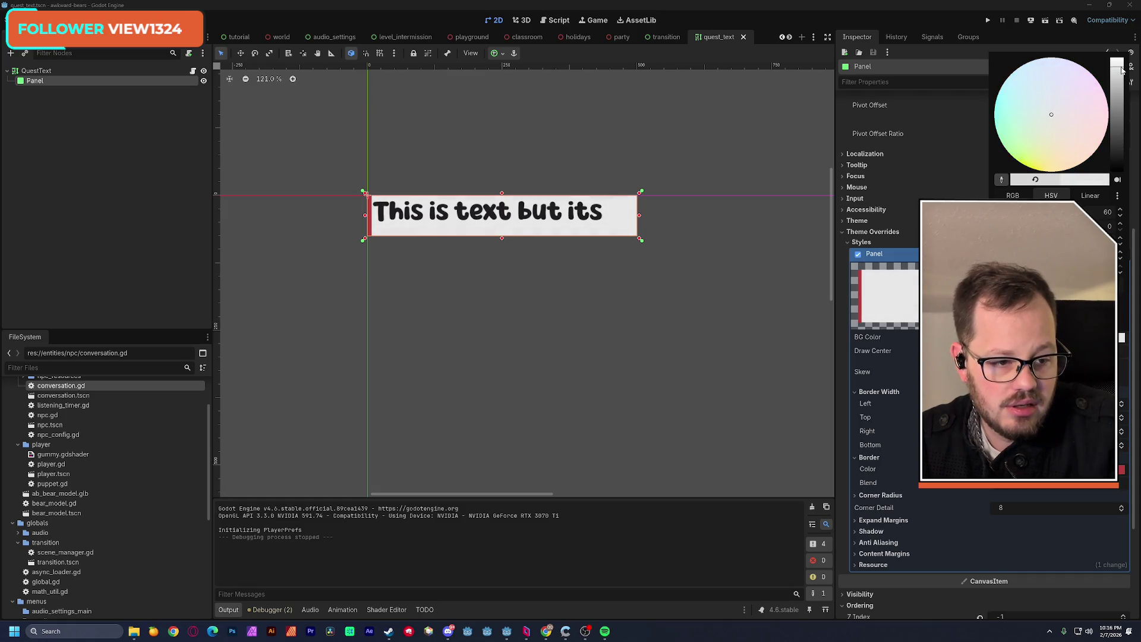
{"action": "left_click", "coordinate": [785, 384]}
{"action": "key", "text": "ctrl+s"}
Preview the quest text panel on its own, then playtest the holidays scene with it
{"action": "left_click", "coordinate": [1046, 21]}
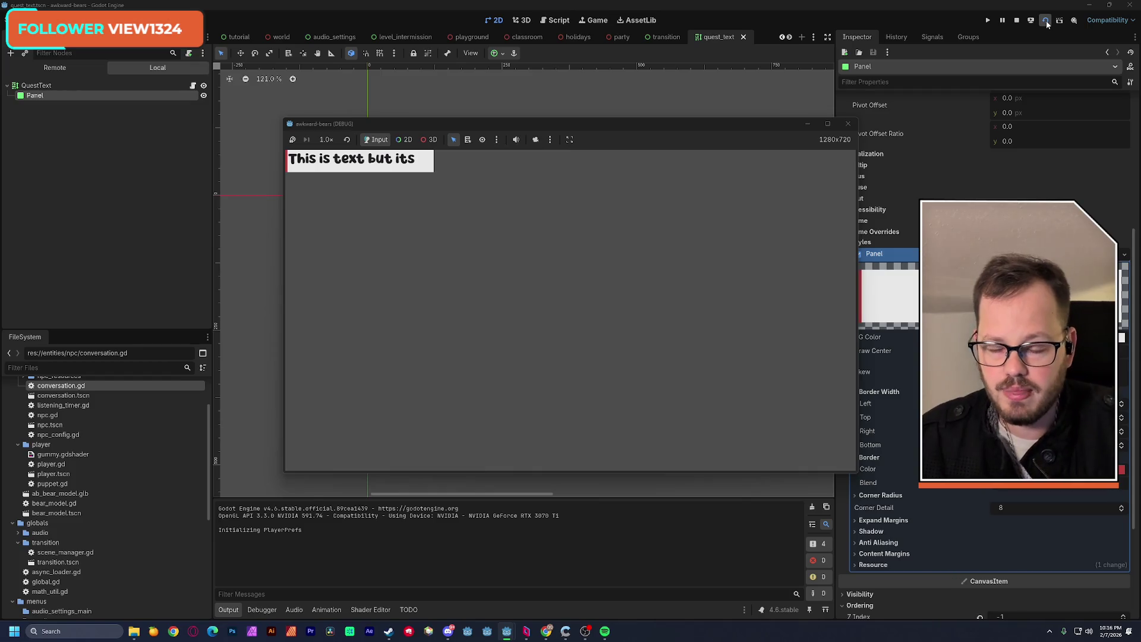
{"action": "left_click", "coordinate": [849, 123]}
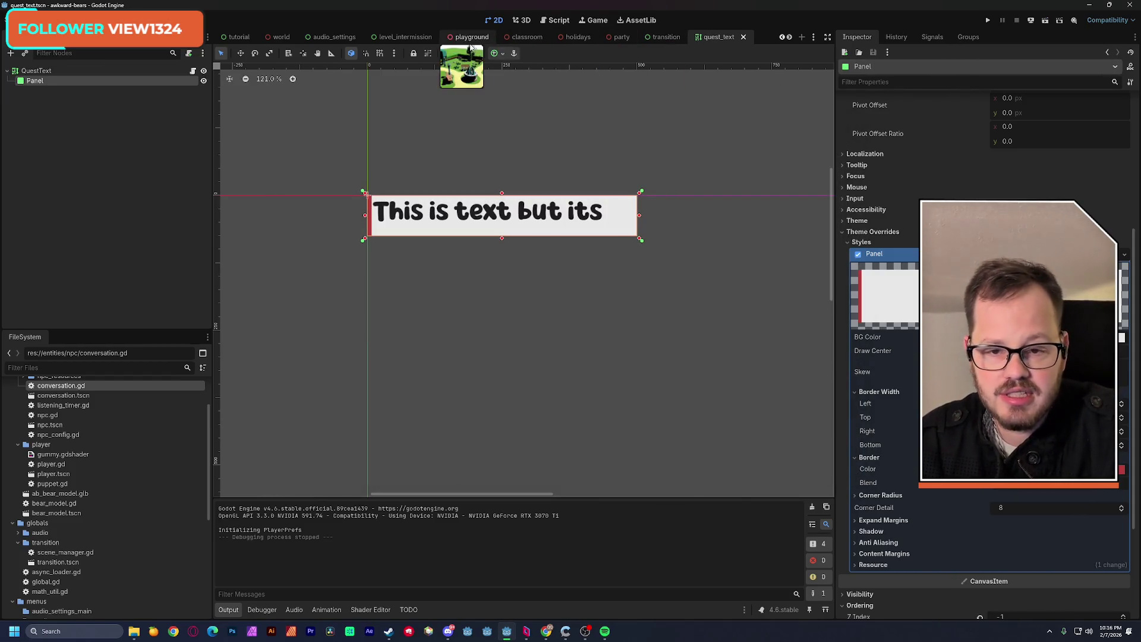
{"action": "left_click", "coordinate": [577, 36]}
{"action": "left_click", "coordinate": [1046, 21]}
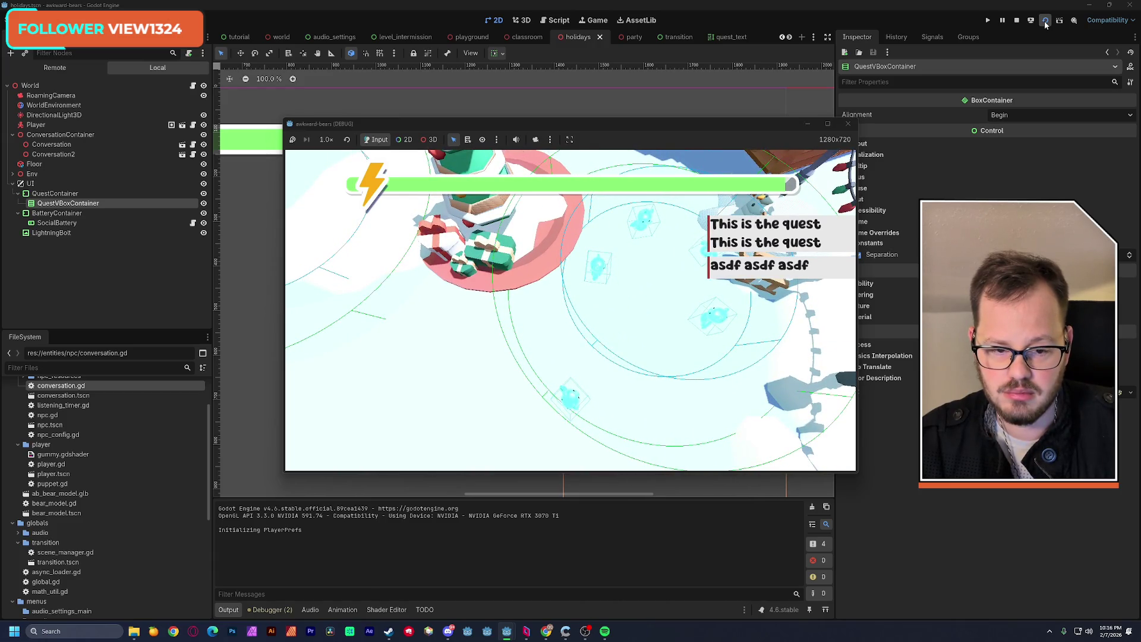
{"action": "left_click", "coordinate": [848, 124]}
{"action": "left_click", "coordinate": [721, 37]}
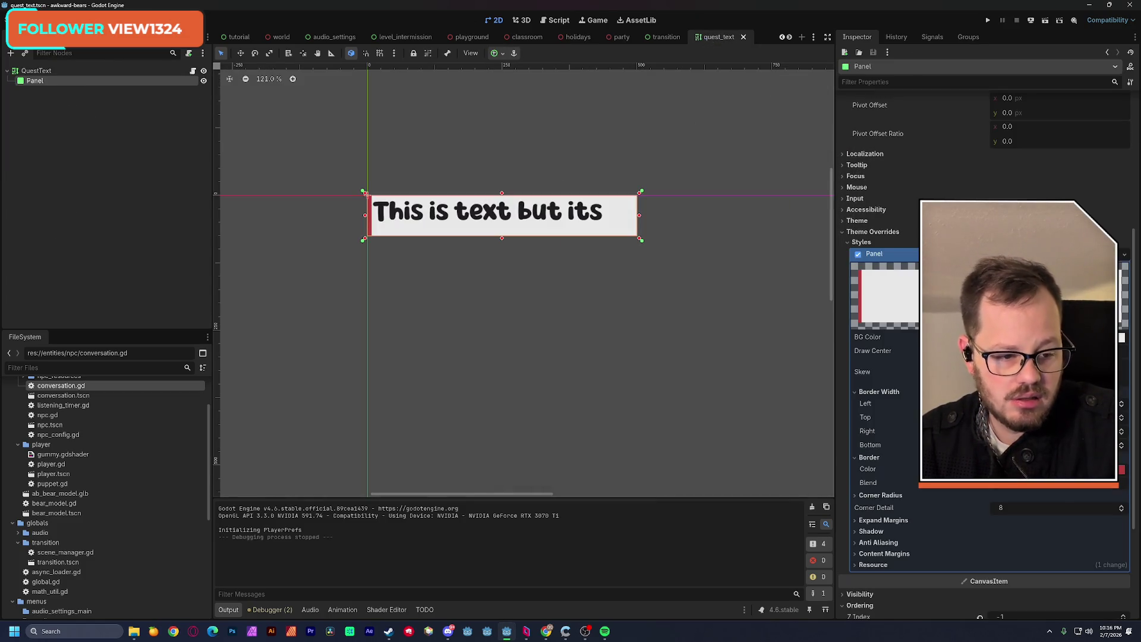
Tweak the Panel background colour and lower its alpha slightly, then save quest_text
{"action": "left_click", "coordinate": [1122, 337]}
{"action": "left_click_drag", "start_coordinate": [1118, 71], "coordinate": [1120, 75]}
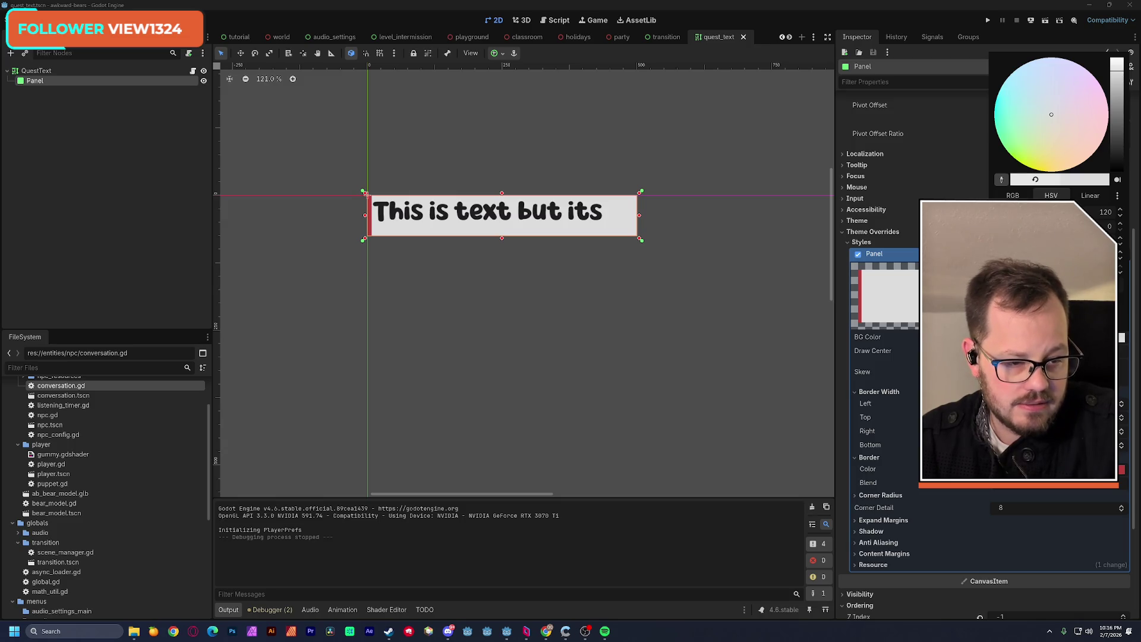
{"action": "left_click_drag", "start_coordinate": [1120, 75], "coordinate": [1120, 79]}
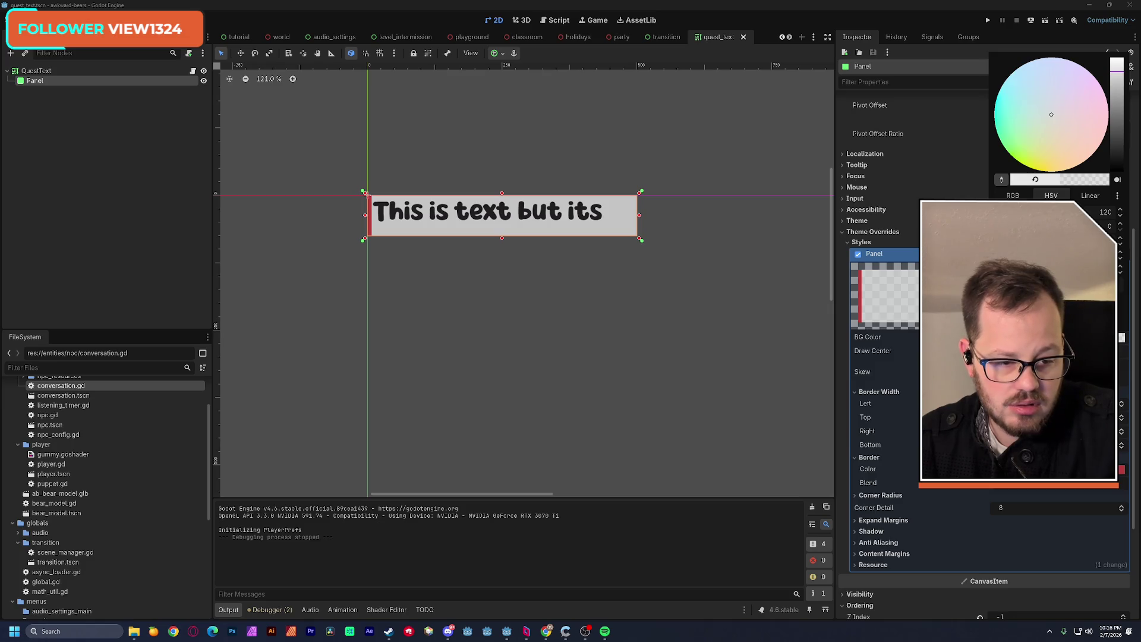
{"action": "left_click", "coordinate": [794, 274]}
{"action": "key", "text": "ctrl+s"}
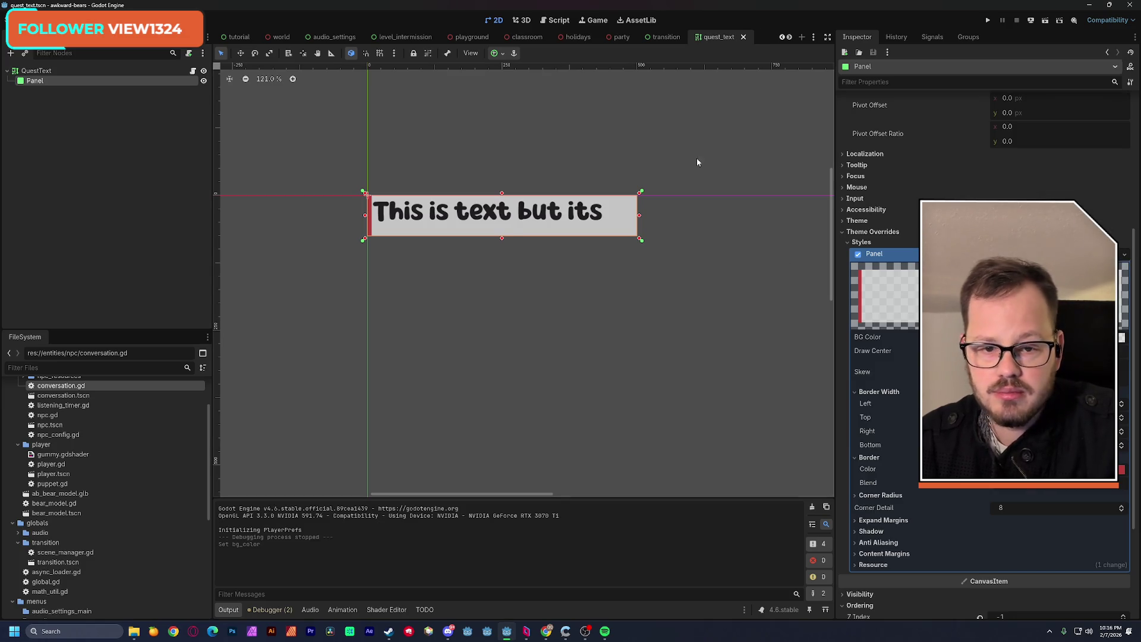
{"action": "left_click", "coordinate": [574, 37]}
Playtest the holidays scene with the updated quest panel, then stop it
{"action": "left_click", "coordinate": [1046, 20]}
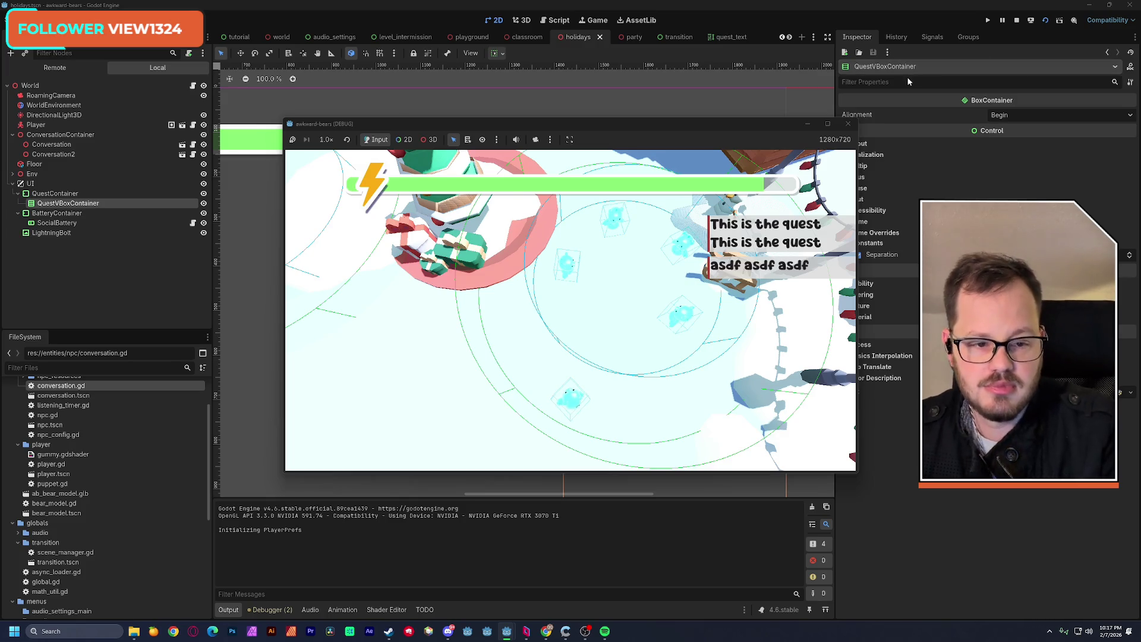
{"action": "left_click", "coordinate": [853, 122]}
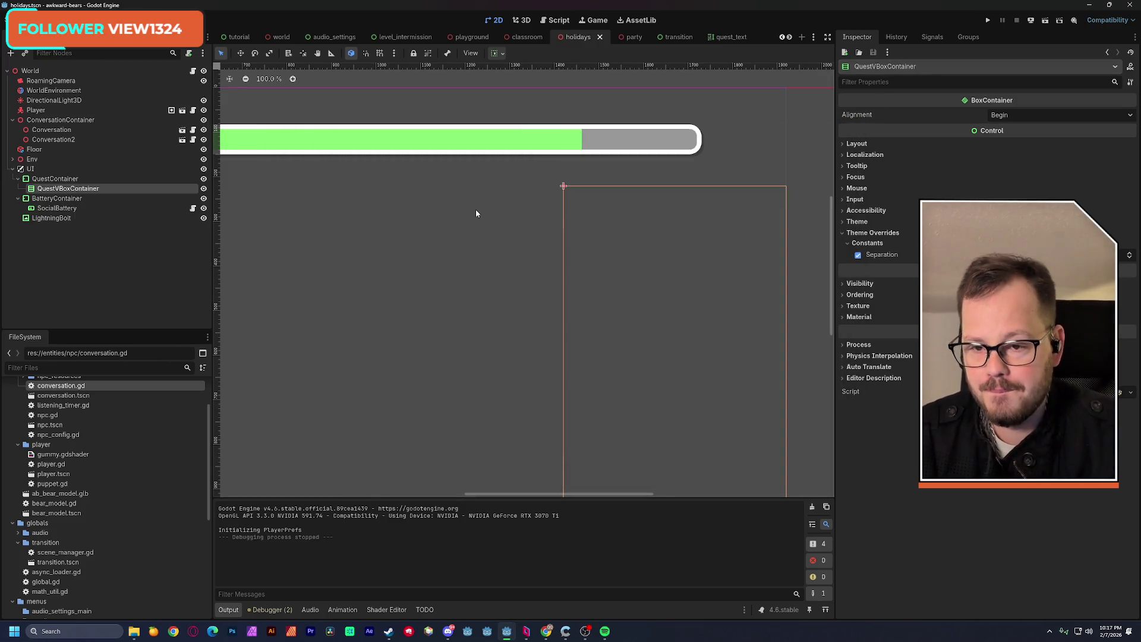
{"action": "key", "text": "alt+Tab"}
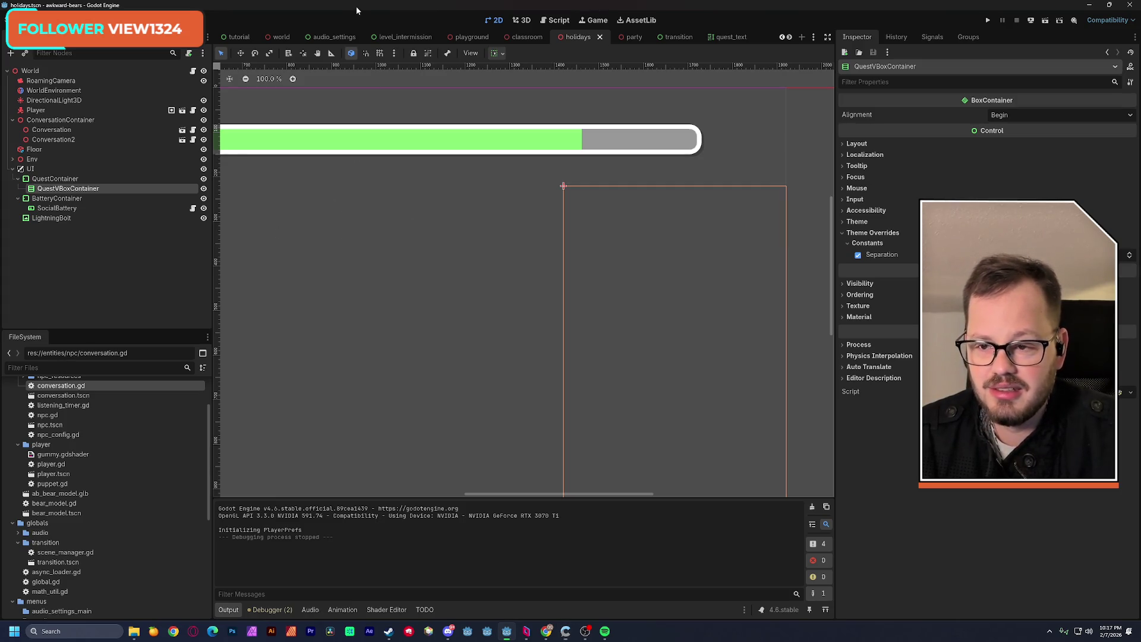
{"action": "left_click", "coordinate": [356, 6]}
Zoom out to the lightning-bolt battery bar, then open the classroom scene
{"action": "scroll", "coordinate": [405, 195], "scroll_direction": "down", "scroll_amount": 3}
{"action": "scroll", "coordinate": [406, 200], "scroll_direction": "down", "scroll_amount": 2}
{"action": "left_click_drag", "start_coordinate": [380, 199], "coordinate": [472, 209]}
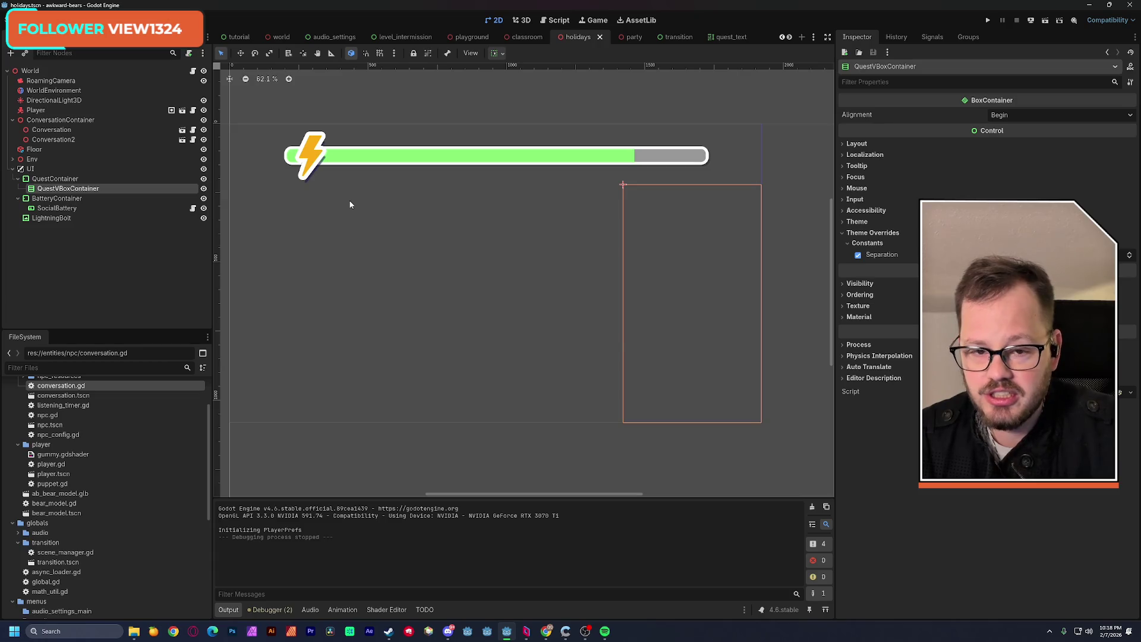
{"action": "left_click", "coordinate": [528, 36]}
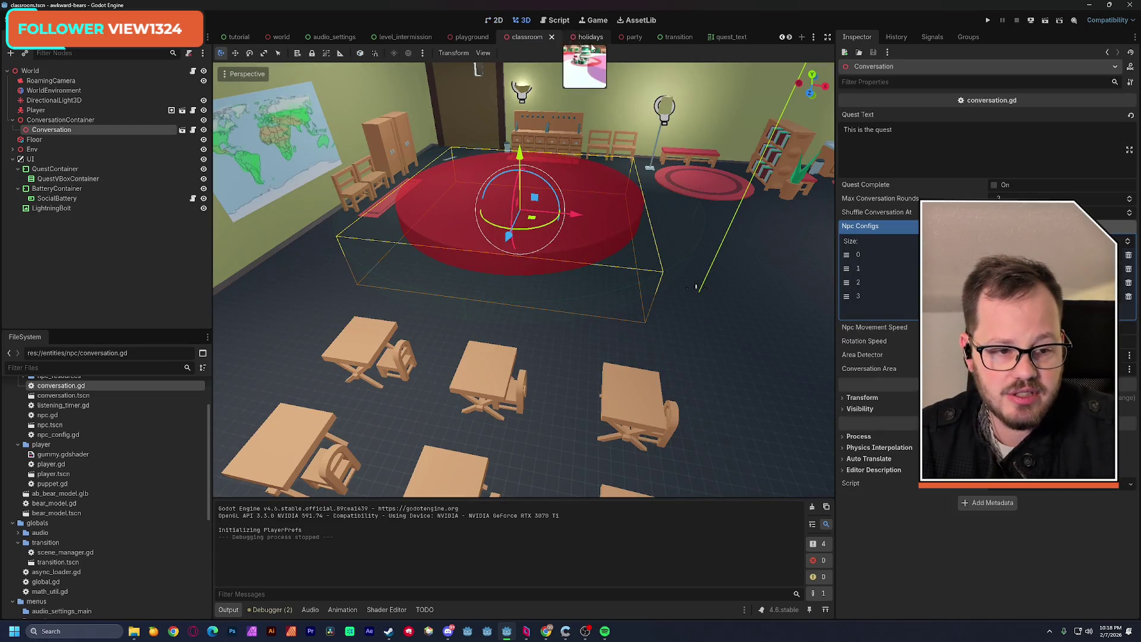
{"action": "left_click", "coordinate": [1045, 20]}
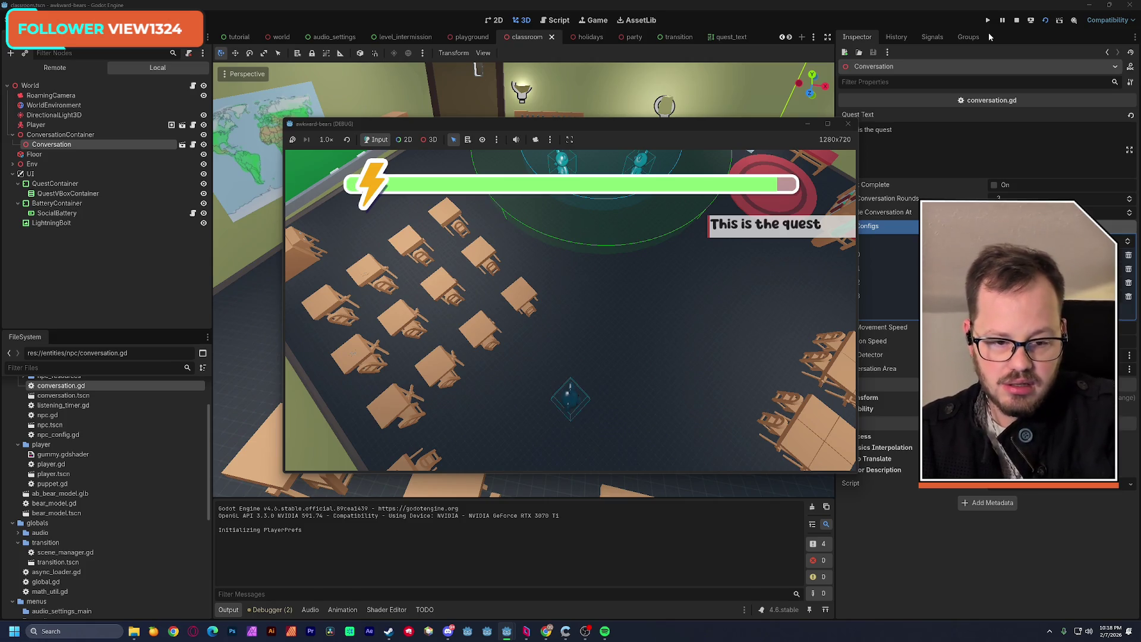
{"action": "left_click", "coordinate": [849, 124]}
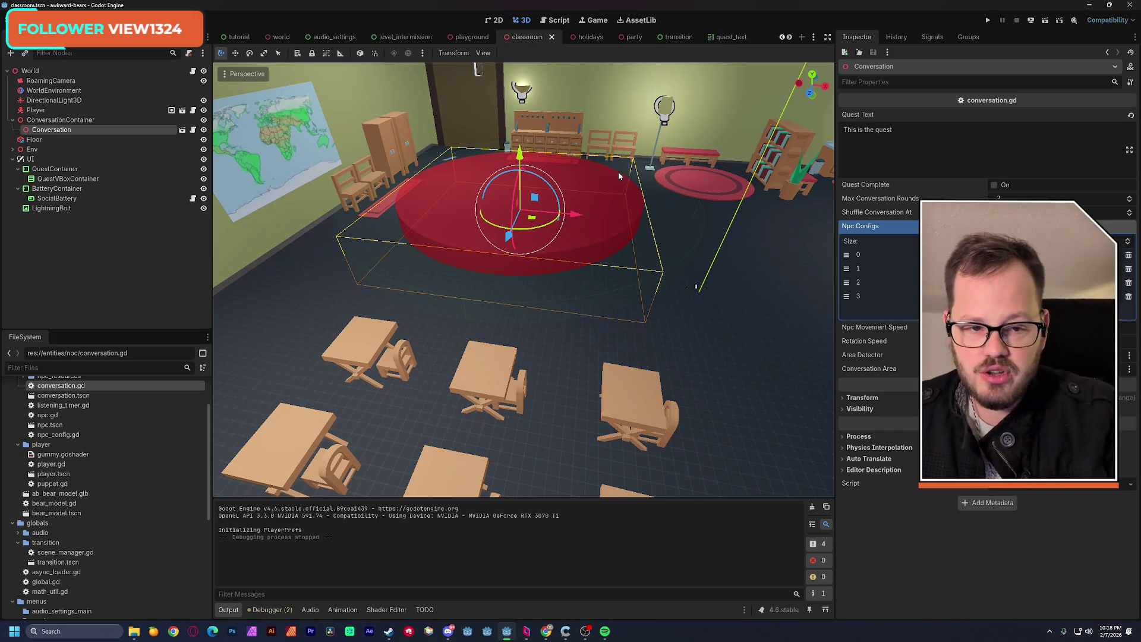
{"action": "left_click", "coordinate": [729, 330]}
{"action": "key", "text": "f"}
{"action": "mouse_move", "coordinate": [705, 296]}
{"action": "left_mouse_down"}
{"action": "mouse_move", "coordinate": [654, 285]}
{"action": "mouse_move", "coordinate": [594, 309]}
{"action": "mouse_move", "coordinate": [564, 356]}
{"action": "mouse_move", "coordinate": [624, 268]}
{"action": "left_mouse_up"}
{"action": "mouse_move", "coordinate": [523, 279]}
{"action": "left_mouse_down"}
{"action": "mouse_move", "coordinate": [512, 285]}
{"action": "mouse_move", "coordinate": [589, 271]}
{"action": "mouse_move", "coordinate": [588, 285]}
{"action": "mouse_move", "coordinate": [546, 292]}
{"action": "left_mouse_up"}
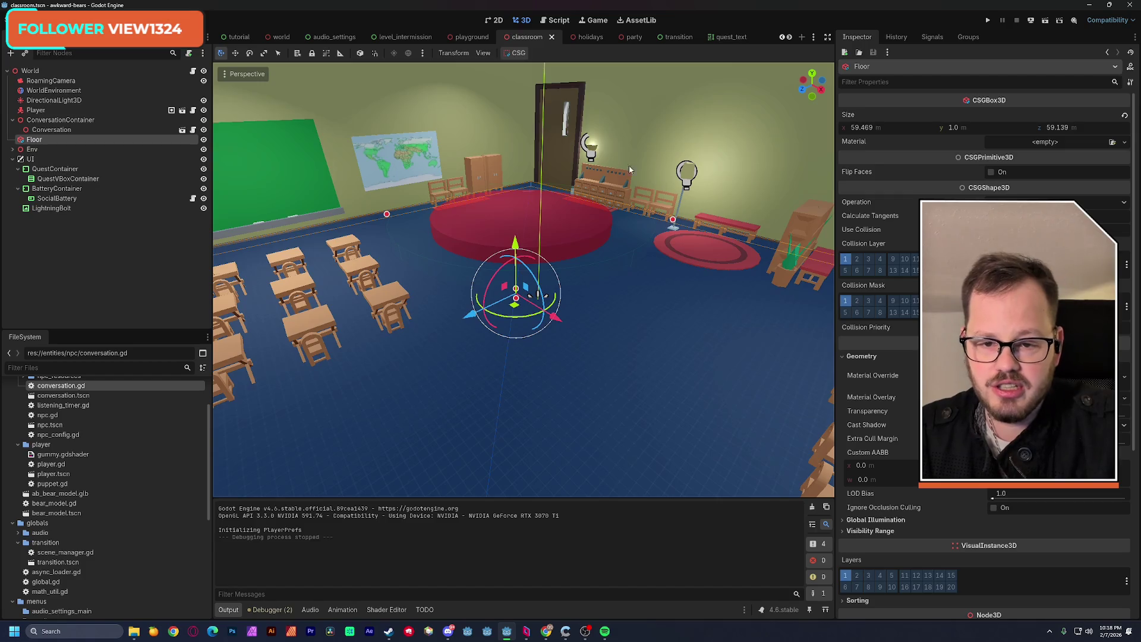
{"action": "mouse_move", "coordinate": [451, 158]}
{"action": "left_mouse_down"}
{"action": "mouse_move", "coordinate": [386, 164]}
{"action": "mouse_move", "coordinate": [478, 170]}
{"action": "left_mouse_up"}
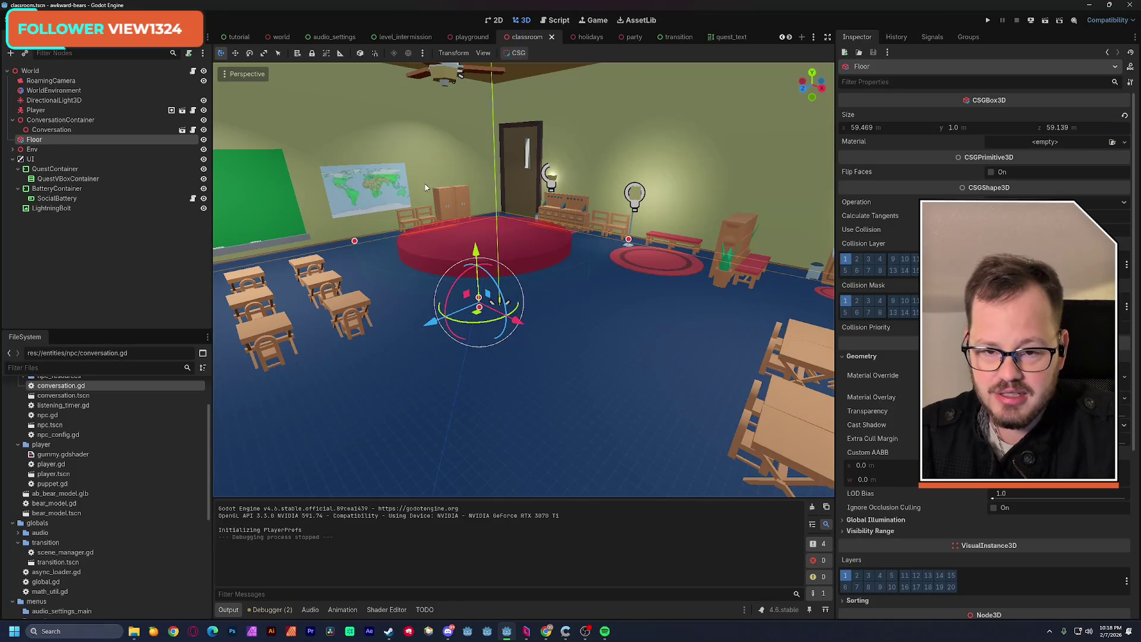
{"action": "left_click", "coordinate": [472, 38]}
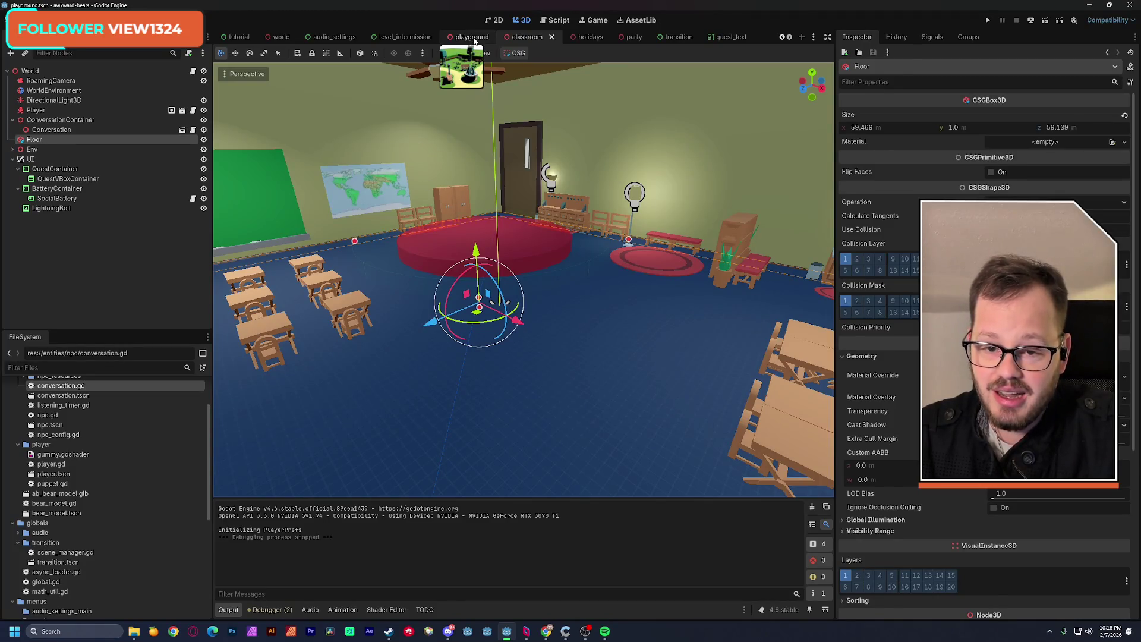
Give the playground's sky a ProceduralSkyMaterial
{"action": "left_click_drag", "start_coordinate": [524, 279], "coordinate": [416, 279]}
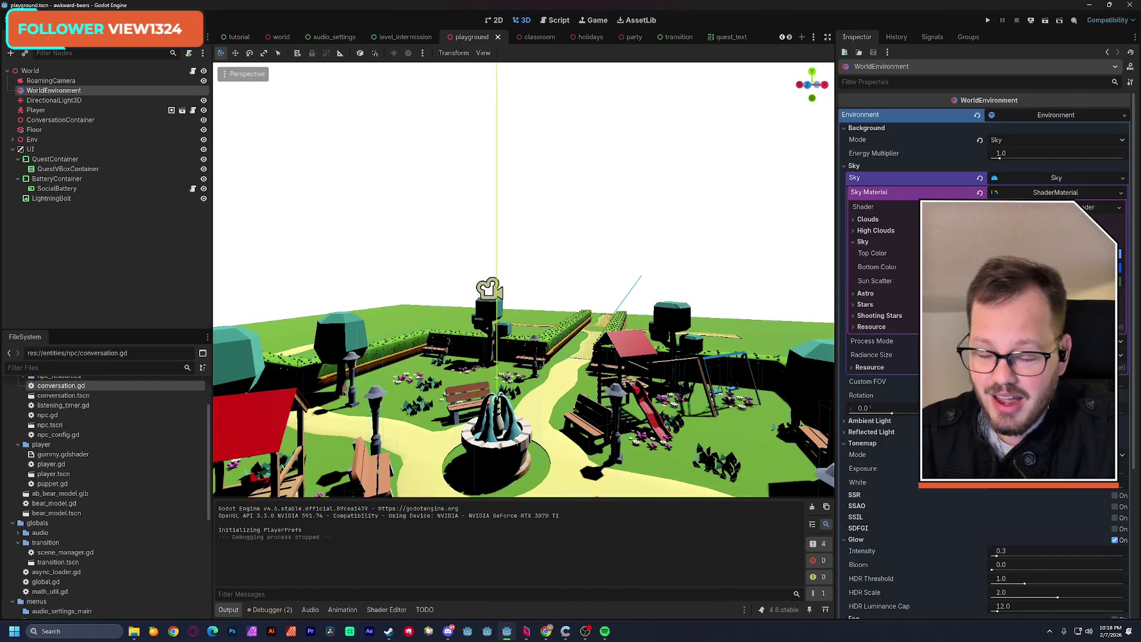
{"action": "left_click_drag", "start_coordinate": [416, 279], "coordinate": [398, 267]}
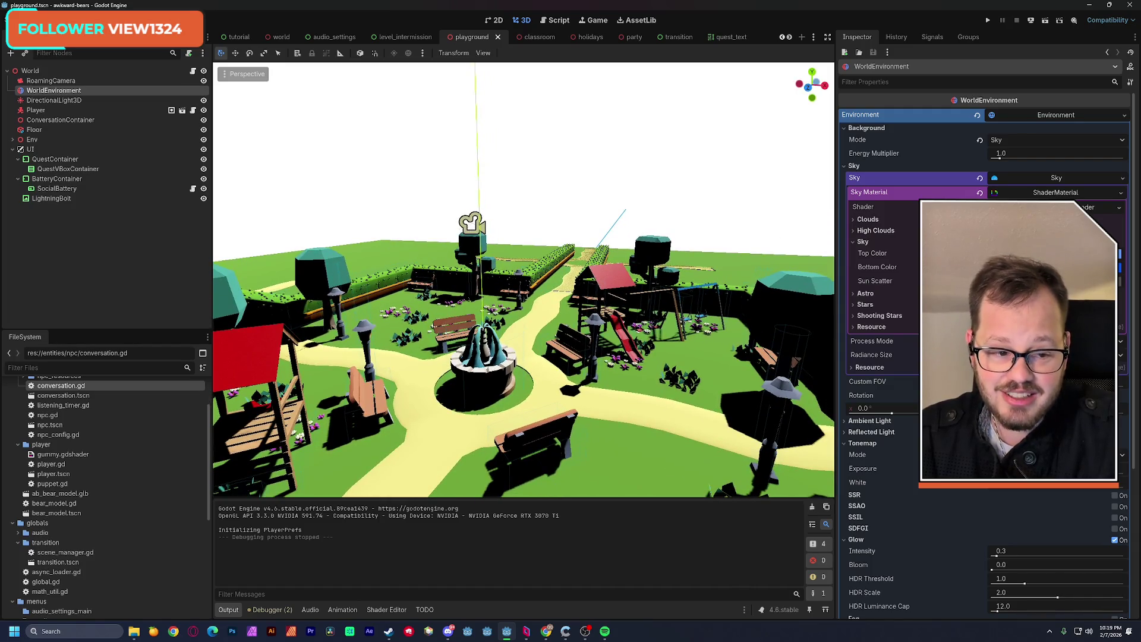
{"action": "left_click", "coordinate": [1123, 194]}
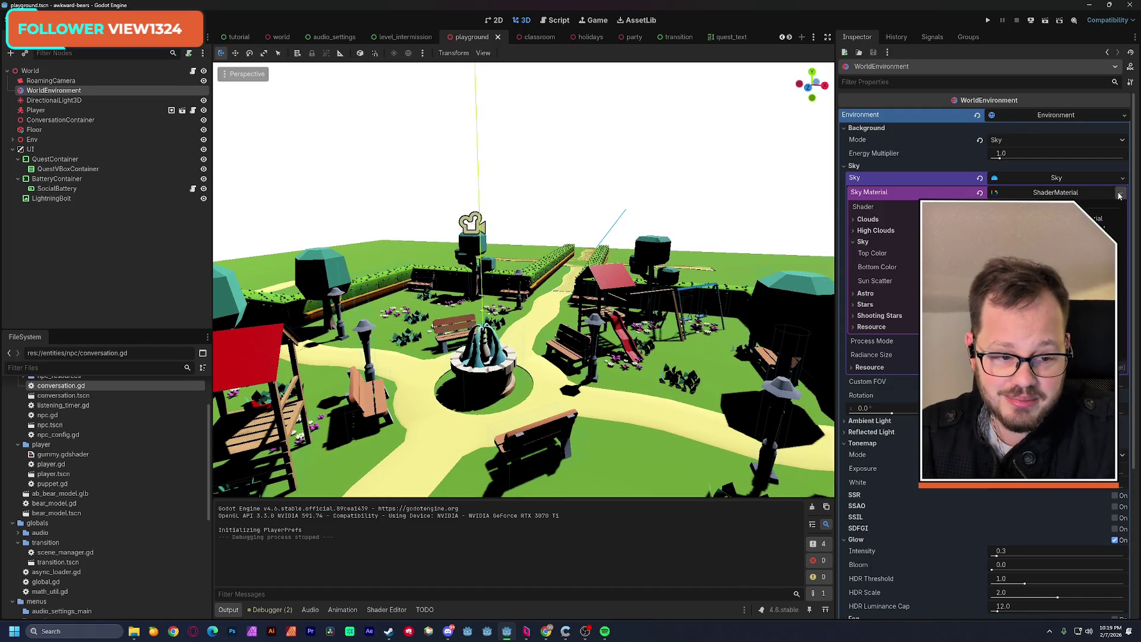
{"action": "left_click", "coordinate": [1107, 230]}
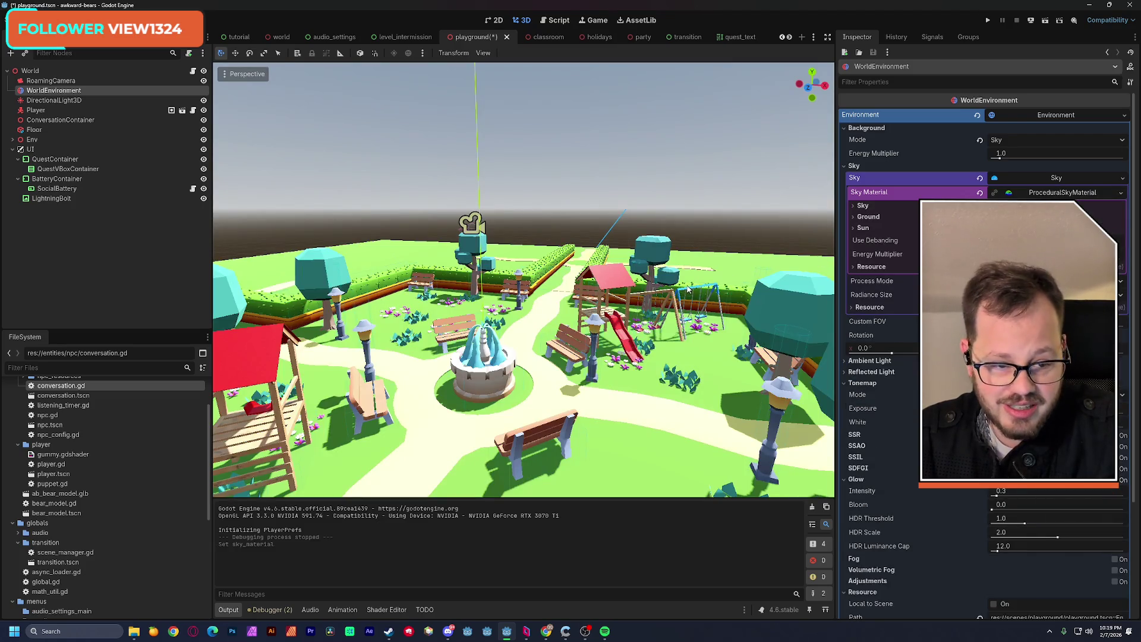
Save the playground scene and bring up the renderer choices
{"action": "left_click_drag", "start_coordinate": [682, 290], "coordinate": [613, 284]}
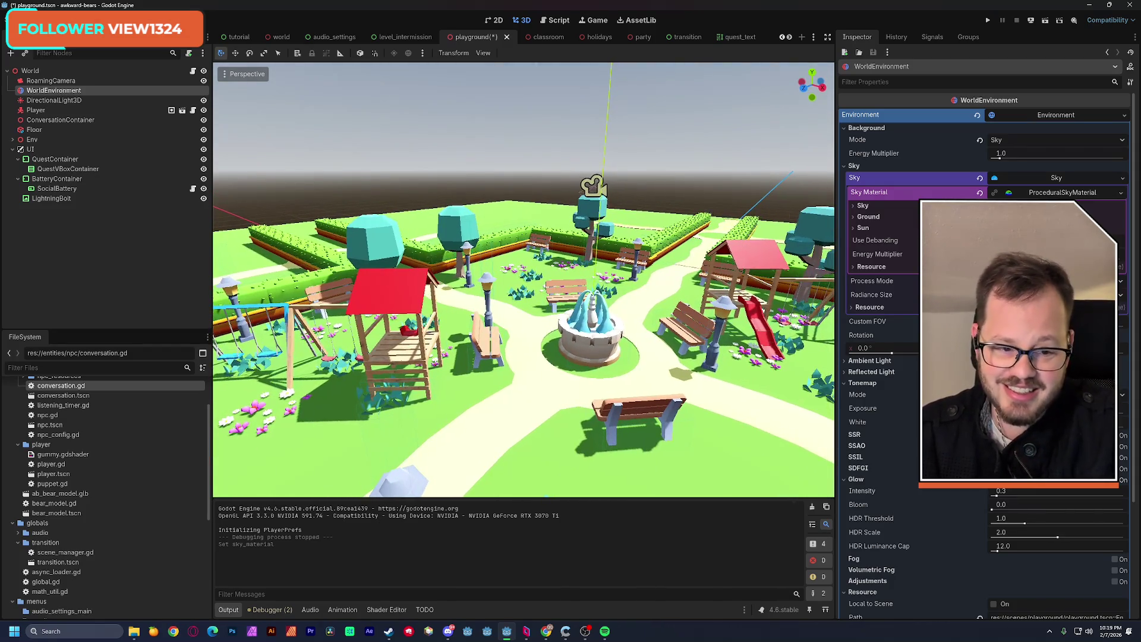
{"action": "key", "text": "ctrl+s"}
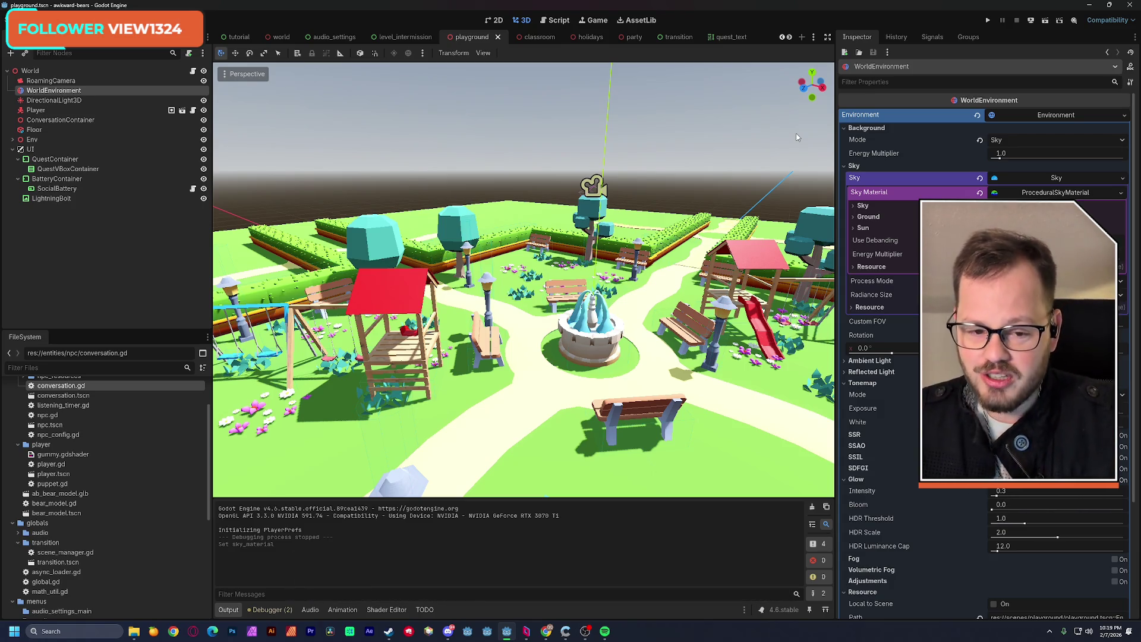
{"action": "left_click", "coordinate": [1109, 20]}
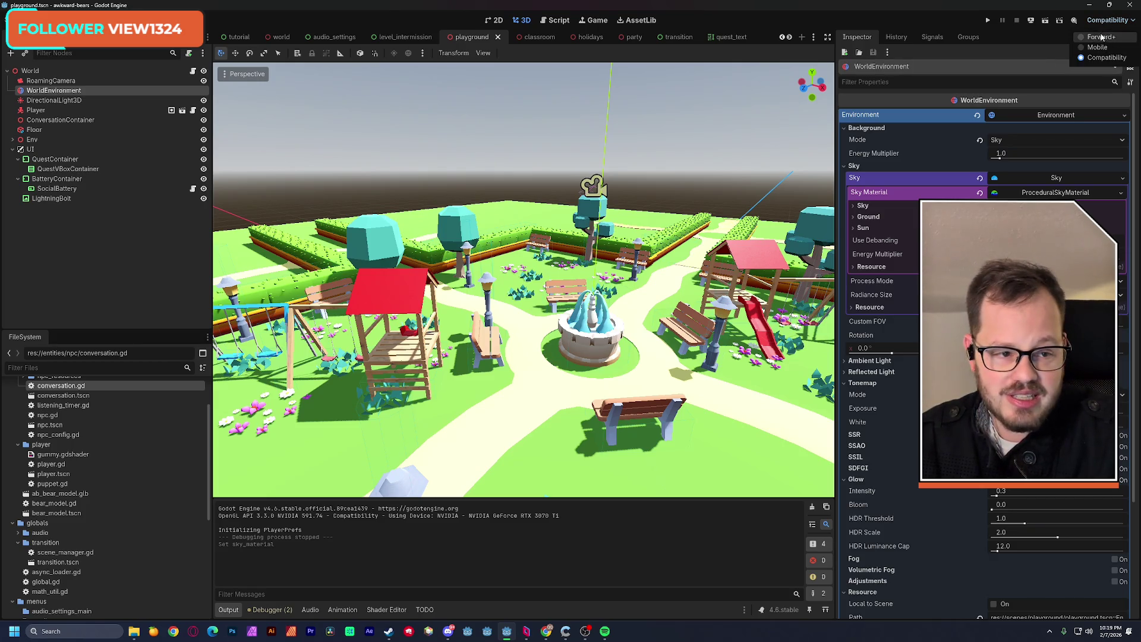
{"action": "left_click", "coordinate": [1109, 24]}
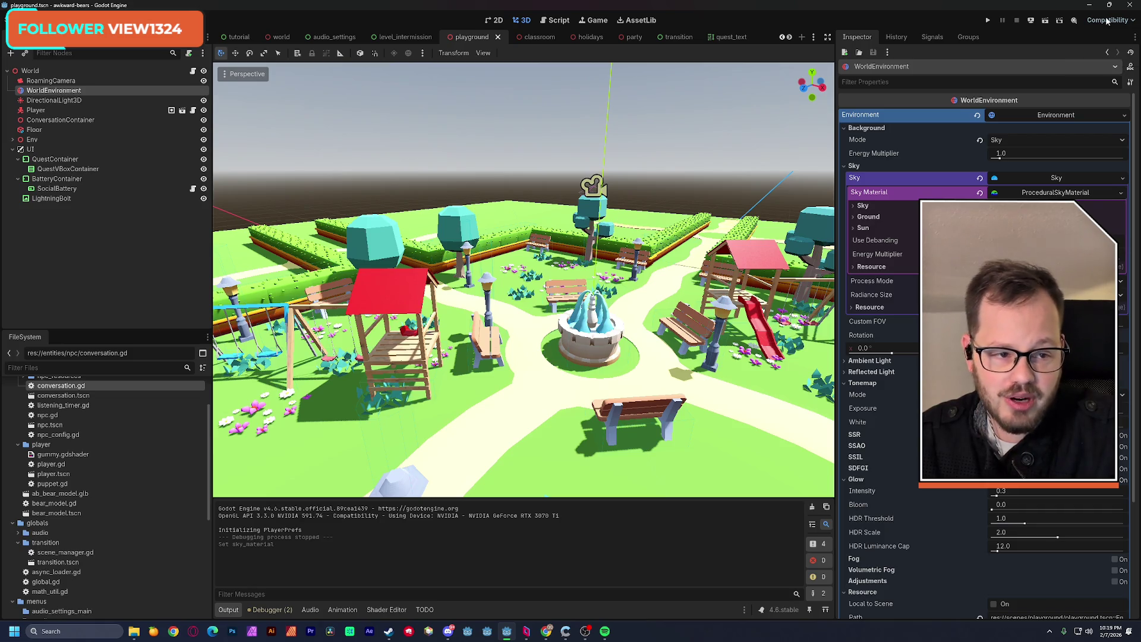
{"action": "mouse_move", "coordinate": [622, 288]}
{"action": "left_mouse_down"}
{"action": "mouse_move", "coordinate": [570, 297]}
{"action": "mouse_move", "coordinate": [565, 321]}
{"action": "left_mouse_up"}
{"action": "mouse_move", "coordinate": [602, 456]}
{"action": "left_mouse_down"}
{"action": "mouse_move", "coordinate": [549, 418]}
{"action": "mouse_move", "coordinate": [617, 423]}
{"action": "left_mouse_up"}
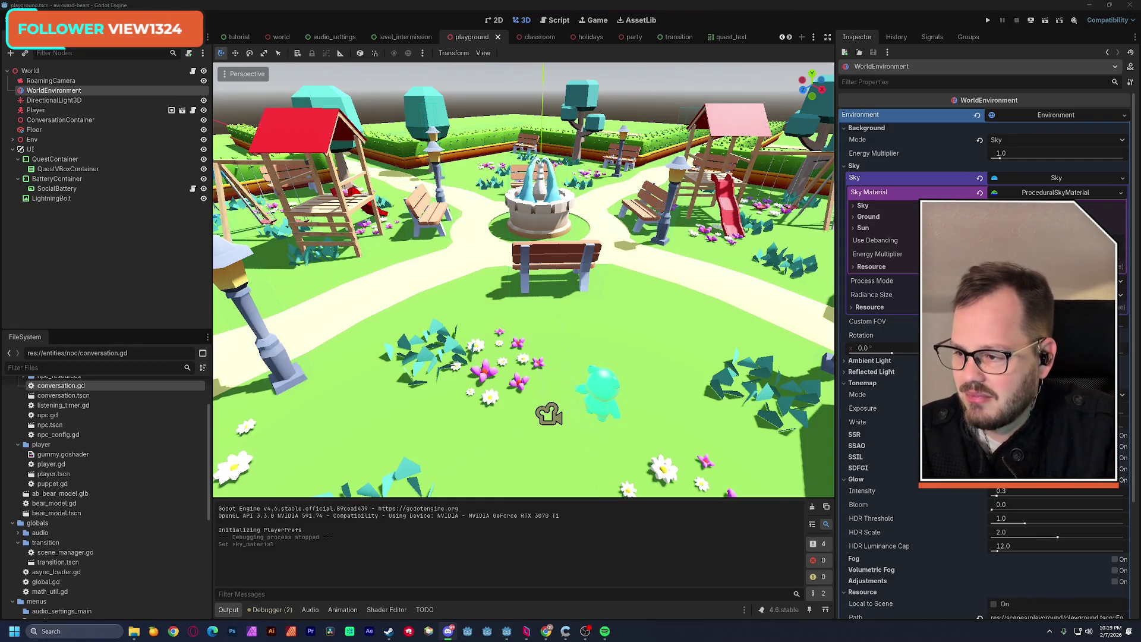
{"action": "left_click", "coordinate": [494, 299]}
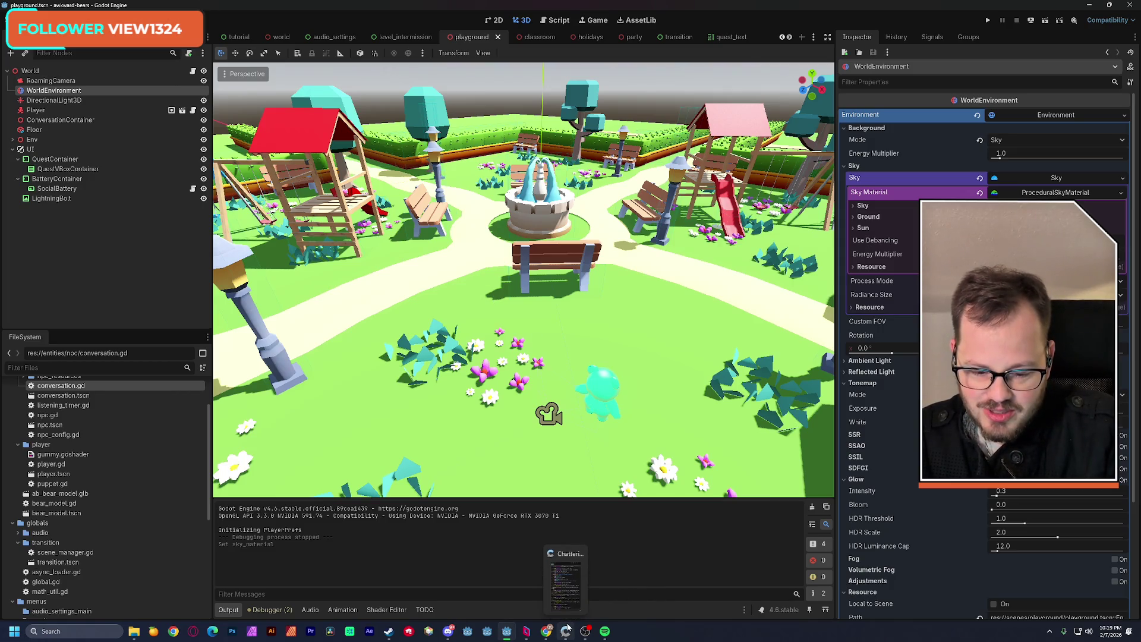
{"action": "mouse_move", "coordinate": [543, 629]}
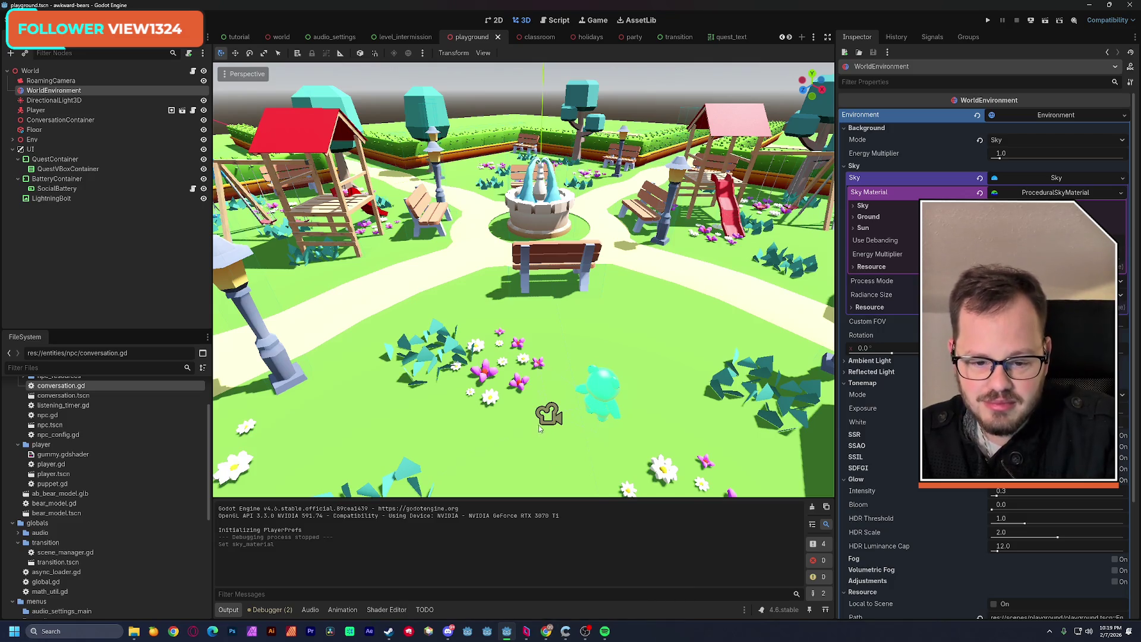
{"action": "key", "text": "s"}
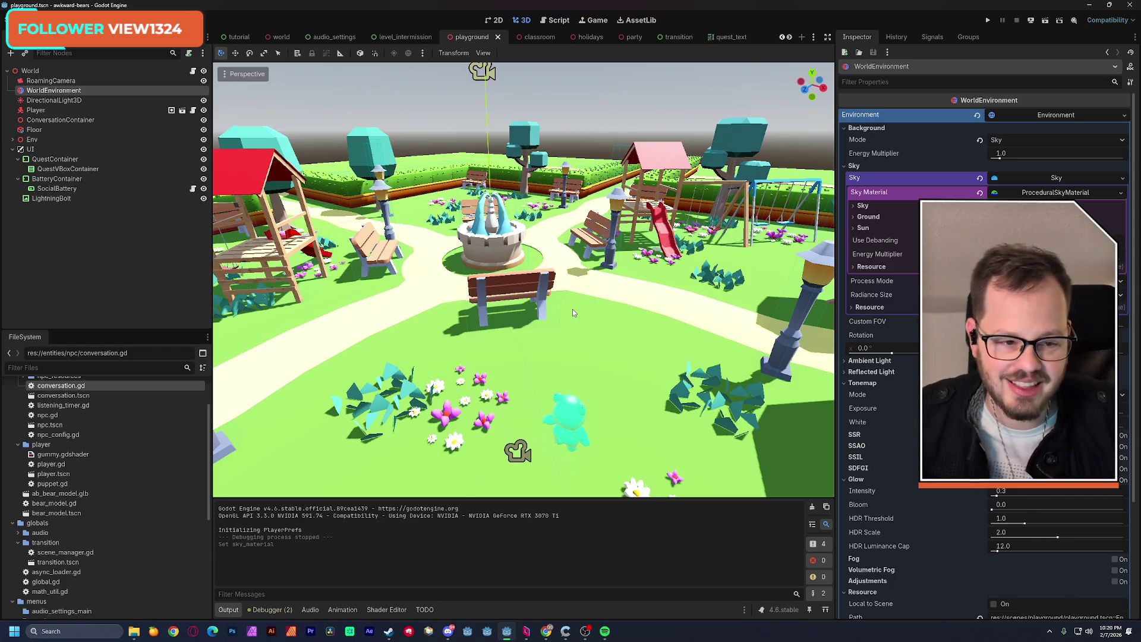
{"action": "left_click", "coordinate": [126, 256]}
{"action": "left_click_drag", "start_coordinate": [416, 268], "coordinate": [345, 268]}
{"action": "key", "text": "alt+Tab"}
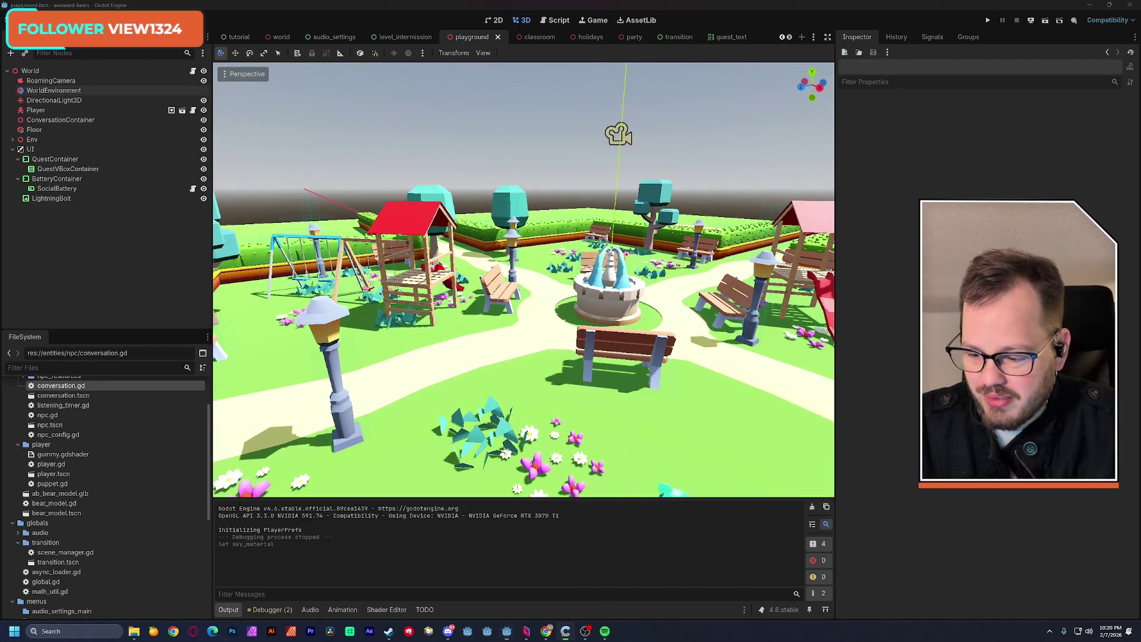
Widen the 3D viewport, orbit around the playground, and switch to the classroom scene
{"action": "key", "text": "alt+Tab"}
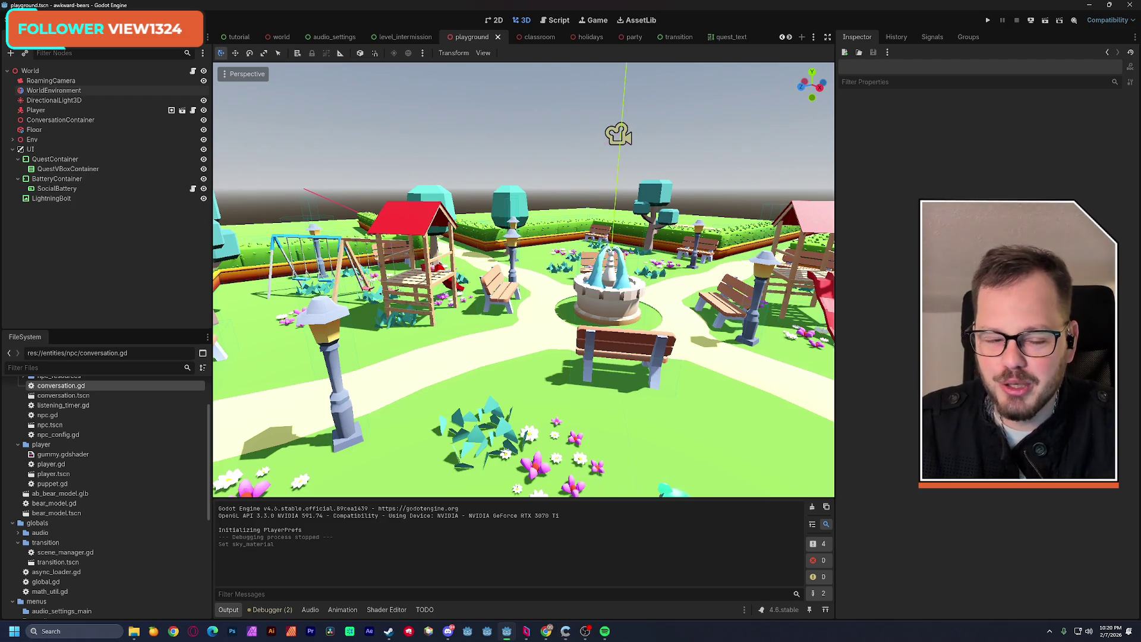
{"action": "left_click_drag", "start_coordinate": [834, 122], "coordinate": [875, 118]}
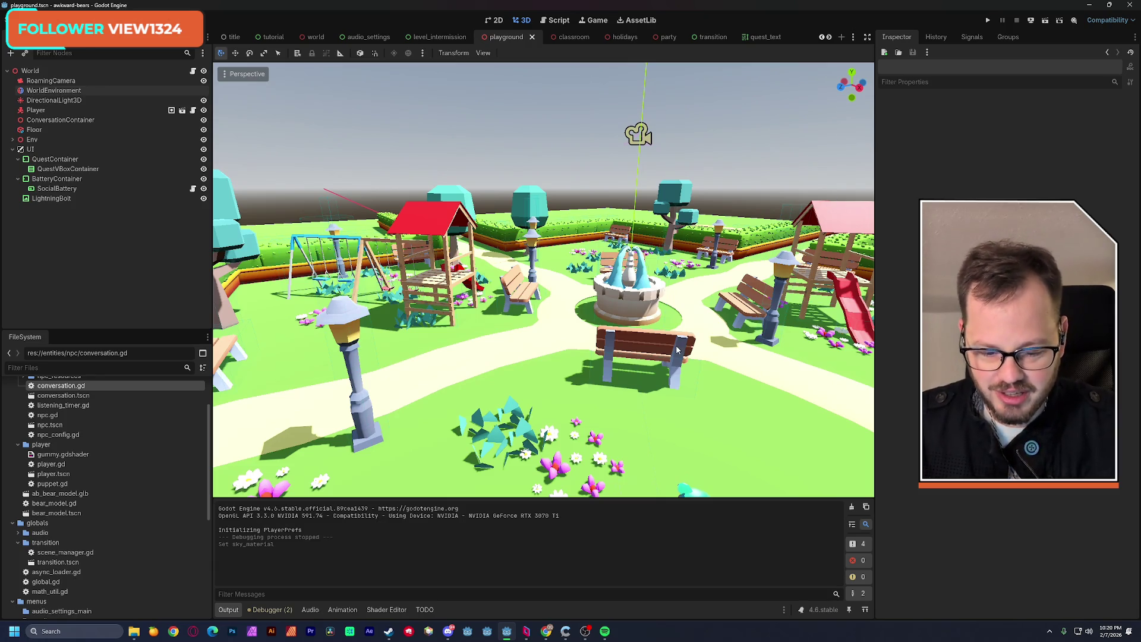
{"action": "mouse_move", "coordinate": [543, 279]}
{"action": "left_mouse_down"}
{"action": "mouse_move", "coordinate": [643, 279]}
{"action": "mouse_move", "coordinate": [642, 350]}
{"action": "left_mouse_up"}
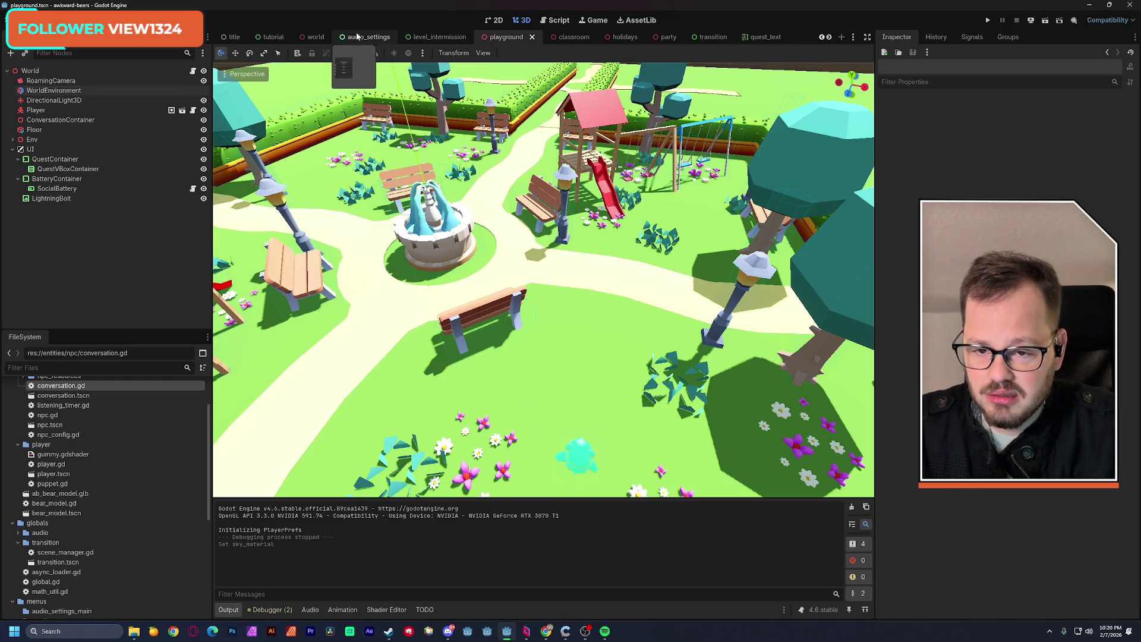
{"action": "left_click", "coordinate": [564, 39]}
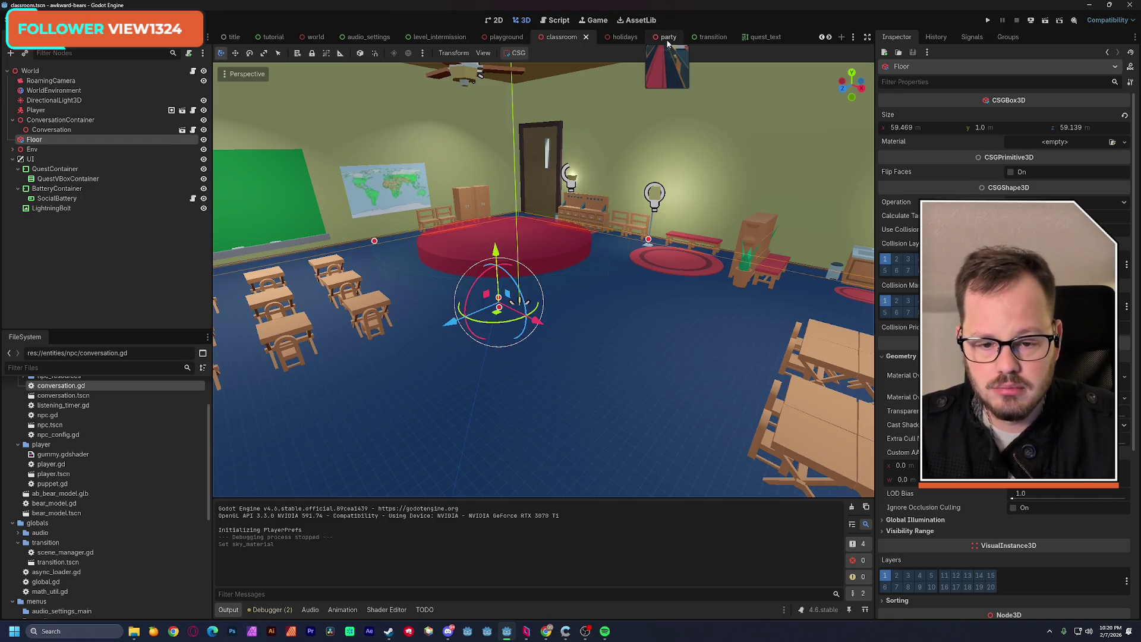
Instance conversation.tscn under ConversationContainer and move it left to the lamp post
{"action": "left_click", "coordinate": [510, 38]}
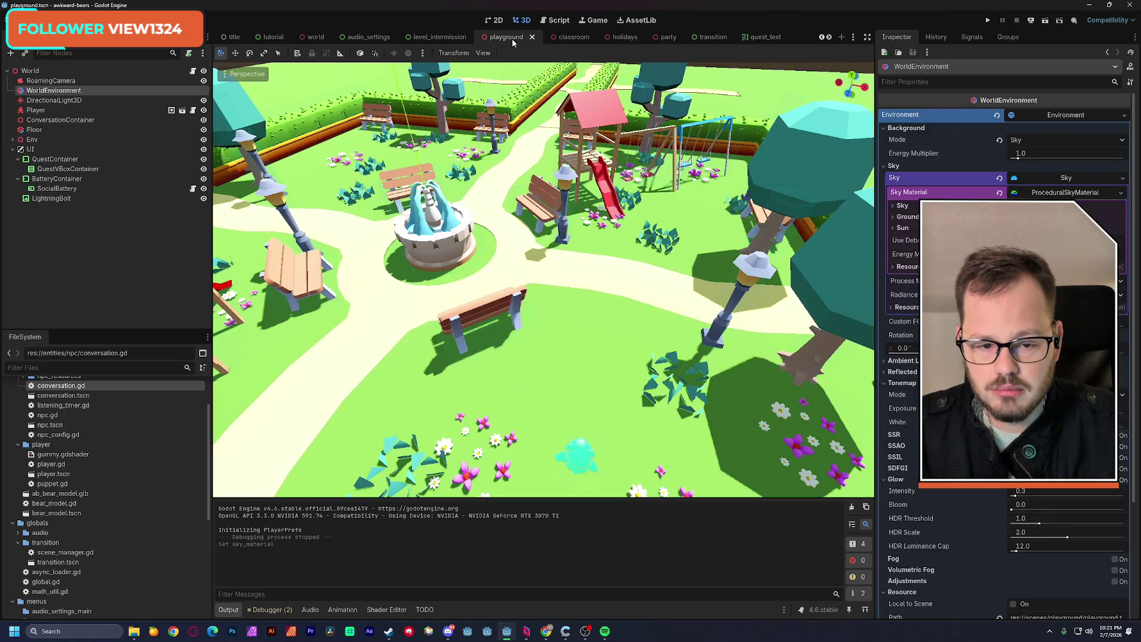
{"action": "left_click_drag", "start_coordinate": [544, 279], "coordinate": [749, 280]}
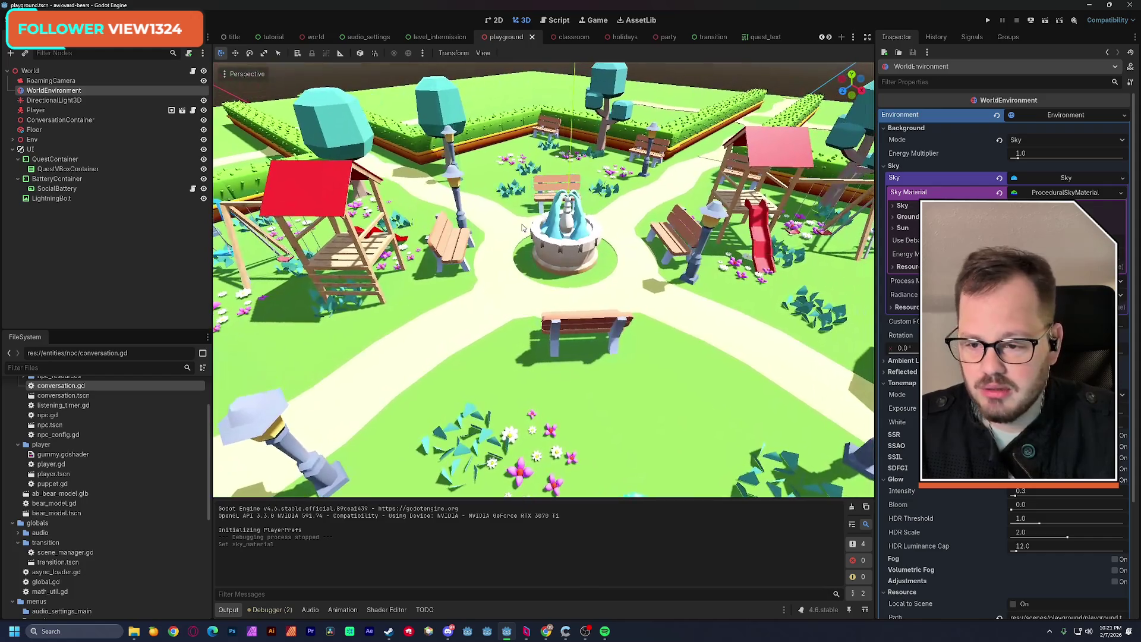
{"action": "left_click", "coordinate": [43, 122]}
{"action": "key", "text": "ctrl+shift+a"}
{"action": "double_click", "coordinate": [436, 213]}
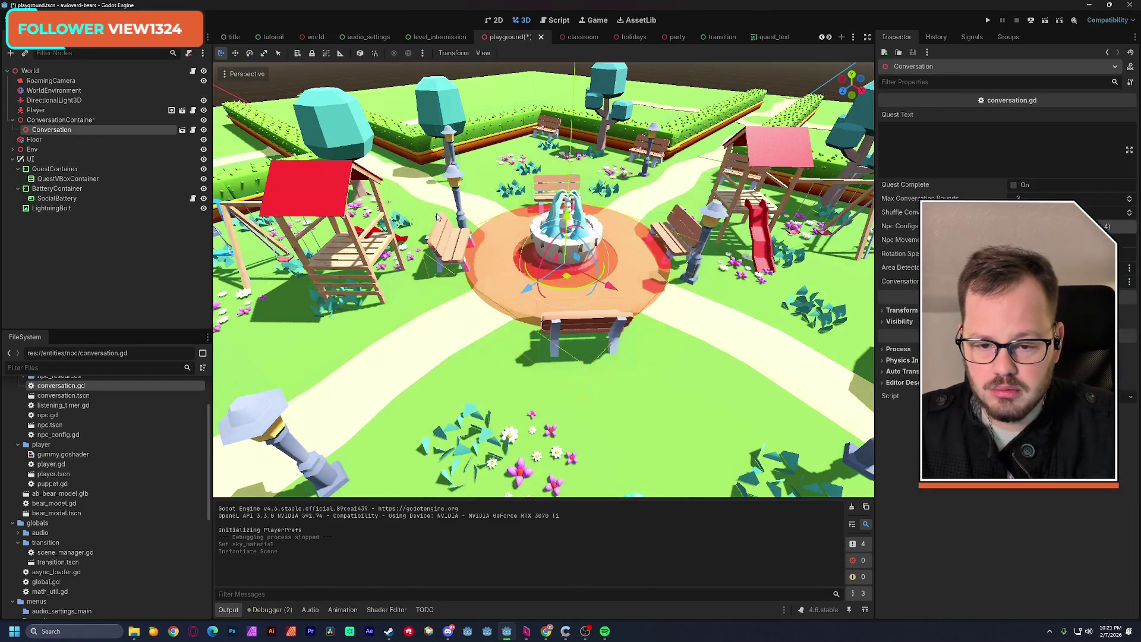
{"action": "left_click", "coordinate": [436, 212]}
{"action": "left_click_drag", "start_coordinate": [558, 250], "coordinate": [501, 249]}
{"action": "key", "text": "ctrl+z"}
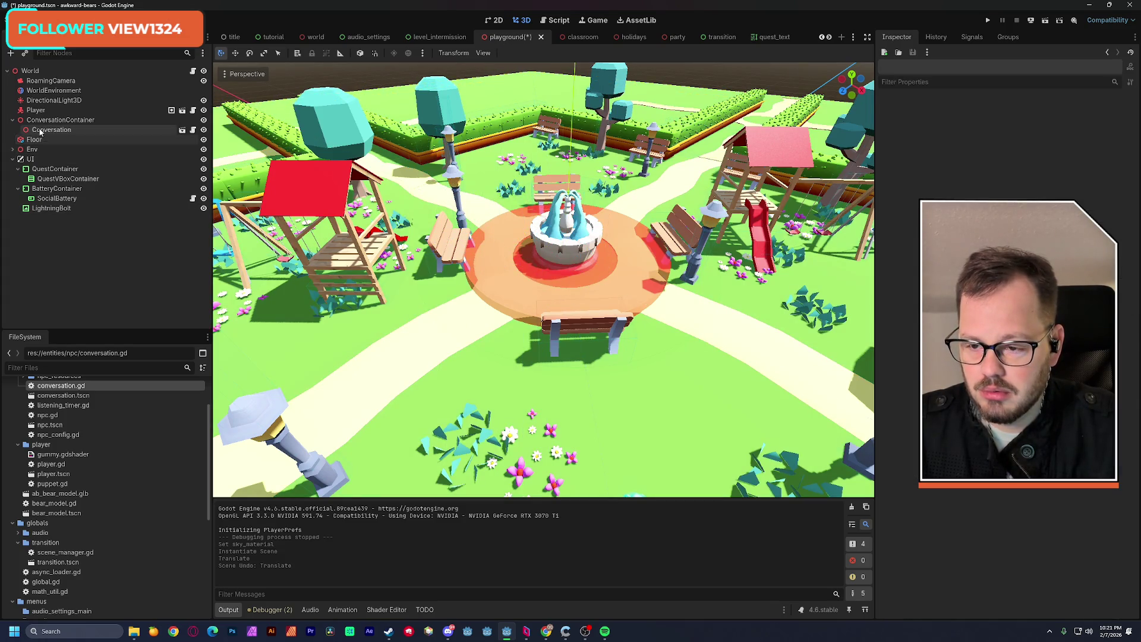
{"action": "left_click", "coordinate": [40, 132]}
{"action": "left_click_drag", "start_coordinate": [615, 289], "coordinate": [482, 237]}
Set the Conversation's Quest Text to 'Talk to the crying bear' / 'by the slide'
{"action": "left_click", "coordinate": [903, 153]}
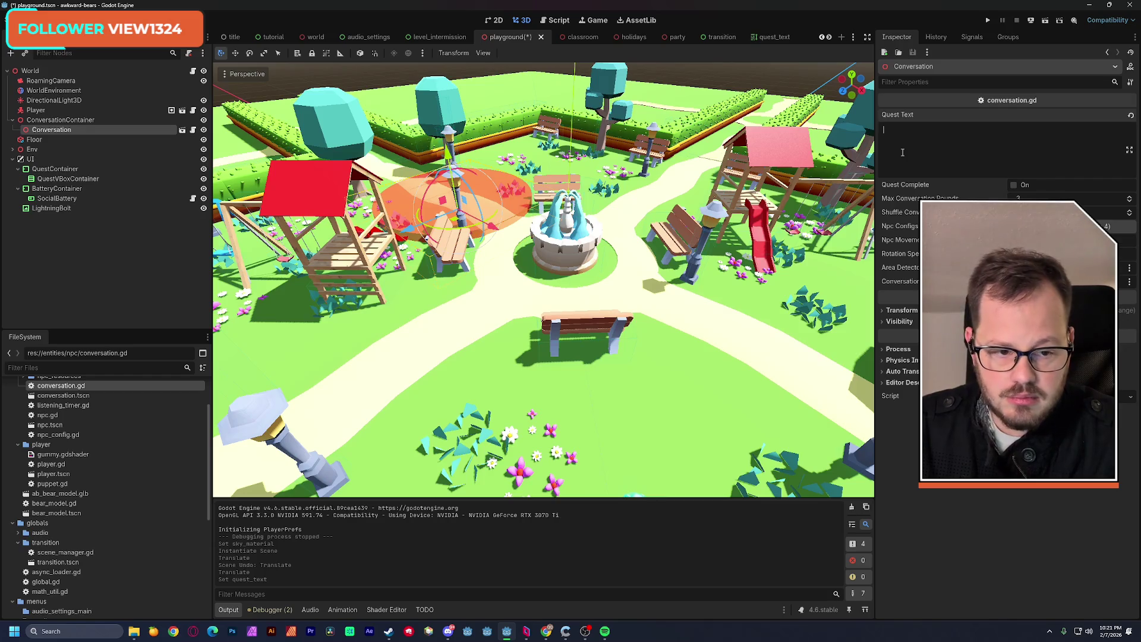
{"action": "type", "text": "Talk to the crying bear"}
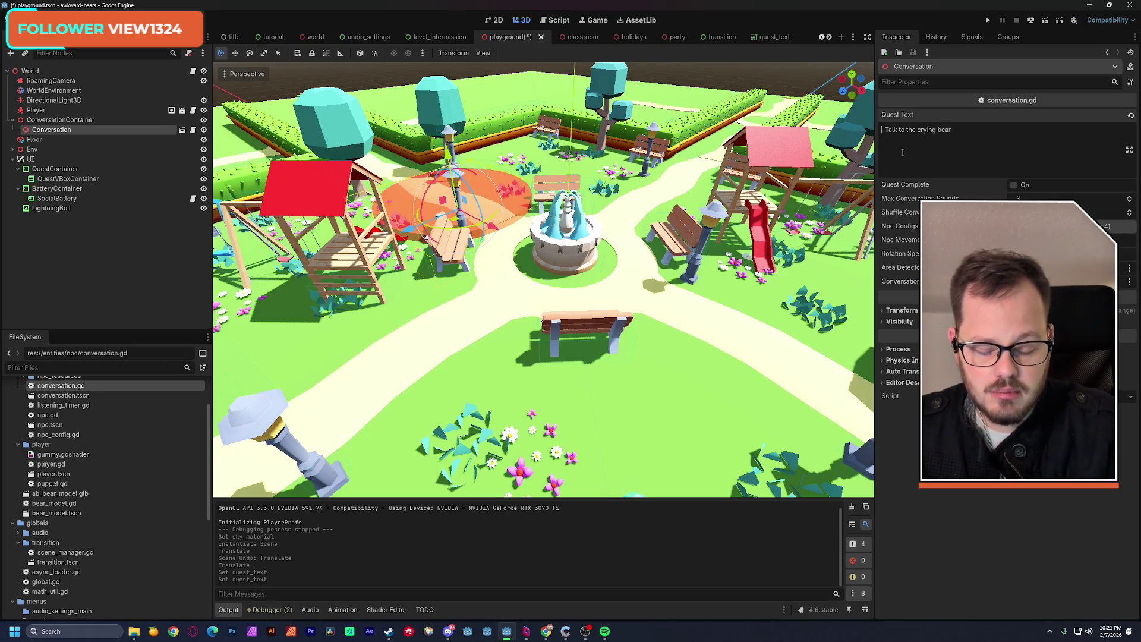
{"action": "key", "text": "Delete"}
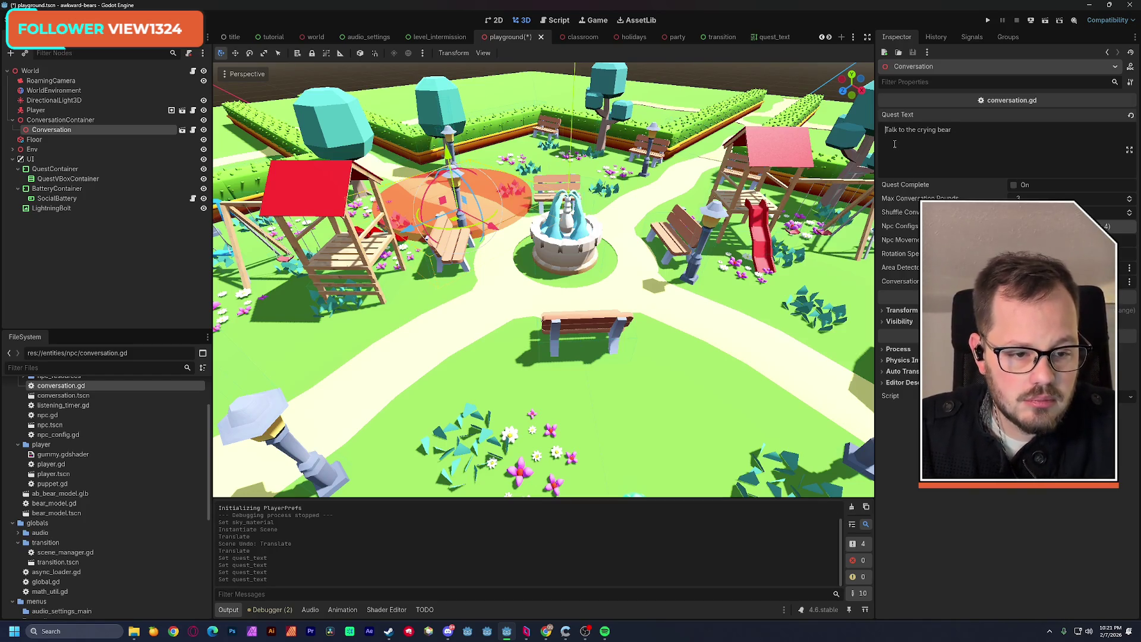
{"action": "key", "text": "Return"}
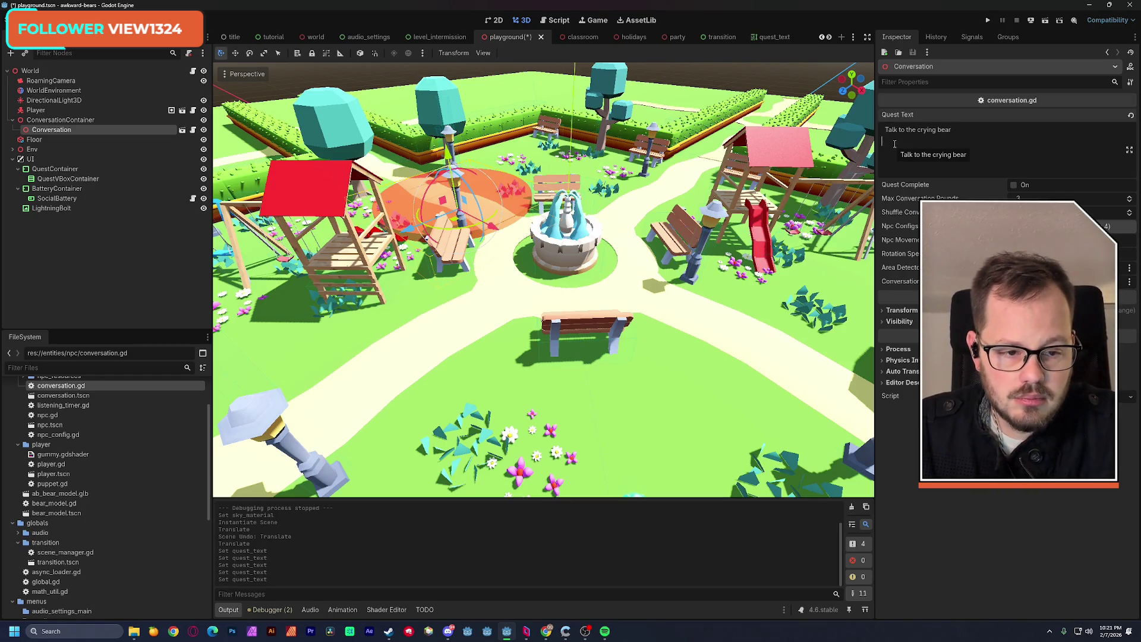
{"action": "type", "text": "by the slide"}
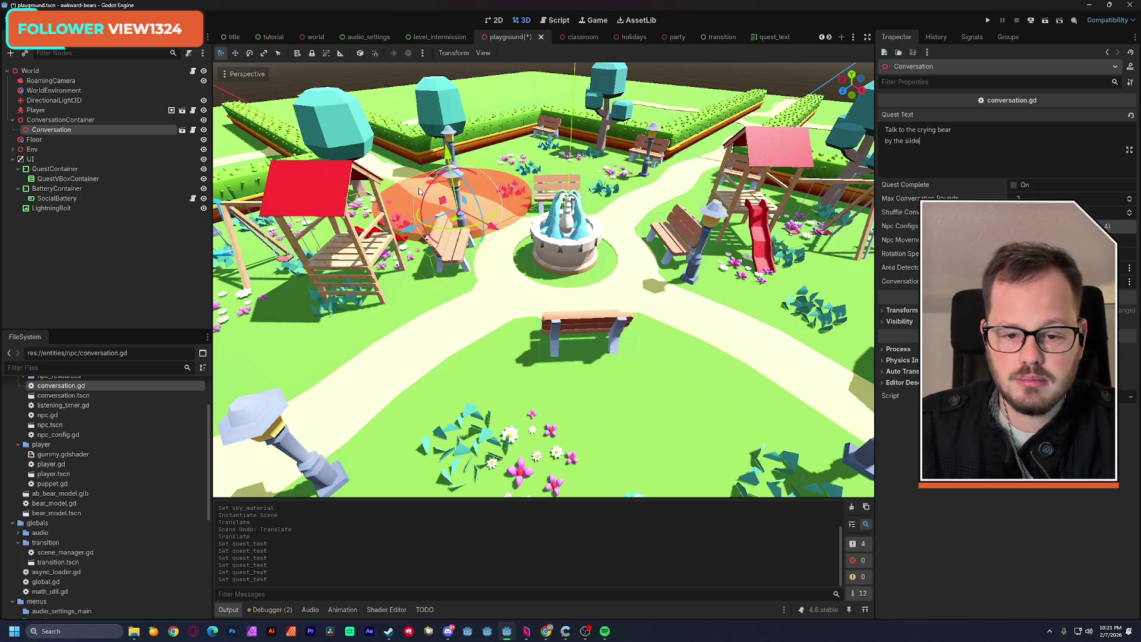
{"action": "left_click", "coordinate": [83, 273]}
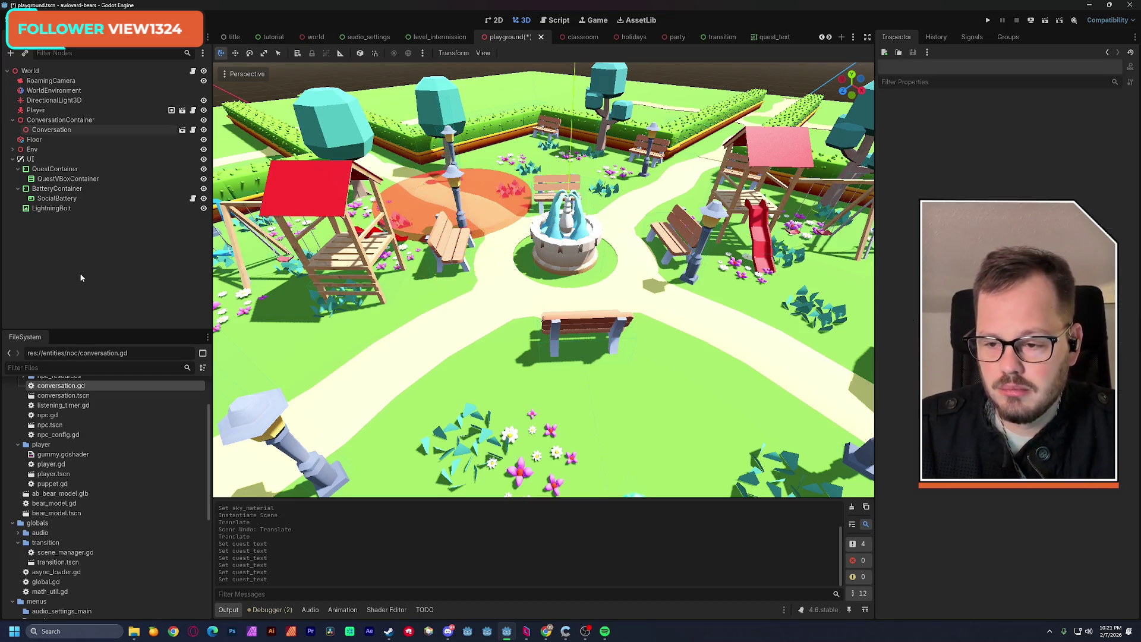
{"action": "left_click", "coordinate": [52, 130]}
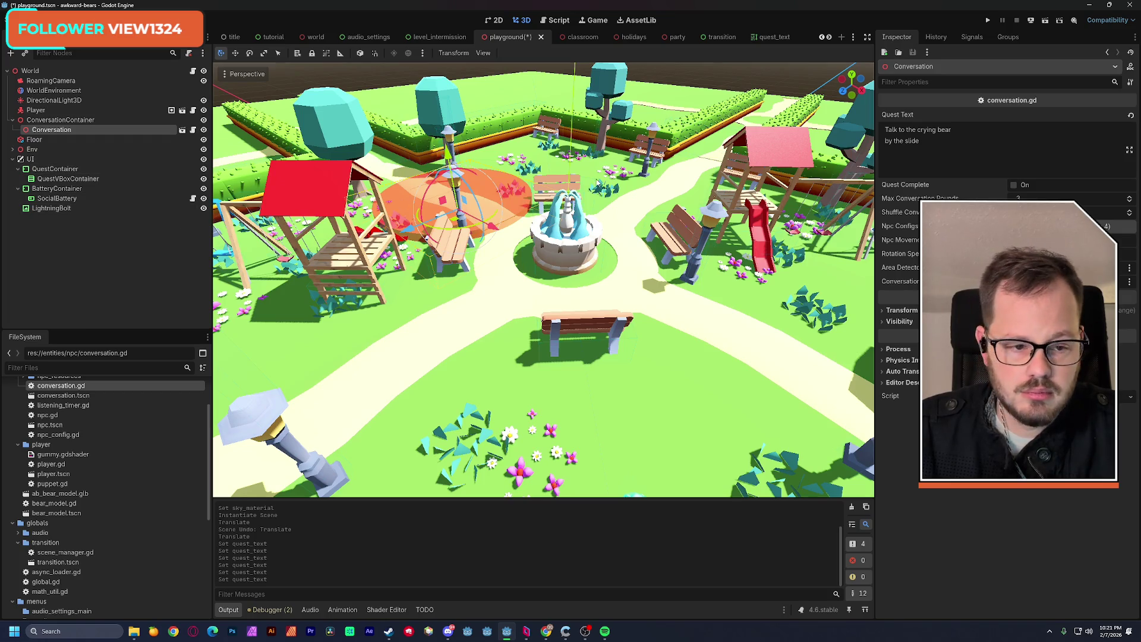
{"action": "left_click", "coordinate": [1059, 20]}
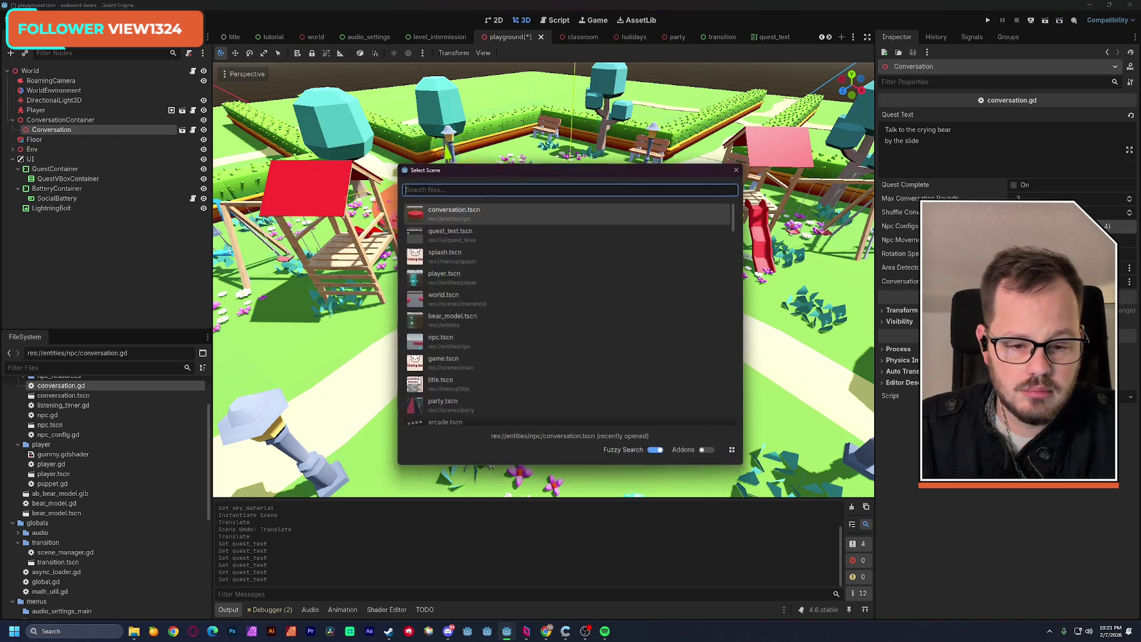
Playtest the playground to check the crying-bear quest panel, then return to quest_text
{"action": "left_click", "coordinate": [738, 169]}
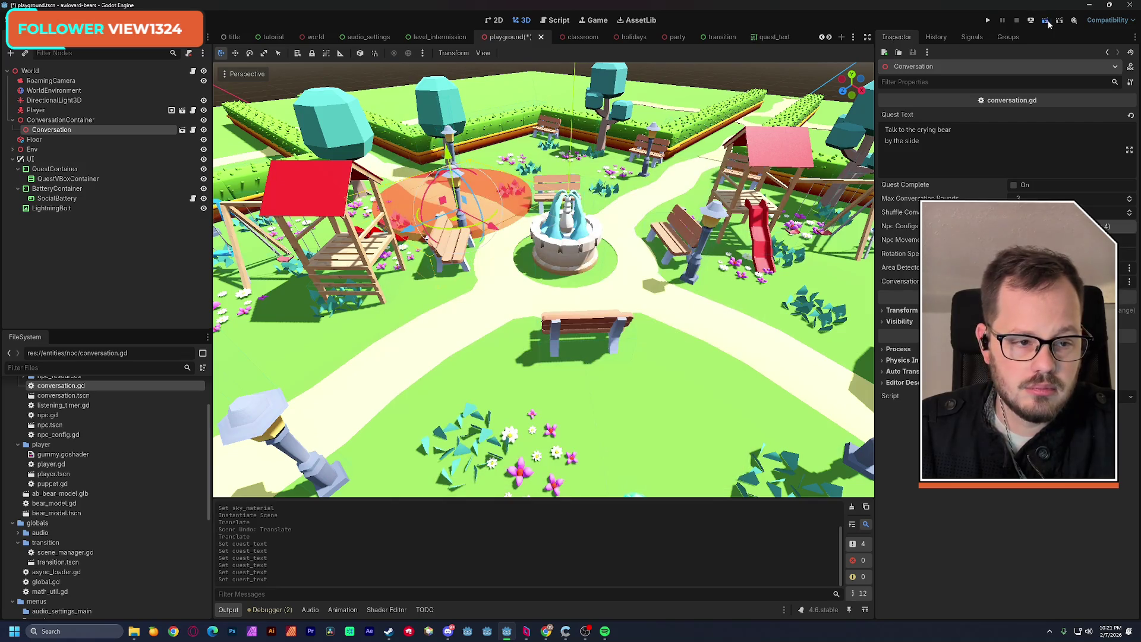
{"action": "left_click", "coordinate": [1047, 21]}
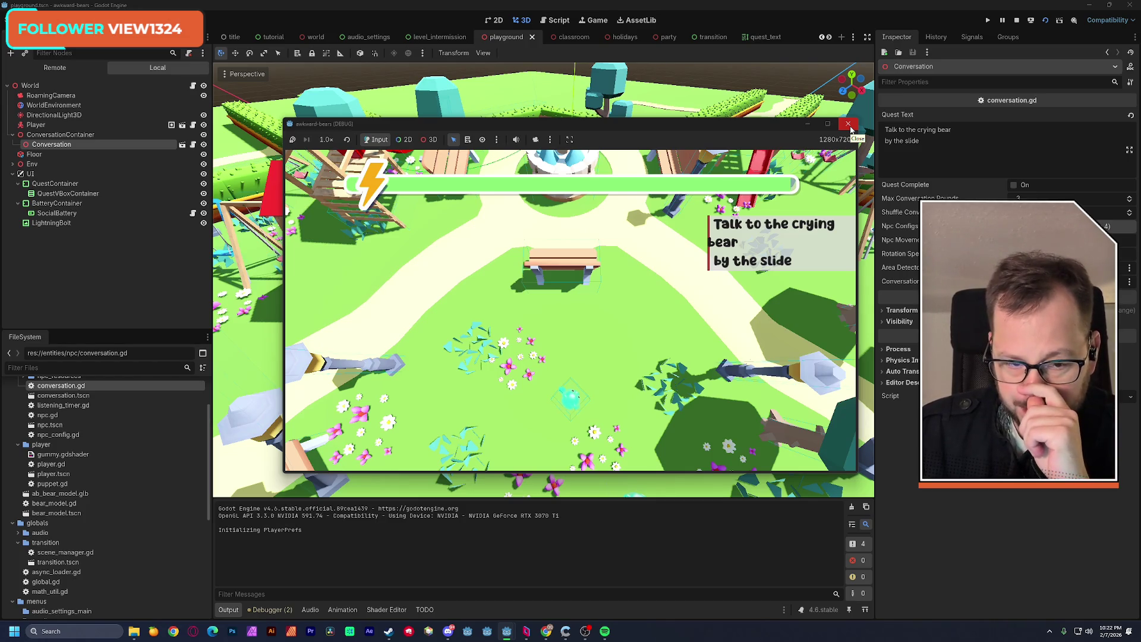
{"action": "left_click", "coordinate": [850, 127]}
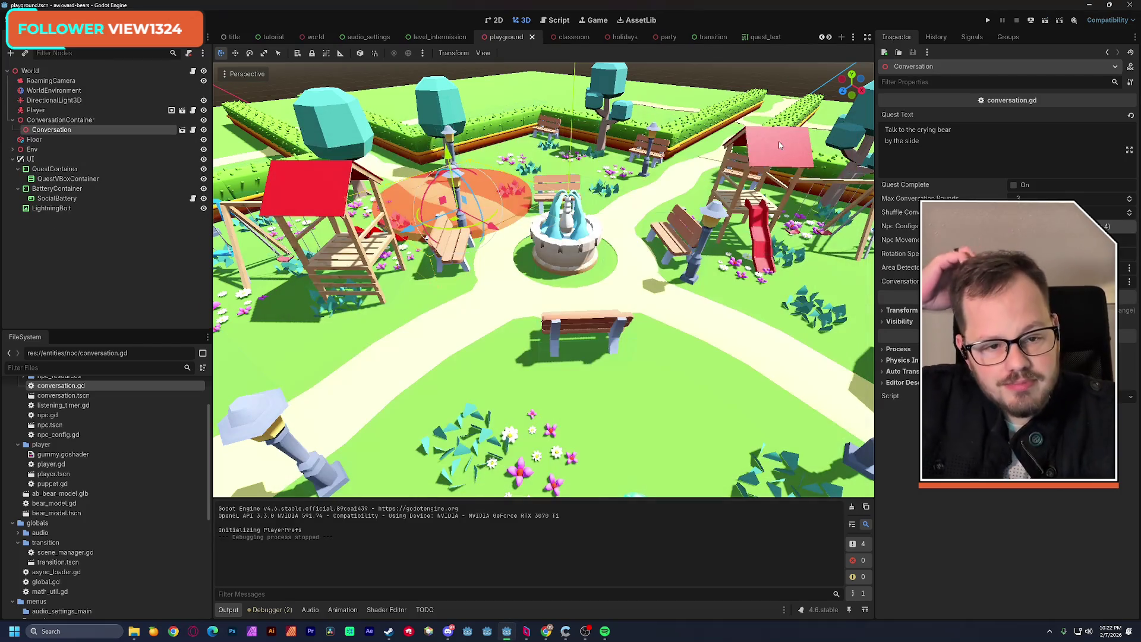
{"action": "left_click", "coordinate": [751, 38]}
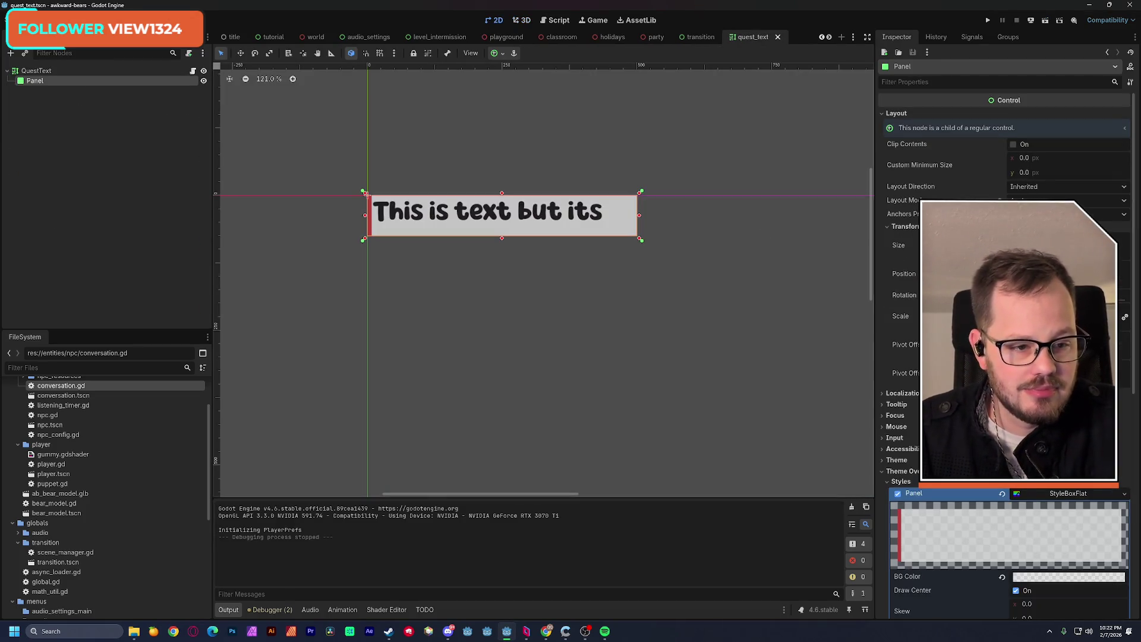
{"action": "left_click", "coordinate": [86, 70]}
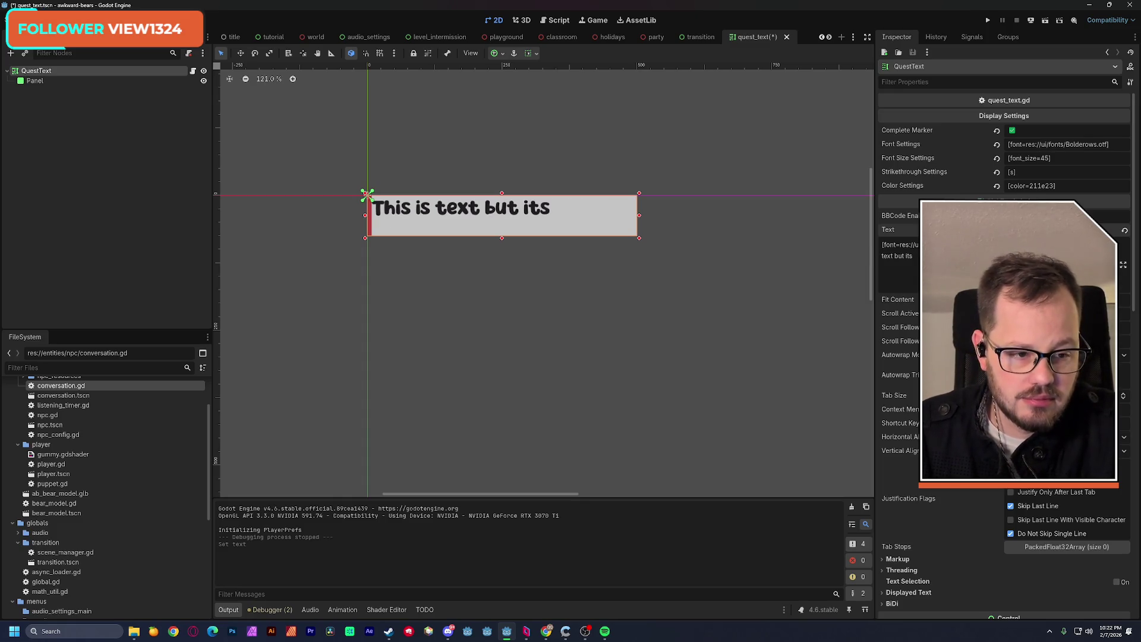
{"action": "double_click", "coordinate": [1051, 158]}
{"action": "type", "text": "35"}
{"action": "key", "text": "Return"}
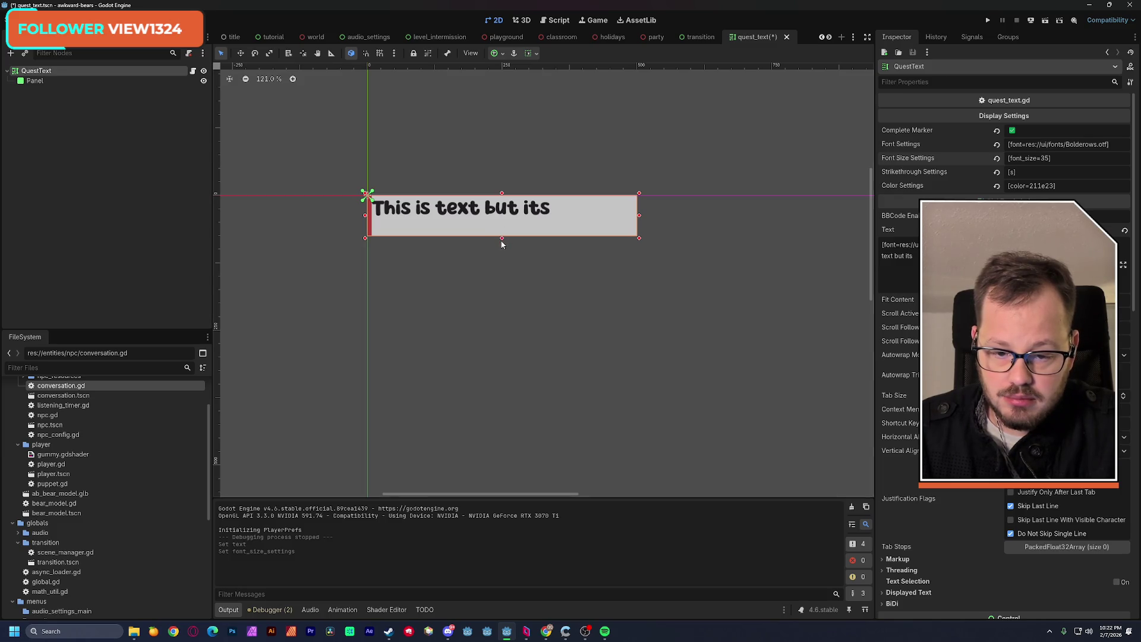
{"action": "mouse_move", "coordinate": [503, 233]}
{"action": "left_mouse_down"}
{"action": "mouse_move", "coordinate": [503, 260]}
{"action": "mouse_move", "coordinate": [500, 213]}
{"action": "left_mouse_up"}
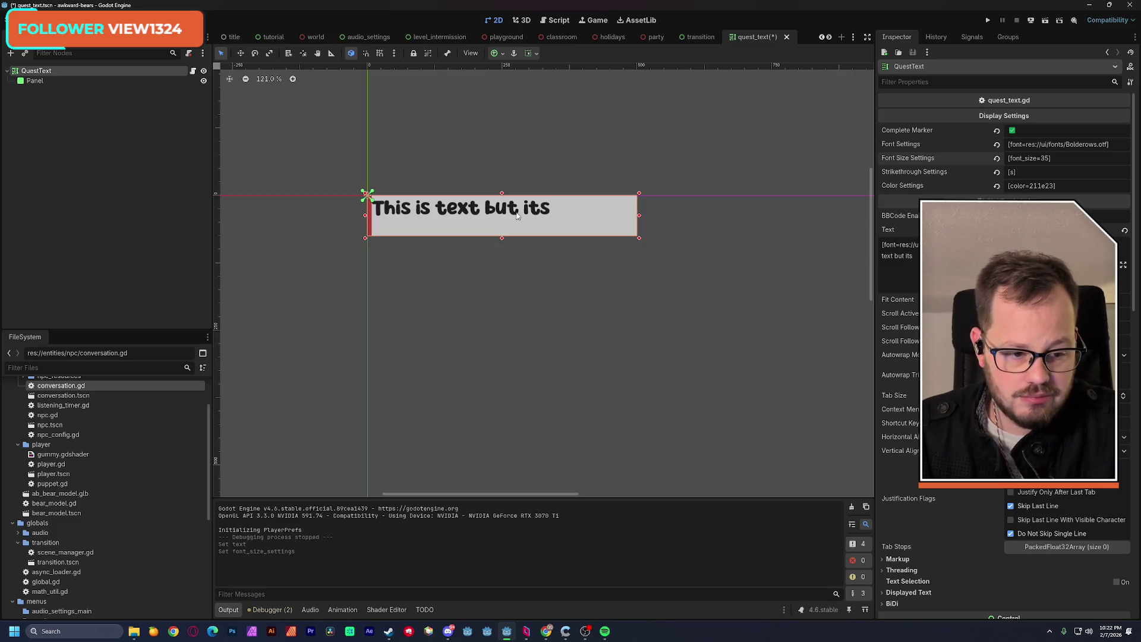
{"action": "left_click", "coordinate": [1013, 299]}
{"action": "left_click", "coordinate": [1012, 299]}
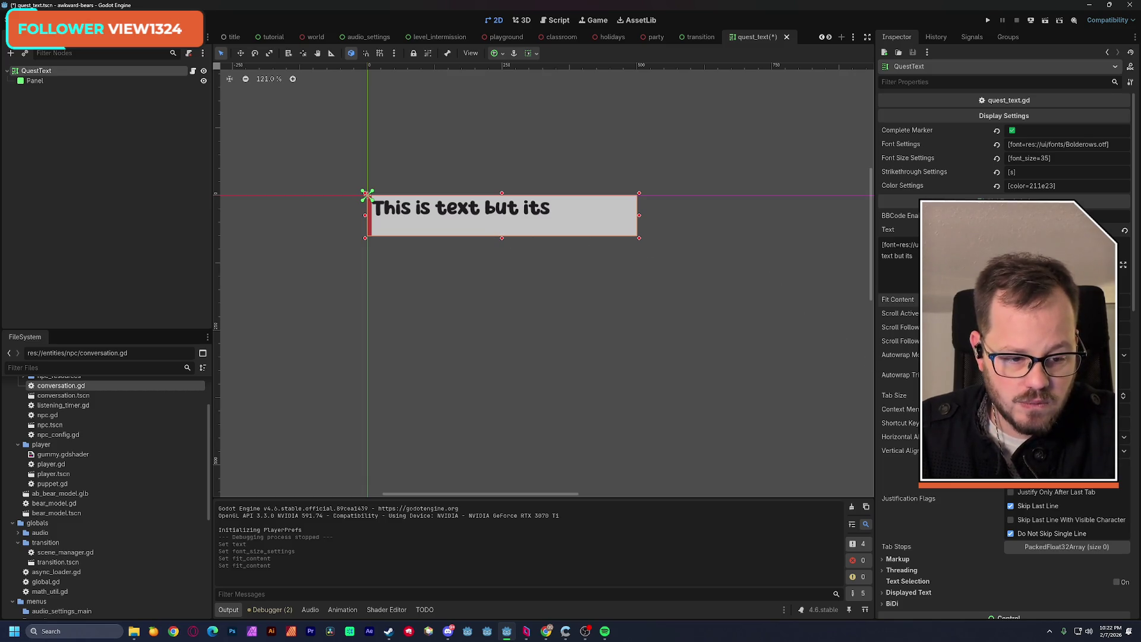
{"action": "scroll", "coordinate": [917, 461], "scroll_direction": "down", "scroll_amount": 5}
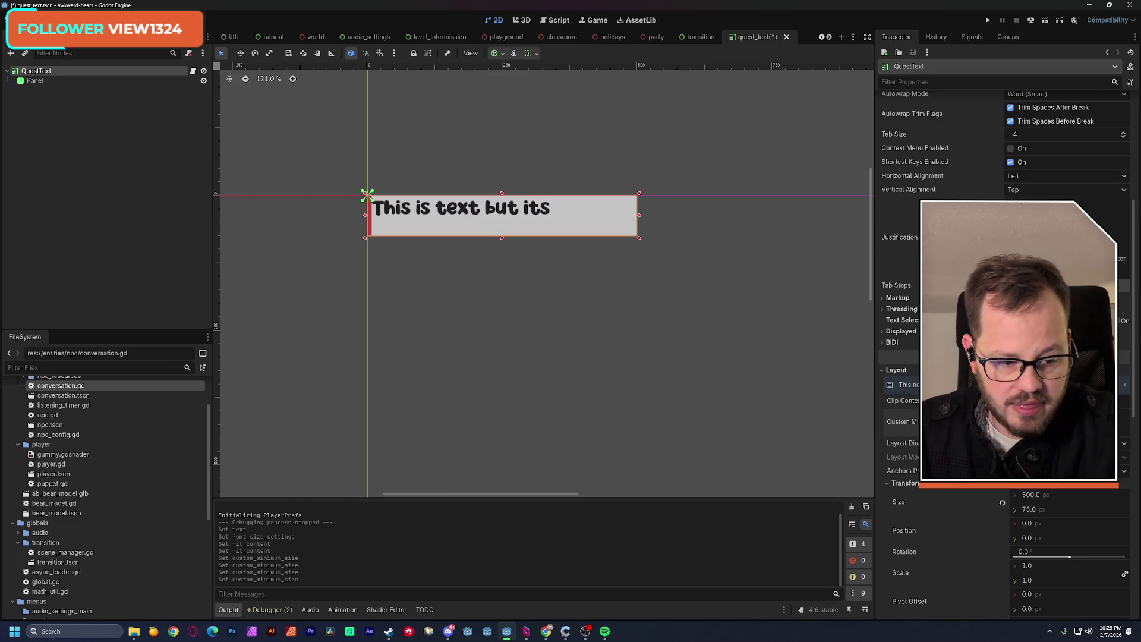
{"action": "scroll", "coordinate": [1128, 238], "scroll_direction": "up", "scroll_amount": 5}
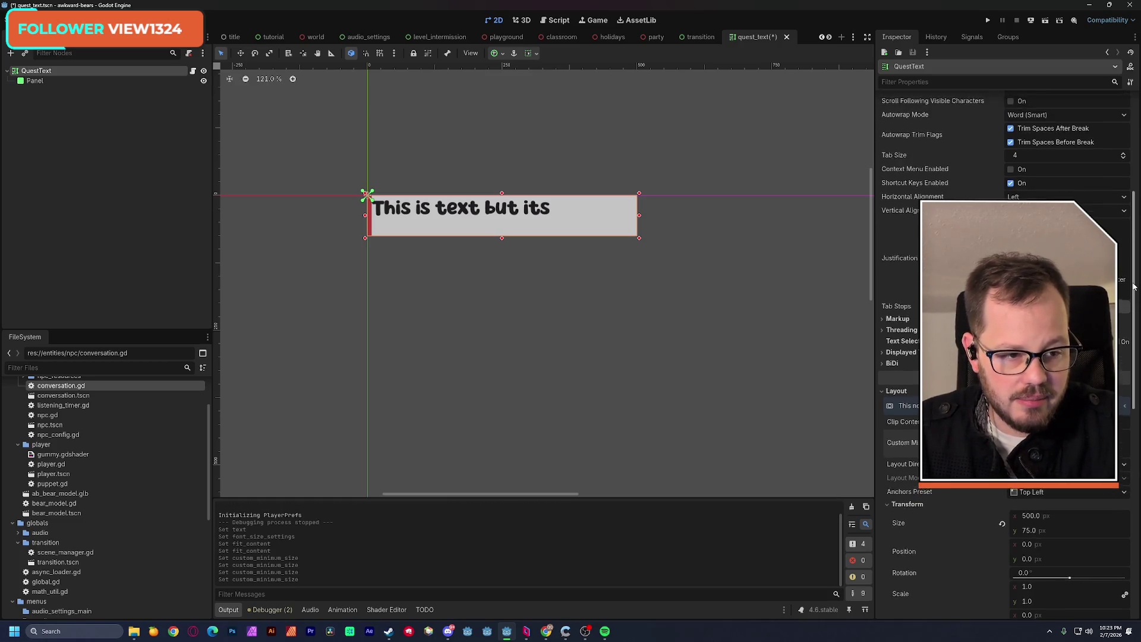
{"action": "scroll", "coordinate": [1128, 239], "scroll_direction": "up", "scroll_amount": 5}
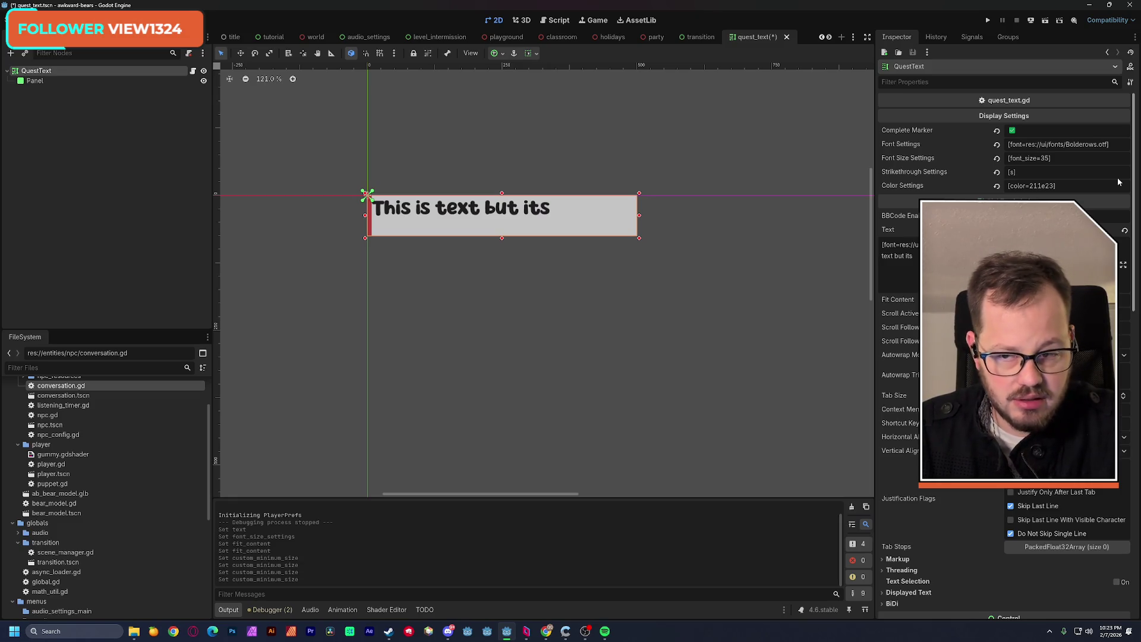
{"action": "scroll", "coordinate": [1118, 189], "scroll_direction": "down", "scroll_amount": 1}
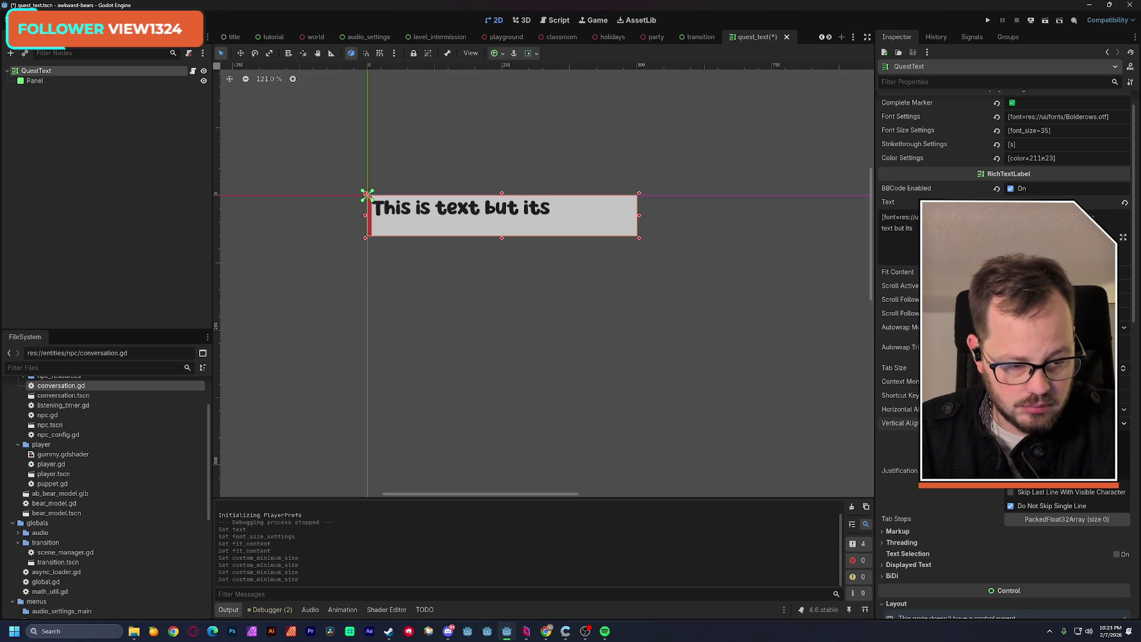
Centre the QuestText label vertically and test a second line, 'on a different line'
{"action": "left_click", "coordinate": [1010, 449]}
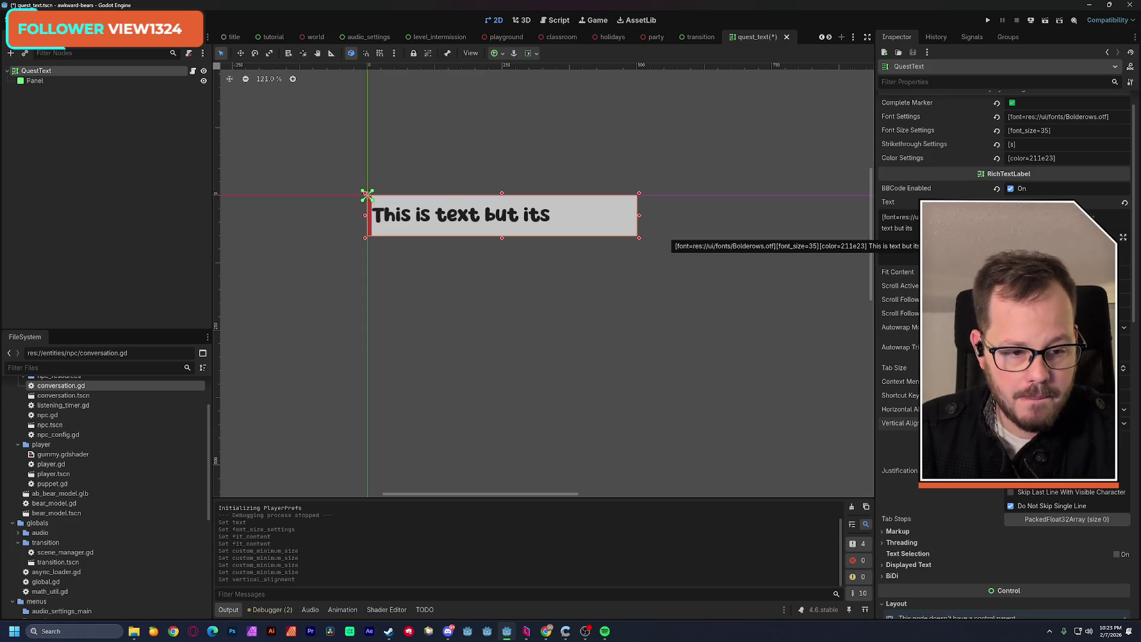
{"action": "left_click", "coordinate": [913, 228]}
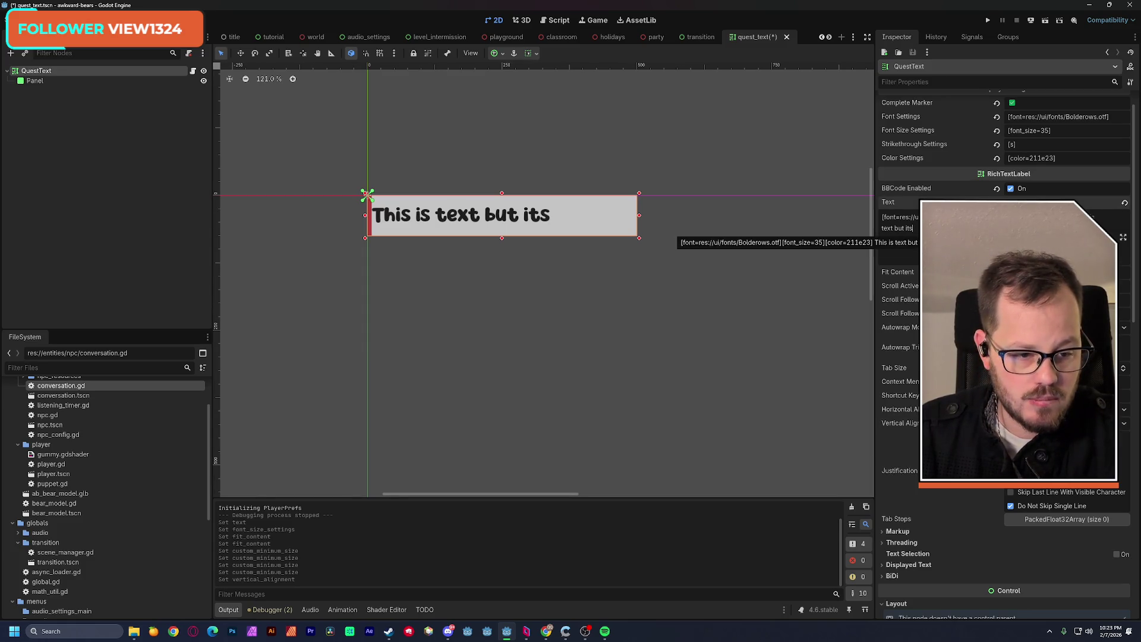
{"action": "key", "text": "Return"}
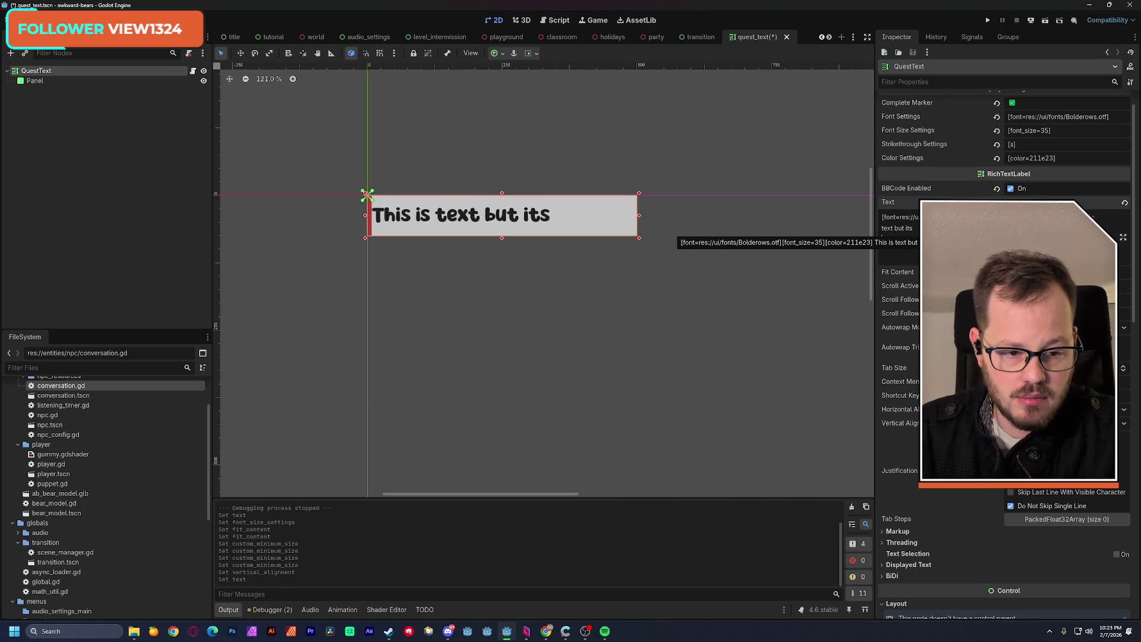
{"action": "type", "text": "on a different line"}
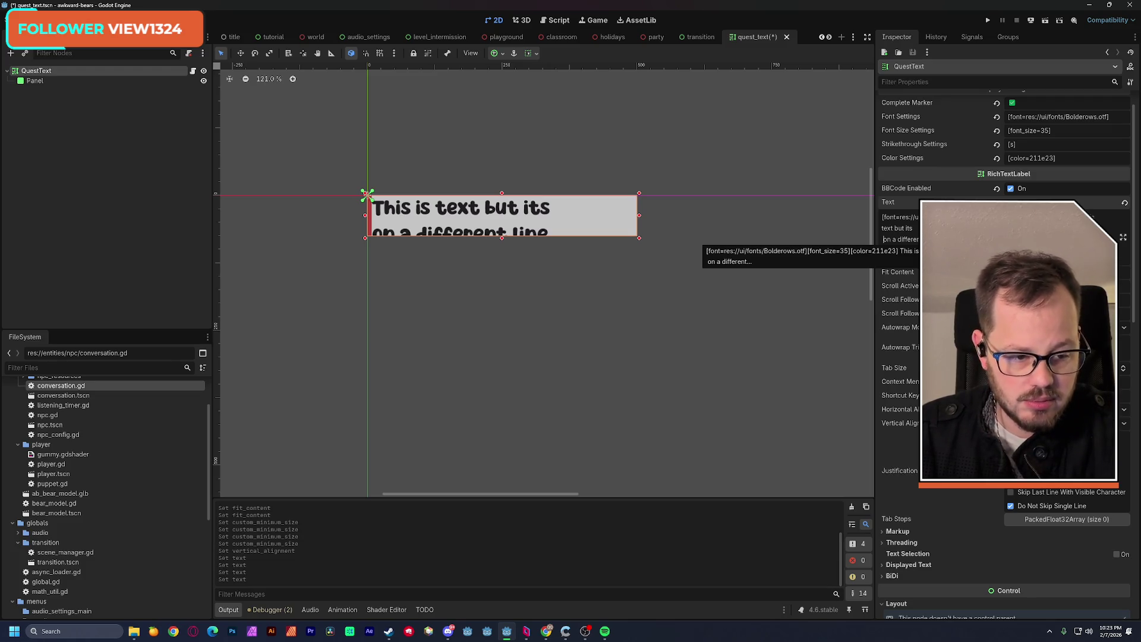
{"action": "left_click_drag", "start_coordinate": [1135, 268], "coordinate": [1129, 411]}
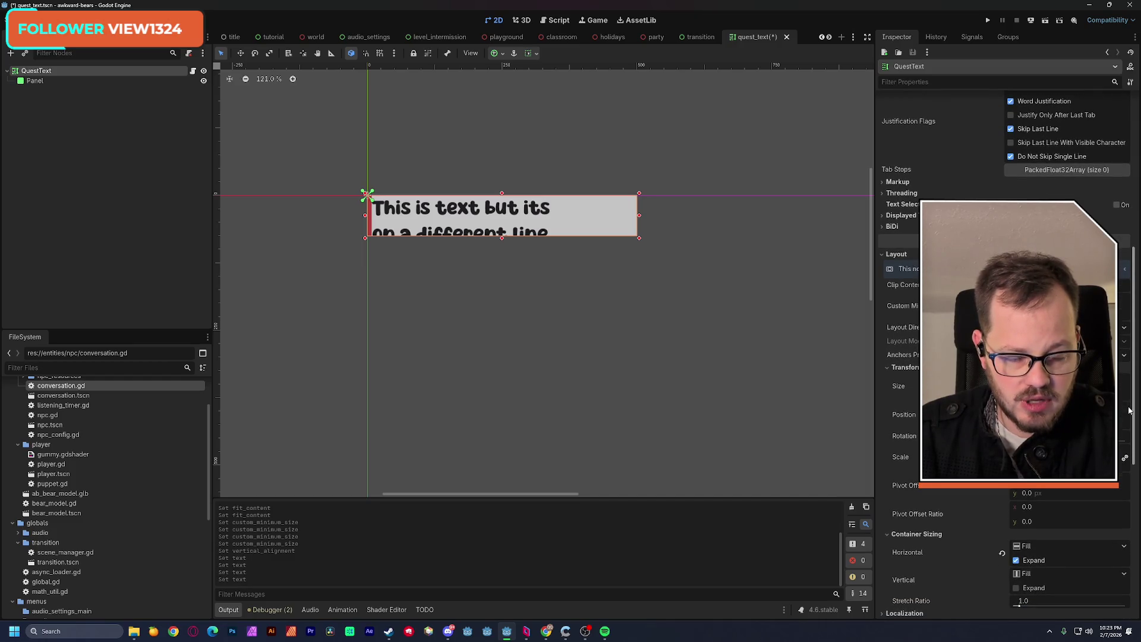
{"action": "scroll", "coordinate": [1104, 144], "scroll_direction": "up", "scroll_amount": 10}
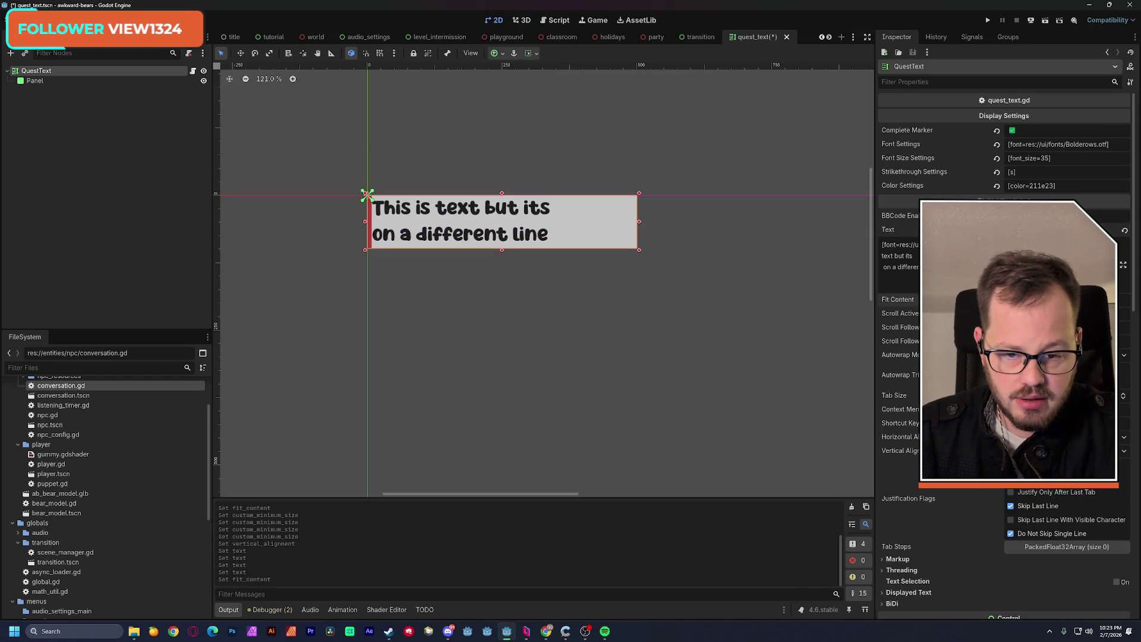
Turn off content fitting, resize QuestText to 500×70, set its text to 'Quest text', and save
{"action": "left_click", "coordinate": [1013, 299]}
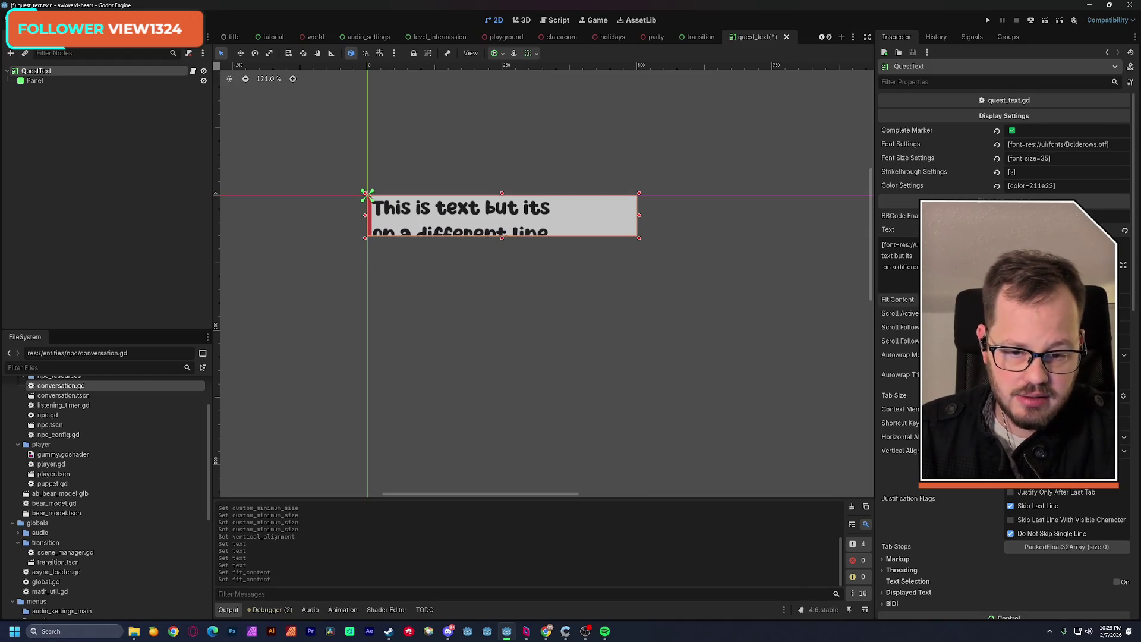
{"action": "left_click_drag", "start_coordinate": [505, 238], "coordinate": [506, 234]}
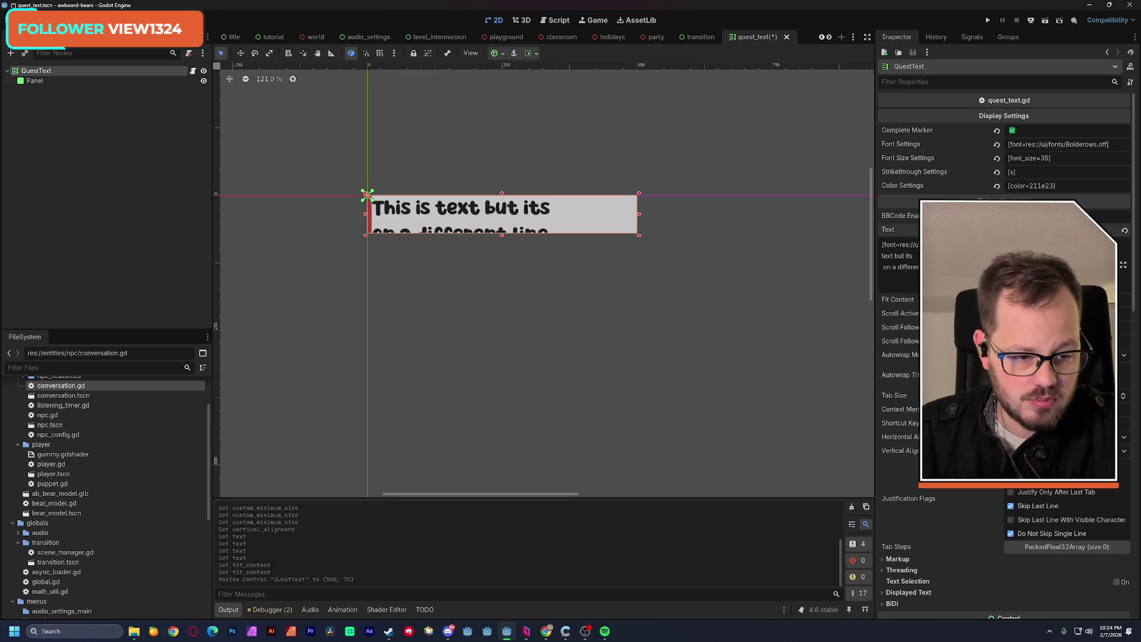
{"action": "left_click_drag", "start_coordinate": [882, 256], "coordinate": [951, 269]}
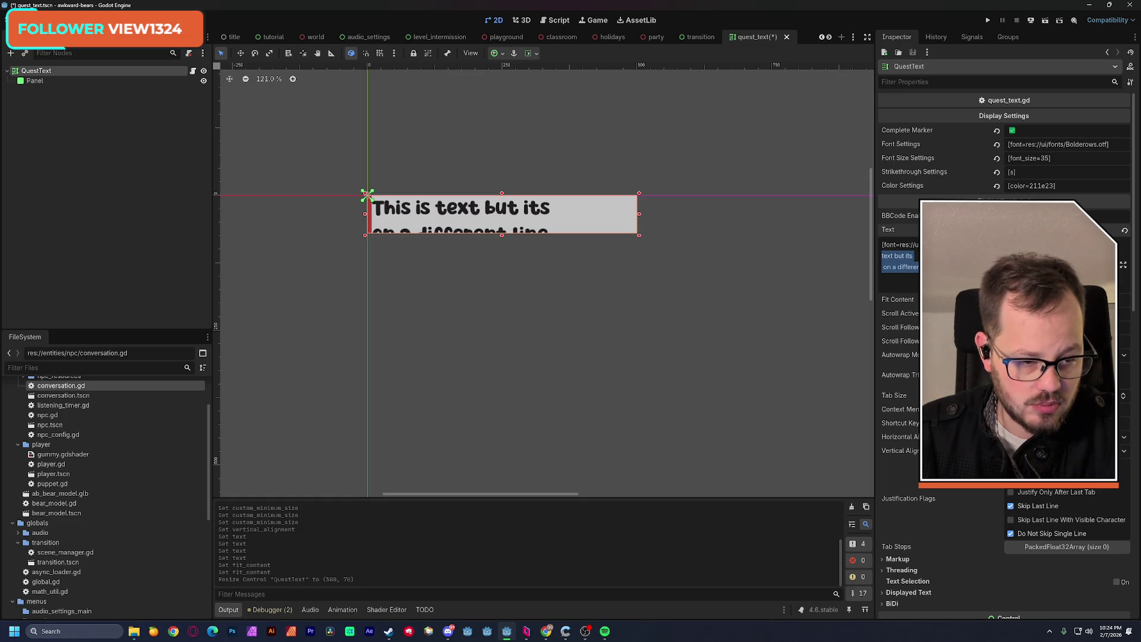
{"action": "type", "text": "Quest te"}
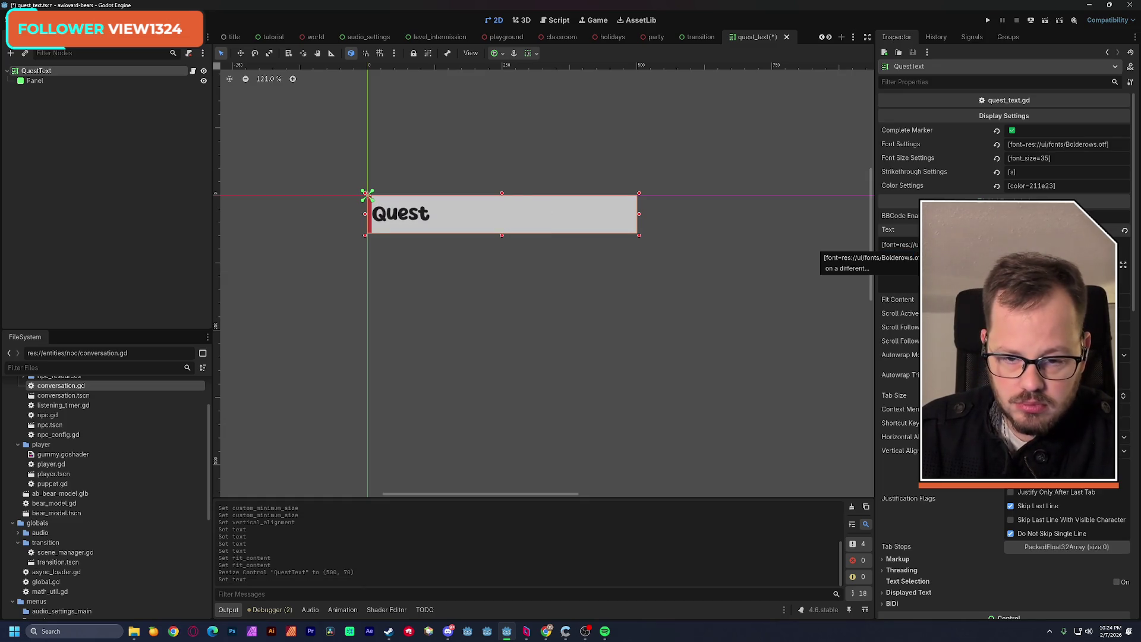
{"action": "type", "text": "xt"}
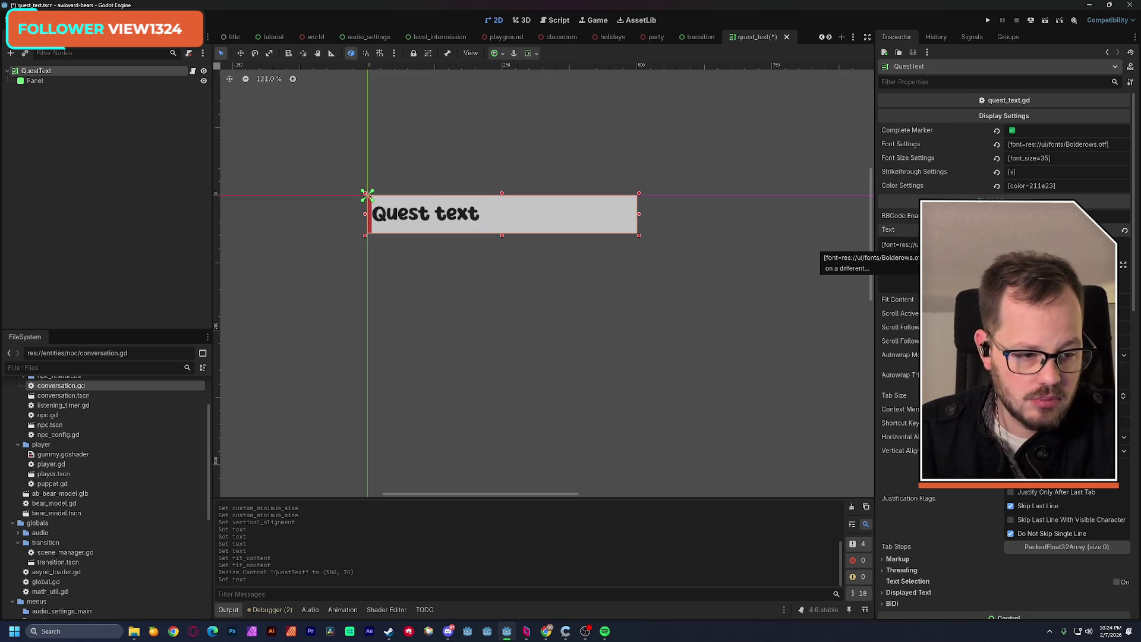
{"action": "key", "text": "ctrl+s"}
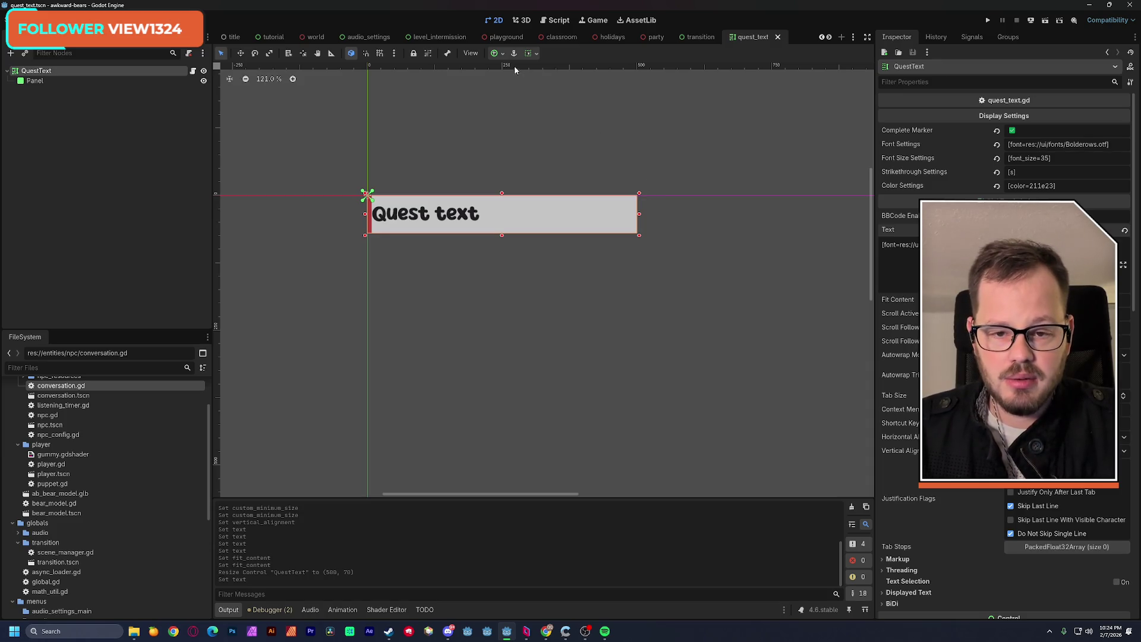
Run the playground scene and walk the player toward the fountain and up past the benches
{"action": "left_click", "coordinate": [502, 38]}
{"action": "left_click", "coordinate": [1044, 20]}
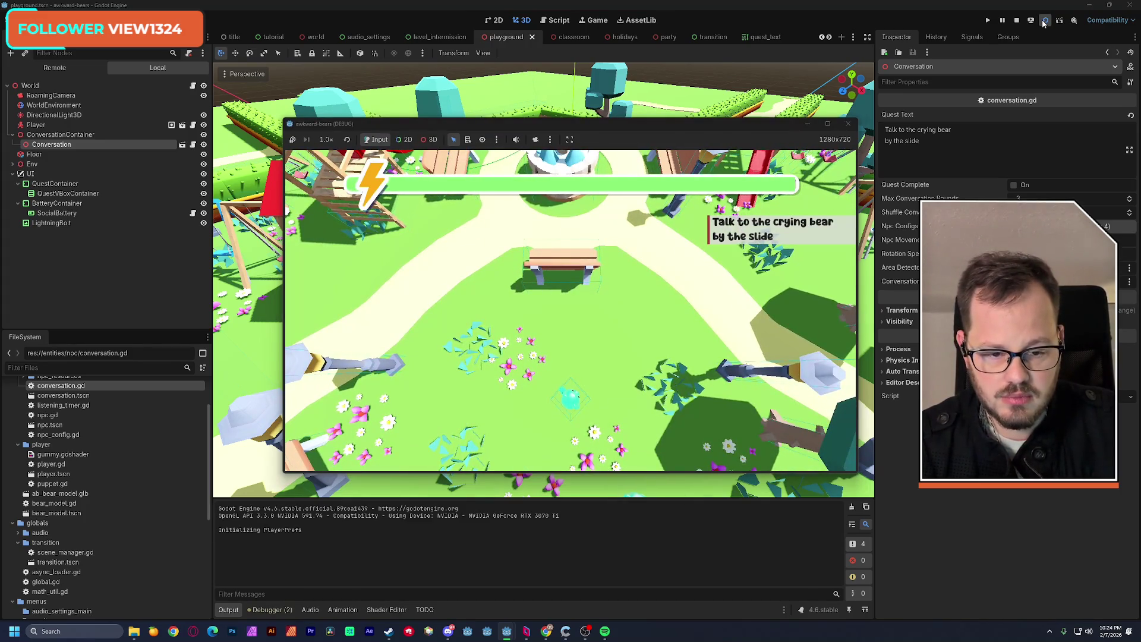
{"action": "key", "text": "w"}
{"action": "key", "text": "a"}
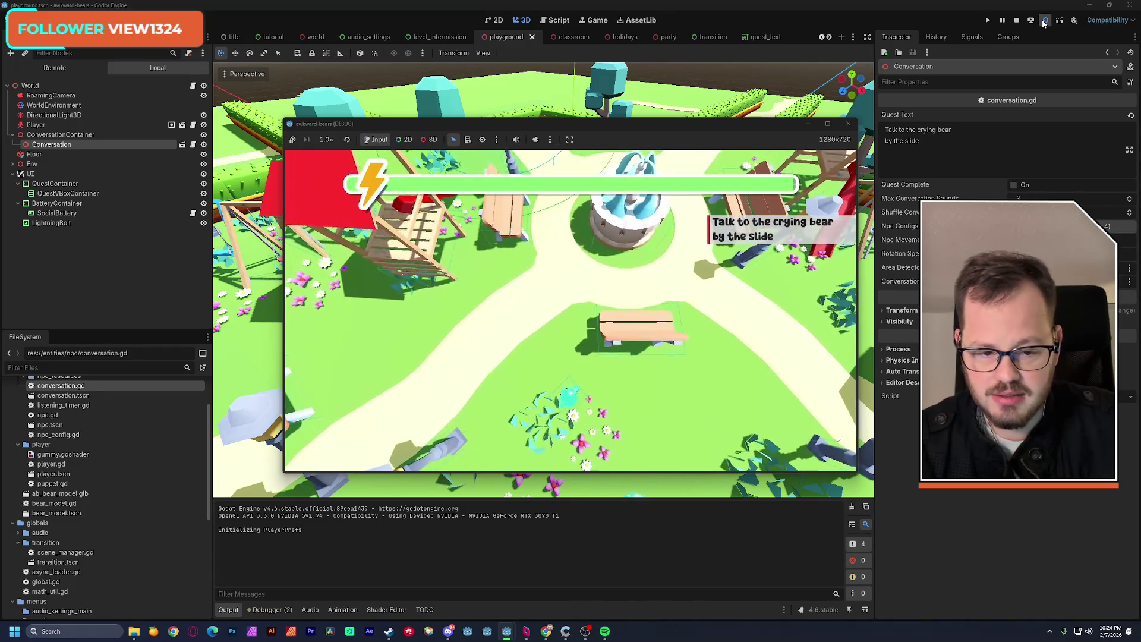
{"action": "key", "text": "w"}
{"action": "key", "text": "d"}
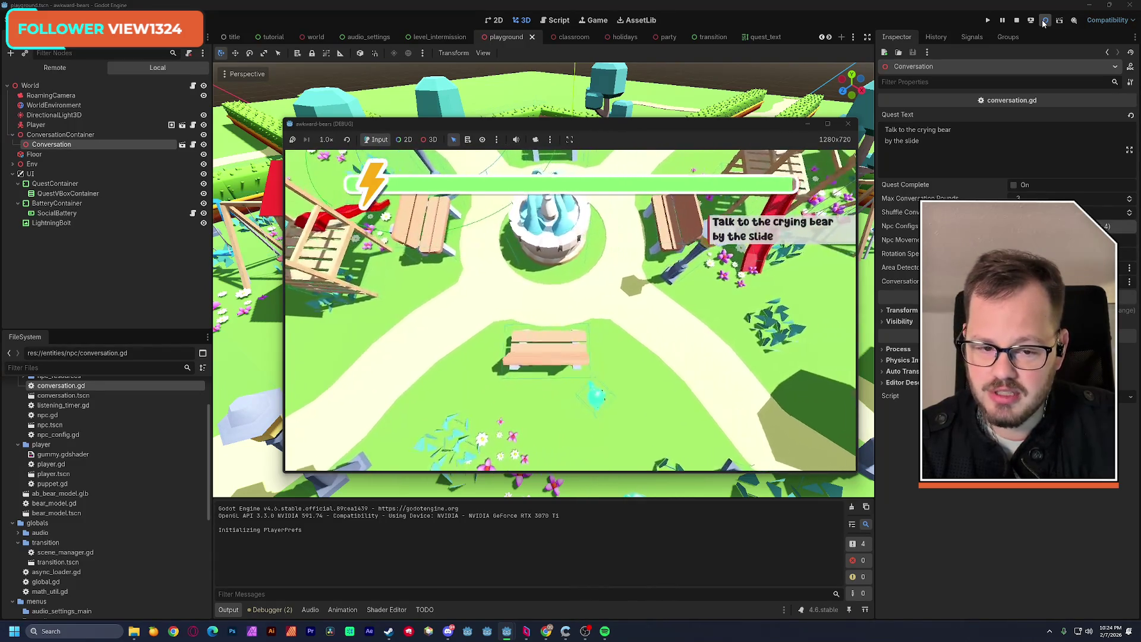
{"action": "key", "text": "w"}
{"action": "key", "text": "a"}
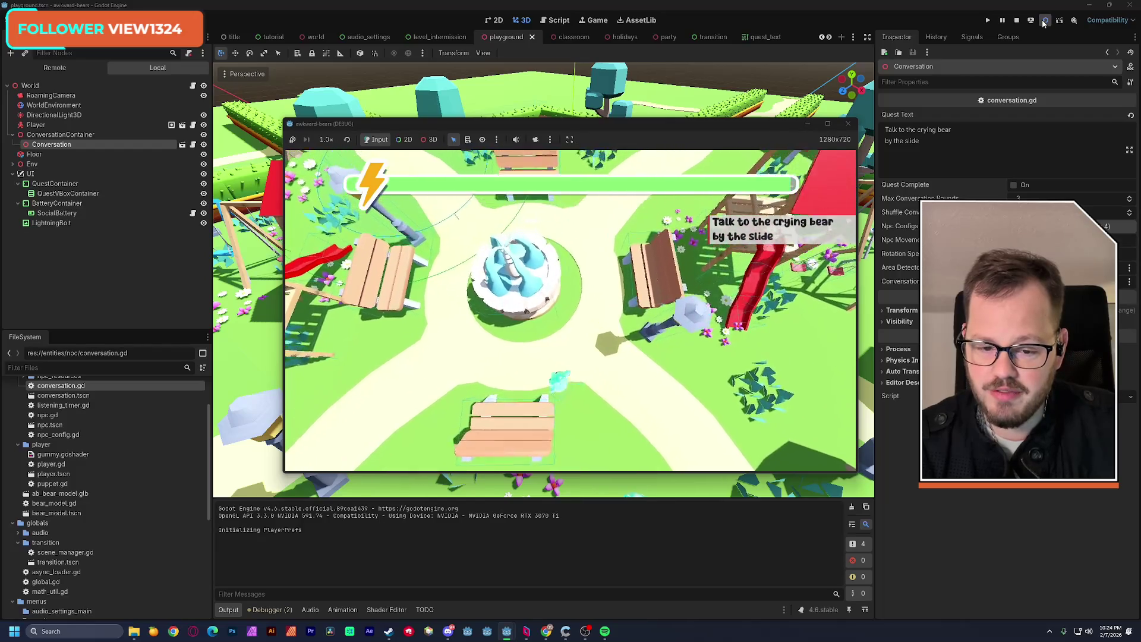
{"action": "key", "text": "w"}
{"action": "key", "text": "a"}
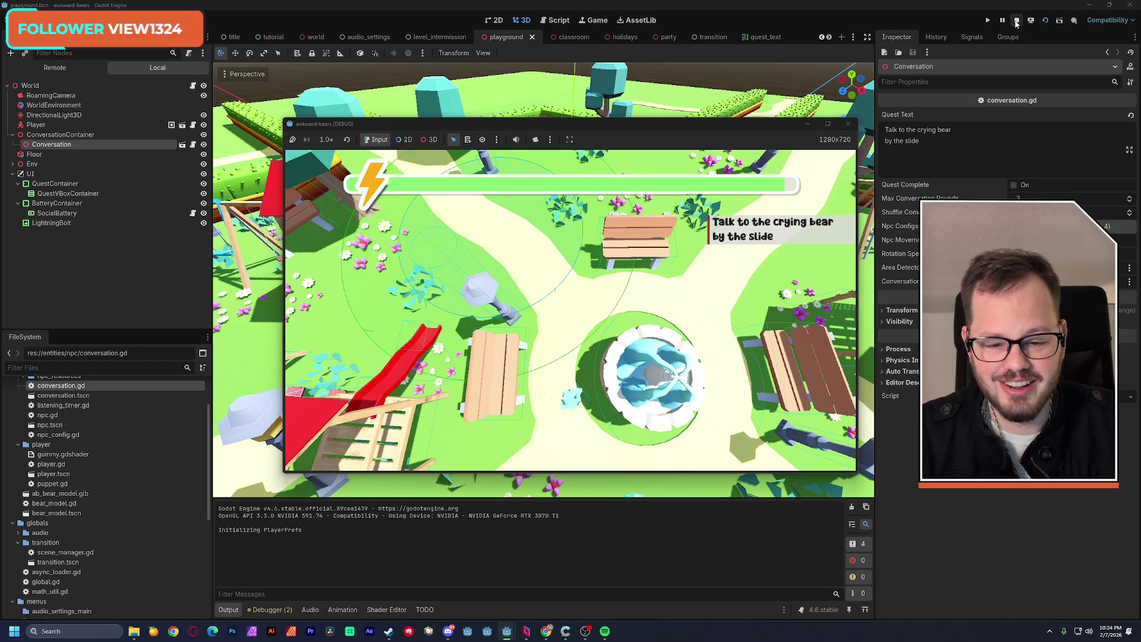
Walk around the fountain, toward the hedge and back to the lamp post, then stop the game
{"action": "key", "text": "d"}
{"action": "key", "text": "s"}
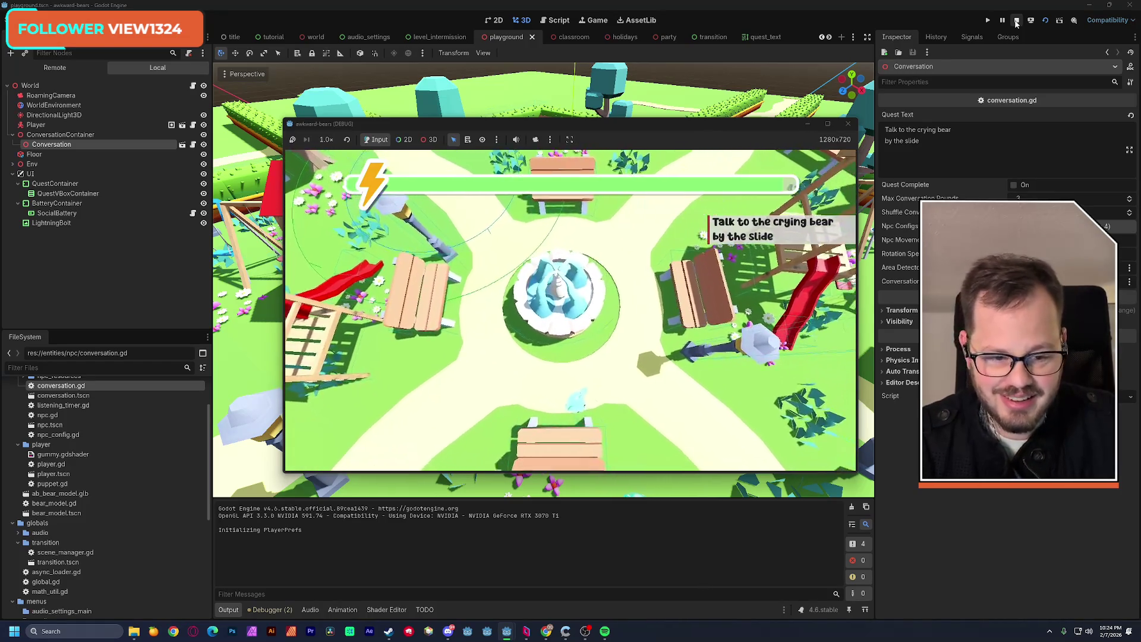
{"action": "key", "text": "a"}
{"action": "key", "text": "s"}
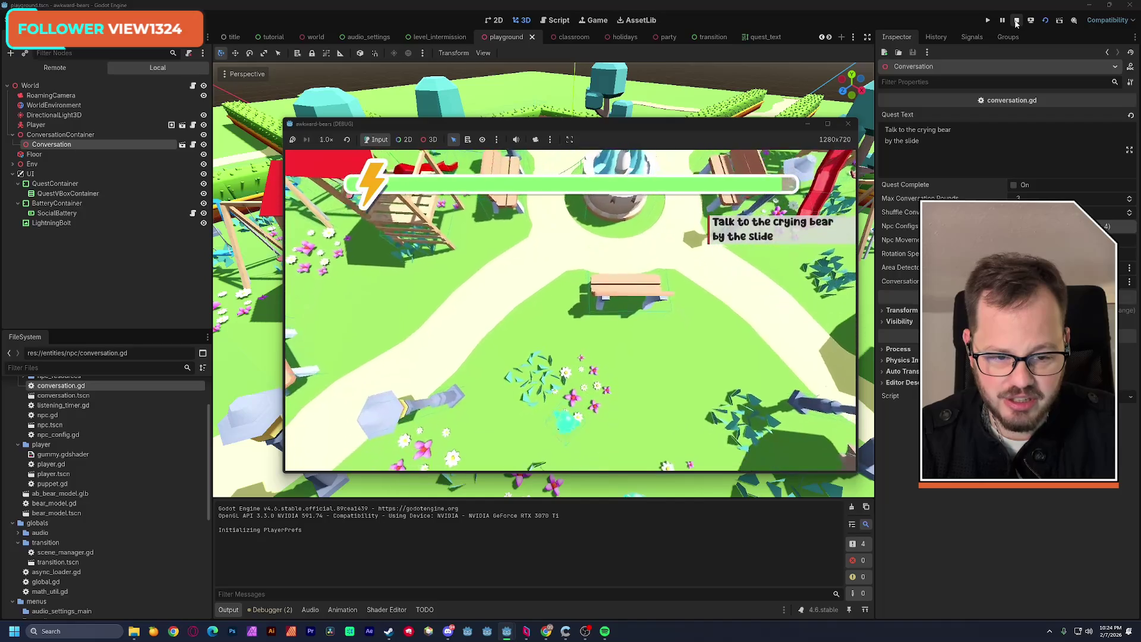
{"action": "key", "text": "s"}
{"action": "key", "text": "a"}
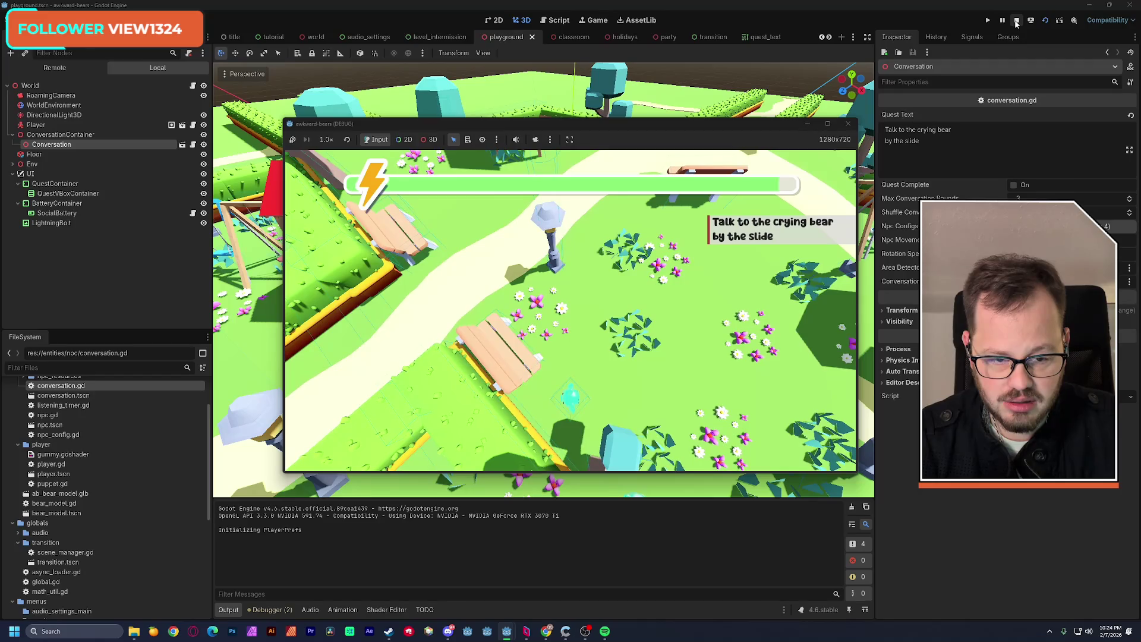
{"action": "key", "text": "w"}
{"action": "key", "text": "d"}
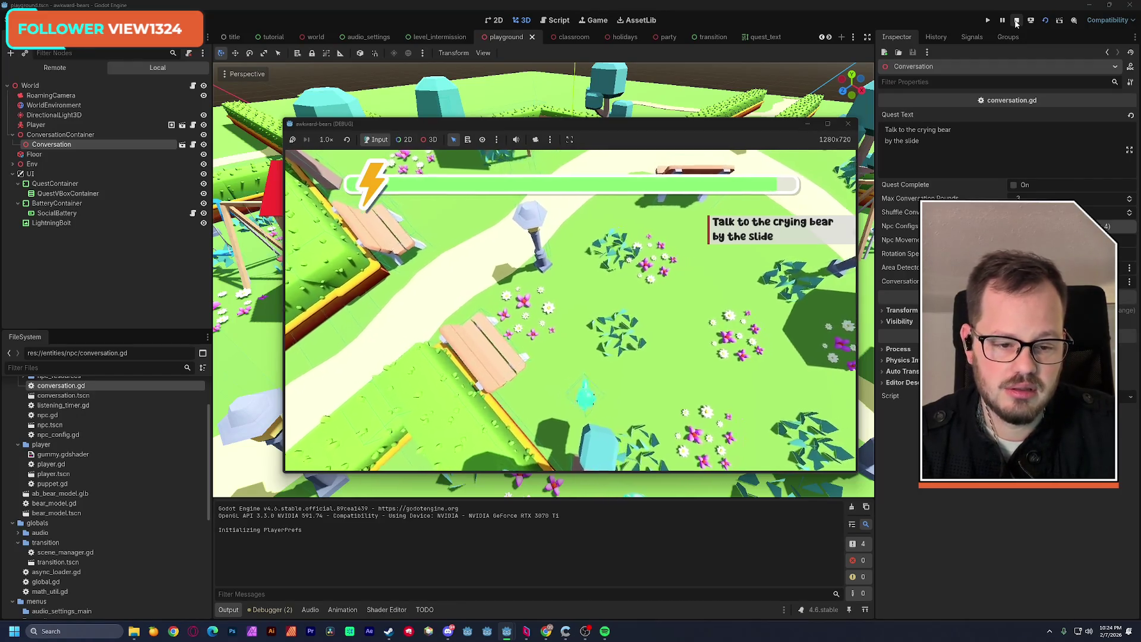
{"action": "key", "text": "w"}
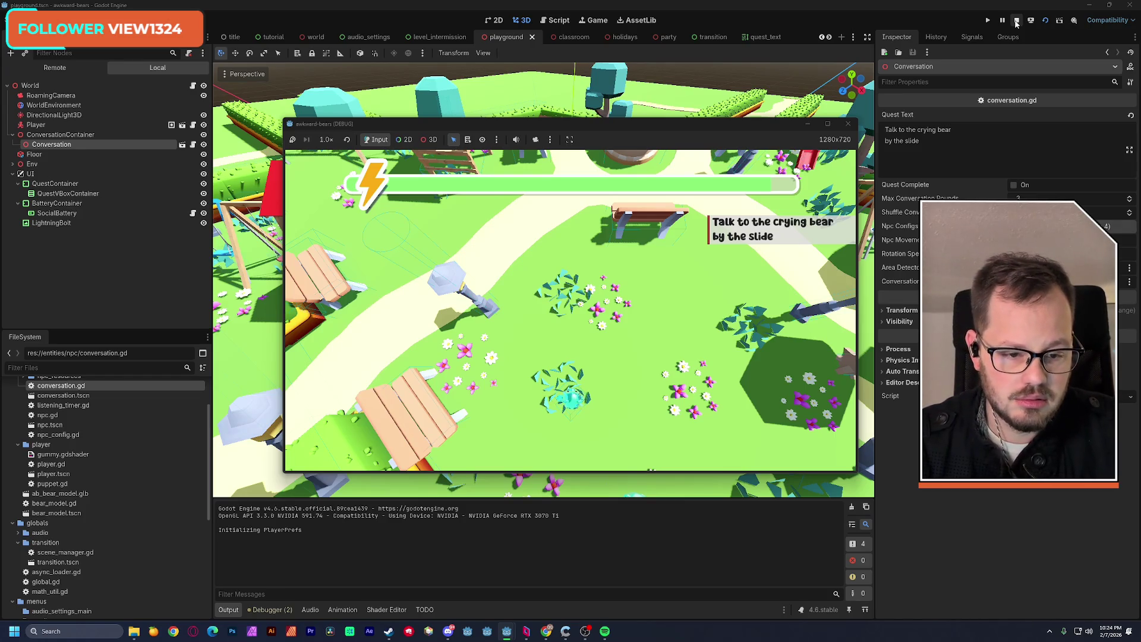
{"action": "left_click", "coordinate": [1017, 21]}
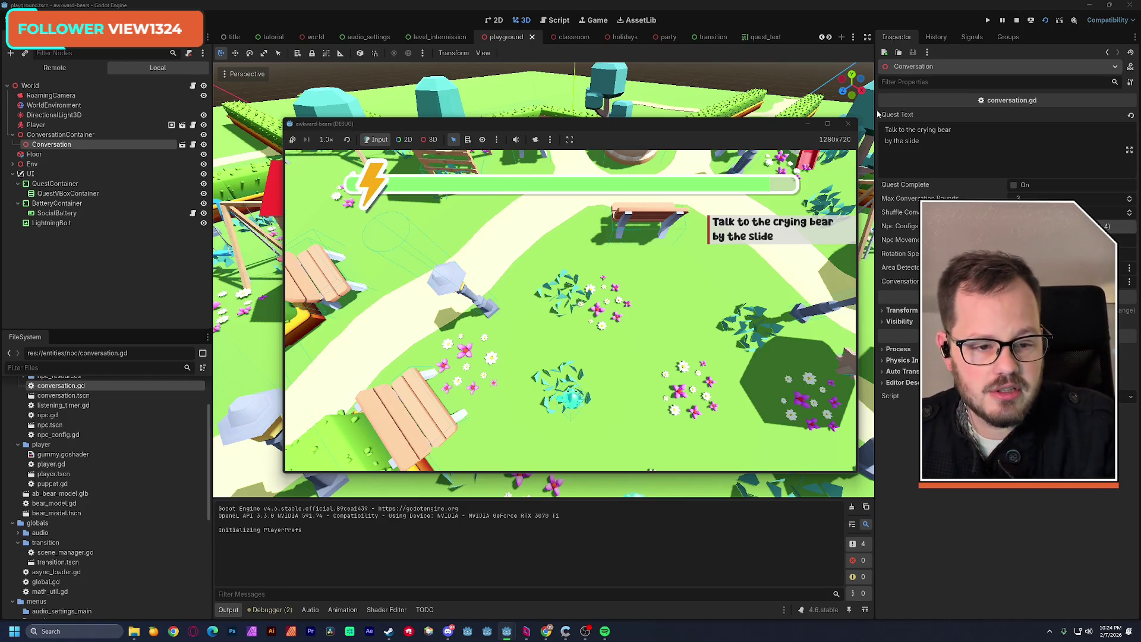